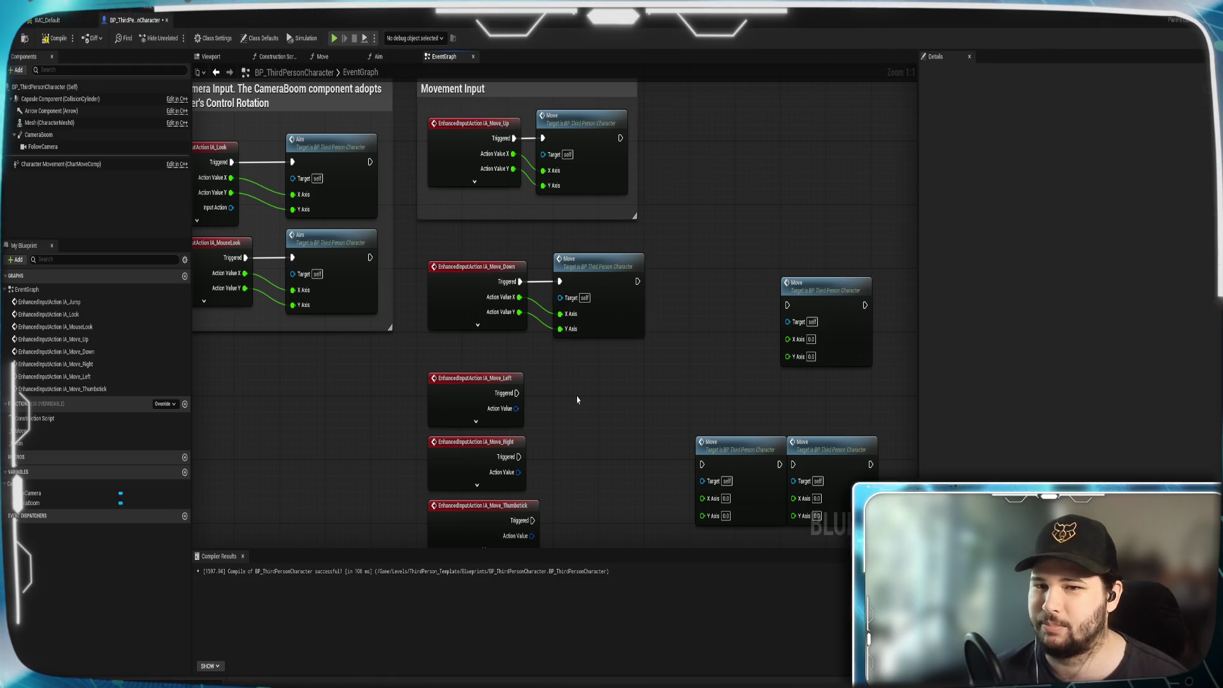
Wire Action Value Y into the Move_Down node's Y Axis and align the Move_Down pair.
{"action": "left_click_drag", "start_coordinate": [607, 288], "coordinate": [595, 288]}
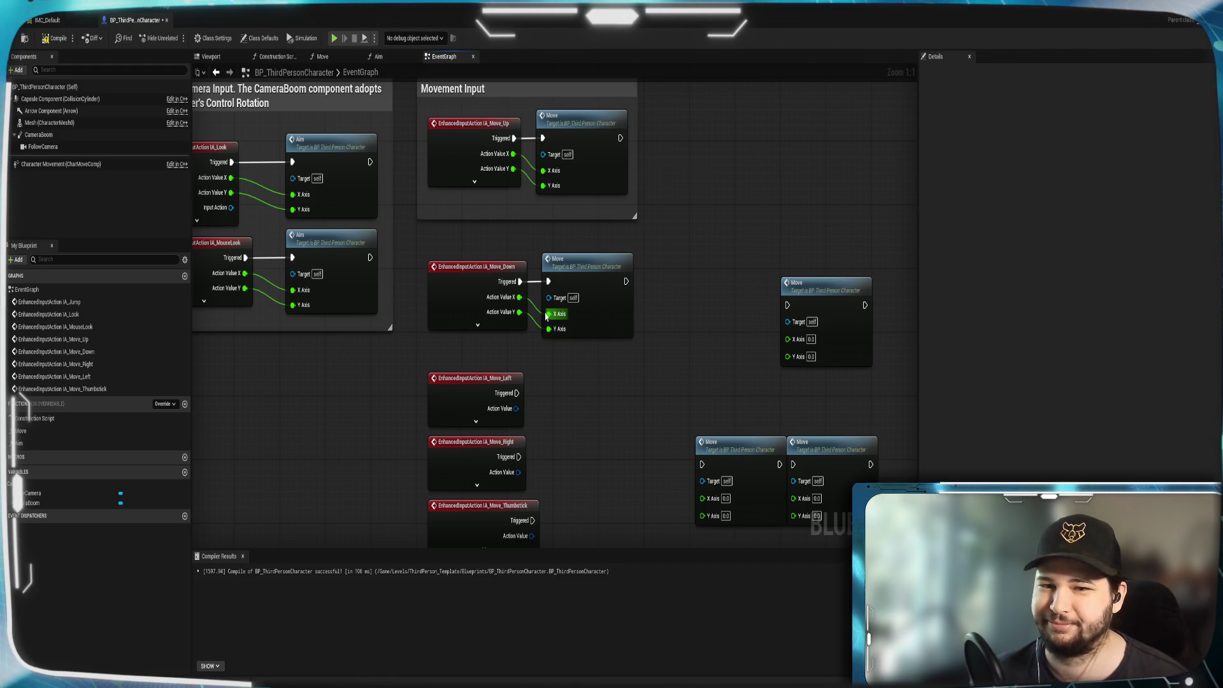
{"action": "left_click", "coordinate": [477, 284], "text": "shift"}
{"action": "mouse_move", "coordinate": [478, 284]}
{"action": "left_mouse_down"}
{"action": "mouse_move", "coordinate": [476, 237]}
{"action": "mouse_move", "coordinate": [471, 258]}
{"action": "left_mouse_up"}
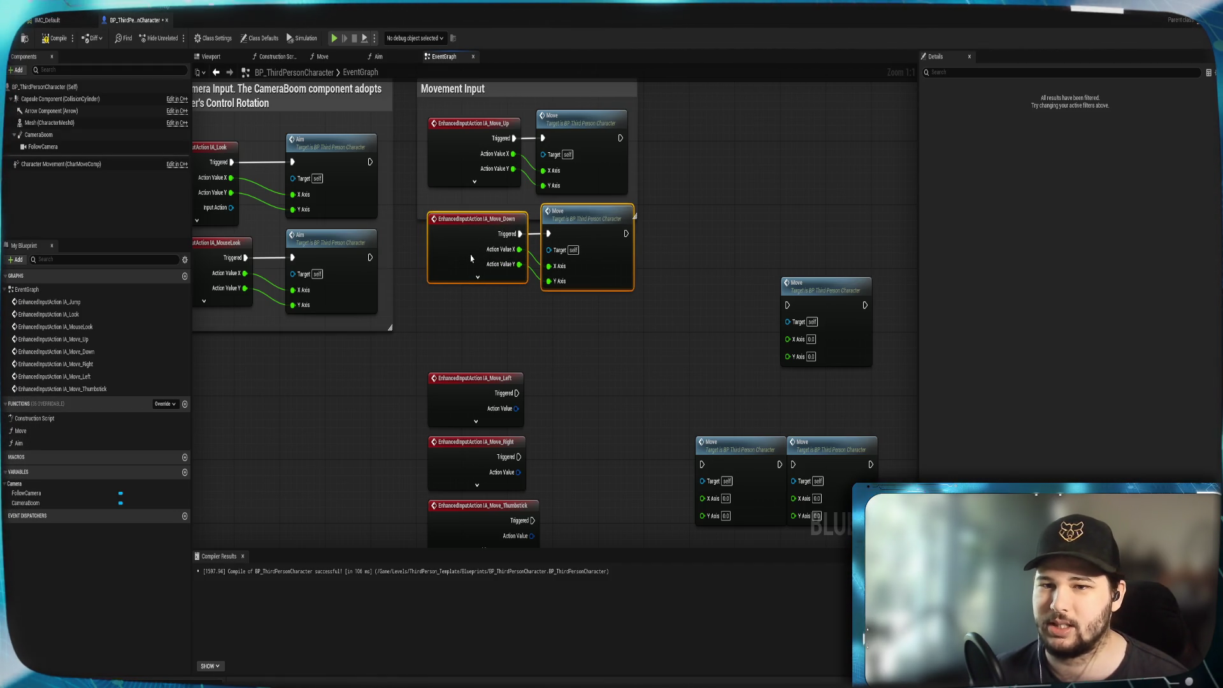
{"action": "left_click", "coordinate": [659, 398]}
{"action": "left_click_drag", "start_coordinate": [611, 156], "coordinate": [617, 156]}
{"action": "left_click", "coordinate": [664, 349]}
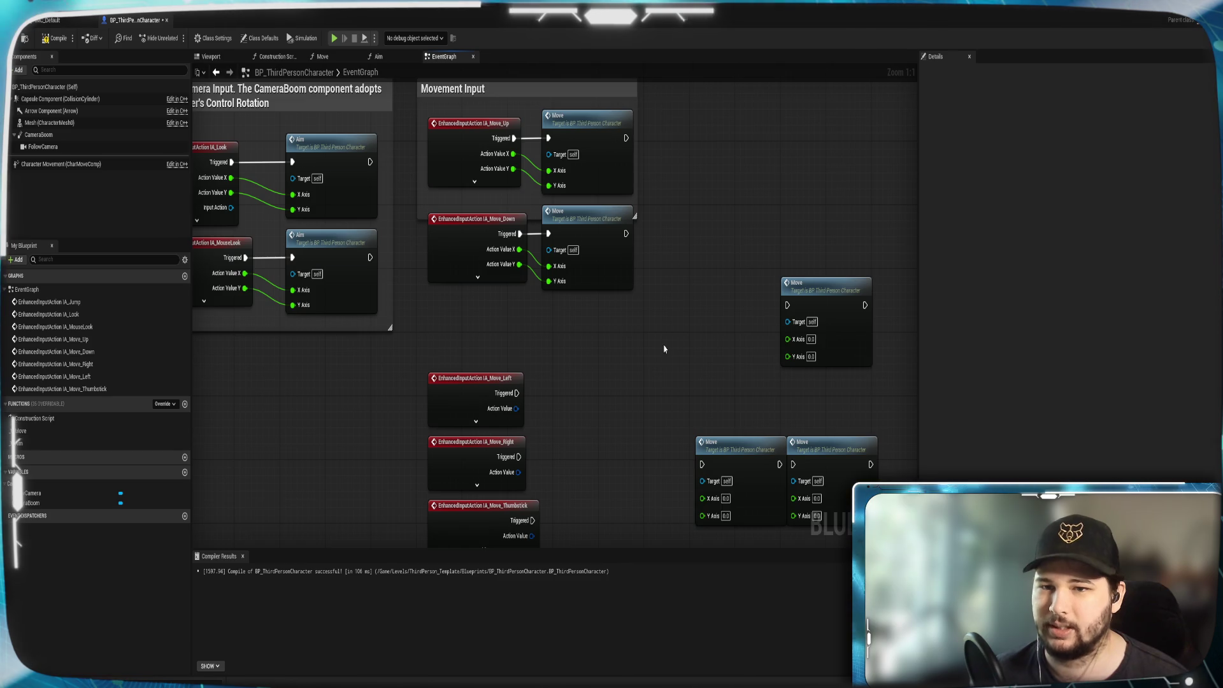
{"action": "left_click_drag", "start_coordinate": [554, 374], "coordinate": [580, 343]}
Split IA_Move_Left's Action Value and wire Triggered, X and Y into a Move node beside it.
{"action": "left_click_drag", "start_coordinate": [507, 375], "coordinate": [496, 319]}
{"action": "left_click", "coordinate": [700, 370]}
{"action": "mouse_move", "coordinate": [877, 287]}
{"action": "left_mouse_down"}
{"action": "mouse_move", "coordinate": [587, 326]}
{"action": "mouse_move", "coordinate": [639, 312]}
{"action": "left_mouse_up"}
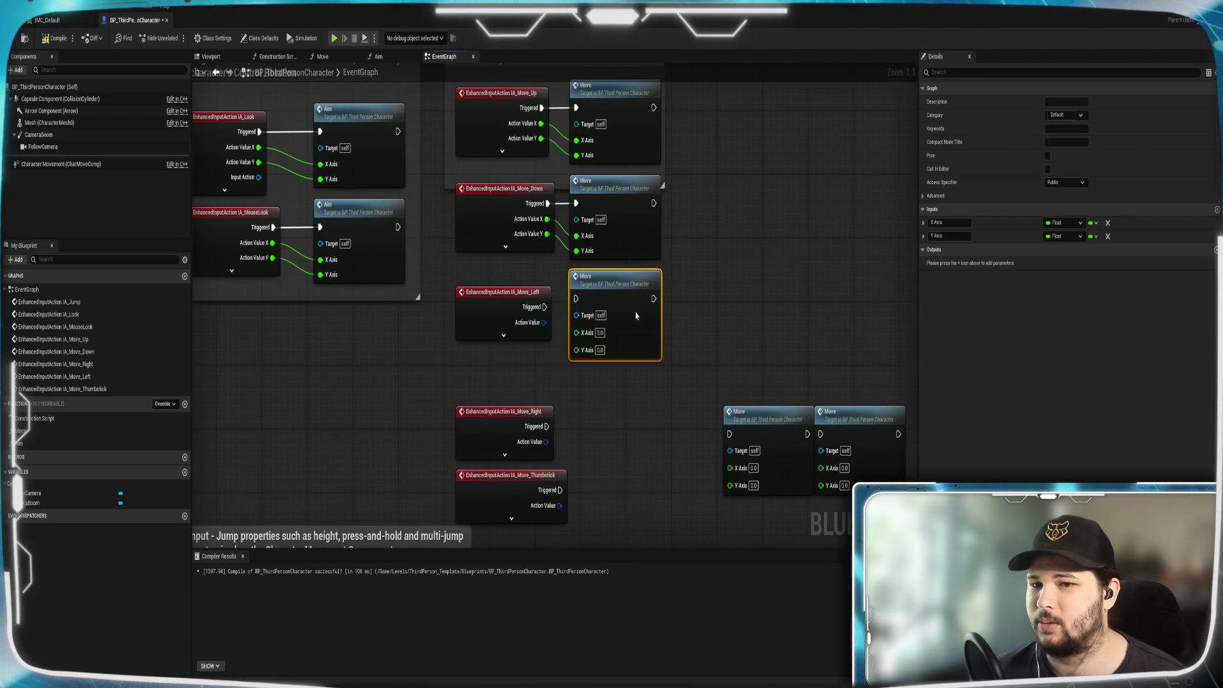
{"action": "left_click", "coordinate": [548, 363]}
{"action": "mouse_move", "coordinate": [544, 307]}
{"action": "left_mouse_down"}
{"action": "mouse_move", "coordinate": [578, 308]}
{"action": "mouse_move", "coordinate": [576, 299]}
{"action": "left_mouse_up"}
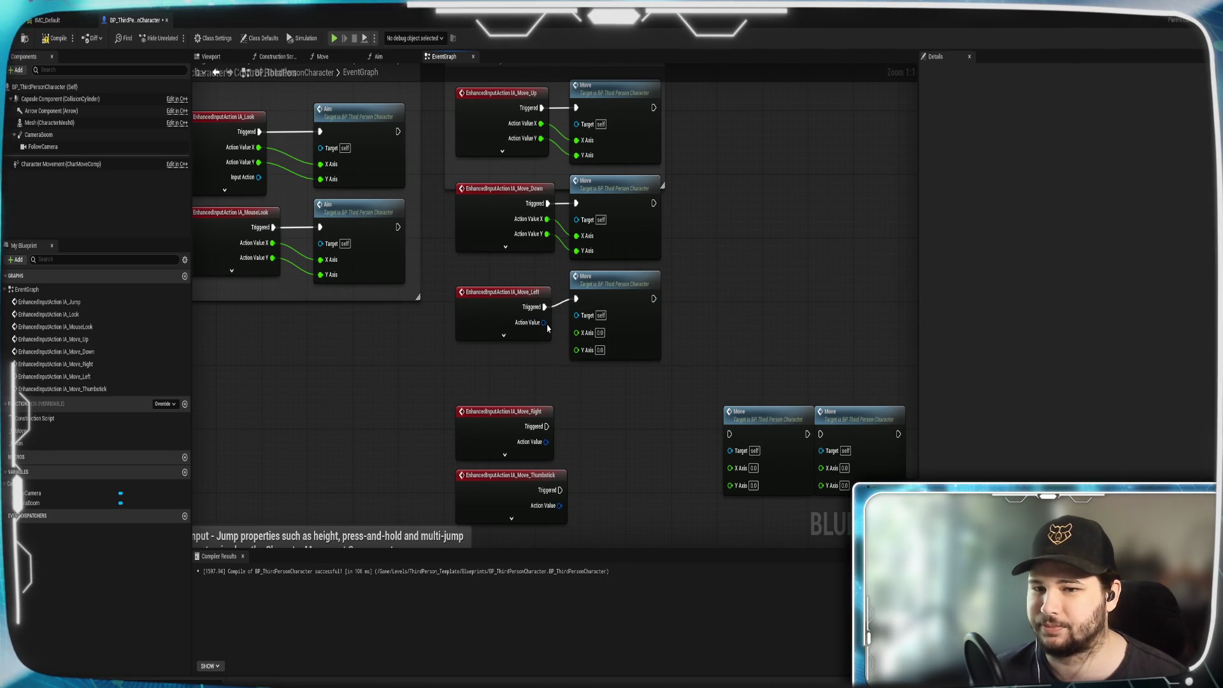
{"action": "right_click", "coordinate": [544, 322]}
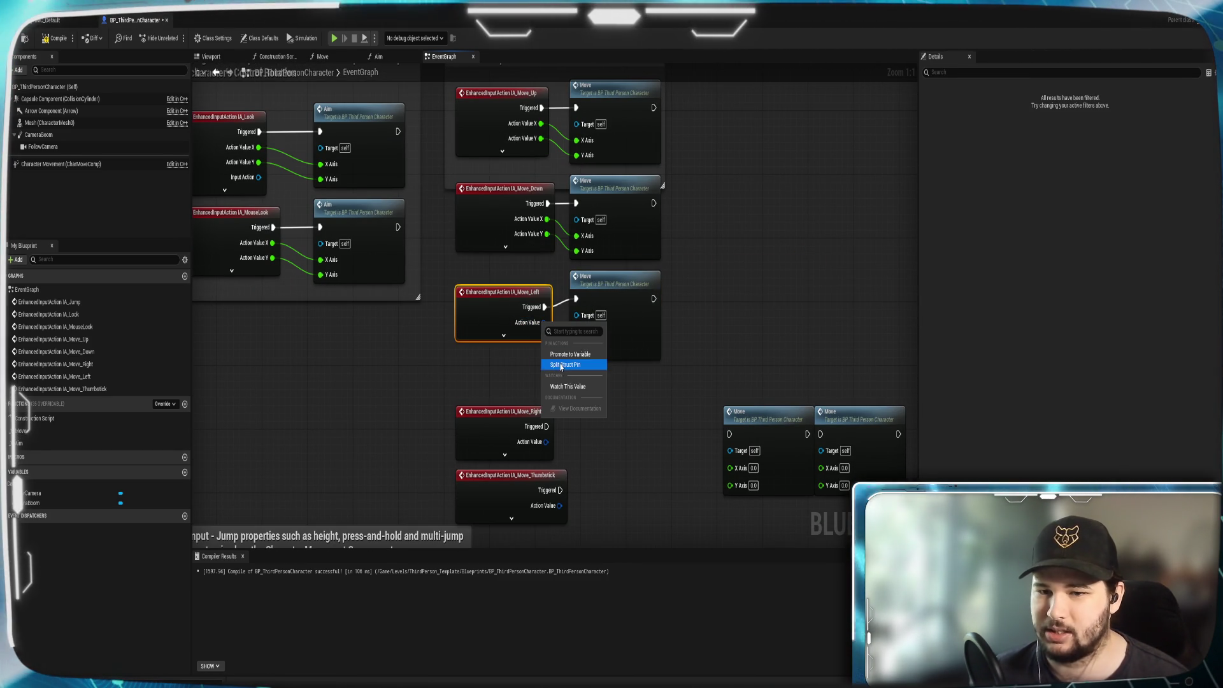
{"action": "left_click", "coordinate": [567, 366]}
{"action": "mouse_move", "coordinate": [543, 323]}
{"action": "left_mouse_down"}
{"action": "mouse_move", "coordinate": [589, 337]}
{"action": "mouse_move", "coordinate": [552, 343]}
{"action": "mouse_move", "coordinate": [577, 347]}
{"action": "left_mouse_up"}
{"action": "left_click_drag", "start_coordinate": [637, 311], "coordinate": [637, 319]}
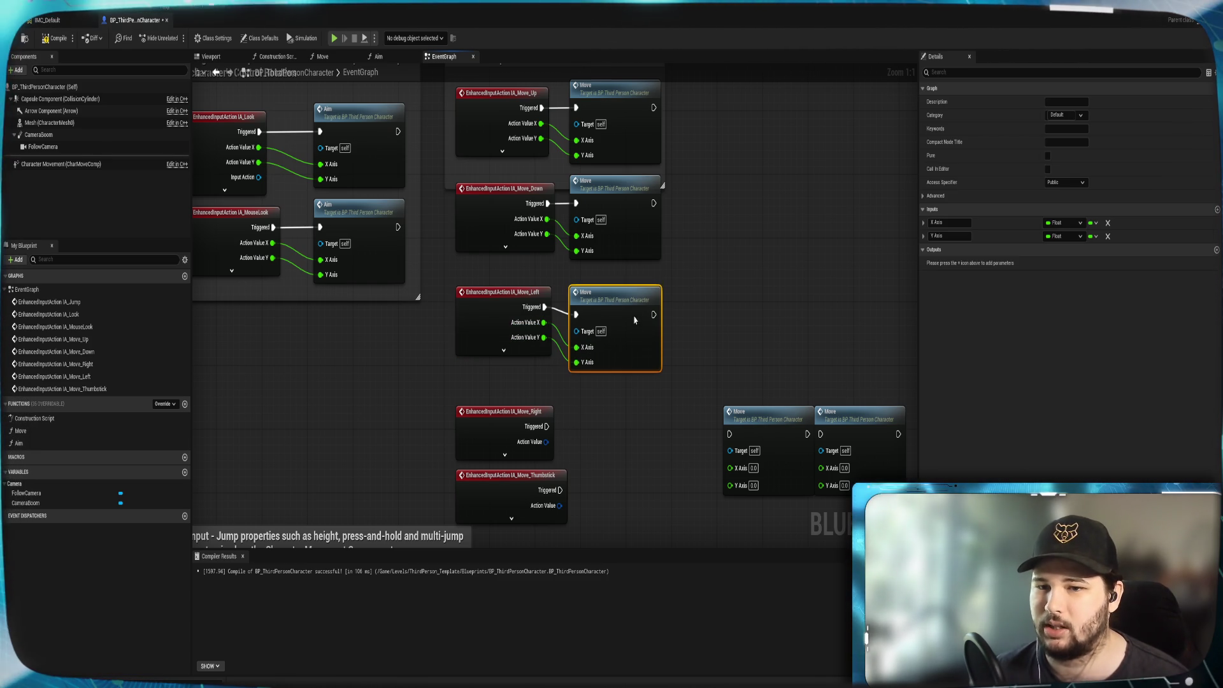
{"action": "left_click", "coordinate": [722, 342]}
{"action": "left_click_drag", "start_coordinate": [644, 406], "coordinate": [504, 307]}
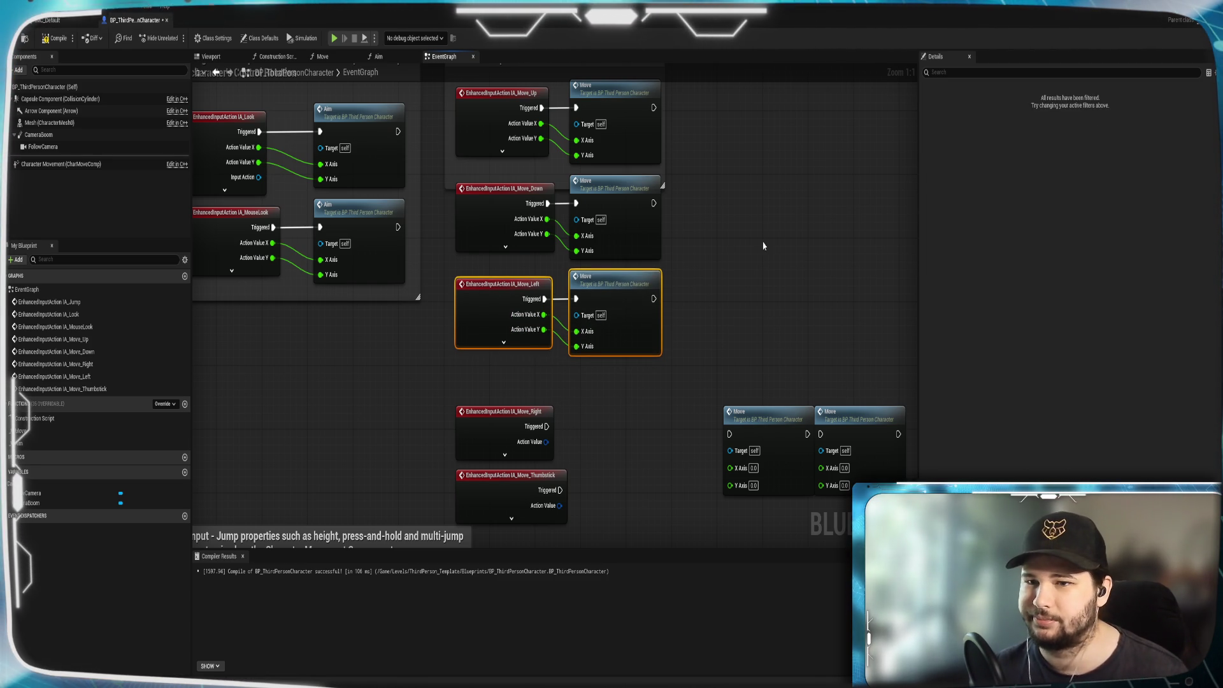
{"action": "left_click", "coordinate": [758, 255]}
Split IA_Move_Right's Action Value and line up a Move node beside the Move_Right event.
{"action": "scroll", "coordinate": [715, 347], "scroll_direction": "down", "scroll_amount": 3}
{"action": "right_click", "coordinate": [531, 354]}
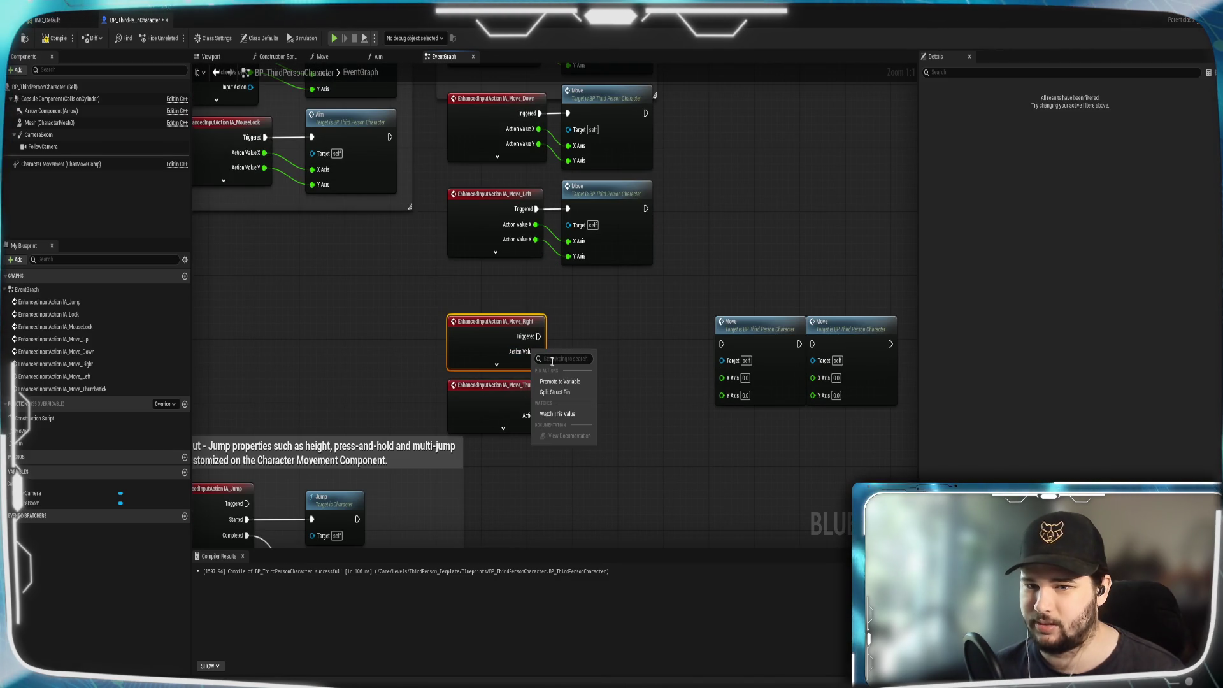
{"action": "left_click", "coordinate": [555, 392]}
{"action": "mouse_move", "coordinate": [743, 349]}
{"action": "left_mouse_down"}
{"action": "mouse_move", "coordinate": [534, 329]}
{"action": "mouse_move", "coordinate": [585, 328]}
{"action": "mouse_move", "coordinate": [542, 350]}
{"action": "mouse_move", "coordinate": [585, 362]}
{"action": "mouse_move", "coordinate": [588, 381]}
{"action": "left_mouse_up"}
{"action": "left_click_drag", "start_coordinate": [486, 329], "coordinate": [483, 319]}
{"action": "left_click_drag", "start_coordinate": [631, 329], "coordinate": [614, 305]}
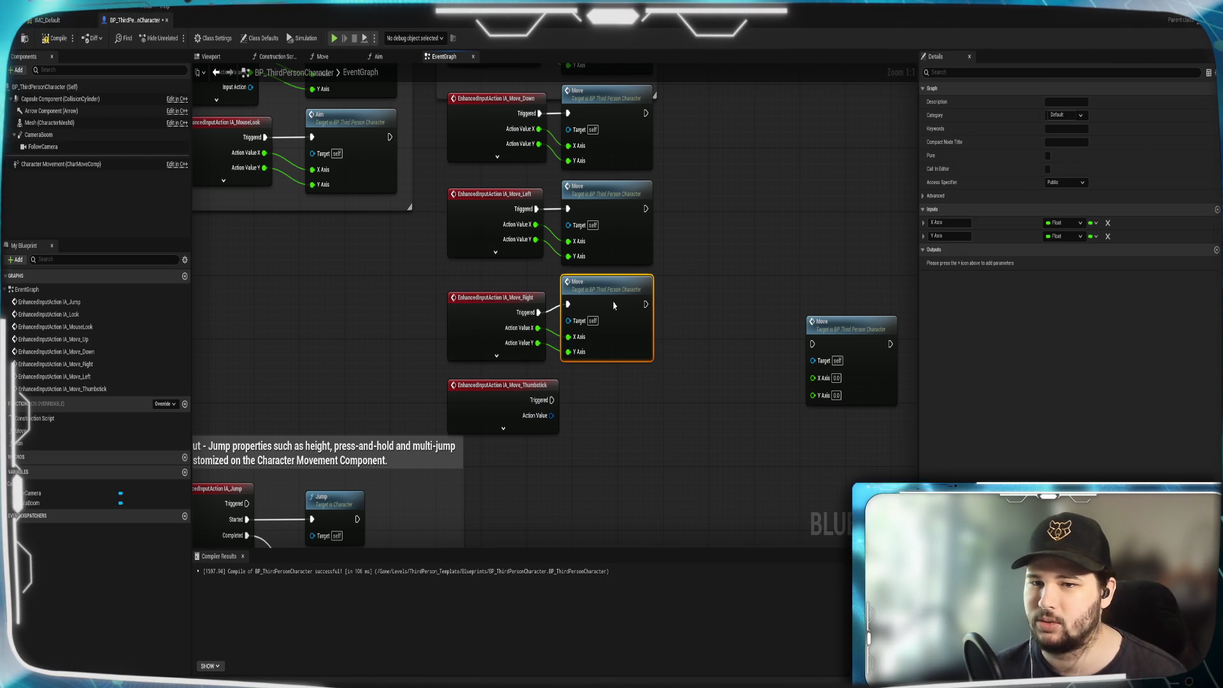
{"action": "left_click", "coordinate": [735, 270]}
{"action": "left_click_drag", "start_coordinate": [724, 264], "coordinate": [719, 385]}
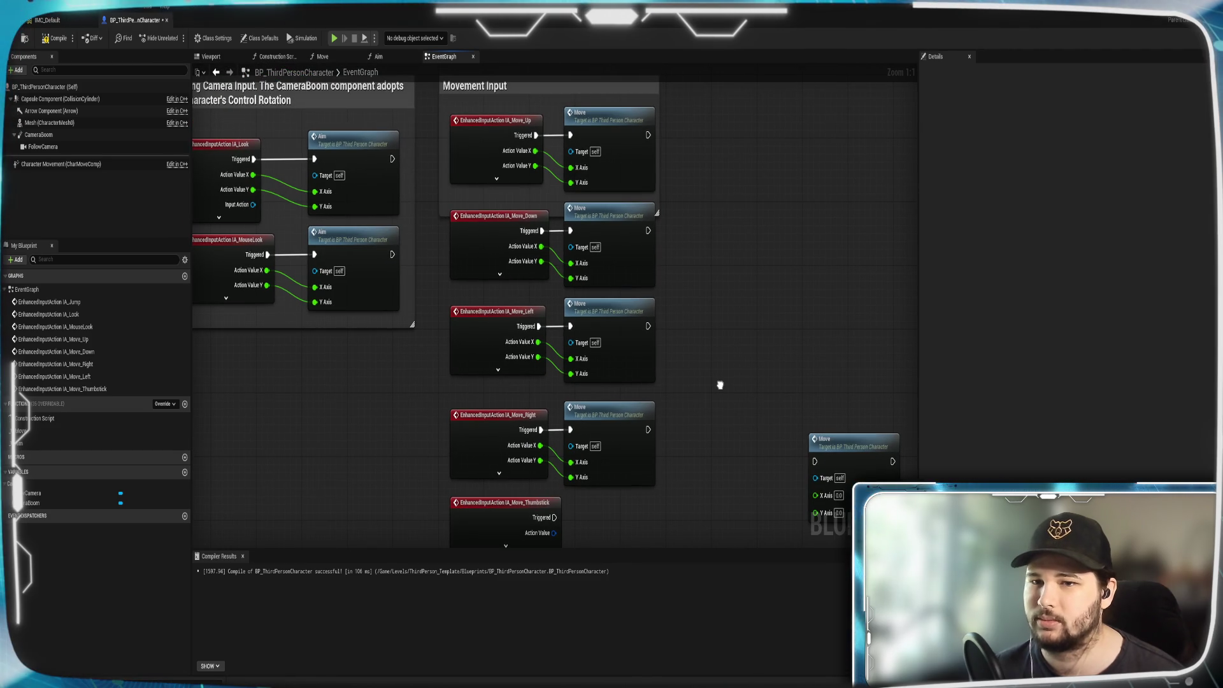
{"action": "mouse_move", "coordinate": [657, 440]}
{"action": "left_mouse_down"}
{"action": "mouse_move", "coordinate": [446, 408]}
{"action": "mouse_move", "coordinate": [497, 407]}
{"action": "left_mouse_up"}
Split IA_Move_Thumbstick's Action Value and wire its X/Y into a Move node placed beside it.
{"action": "left_click", "coordinate": [736, 425]}
{"action": "left_click_drag", "start_coordinate": [735, 436], "coordinate": [705, 308]}
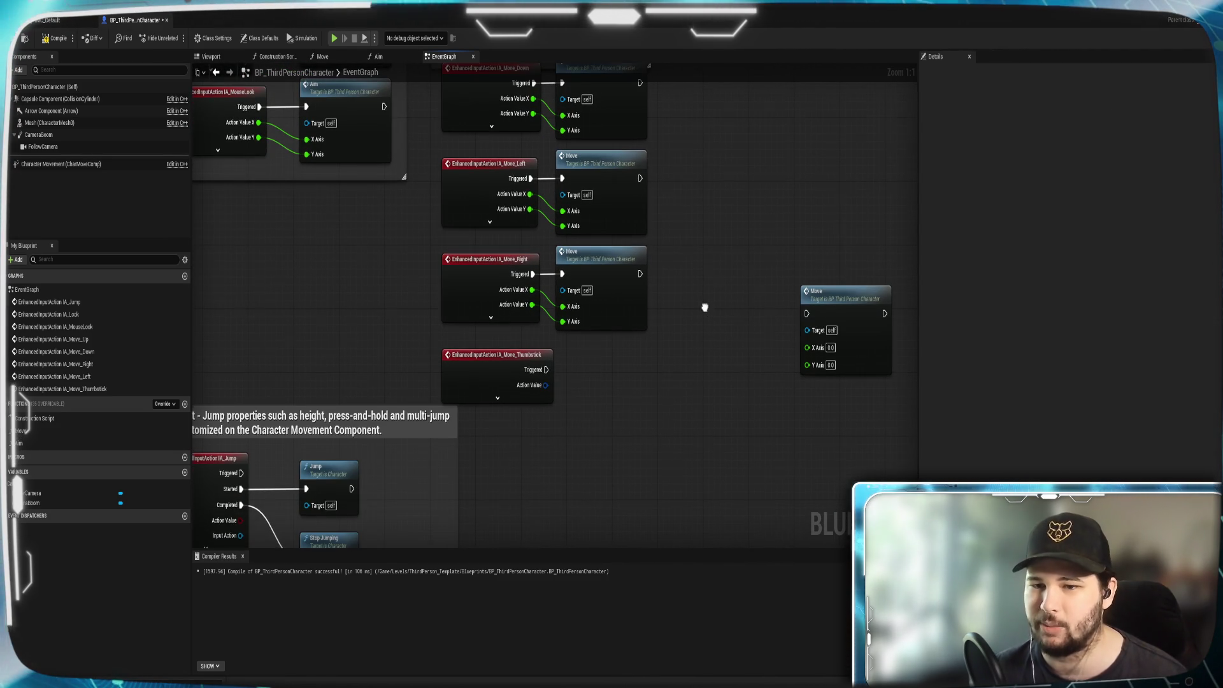
{"action": "right_click", "coordinate": [546, 386]}
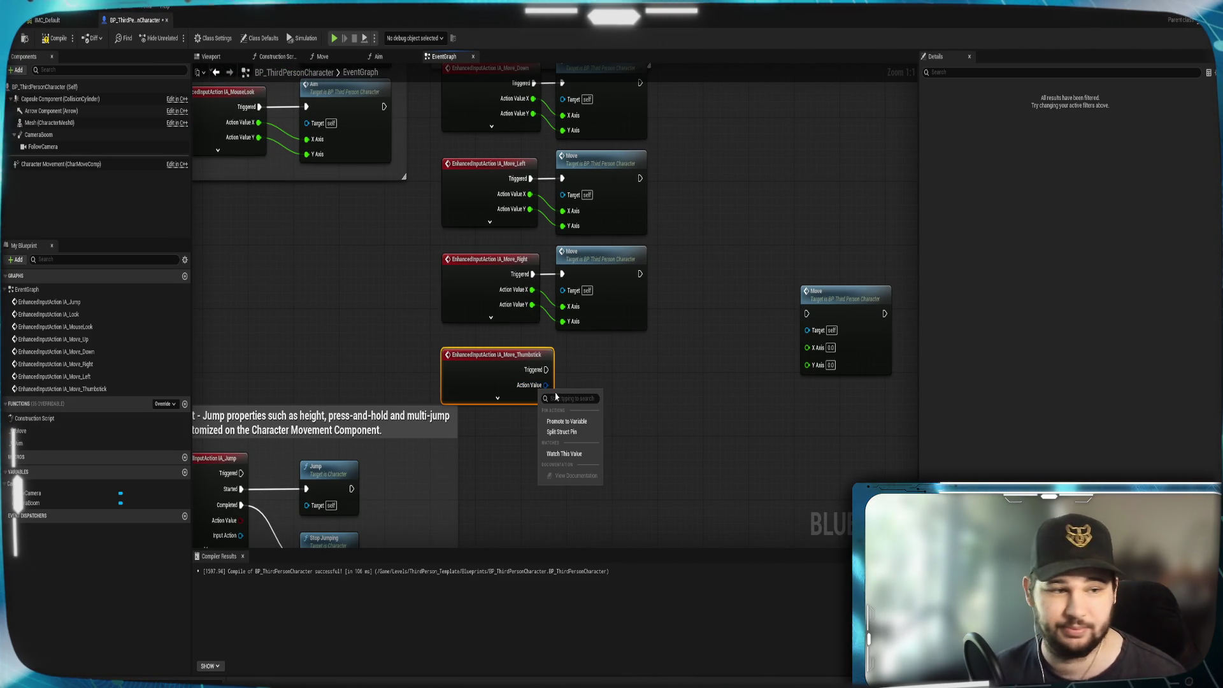
{"action": "left_click", "coordinate": [562, 435]}
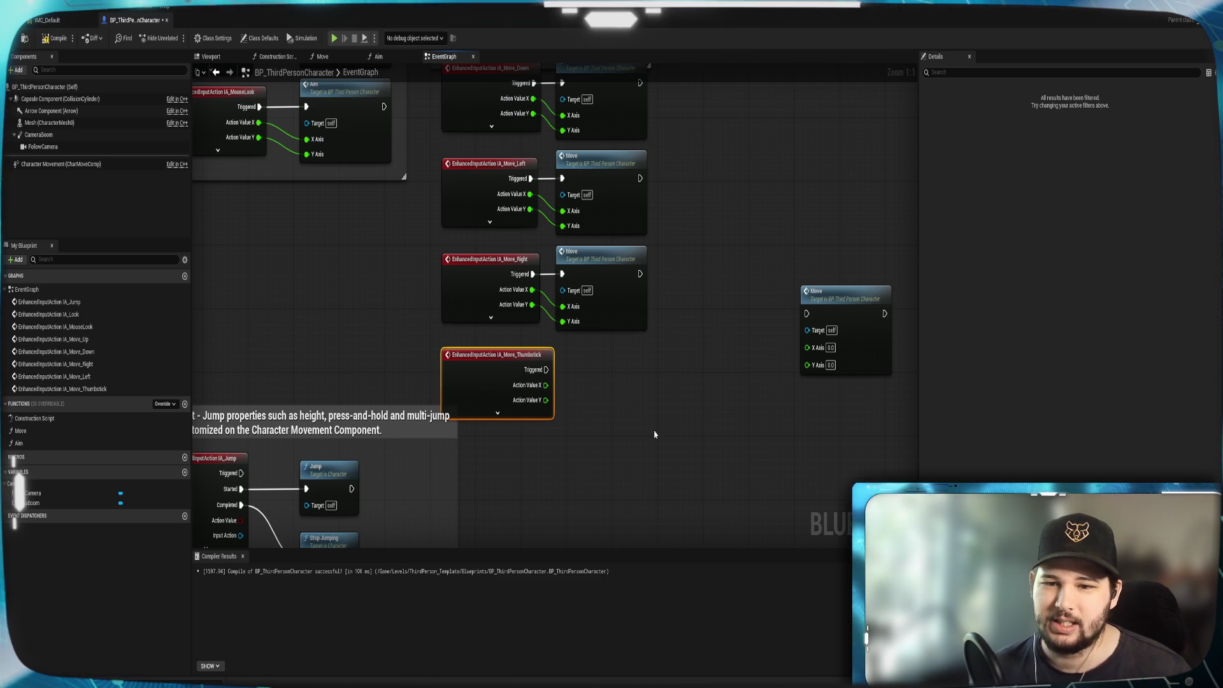
{"action": "mouse_move", "coordinate": [839, 319]}
{"action": "left_mouse_down"}
{"action": "mouse_move", "coordinate": [611, 389]}
{"action": "mouse_move", "coordinate": [577, 382]}
{"action": "mouse_move", "coordinate": [579, 418]}
{"action": "mouse_move", "coordinate": [550, 404]}
{"action": "mouse_move", "coordinate": [581, 437]}
{"action": "left_mouse_up"}
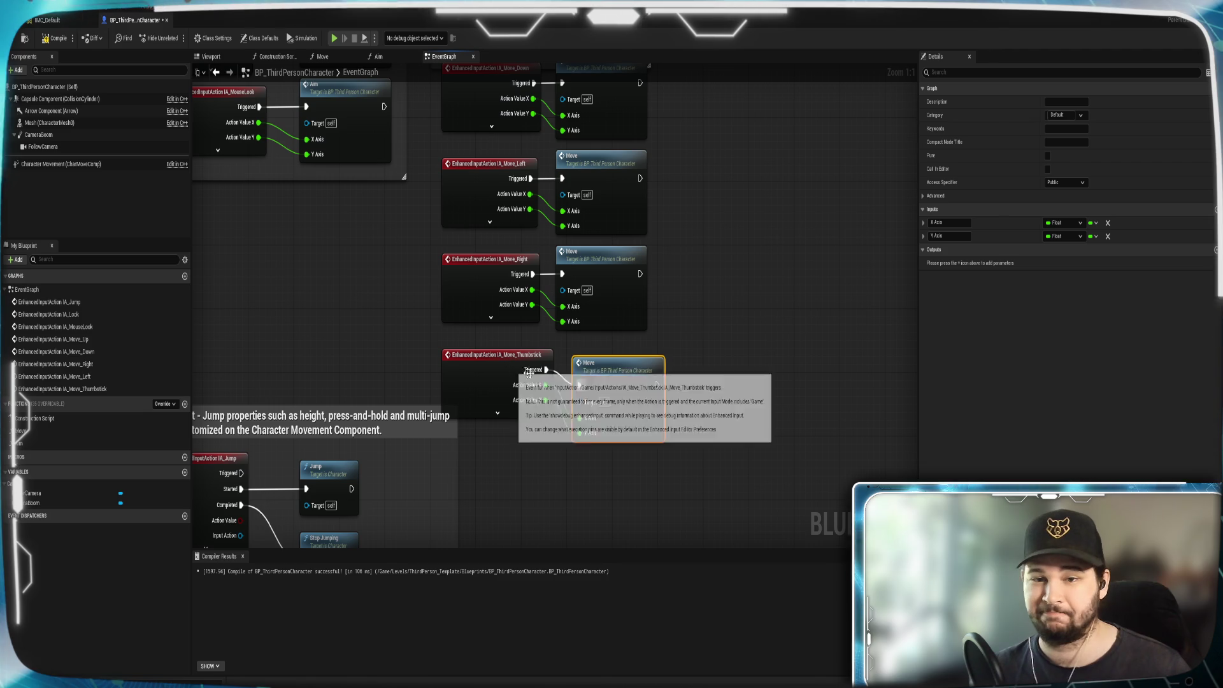
{"action": "mouse_move", "coordinate": [610, 376]}
{"action": "left_mouse_down"}
{"action": "mouse_move", "coordinate": [597, 351]}
{"action": "mouse_move", "coordinate": [607, 355]}
{"action": "left_mouse_up"}
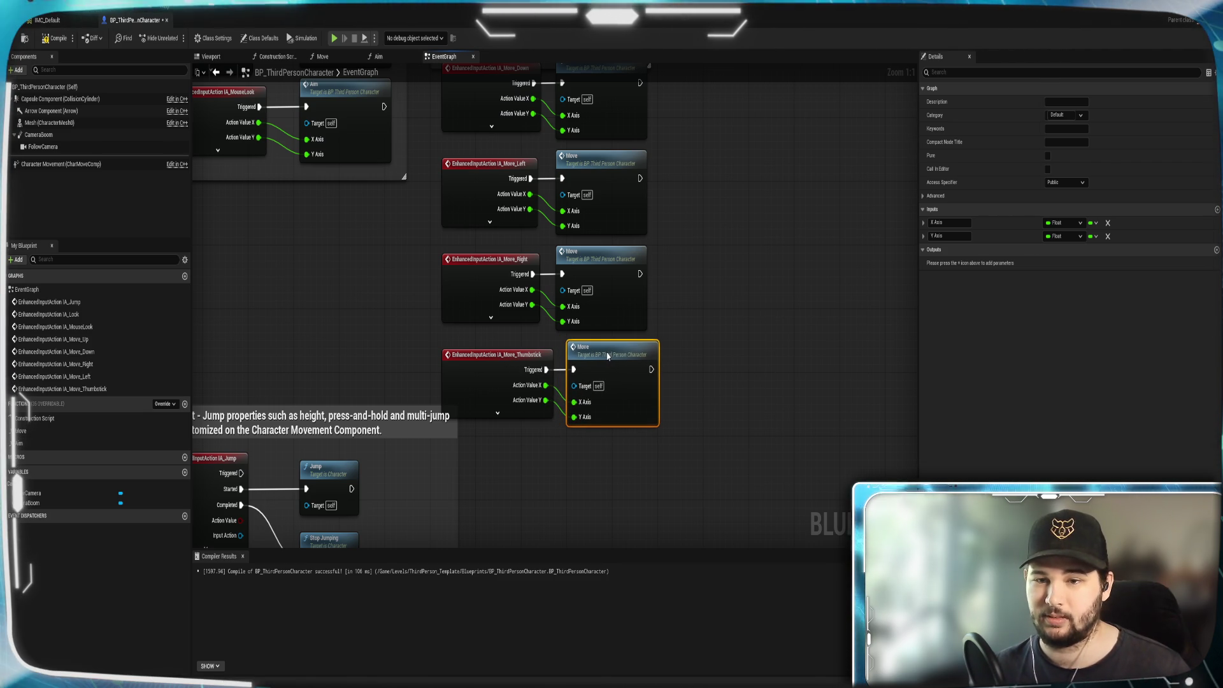
{"action": "left_click", "coordinate": [724, 331]}
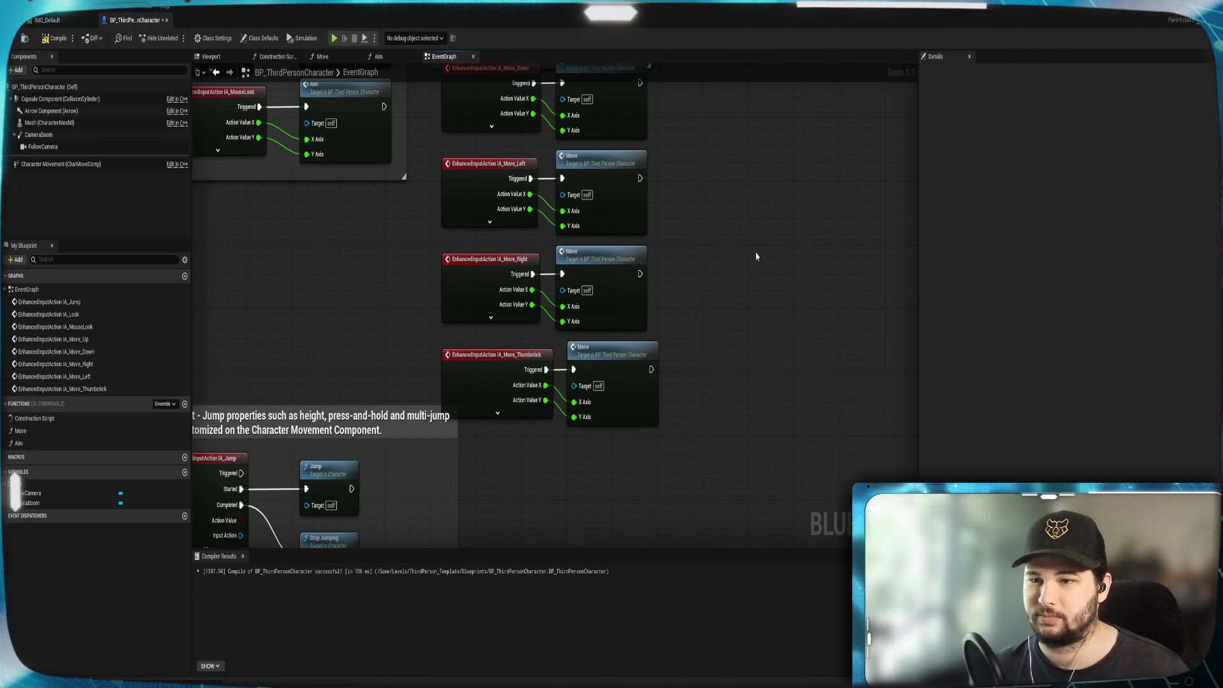
Shift all four Move nodes slightly to the right.
{"action": "left_click_drag", "start_coordinate": [745, 190], "coordinate": [749, 247]}
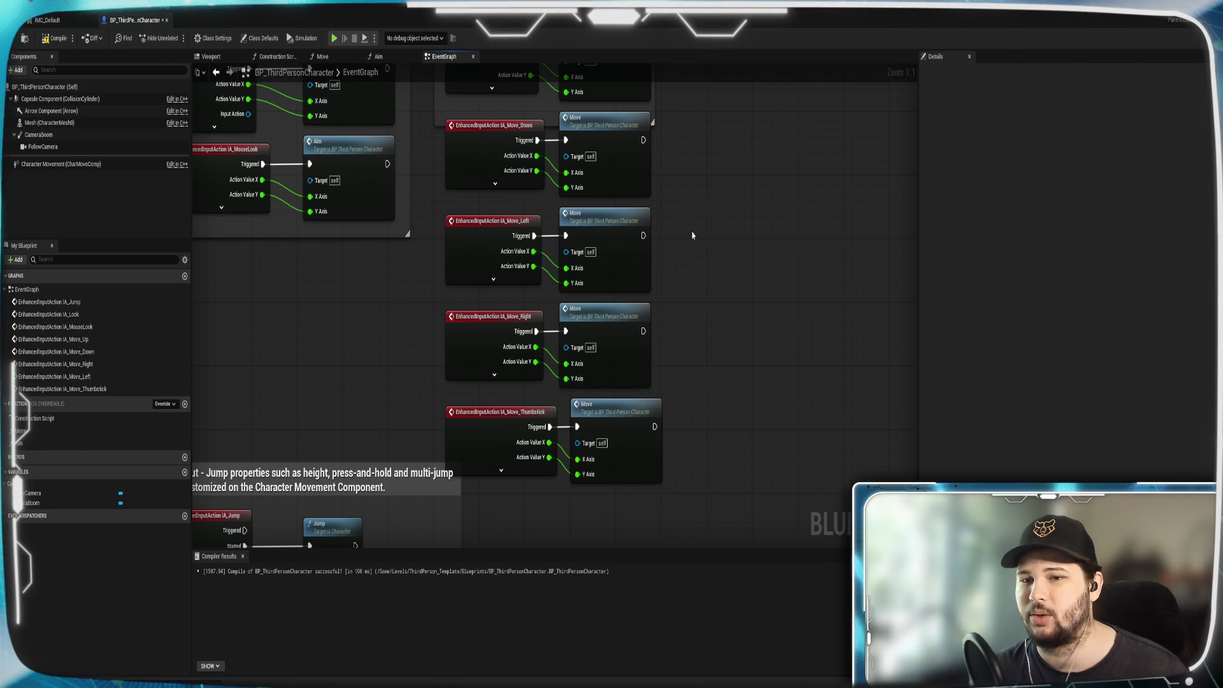
{"action": "mouse_move", "coordinate": [699, 218]}
{"action": "left_mouse_down"}
{"action": "mouse_move", "coordinate": [691, 287]}
{"action": "mouse_move", "coordinate": [640, 433]}
{"action": "left_mouse_up"}
{"action": "left_click_drag", "start_coordinate": [613, 178], "coordinate": [625, 173]}
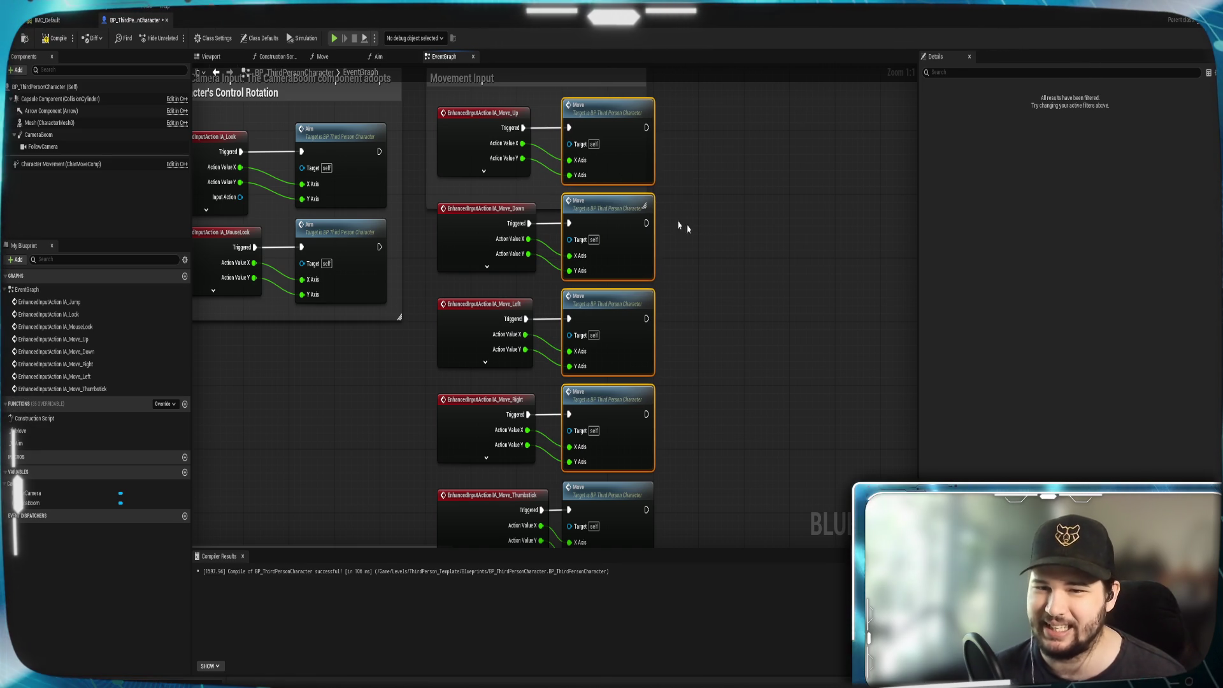
Widen the Movement Input comment box and shorten it from the bottom.
{"action": "left_click", "coordinate": [771, 238]}
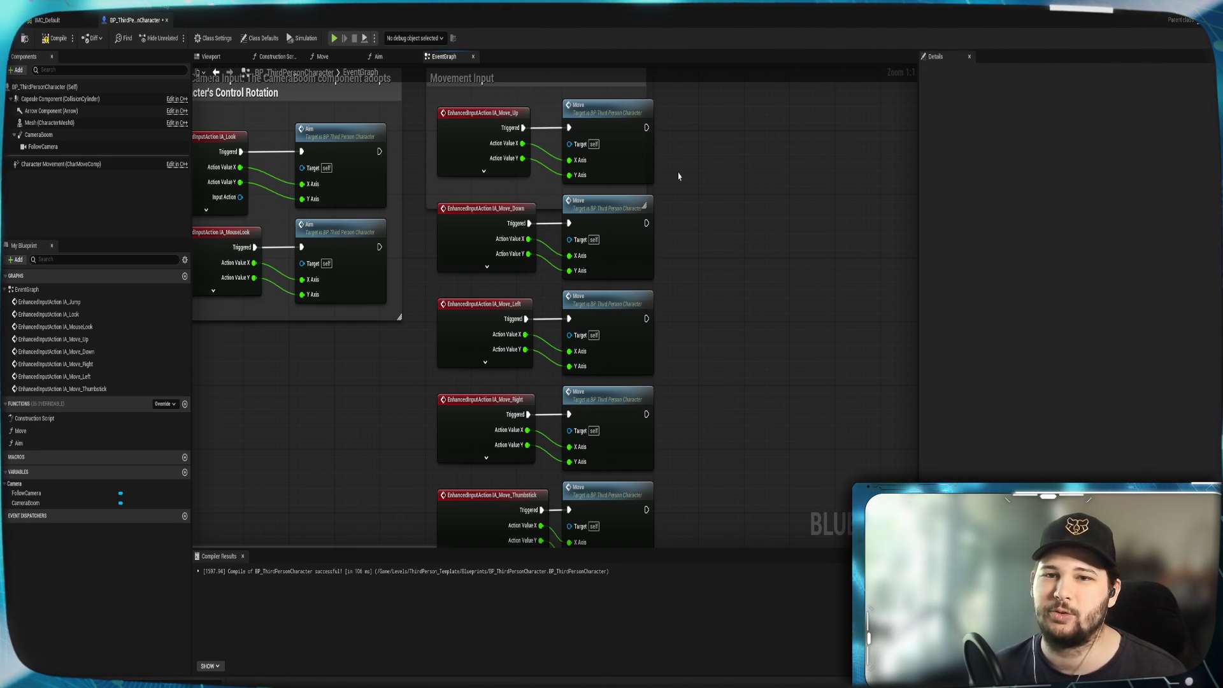
{"action": "left_click_drag", "start_coordinate": [716, 197], "coordinate": [710, 258]}
{"action": "left_click", "coordinate": [580, 137]}
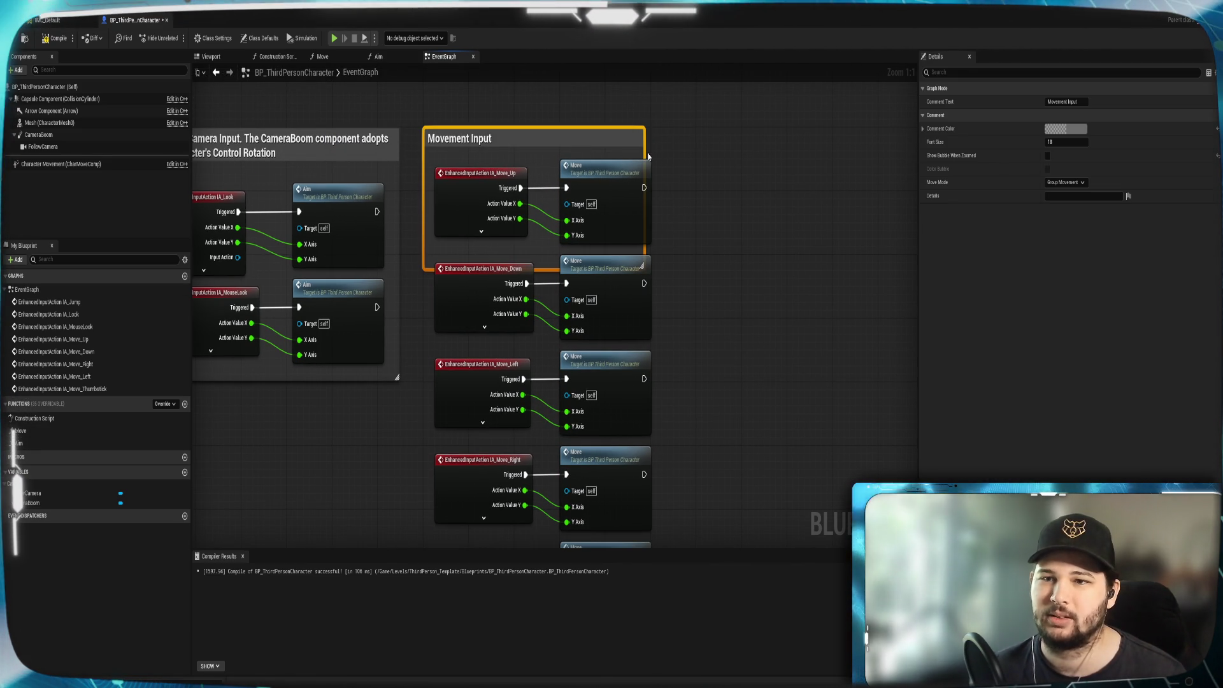
{"action": "left_click_drag", "start_coordinate": [646, 156], "coordinate": [666, 157]}
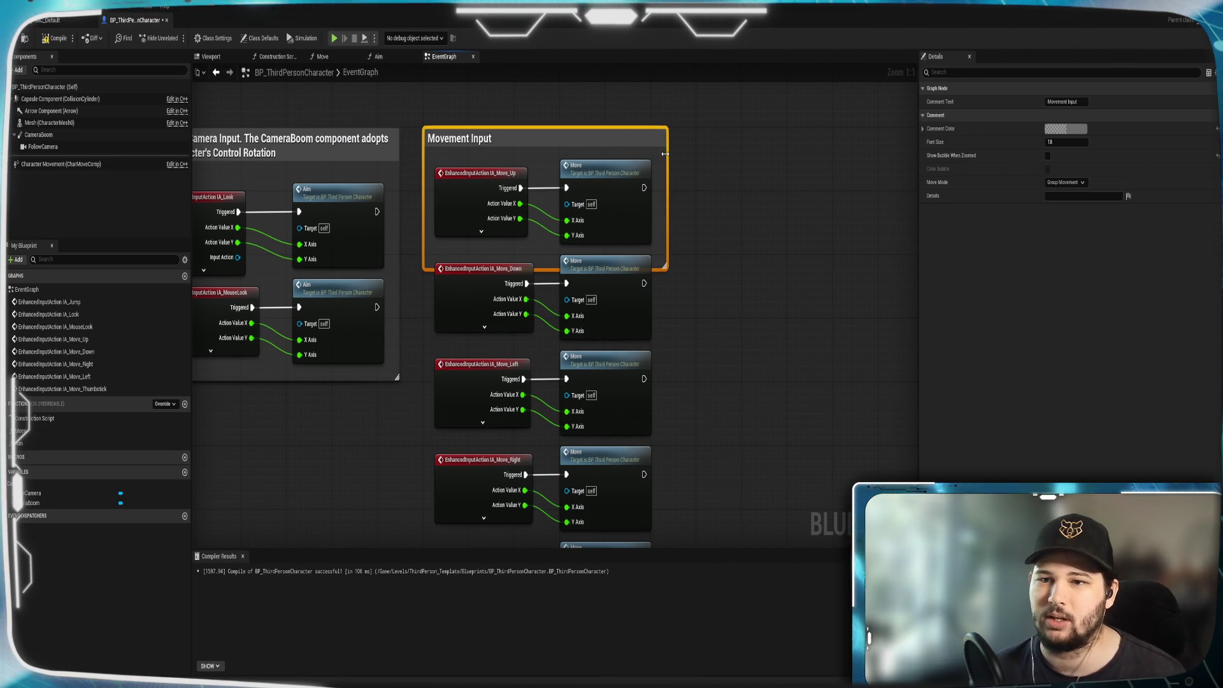
{"action": "left_click", "coordinate": [735, 281]}
{"action": "mouse_move", "coordinate": [664, 267]}
{"action": "left_mouse_down"}
{"action": "mouse_move", "coordinate": [682, 159]}
{"action": "mouse_move", "coordinate": [751, 151]}
{"action": "mouse_move", "coordinate": [733, 171]}
{"action": "mouse_move", "coordinate": [719, 521]}
{"action": "left_mouse_up"}
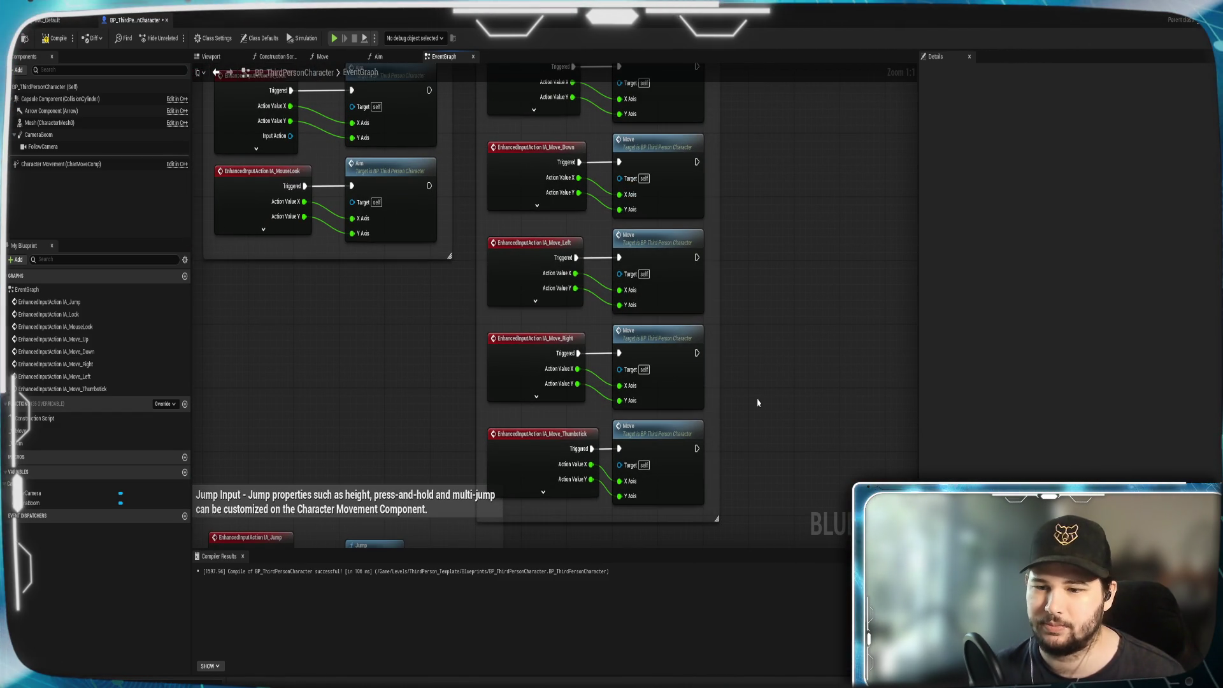
{"action": "left_click_drag", "start_coordinate": [694, 517], "coordinate": [695, 509]}
Delete the Movement Input comment, keeping its nodes, and compile the character blueprint.
{"action": "left_click_drag", "start_coordinate": [606, 326], "coordinate": [605, 146]}
{"action": "key", "text": "Delete"}
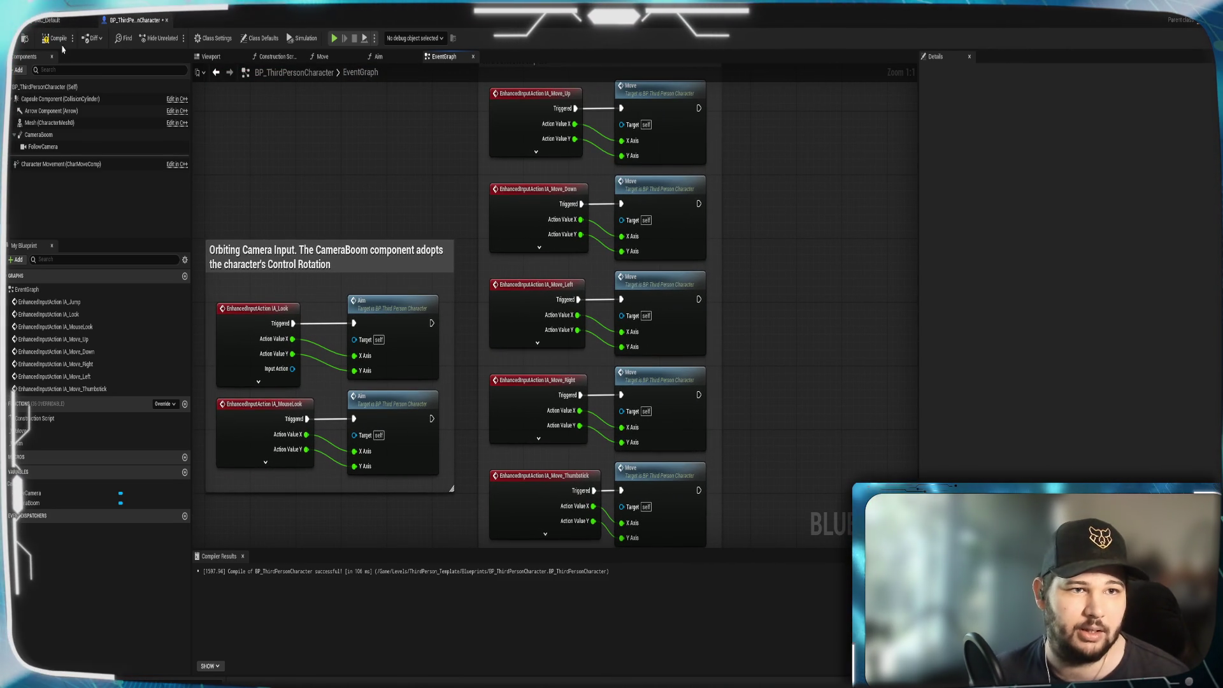
{"action": "left_click", "coordinate": [24, 39]}
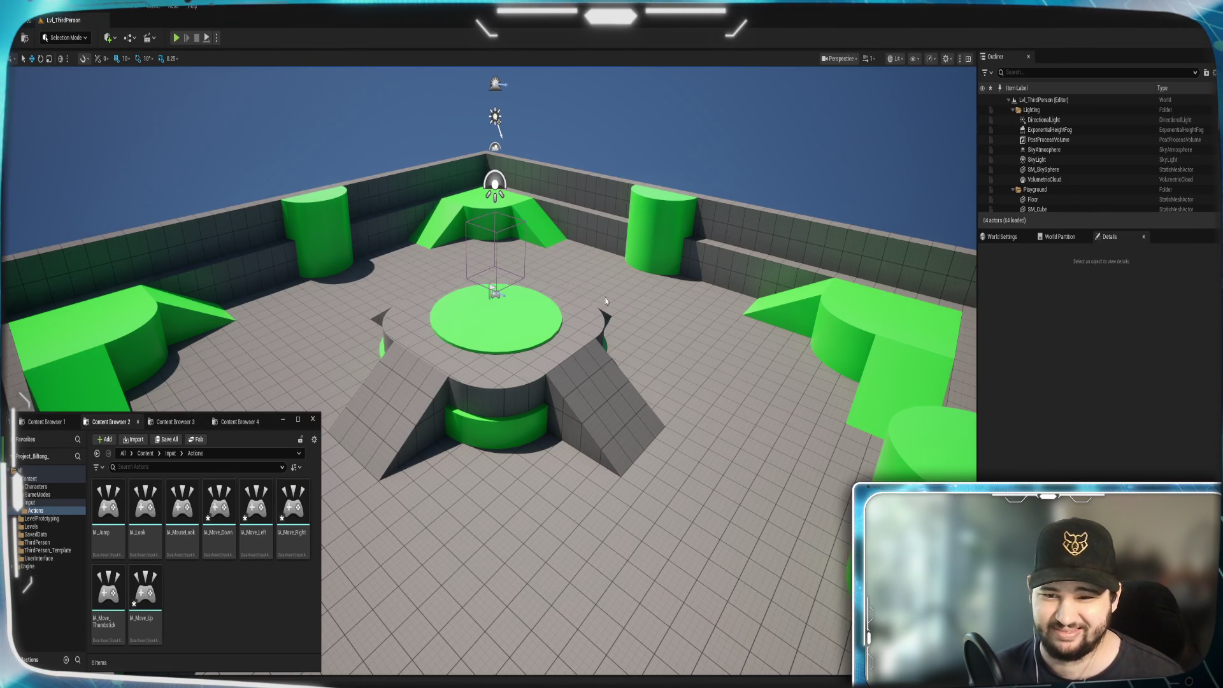
Inspect the floor and sky sphere in the level viewport and orbit the camera around the arena.
{"action": "right_click", "coordinate": [591, 299]}
{"action": "key", "text": "Escape"}
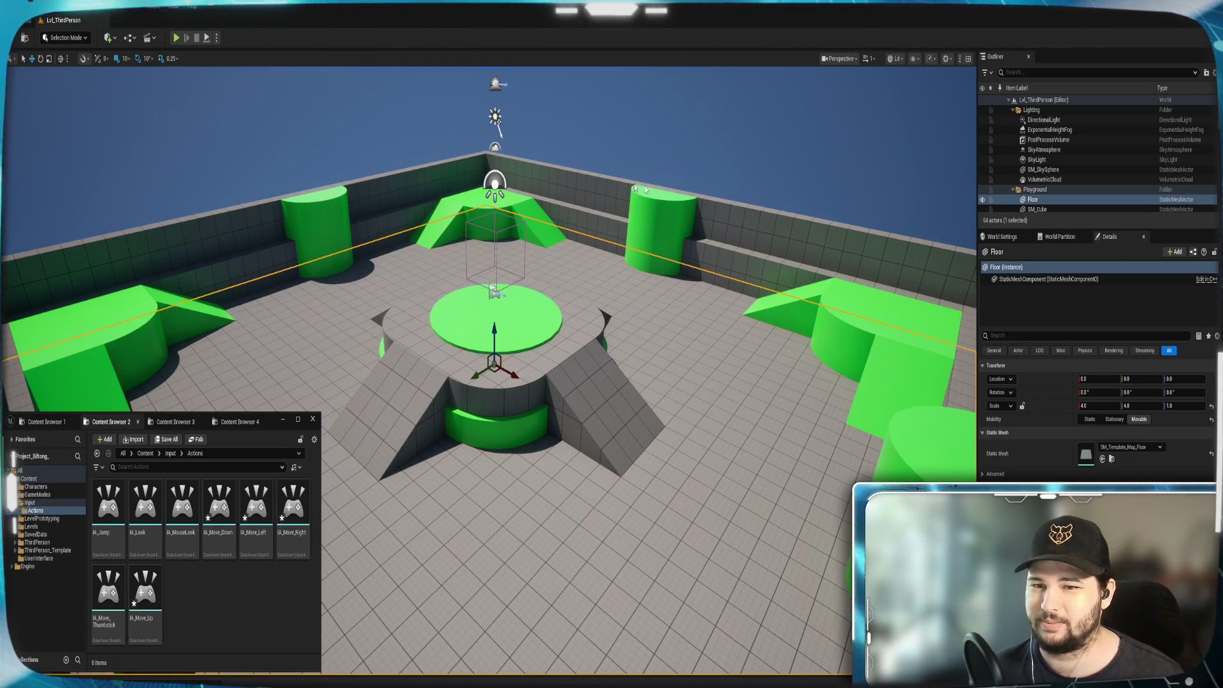
{"action": "right_click", "coordinate": [626, 150]}
{"action": "key", "text": "Escape"}
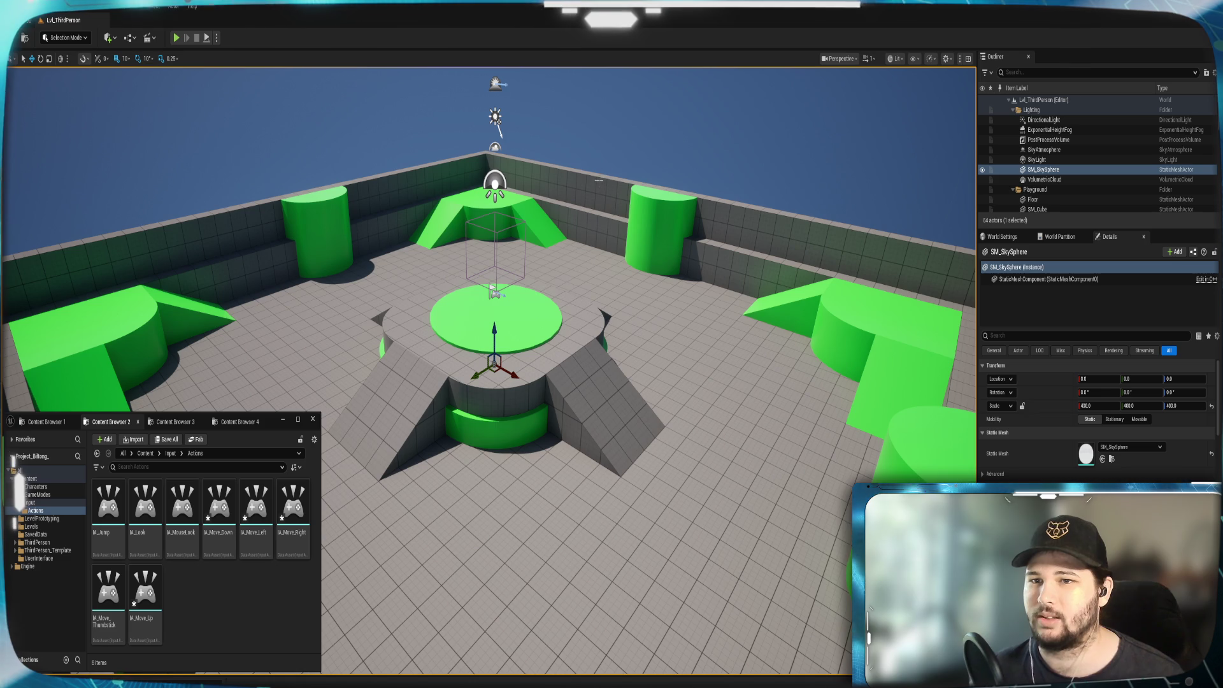
{"action": "mouse_move", "coordinate": [625, 192]}
{"action": "left_mouse_down"}
{"action": "mouse_move", "coordinate": [548, 191]}
{"action": "mouse_move", "coordinate": [573, 191]}
{"action": "left_mouse_up"}
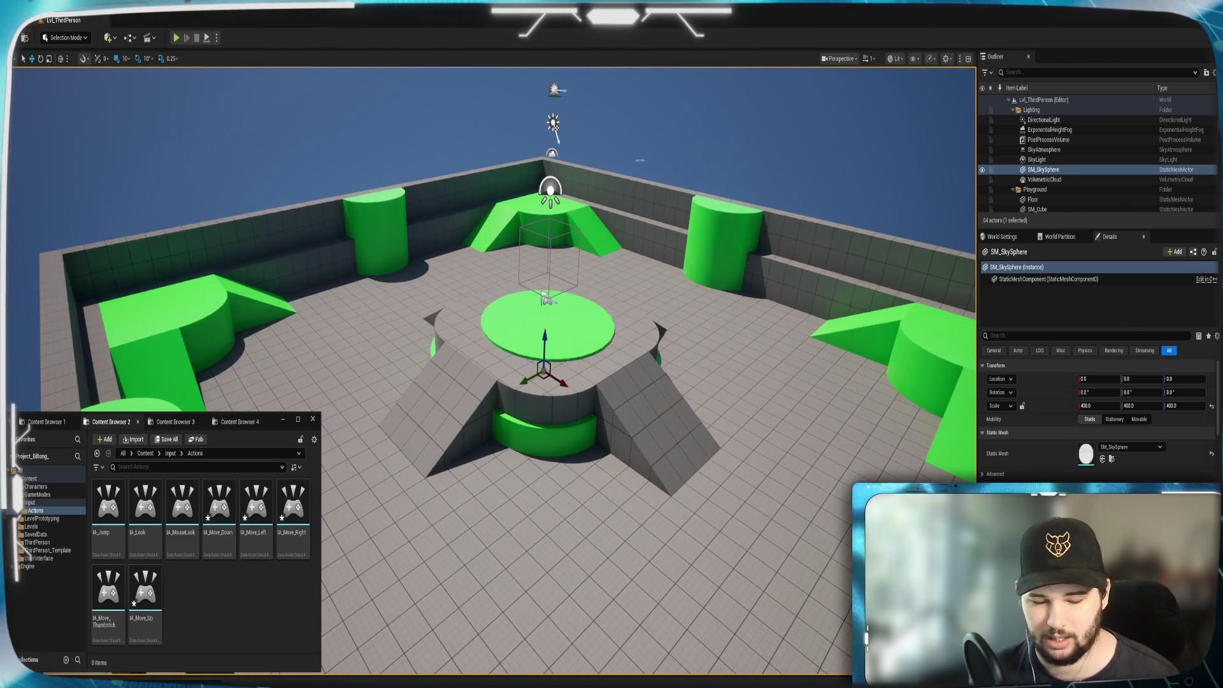
Play the level, test walking with S, A, D, W and jumping with Space, then stop.
{"action": "key", "text": "alt+p"}
{"action": "left_click", "coordinate": [489, 319]}
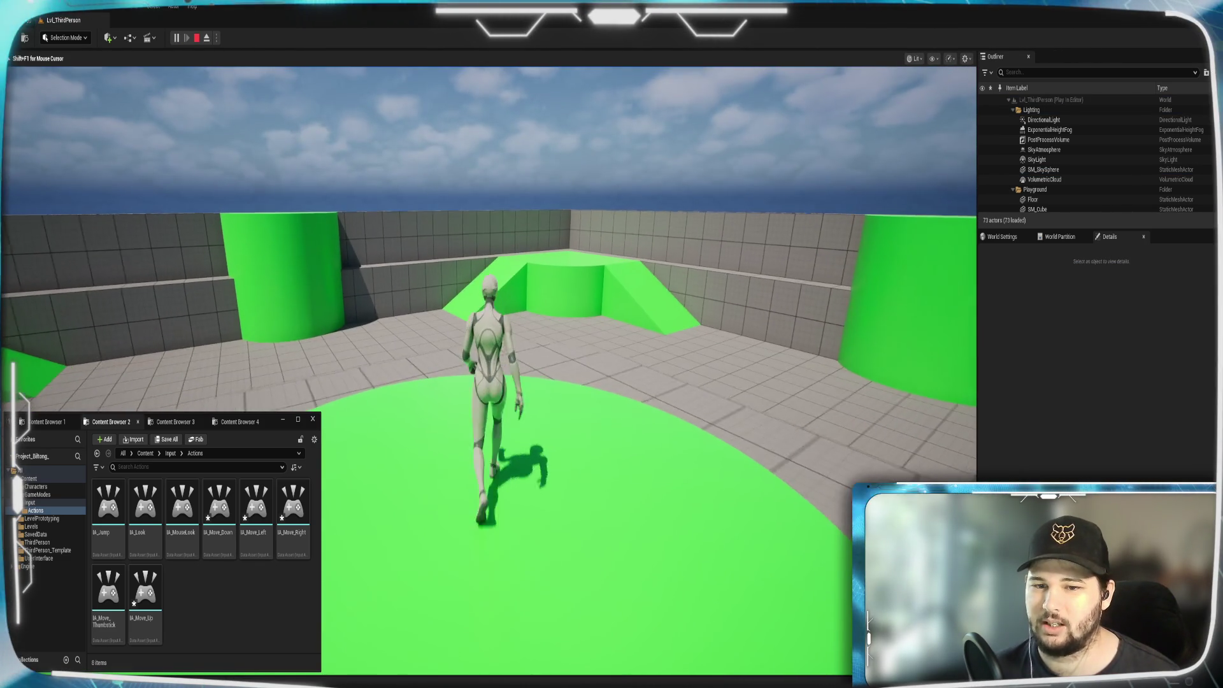
{"action": "key", "text": "s"}
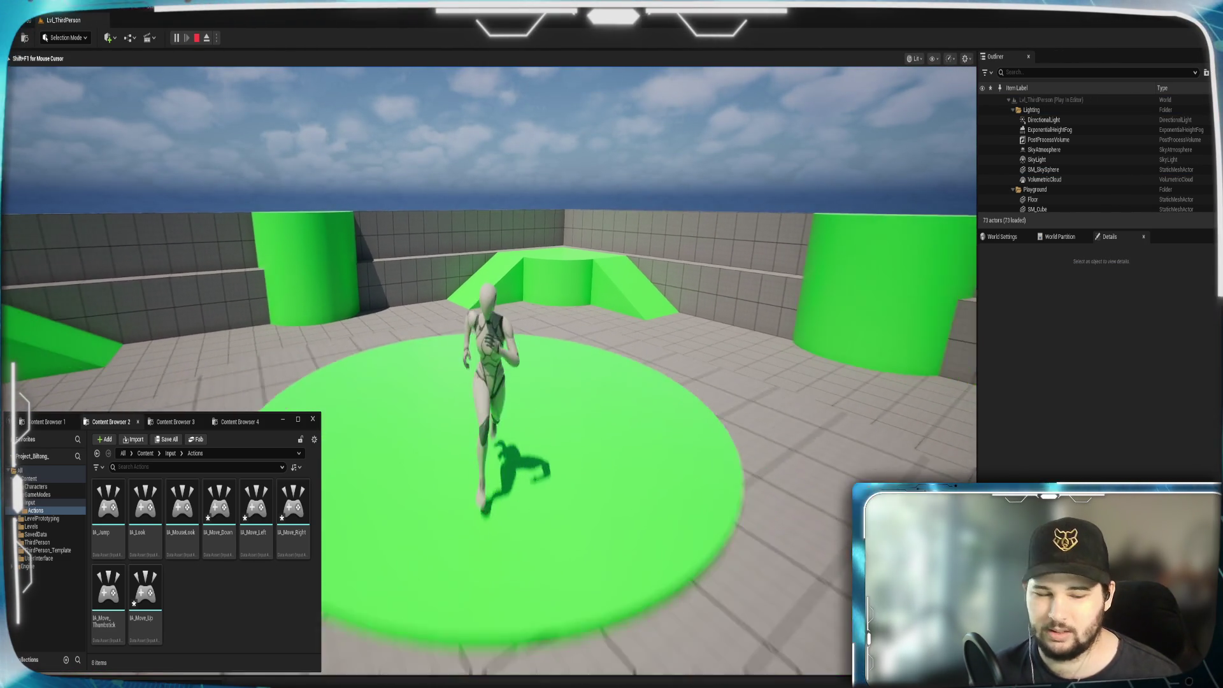
{"action": "key", "text": "a"}
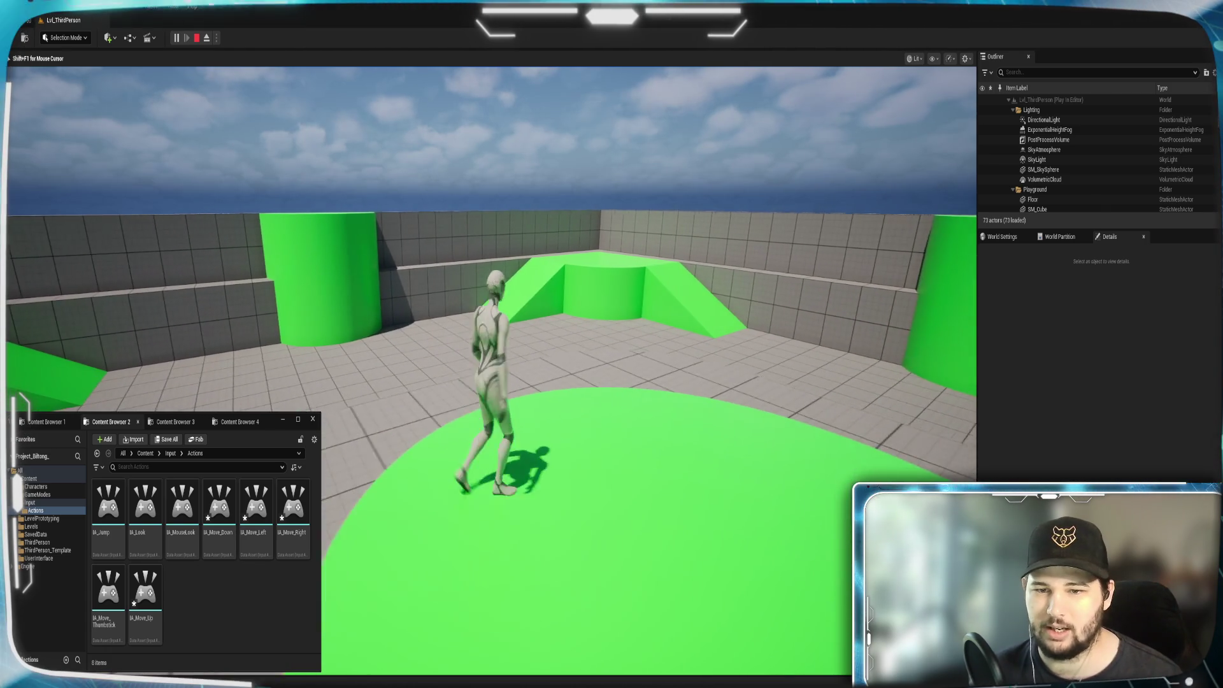
{"action": "key", "text": "d"}
{"action": "key", "text": "w"}
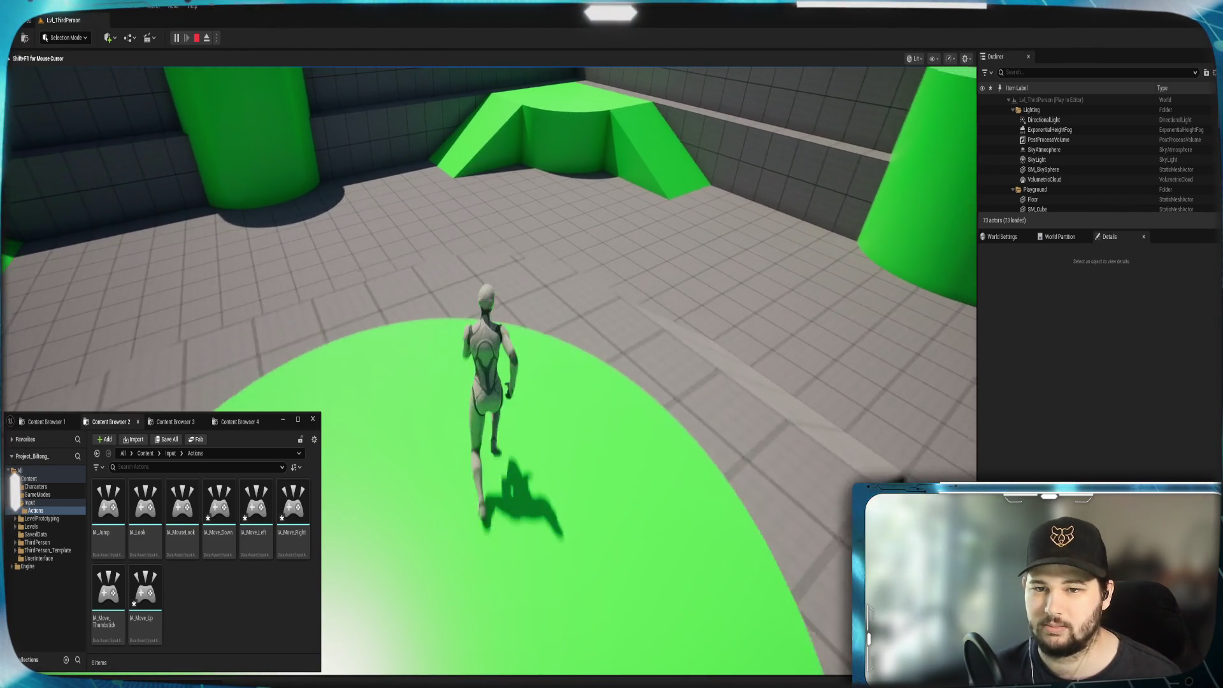
{"action": "key", "text": "space"}
{"action": "key", "text": "w"}
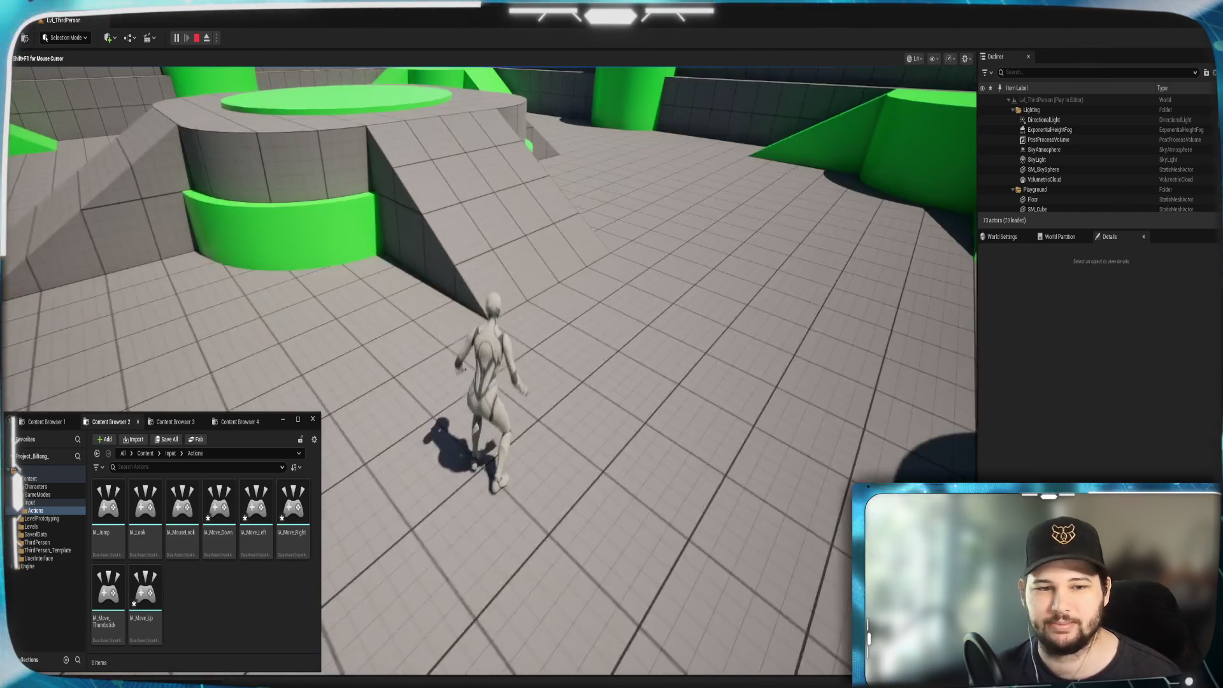
{"action": "key", "text": "s"}
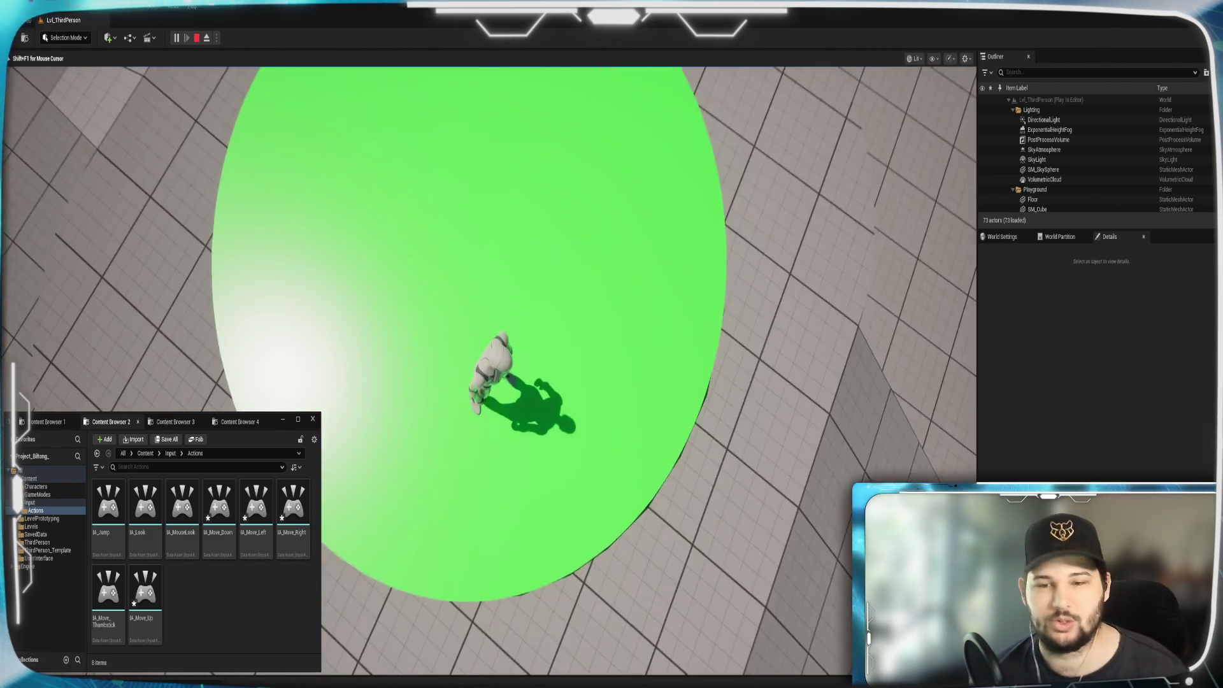
{"action": "key", "text": "Escape"}
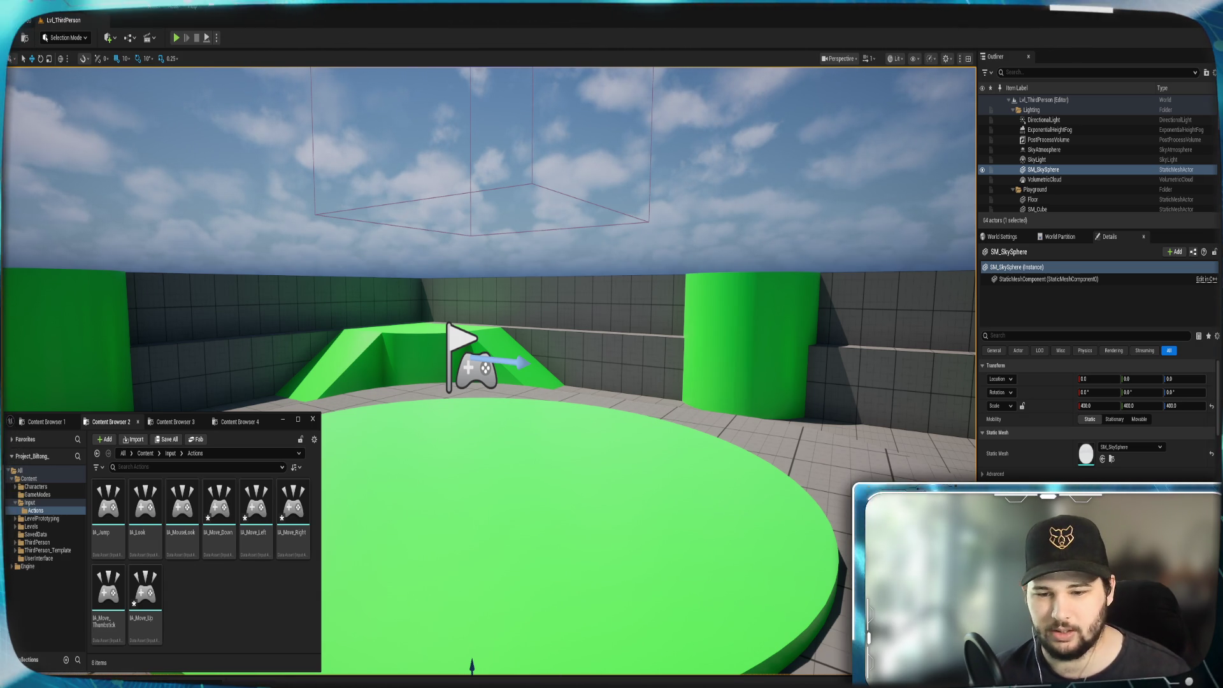
{"action": "mouse_move", "coordinate": [471, 665]}
{"action": "left_click", "coordinate": [500, 650]}
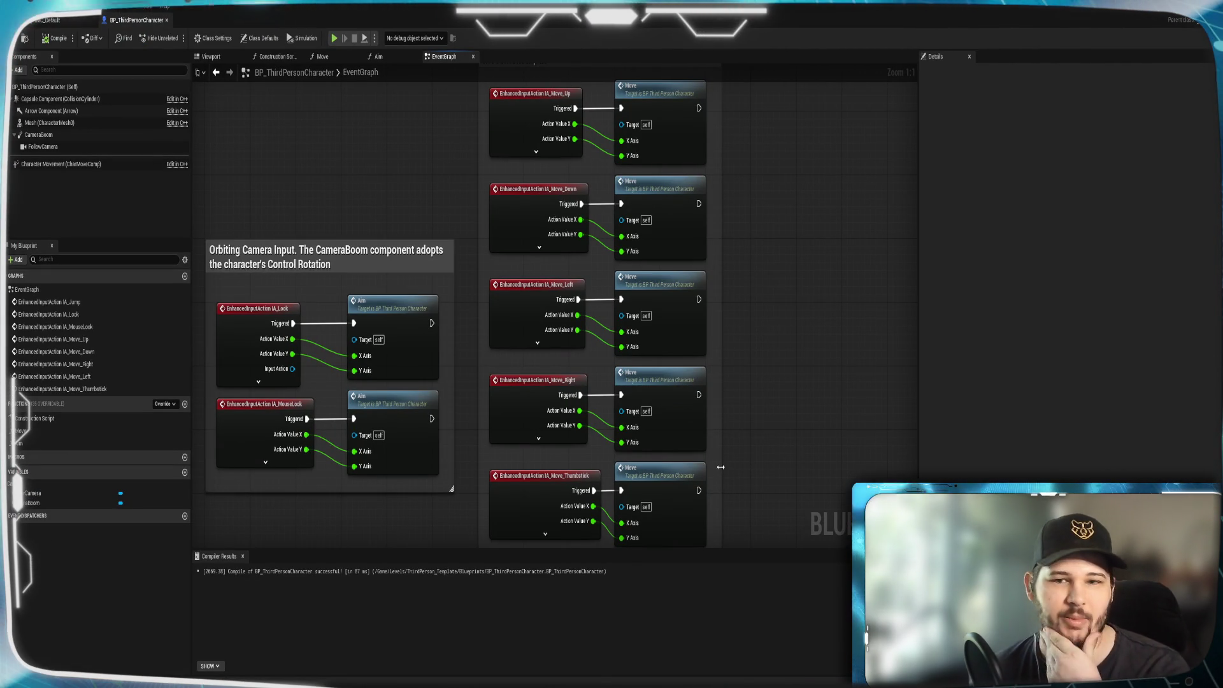
Move the Orbiting Camera Input comment box higher, beside the Movement Input group.
{"action": "scroll", "coordinate": [767, 401], "scroll_direction": "down", "scroll_amount": 2}
{"action": "mouse_move", "coordinate": [767, 402]}
{"action": "left_mouse_down"}
{"action": "mouse_move", "coordinate": [775, 223]}
{"action": "mouse_move", "coordinate": [772, 307]}
{"action": "left_mouse_up"}
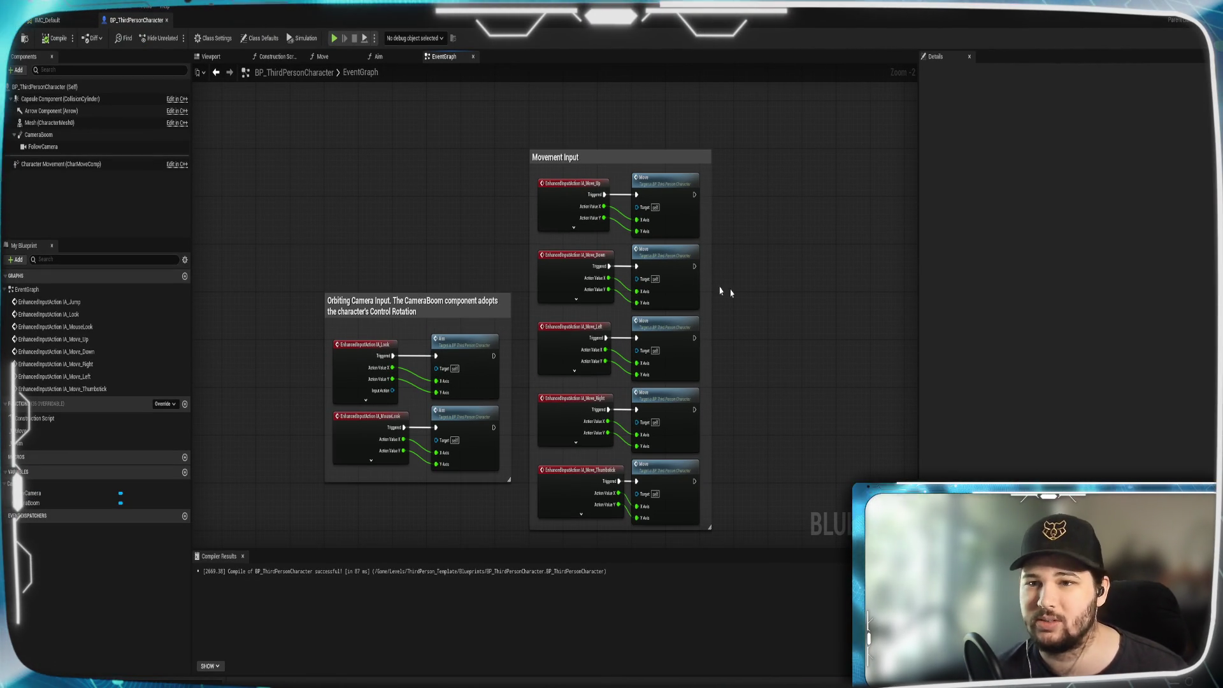
{"action": "left_click_drag", "start_coordinate": [471, 223], "coordinate": [503, 216]}
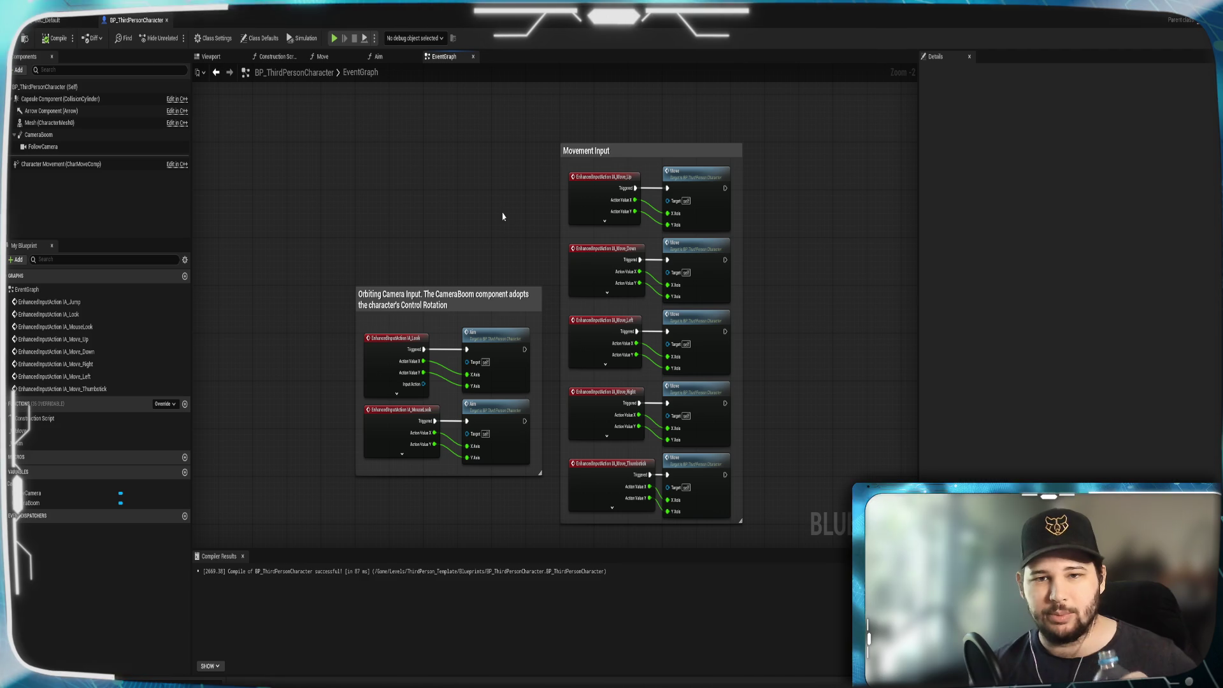
{"action": "left_click_drag", "start_coordinate": [465, 290], "coordinate": [461, 153]}
{"action": "left_click", "coordinate": [460, 123]}
{"action": "mouse_move", "coordinate": [463, 376]}
{"action": "left_mouse_down"}
{"action": "mouse_move", "coordinate": [527, 158]}
{"action": "mouse_move", "coordinate": [538, 216]}
{"action": "left_mouse_up"}
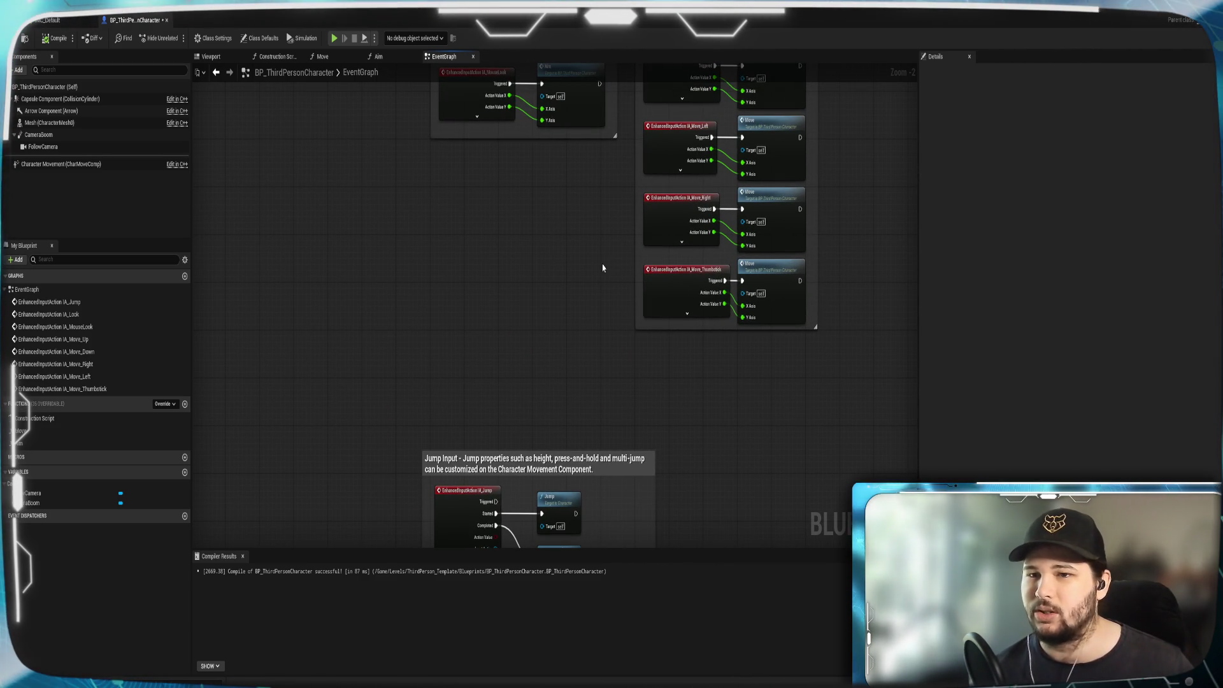
Move the Jump Input comment up beneath the Orbiting Camera Input nodes.
{"action": "left_click_drag", "start_coordinate": [597, 466], "coordinate": [566, 167]}
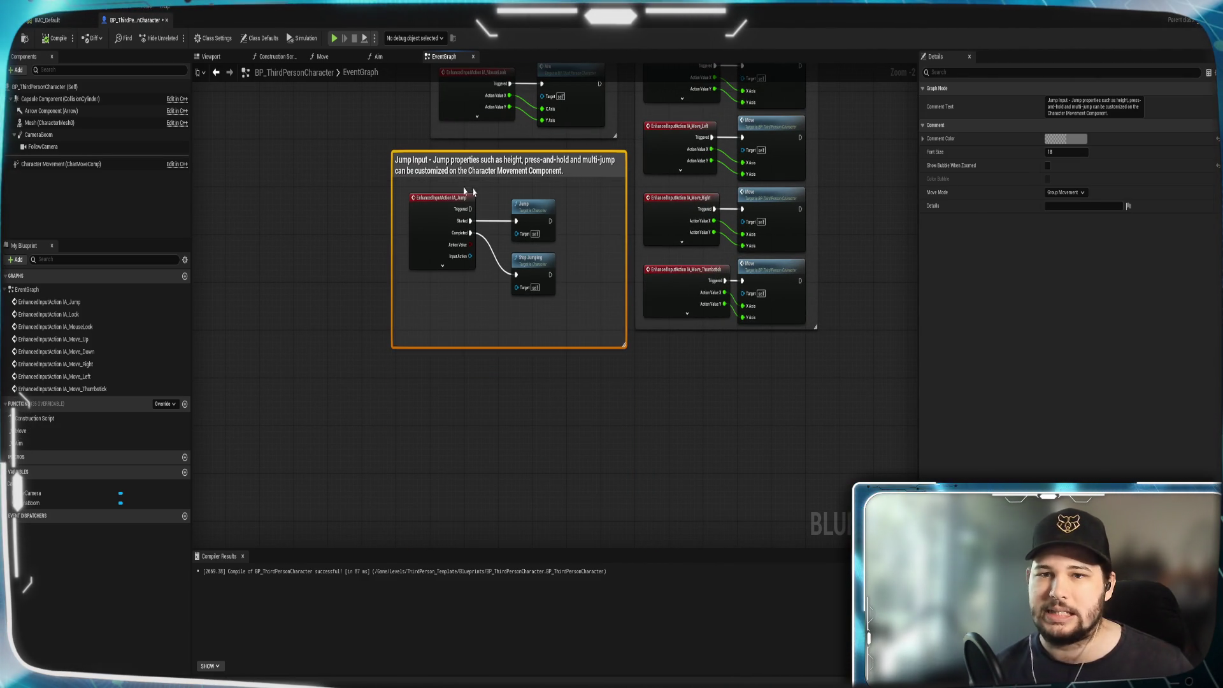
{"action": "scroll", "coordinate": [322, 204], "scroll_direction": "up", "scroll_amount": 2}
{"action": "left_click_drag", "start_coordinate": [322, 204], "coordinate": [265, 322]}
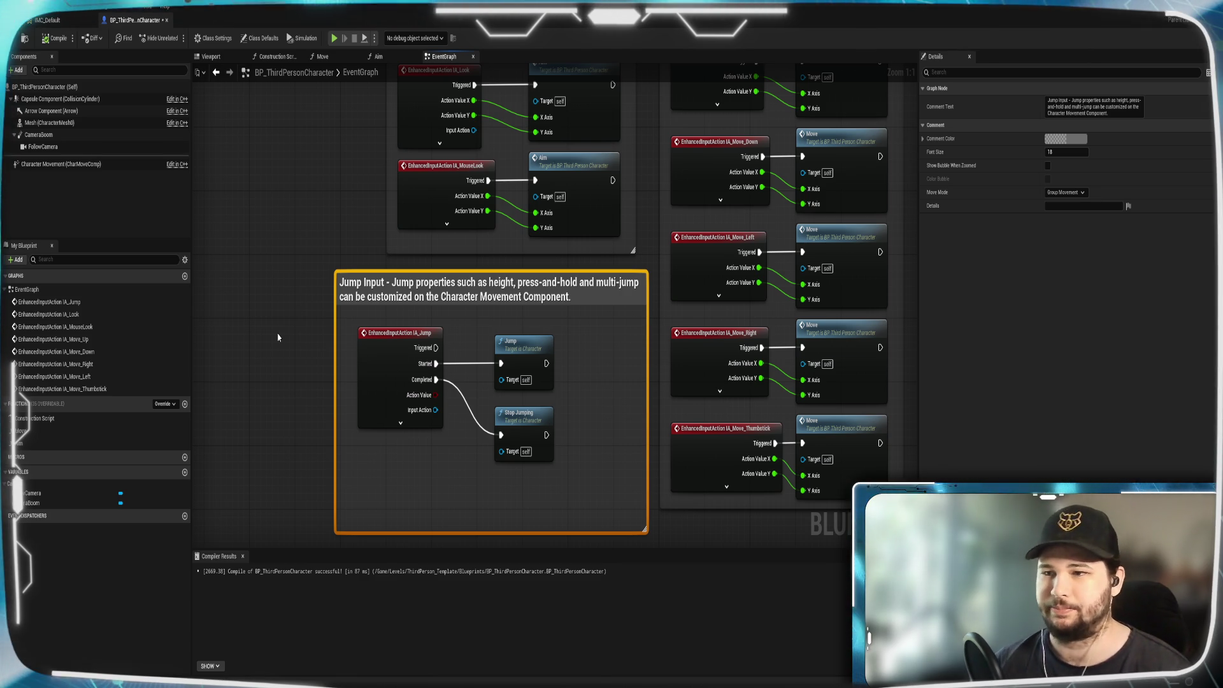
{"action": "mouse_move", "coordinate": [294, 334]}
{"action": "left_mouse_down"}
{"action": "mouse_move", "coordinate": [247, 461]}
{"action": "mouse_move", "coordinate": [253, 305]}
{"action": "left_mouse_up"}
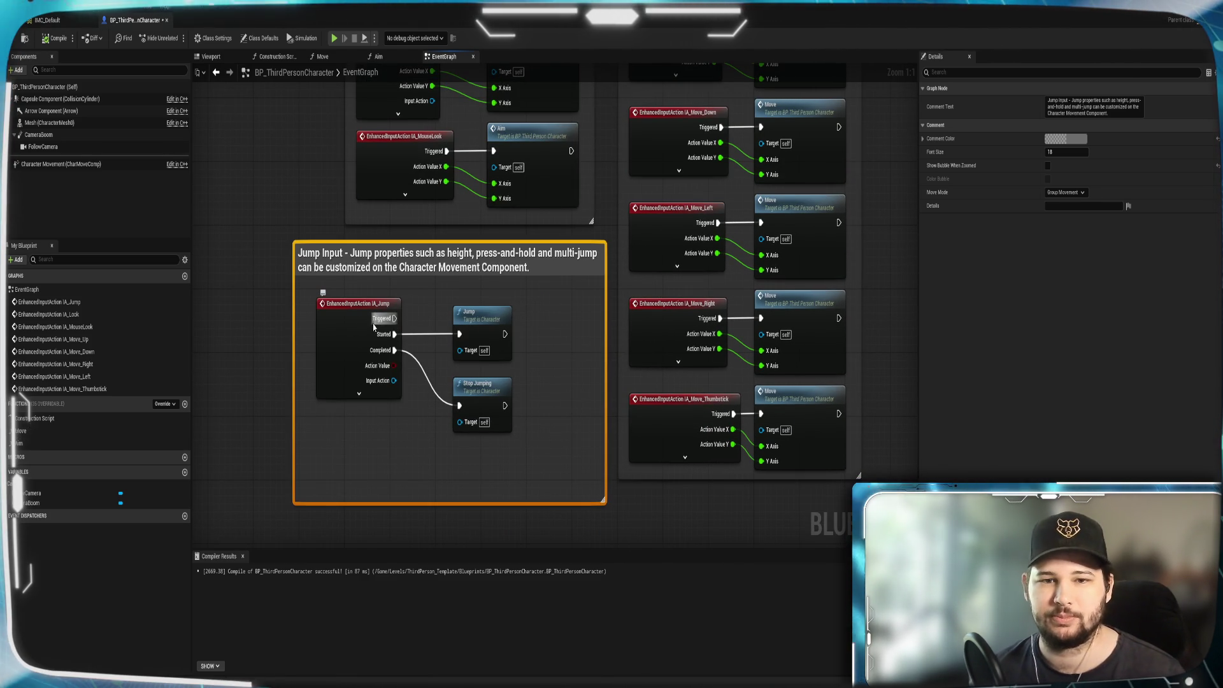
Bring up Content Browser 2 on the Content/Input/Actions folder from the taskbar.
{"action": "mouse_move", "coordinate": [369, 320]}
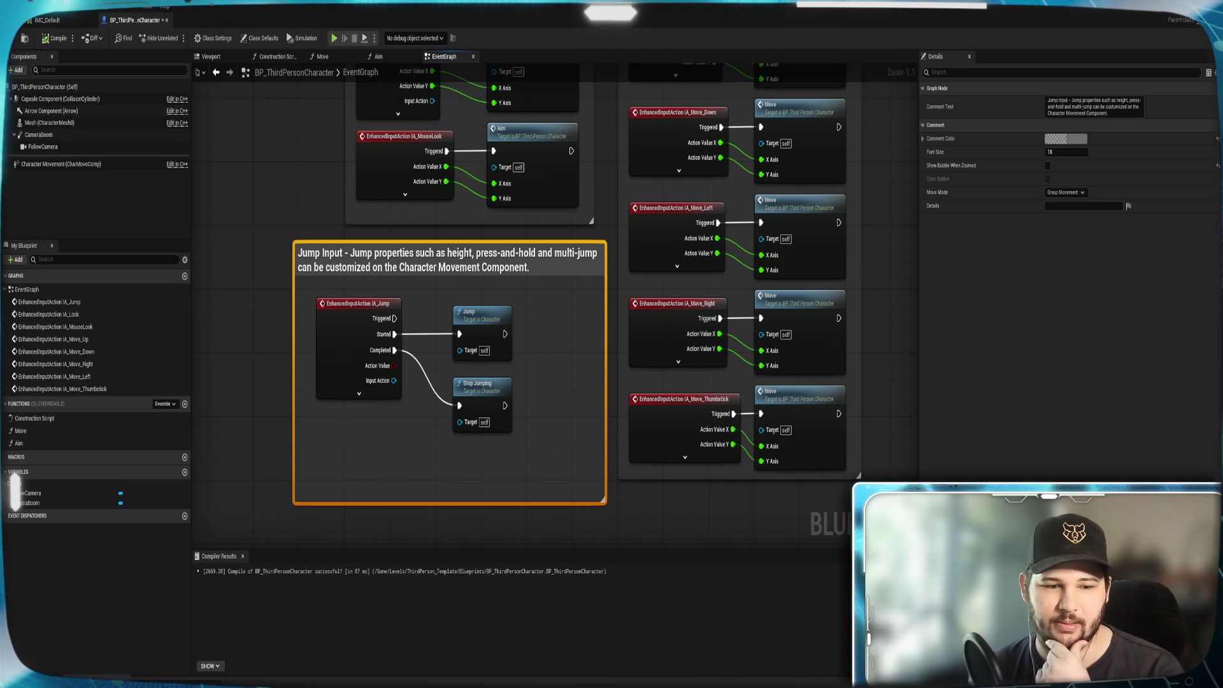
{"action": "mouse_move", "coordinate": [97, 683]}
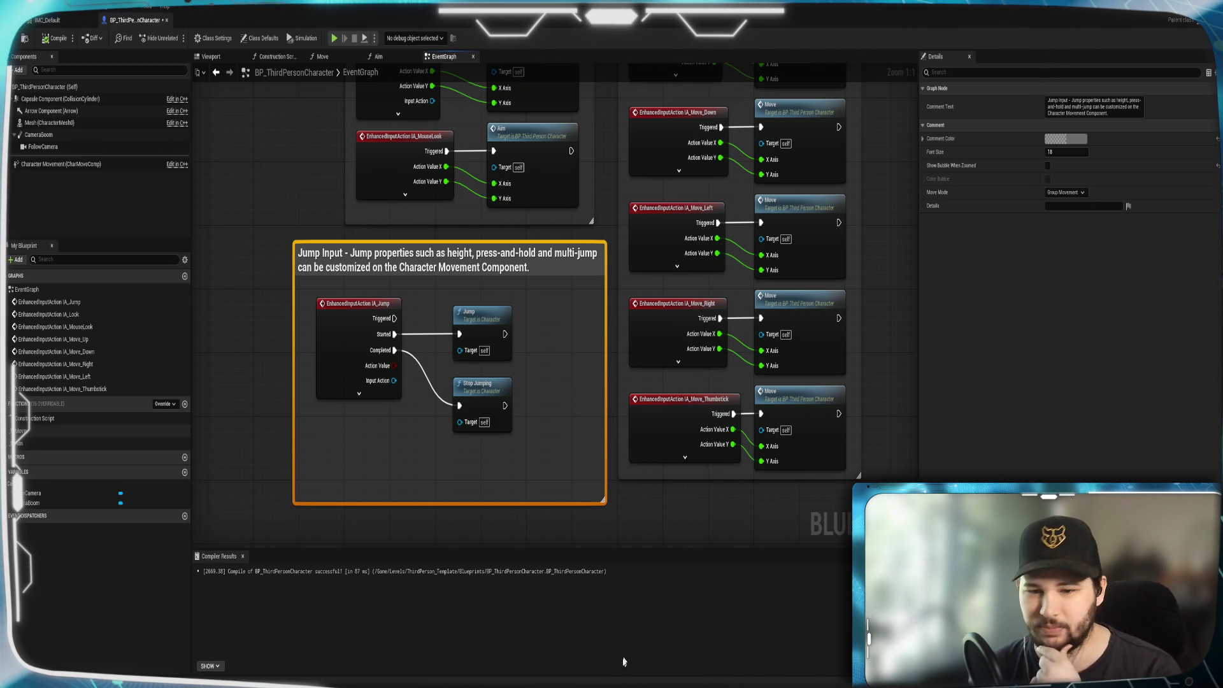
{"action": "mouse_move", "coordinate": [519, 680]}
{"action": "left_click", "coordinate": [420, 653]}
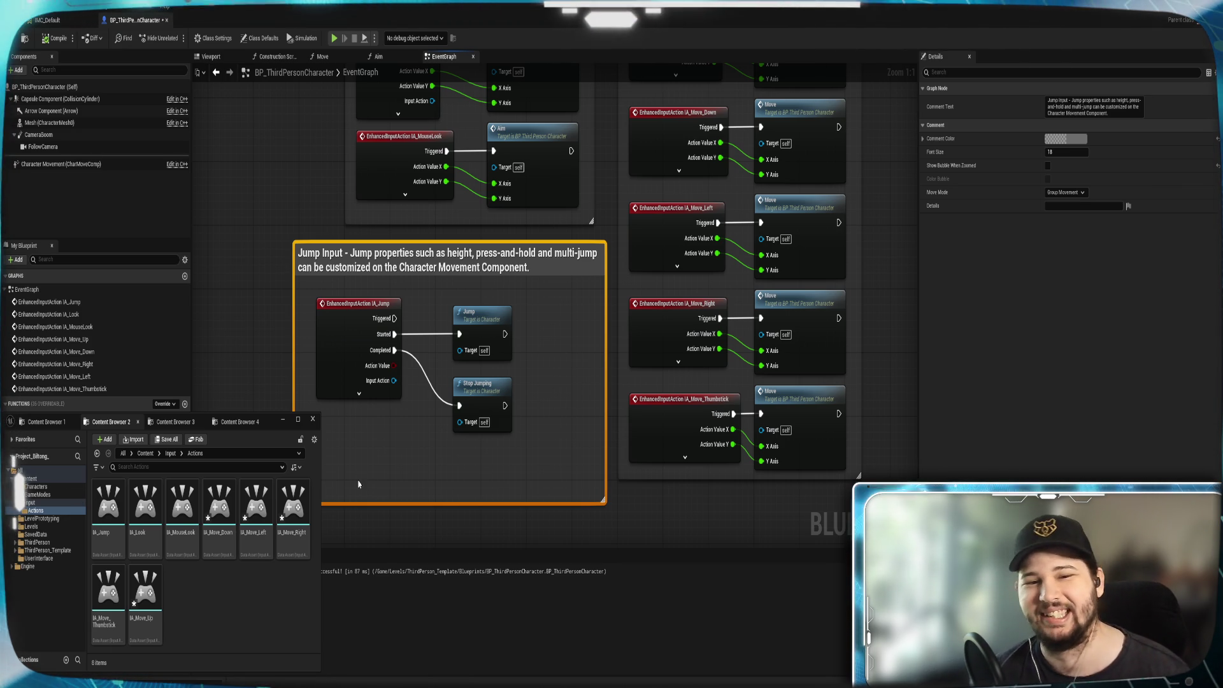
Check IMC_Default's IA_Jump bindings, Space Bar and Gamepad Face Button Bottom, leaving them unchanged.
{"action": "left_click", "coordinate": [72, 22]}
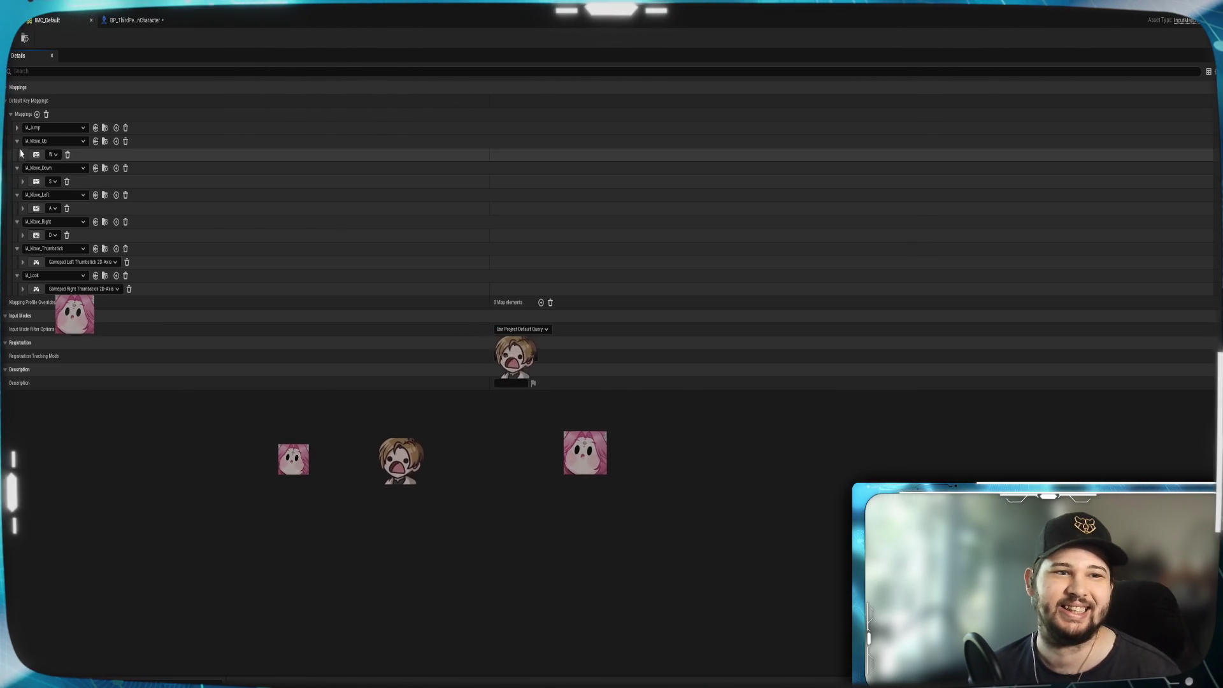
{"action": "left_click", "coordinate": [17, 128]}
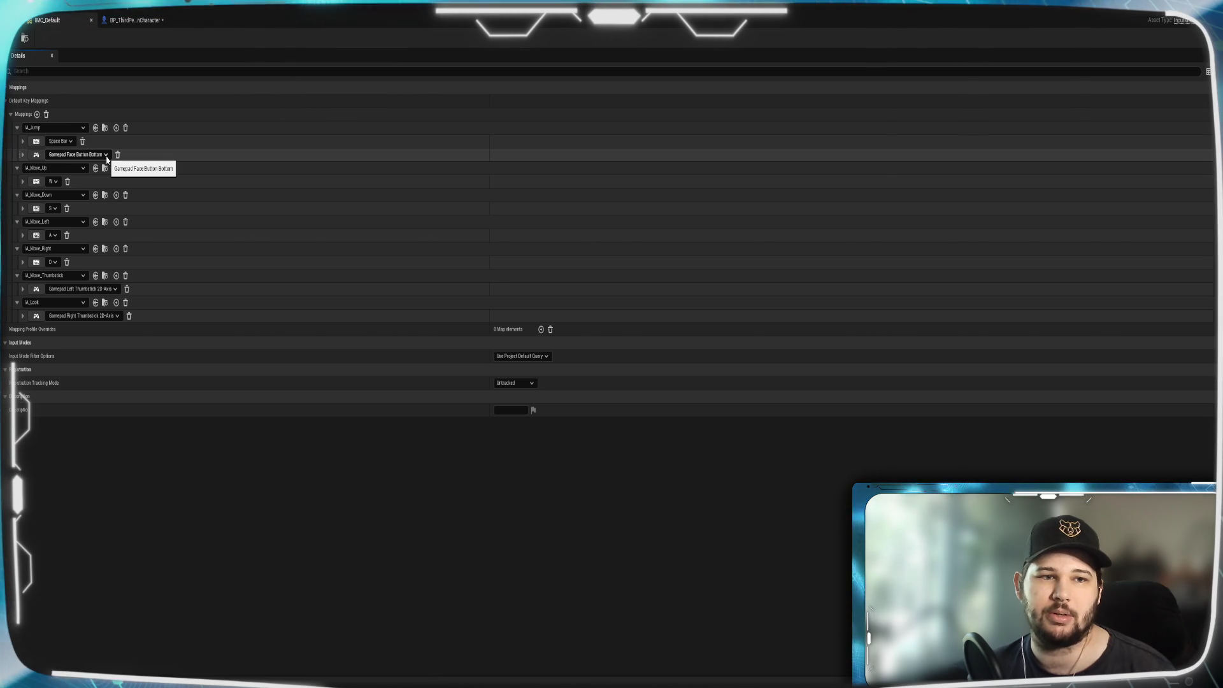
{"action": "left_click", "coordinate": [107, 158]}
{"action": "left_click", "coordinate": [107, 158]}
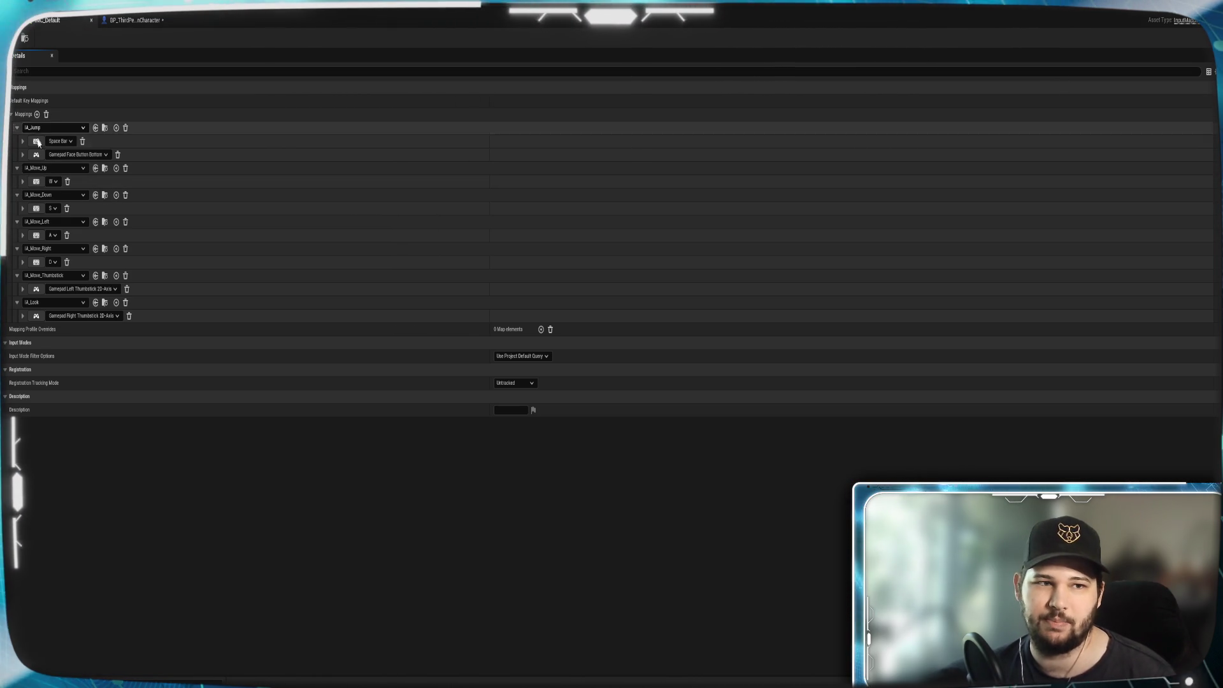
{"action": "left_click", "coordinate": [153, 20]}
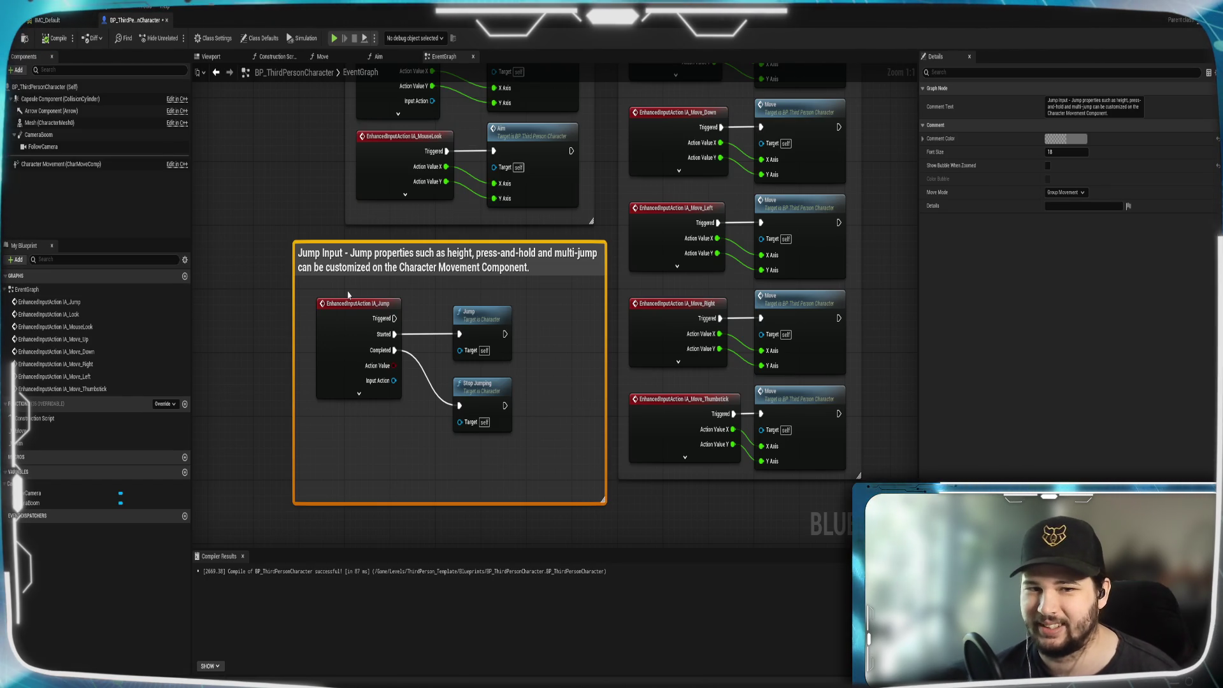
Move the IA_Jump, Jump and Stop Jumping nodes closer together and narrow the Jump Input box.
{"action": "left_click_drag", "start_coordinate": [346, 336], "coordinate": [340, 329]}
{"action": "mouse_move", "coordinate": [491, 337]}
{"action": "left_mouse_down"}
{"action": "mouse_move", "coordinate": [467, 312]}
{"action": "mouse_move", "coordinate": [455, 317]}
{"action": "left_mouse_up"}
{"action": "left_click_drag", "start_coordinate": [486, 405], "coordinate": [452, 381]}
{"action": "left_click", "coordinate": [592, 406]}
{"action": "left_click_drag", "start_coordinate": [604, 379], "coordinate": [549, 375]}
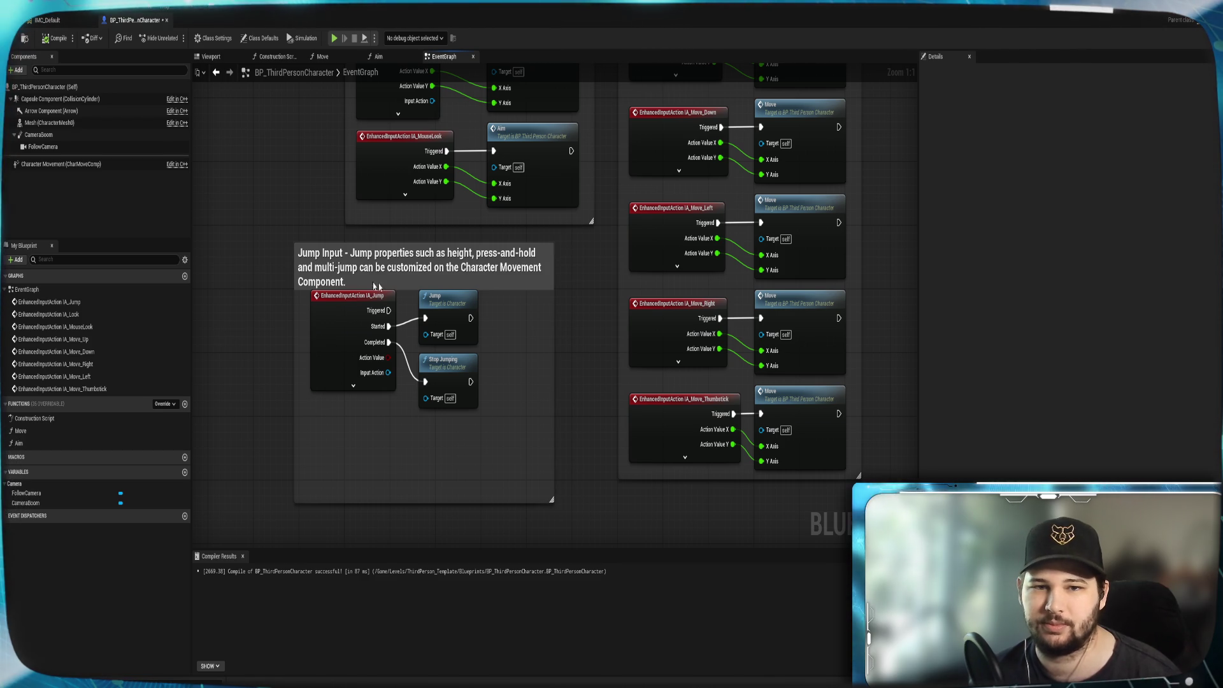
{"action": "left_click", "coordinate": [368, 281]}
{"action": "left_click_drag", "start_coordinate": [369, 281], "coordinate": [368, 274]}
{"action": "left_click", "coordinate": [491, 437]}
{"action": "mouse_move", "coordinate": [491, 437]}
{"action": "left_mouse_down"}
{"action": "mouse_move", "coordinate": [323, 316]}
{"action": "mouse_move", "coordinate": [328, 339]}
{"action": "left_mouse_up"}
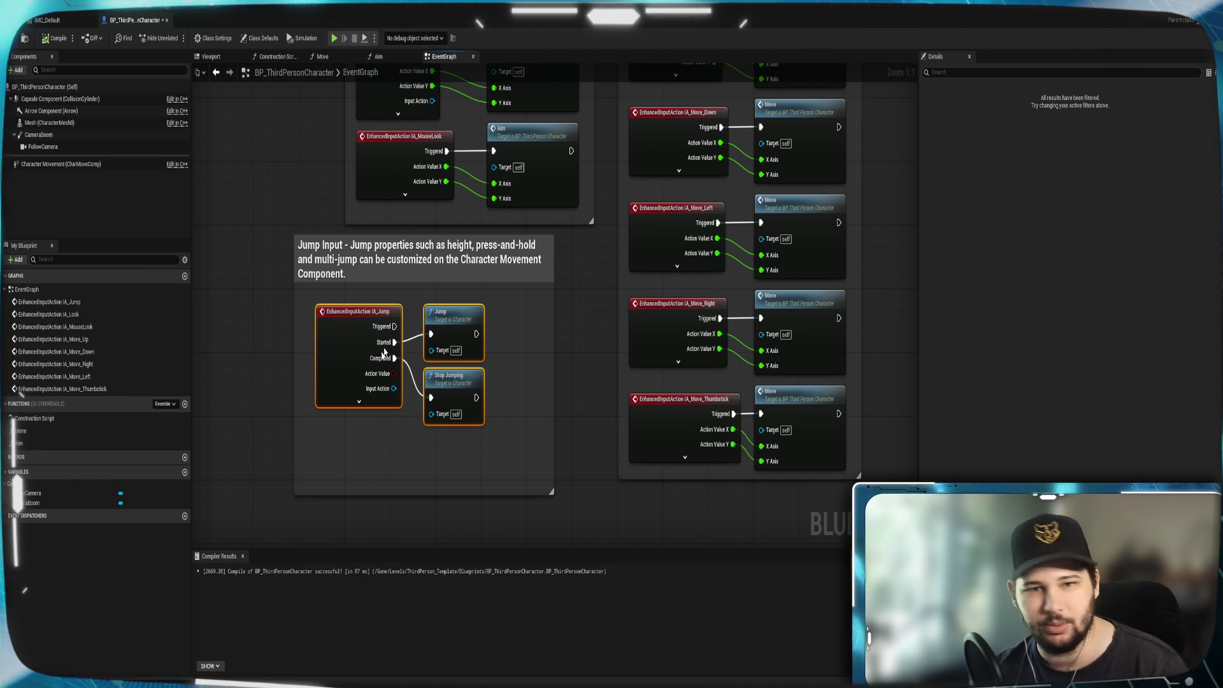
Trim the Jump Input comment box to fit its nodes and shift it right and down.
{"action": "mouse_move", "coordinate": [475, 441]}
{"action": "left_mouse_down"}
{"action": "mouse_move", "coordinate": [404, 418]}
{"action": "mouse_move", "coordinate": [349, 345]}
{"action": "left_mouse_up"}
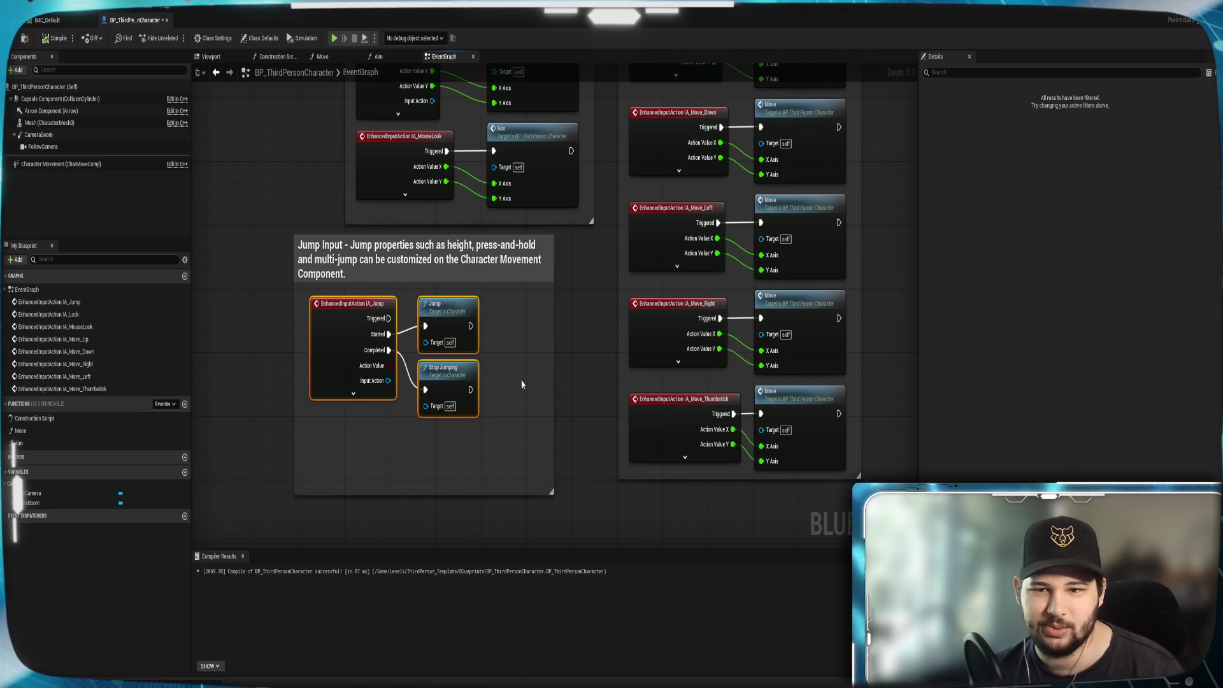
{"action": "mouse_move", "coordinate": [554, 384]}
{"action": "left_mouse_down"}
{"action": "mouse_move", "coordinate": [499, 378]}
{"action": "mouse_move", "coordinate": [509, 378]}
{"action": "left_mouse_up"}
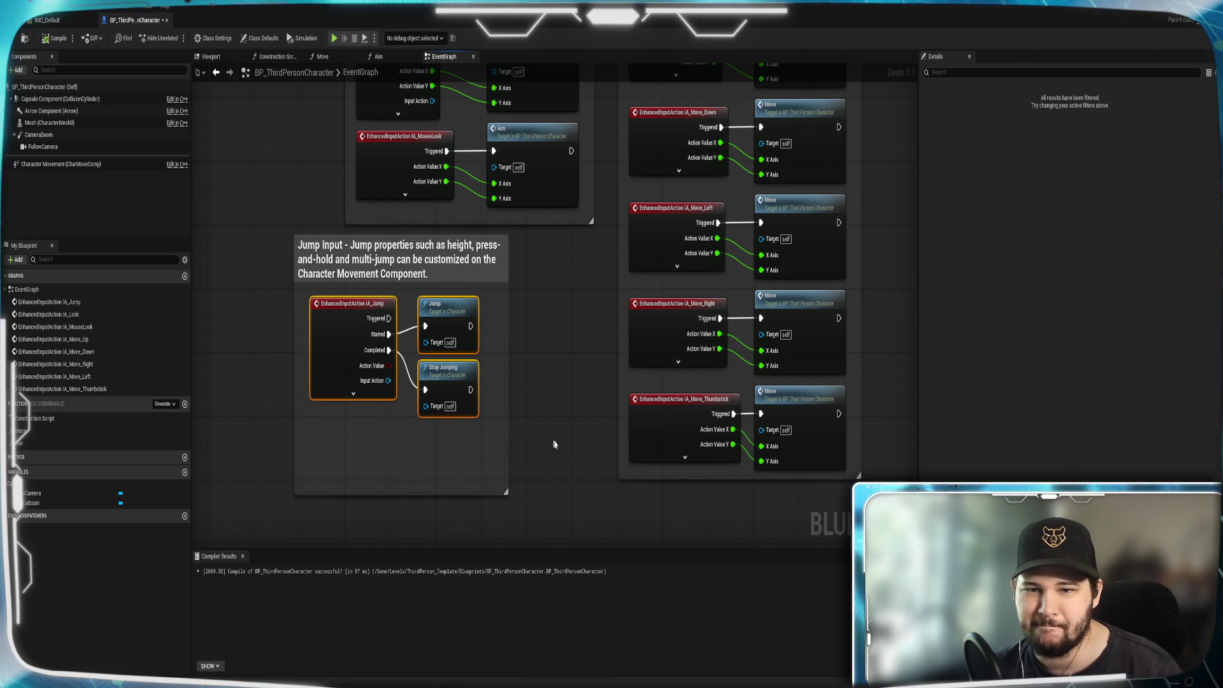
{"action": "left_click", "coordinate": [541, 423]}
{"action": "left_click_drag", "start_coordinate": [431, 494], "coordinate": [427, 433]}
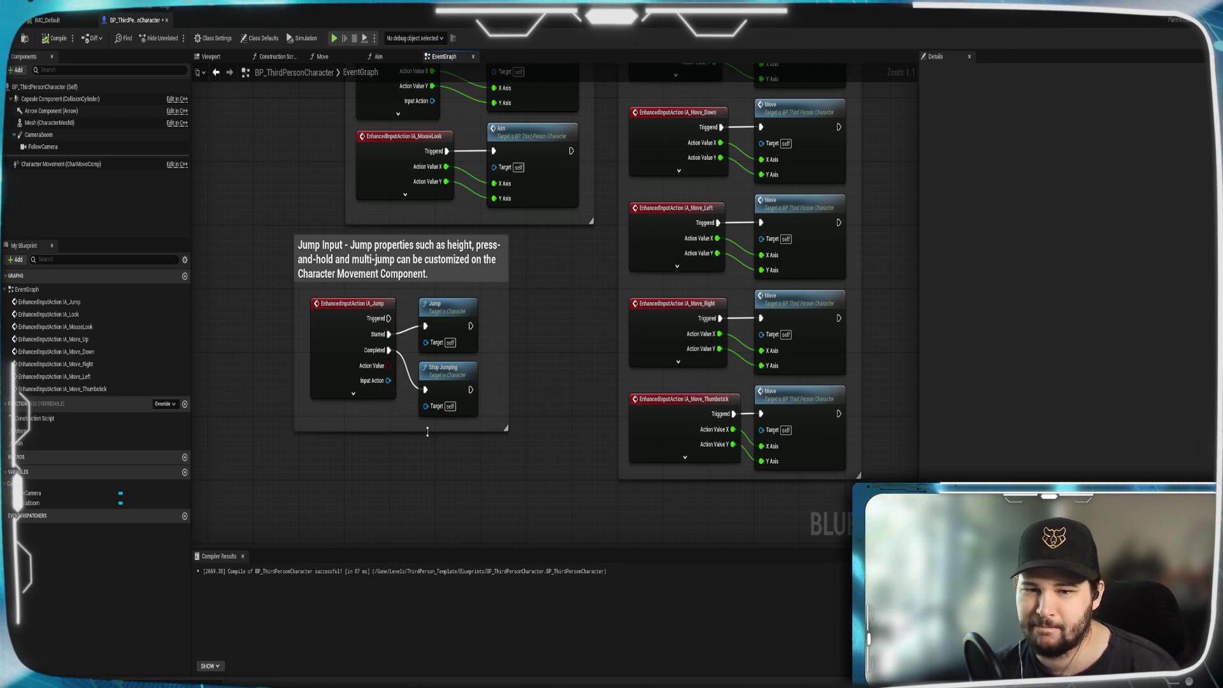
{"action": "mouse_move", "coordinate": [480, 269]}
{"action": "left_mouse_down"}
{"action": "mouse_move", "coordinate": [554, 299]}
{"action": "mouse_move", "coordinate": [522, 313]}
{"action": "left_mouse_up"}
{"action": "left_click", "coordinate": [295, 302]}
{"action": "left_click_drag", "start_coordinate": [255, 277], "coordinate": [277, 423]}
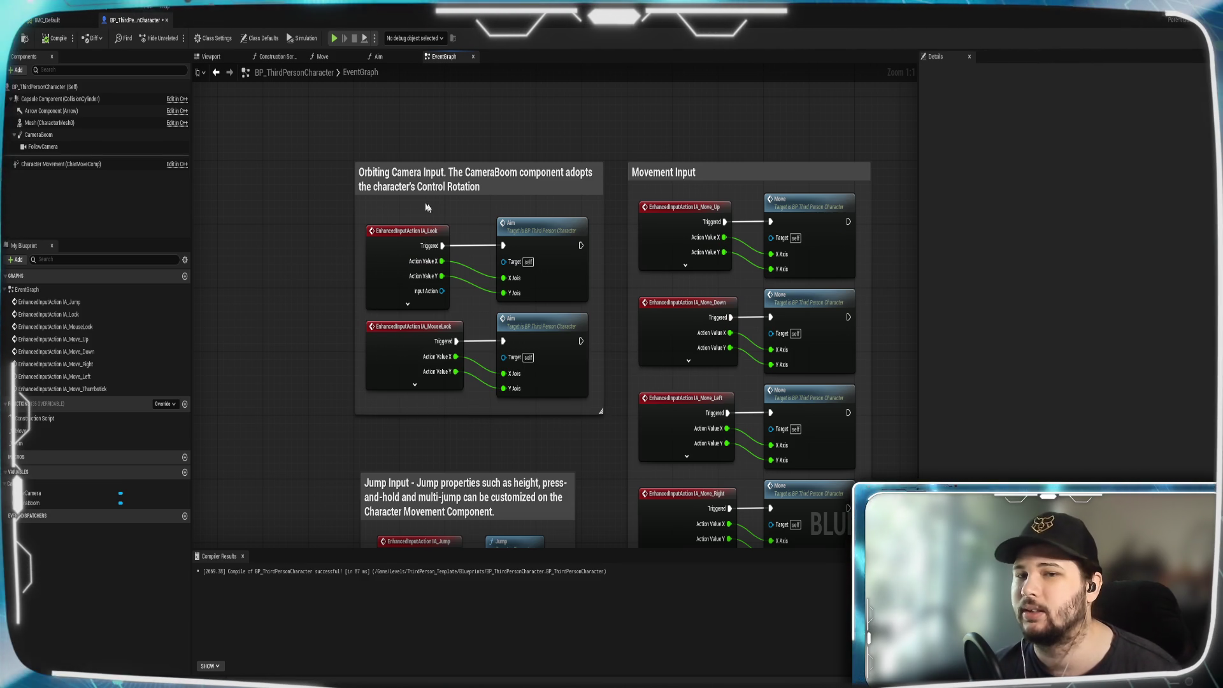
Raise the Look, MouseLook and Aim nodes and the Orbiting Camera comment's bottom edge.
{"action": "left_click_drag", "start_coordinate": [408, 209], "coordinate": [554, 382]}
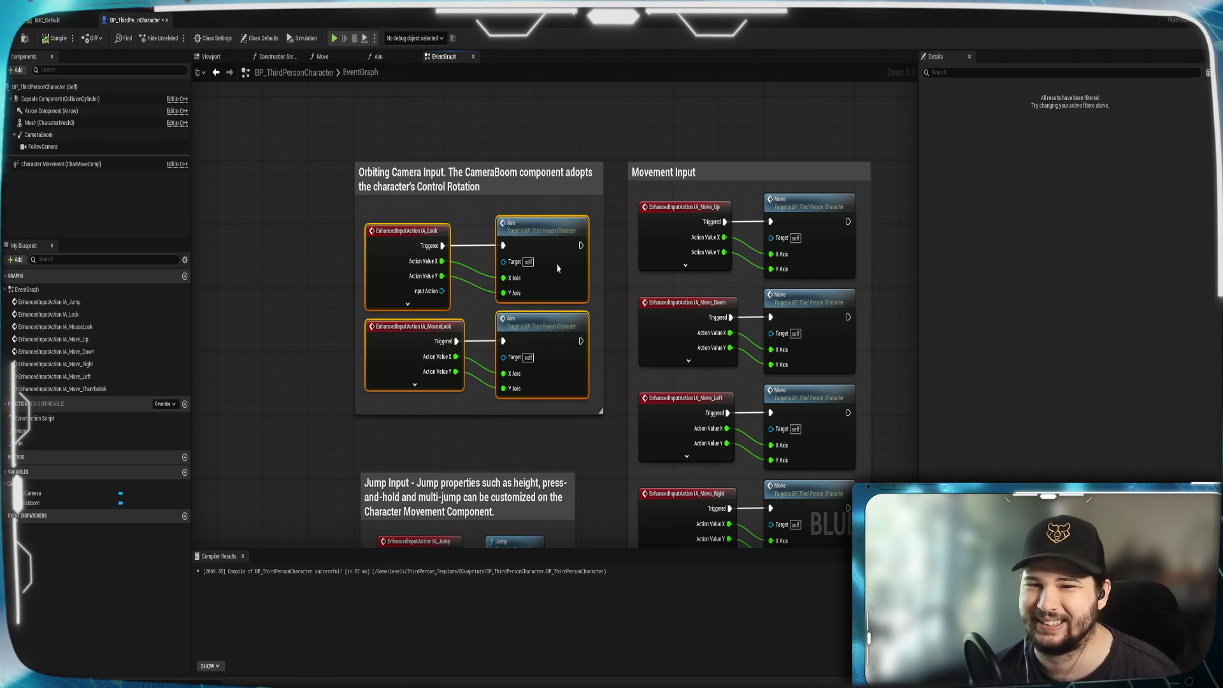
{"action": "left_click_drag", "start_coordinate": [558, 268], "coordinate": [558, 261]}
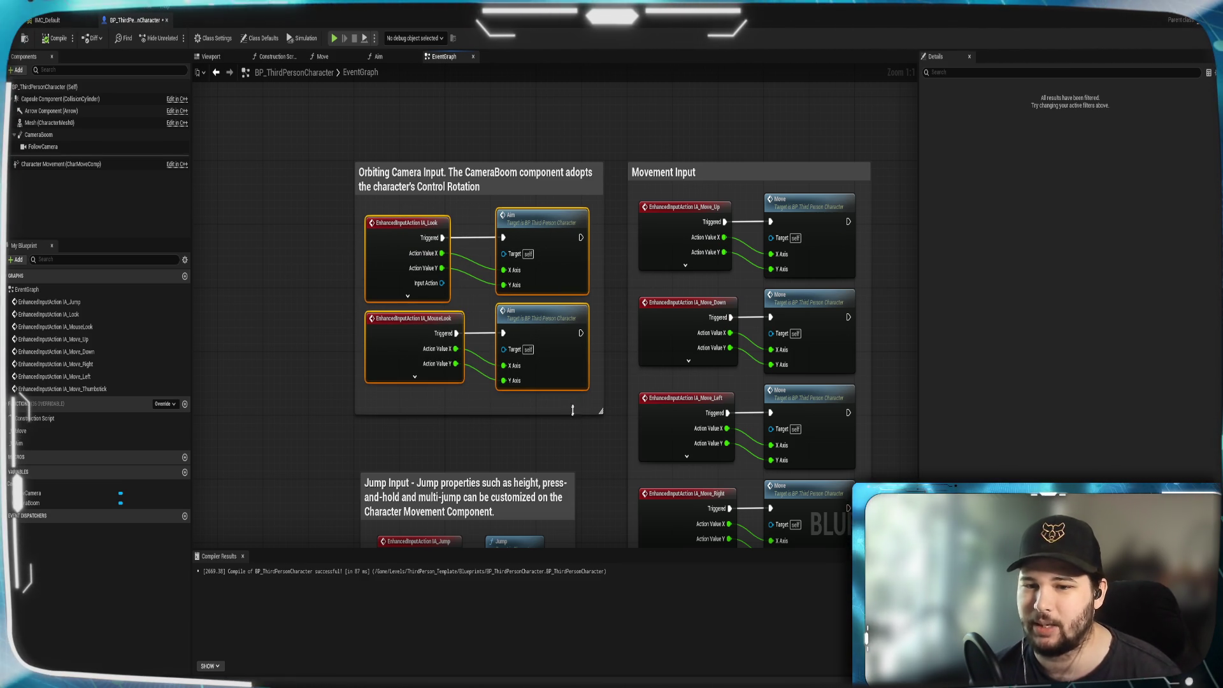
{"action": "left_click_drag", "start_coordinate": [571, 413], "coordinate": [571, 405]}
{"action": "left_click", "coordinate": [614, 313]}
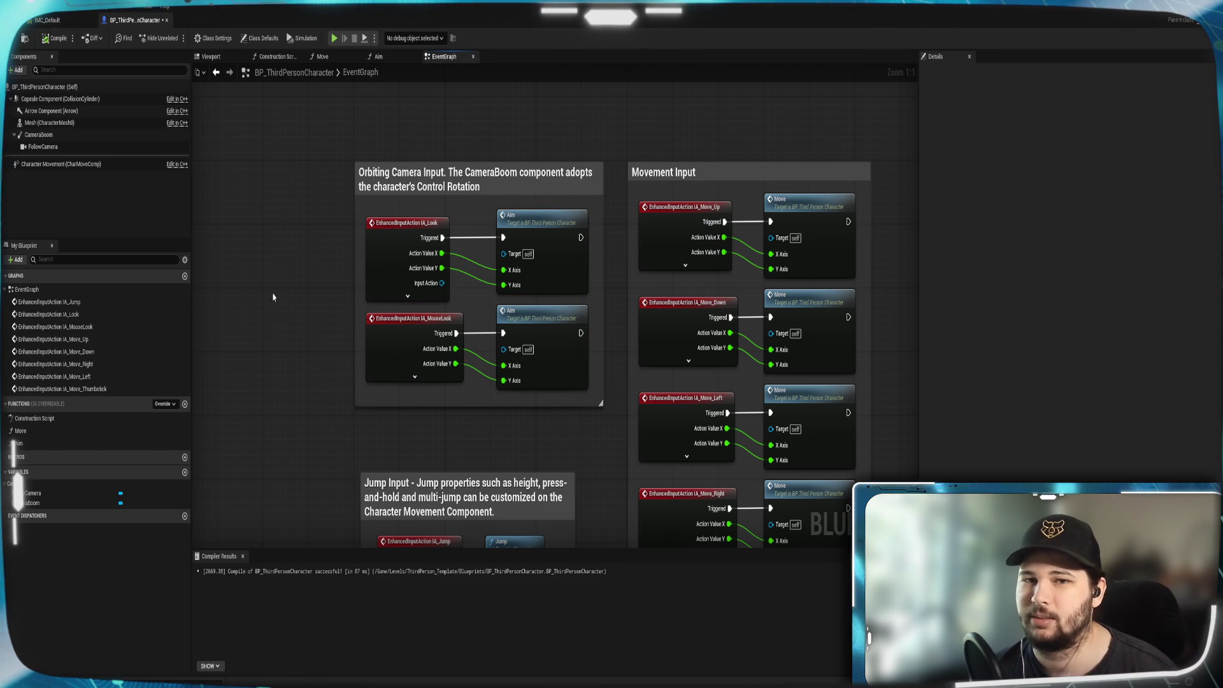
Move the Jump Input comment box up, enlarge it, and save the character blueprint.
{"action": "left_click_drag", "start_coordinate": [313, 252], "coordinate": [312, 130]}
{"action": "left_click_drag", "start_coordinate": [427, 385], "coordinate": [421, 338]}
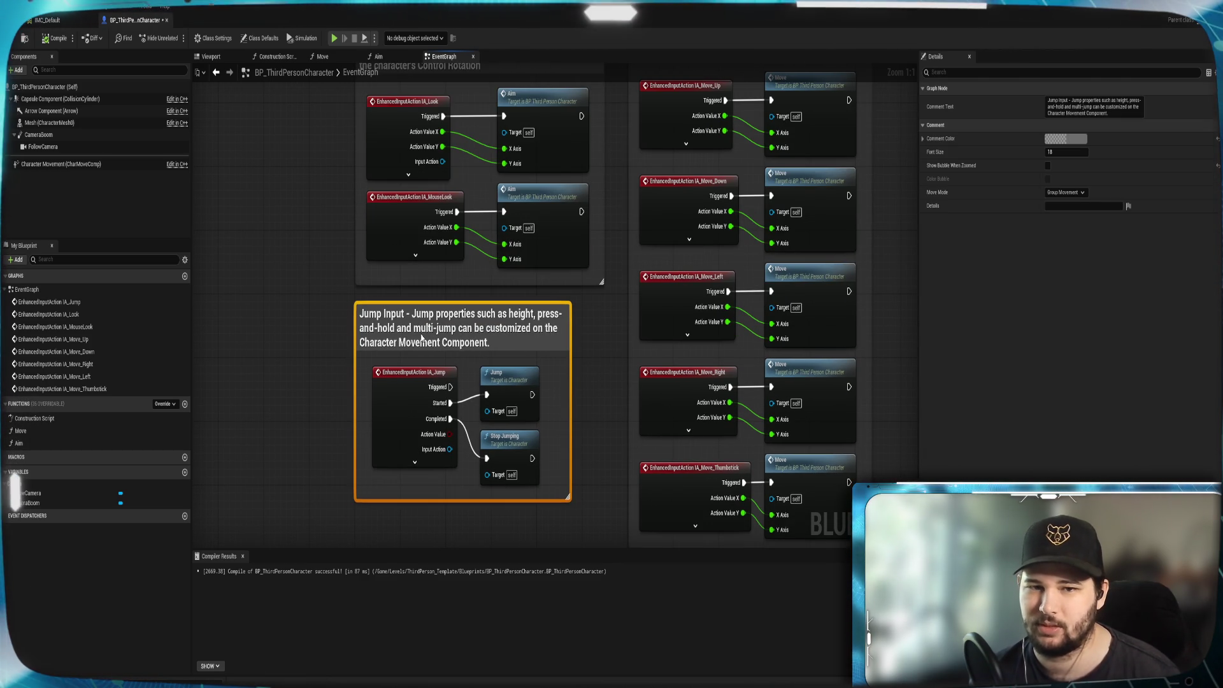
{"action": "left_click_drag", "start_coordinate": [591, 363], "coordinate": [569, 289]}
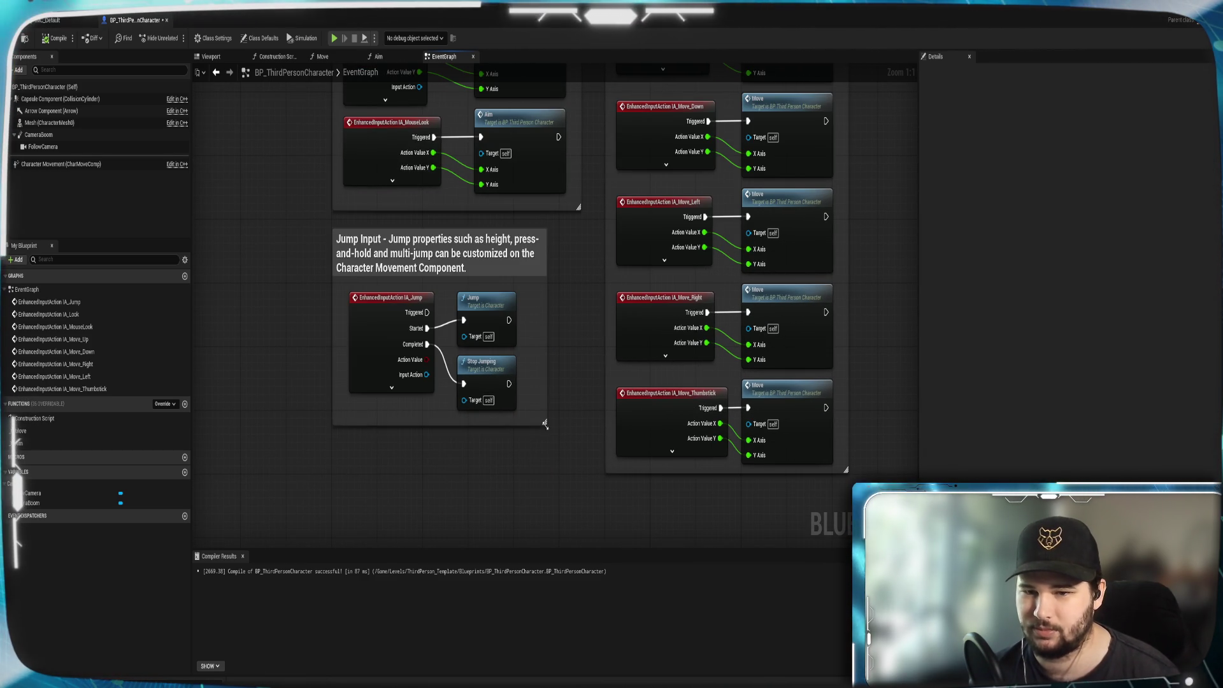
{"action": "left_click_drag", "start_coordinate": [545, 425], "coordinate": [578, 471]}
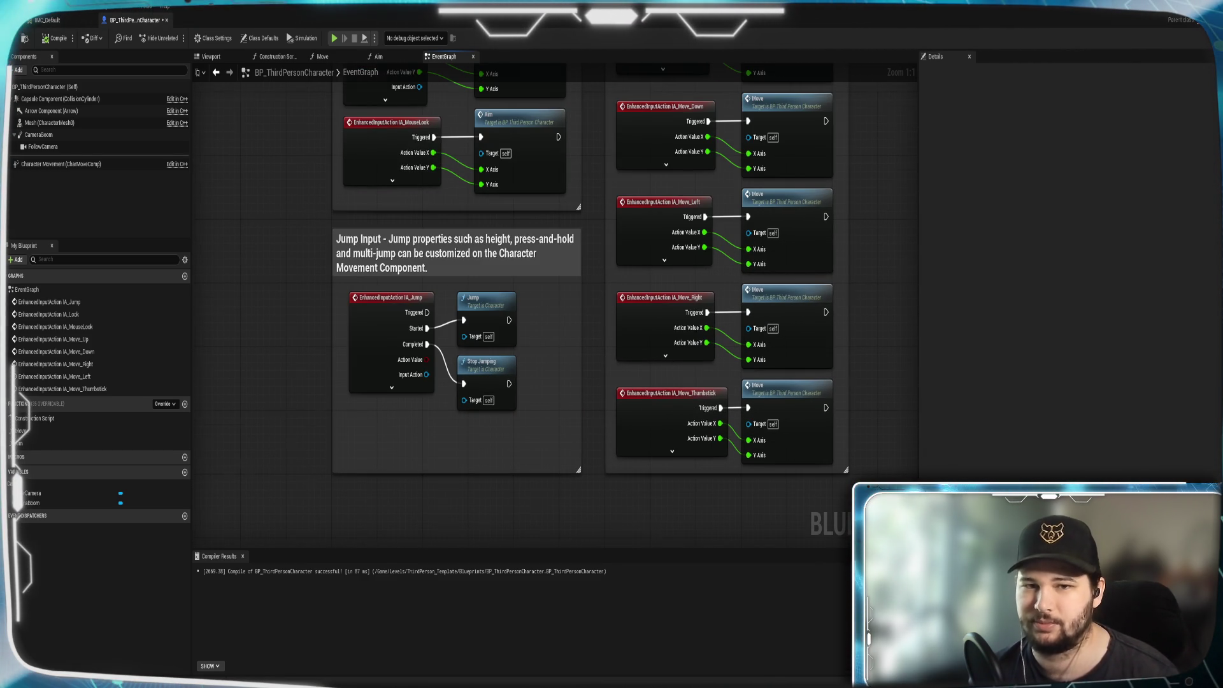
{"action": "left_click_drag", "start_coordinate": [308, 205], "coordinate": [314, 390]}
{"action": "scroll", "coordinate": [623, 308], "scroll_direction": "down", "scroll_amount": 3}
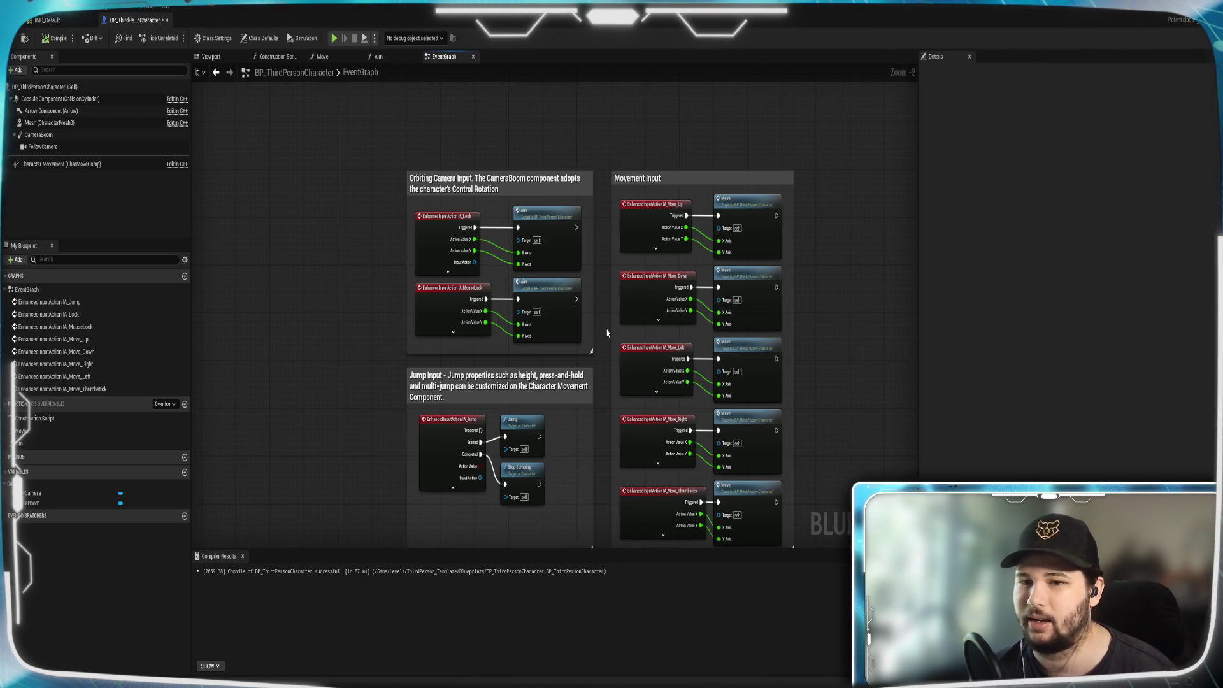
{"action": "left_click_drag", "start_coordinate": [550, 278], "coordinate": [556, 280]}
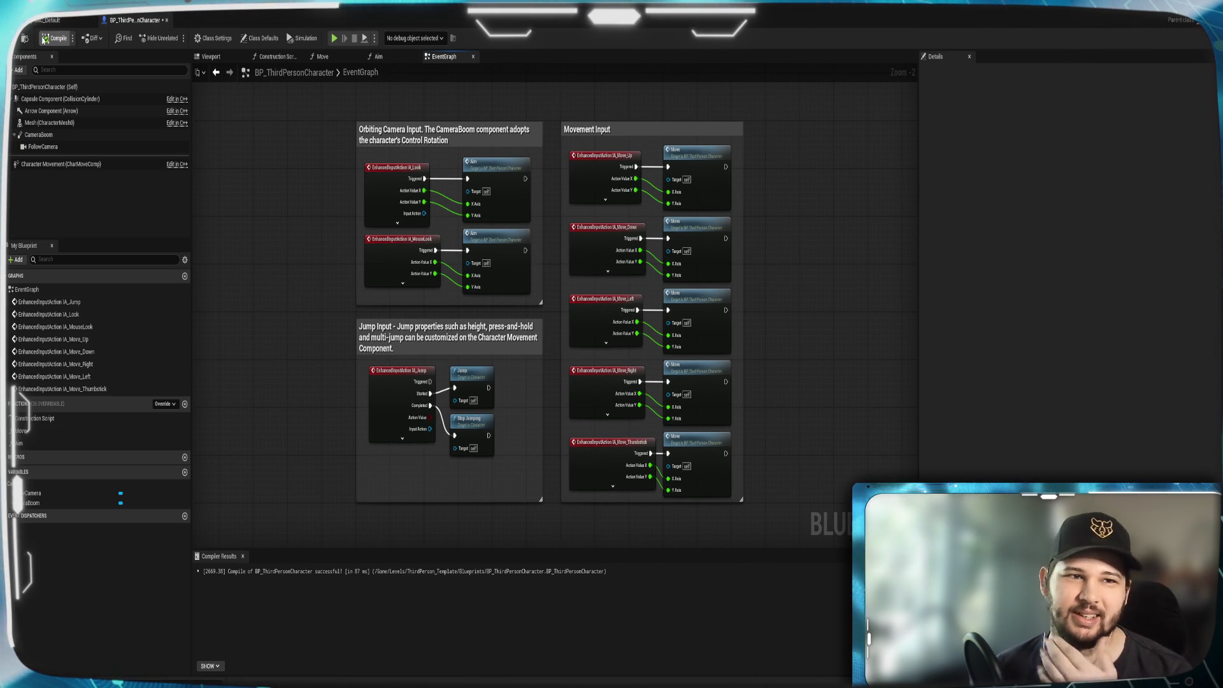
{"action": "key", "text": "ctrl+s"}
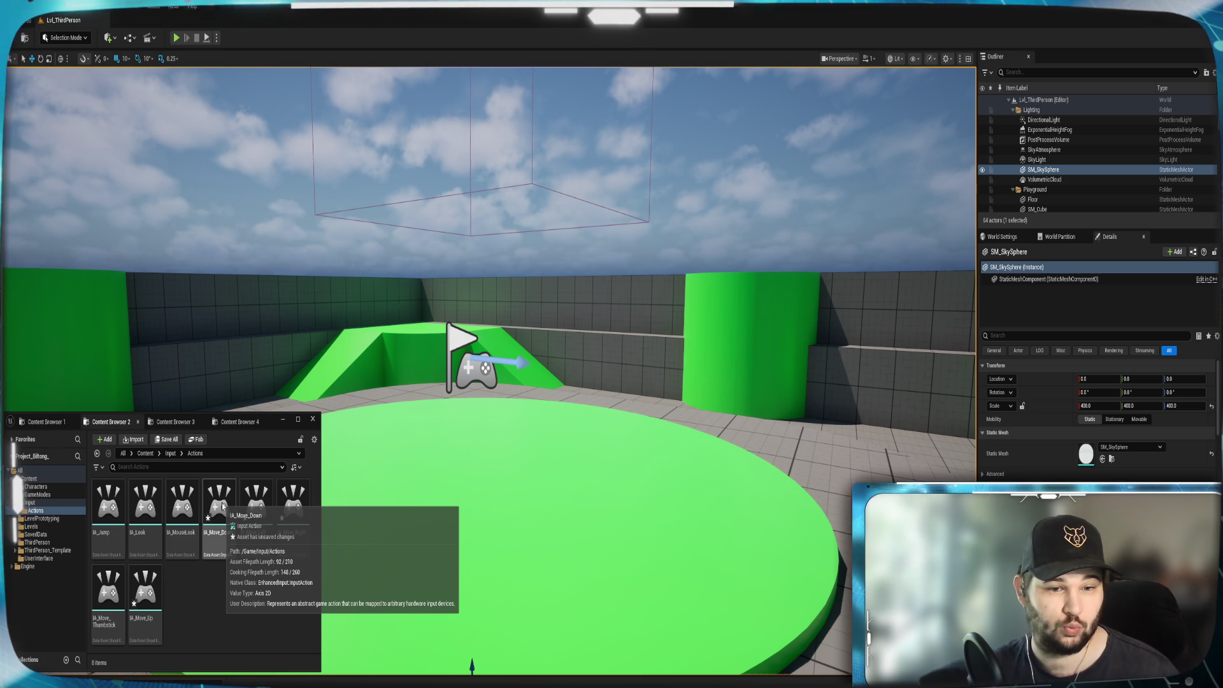
Save the IA_Move_Down input action from its context menu.
{"action": "right_click", "coordinate": [233, 533]}
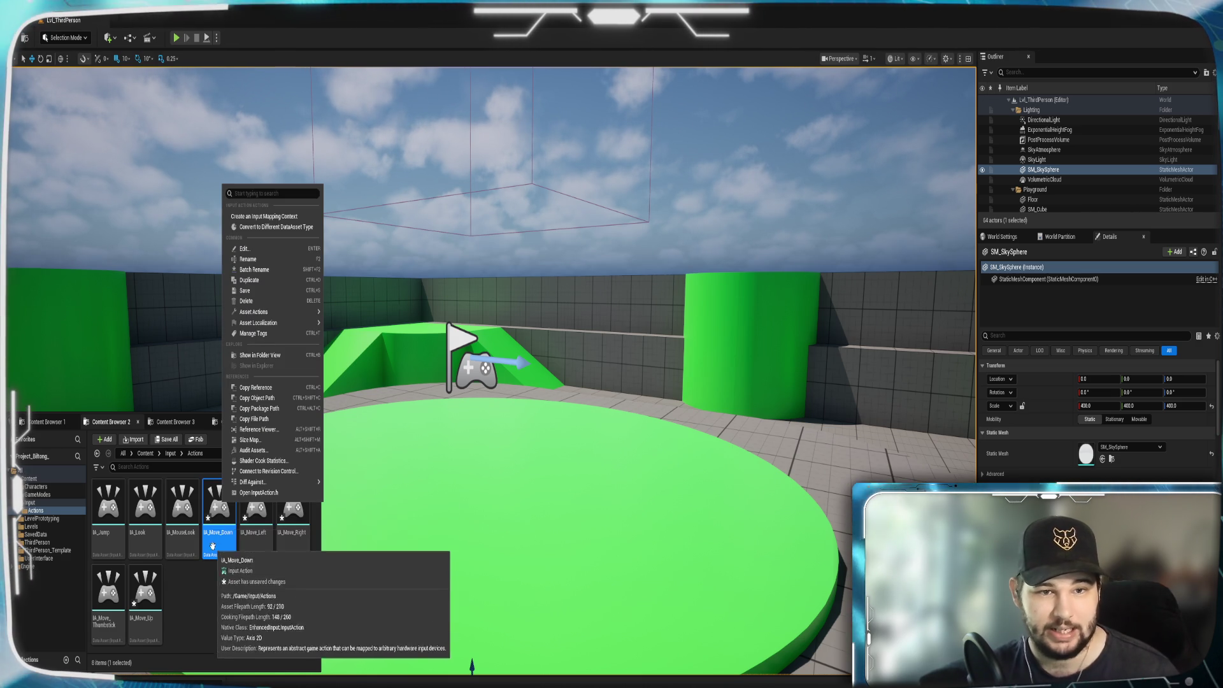
{"action": "left_click", "coordinate": [248, 292]}
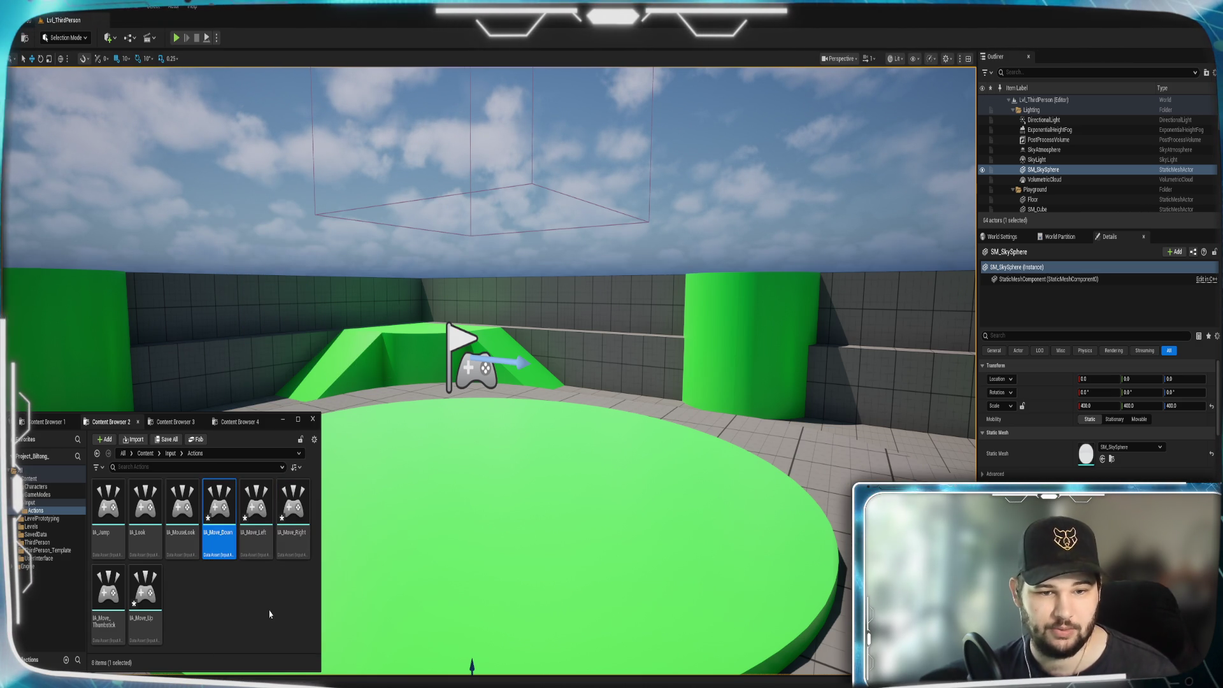
{"action": "right_click", "coordinate": [261, 526]}
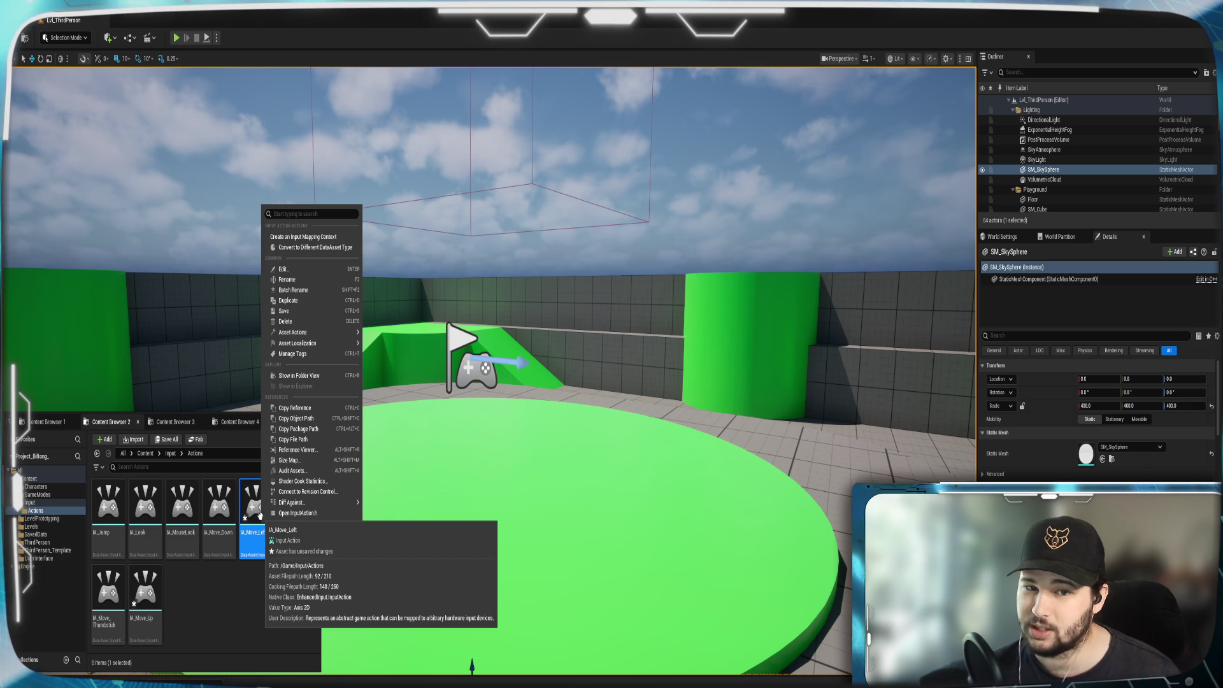
{"action": "left_click", "coordinate": [234, 626]}
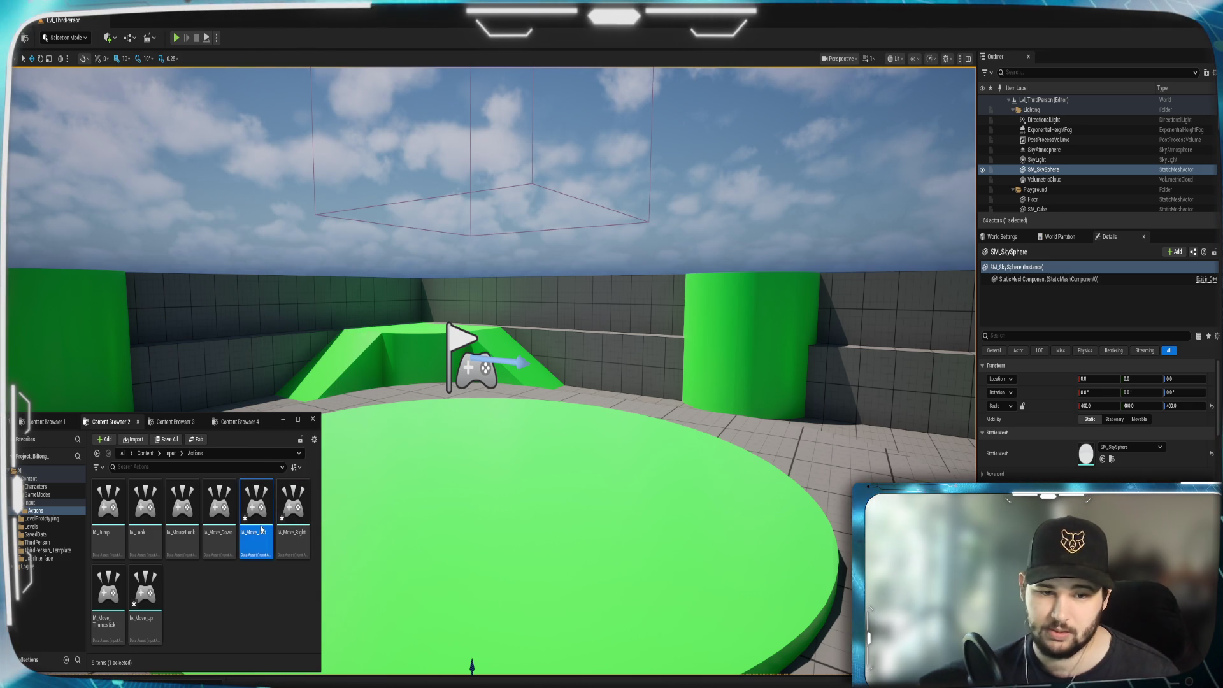
Select IA_Move_Left, IA_Move_Right and IA_Move_Up, save IA_Move_Up, then go up to Content.
{"action": "left_click", "coordinate": [266, 560]}
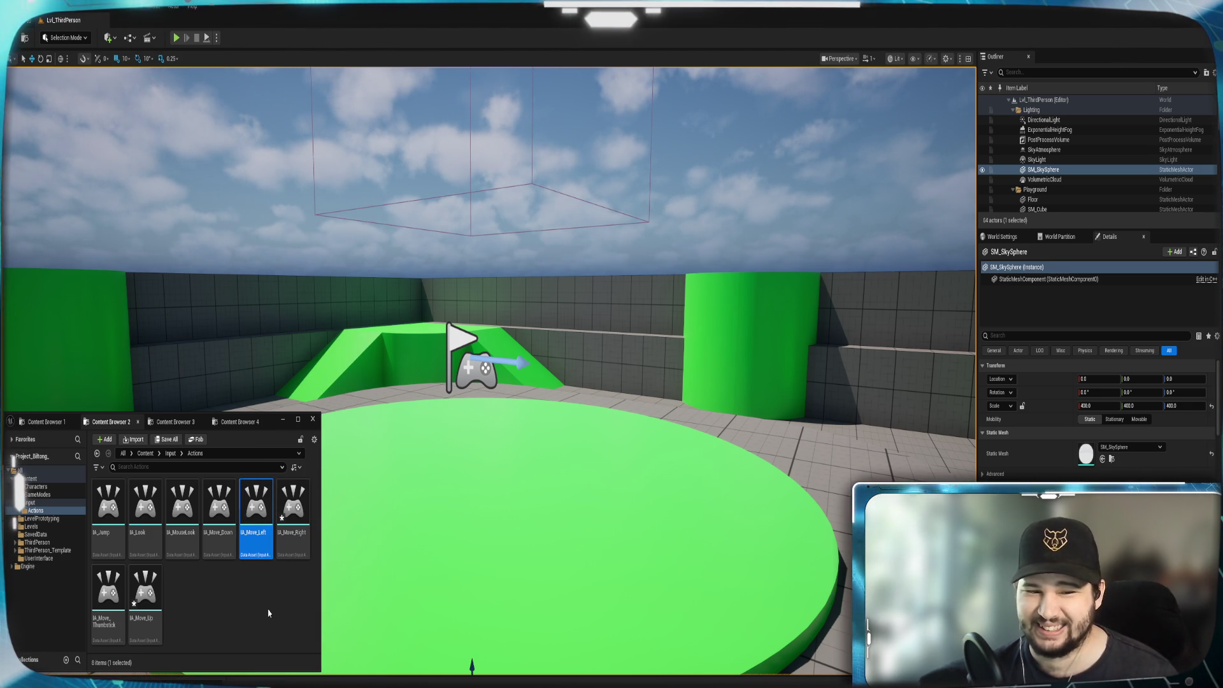
{"action": "left_click", "coordinate": [292, 507]}
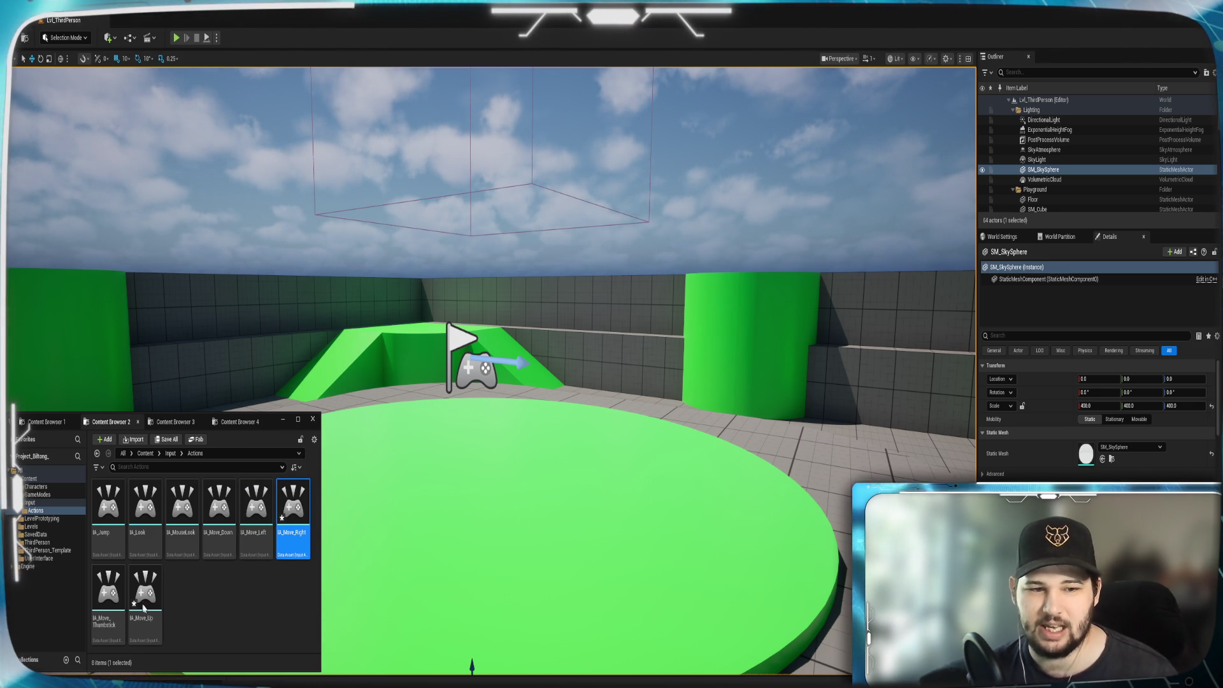
{"action": "mouse_move", "coordinate": [142, 594]}
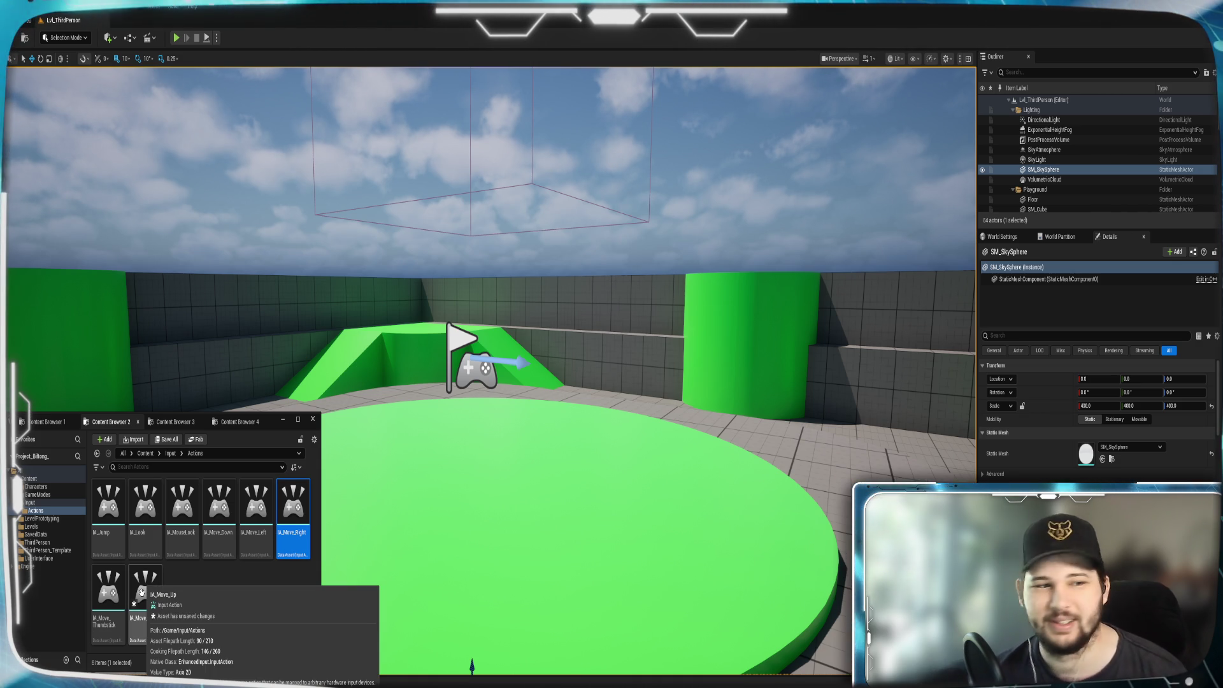
{"action": "left_click", "coordinate": [143, 593]}
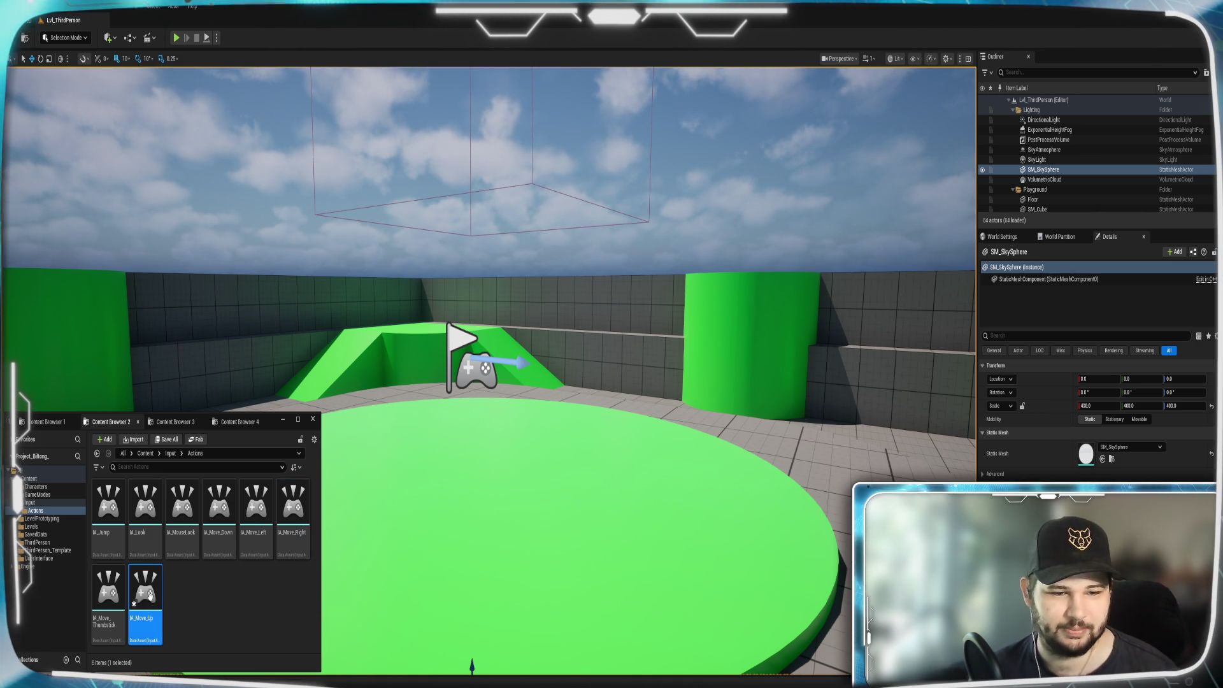
{"action": "key", "text": "ctrl+s"}
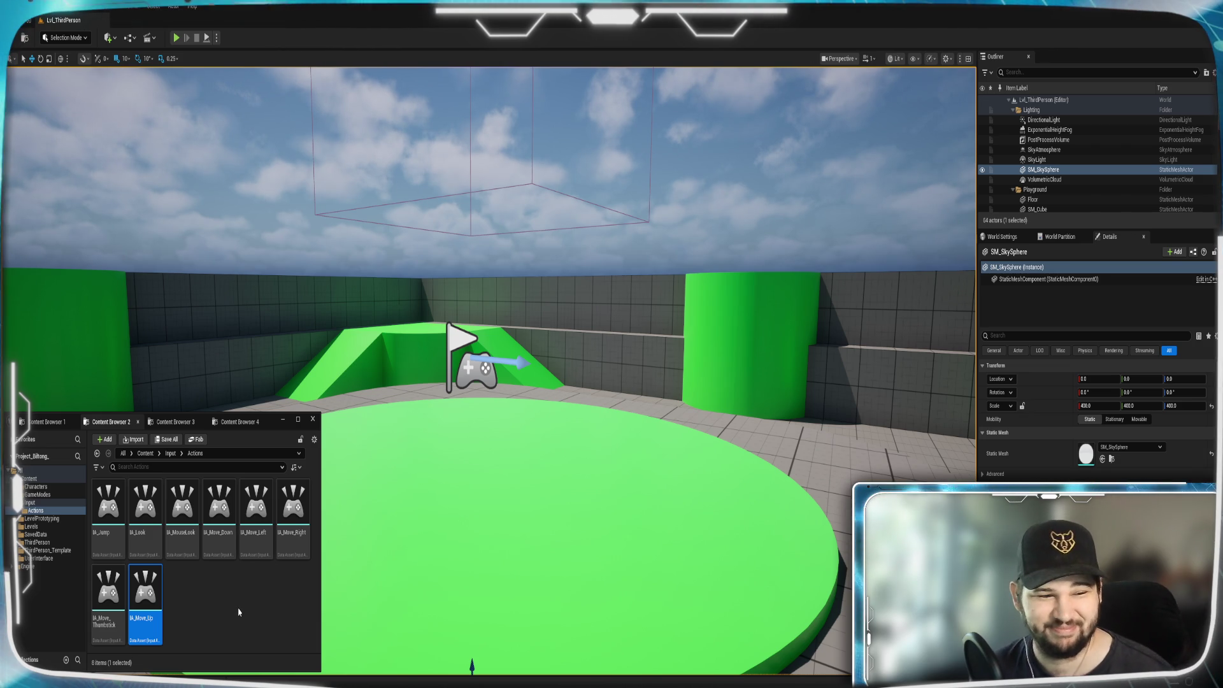
{"action": "left_click", "coordinate": [288, 594]}
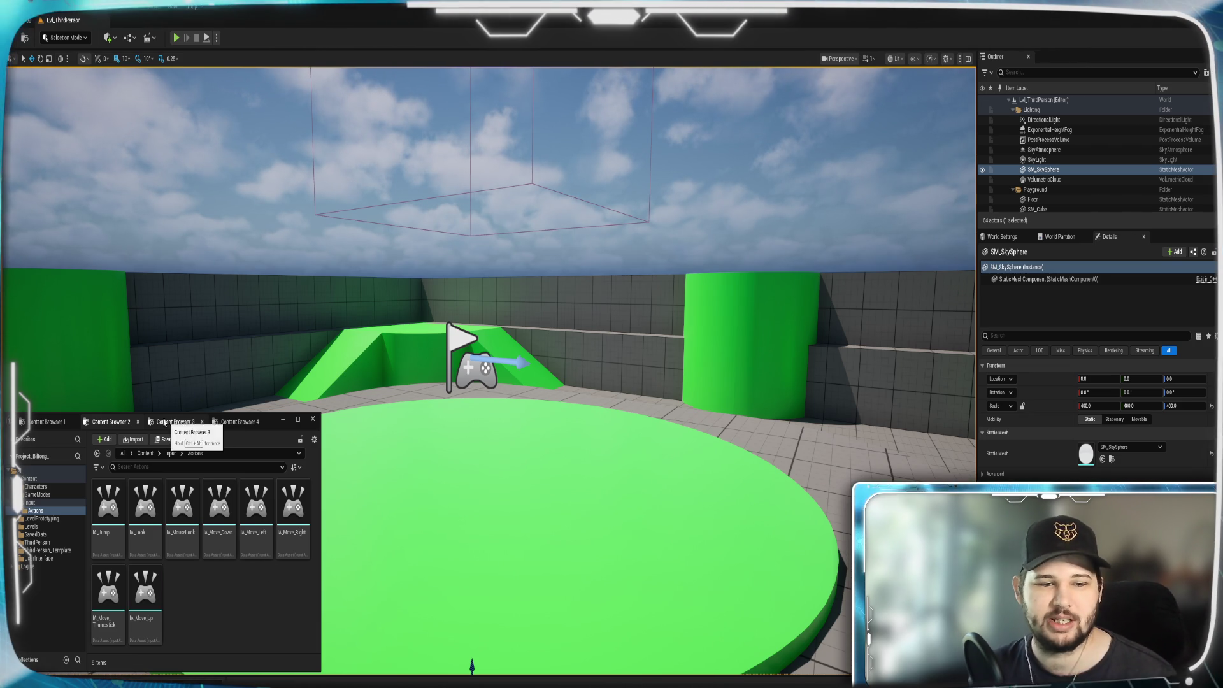
{"action": "left_click", "coordinate": [145, 453]}
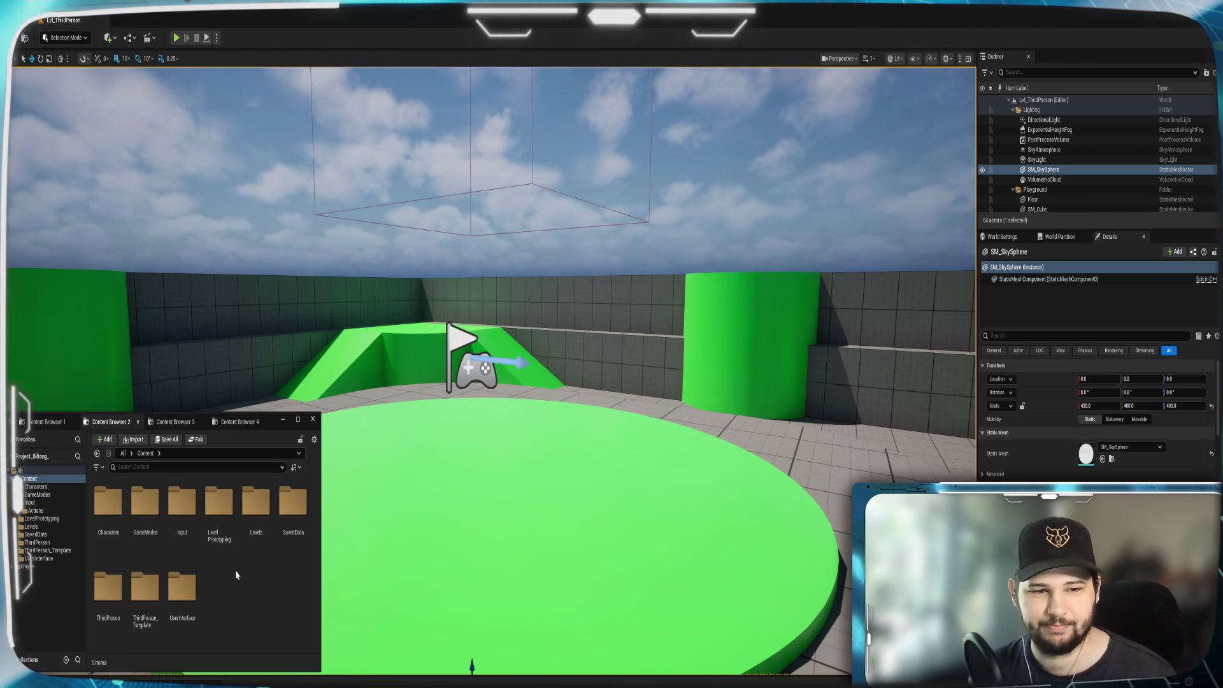
Open the GameModes folder and bring up its new-content menu.
{"action": "double_click", "coordinate": [155, 518]}
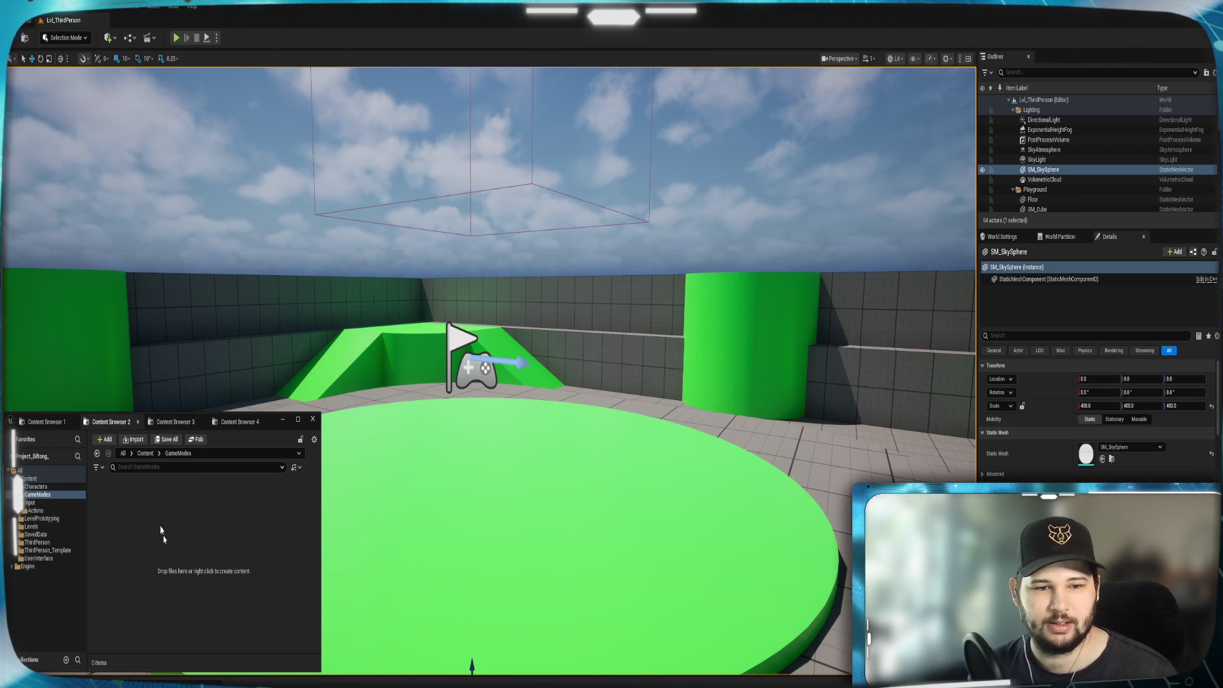
{"action": "right_click", "coordinate": [164, 568]}
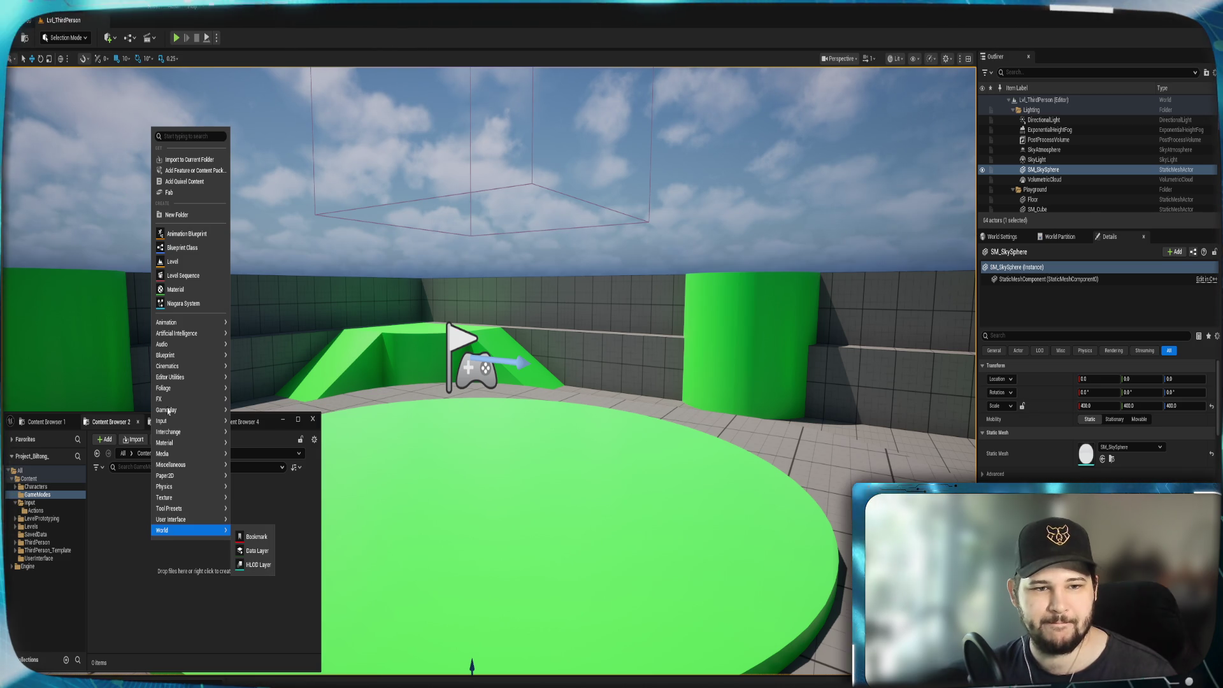
{"action": "mouse_move", "coordinate": [191, 383]}
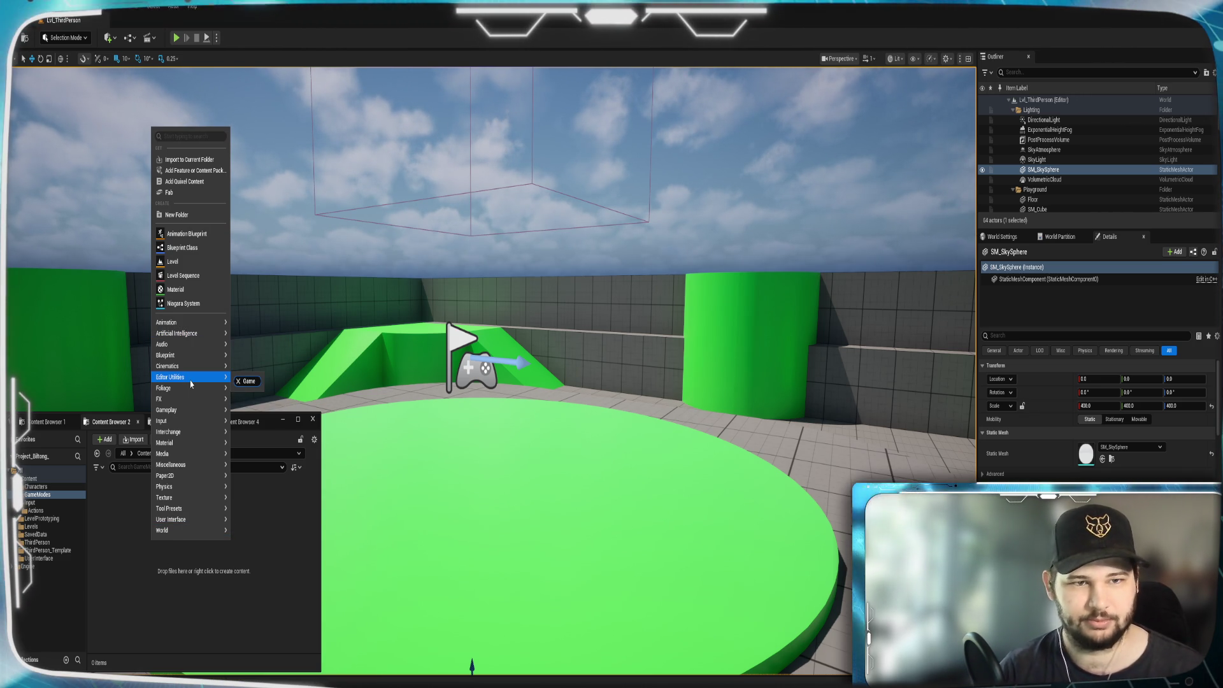
Search the content types for 'GameM' and 'Instan', then clear the search and close the menu.
{"action": "left_click", "coordinate": [178, 137]}
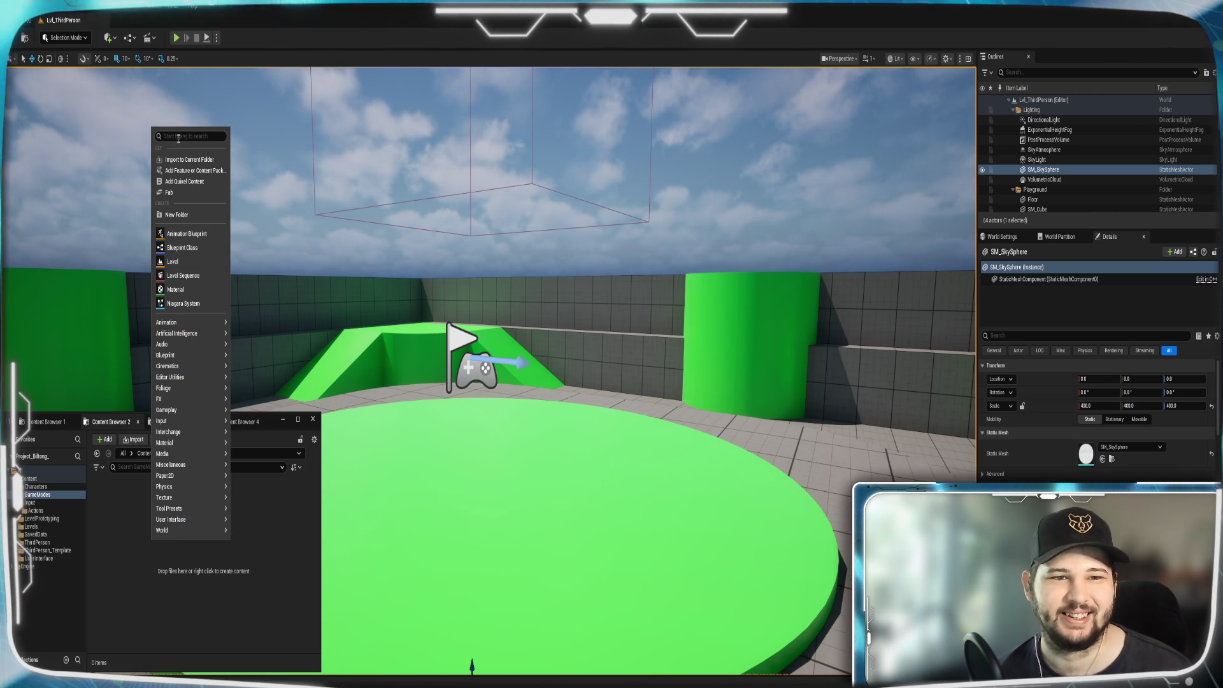
{"action": "type", "text": "GameM"}
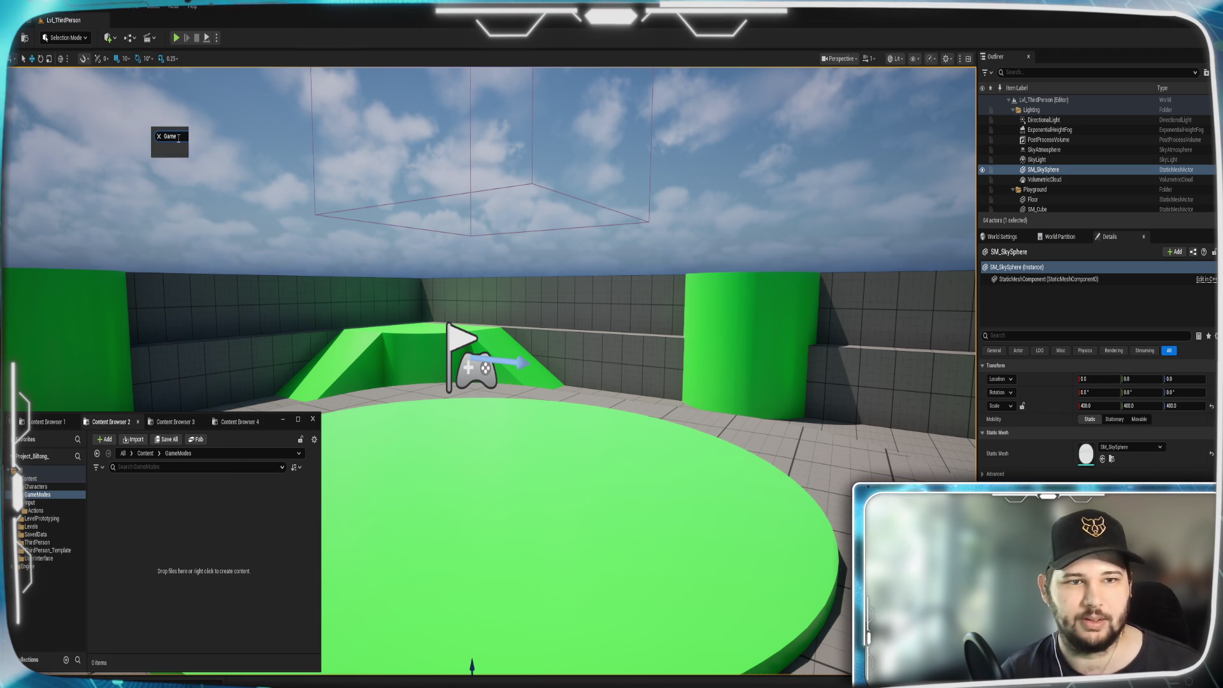
{"action": "key", "text": "BackSpace"}
{"action": "type", "text": "M"}
{"action": "key", "text": "BackSpace"}
{"action": "key", "text": "BackSpace"}
{"action": "key", "text": "BackSpace"}
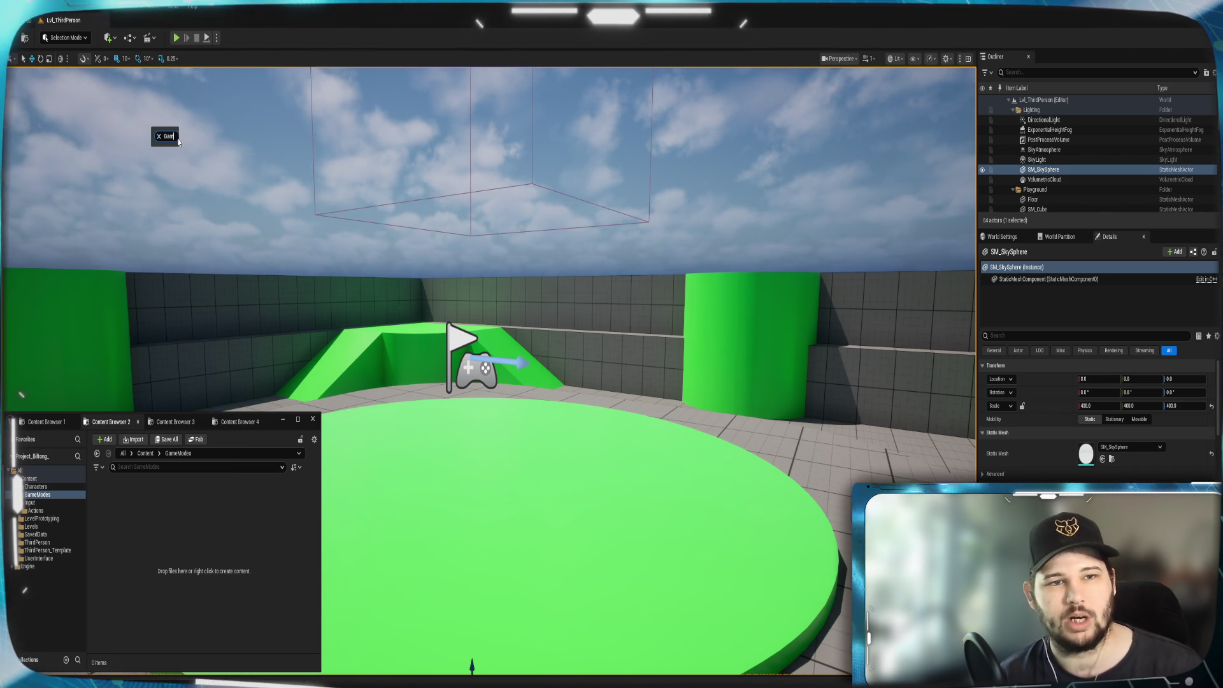
{"action": "type", "text": "Instan"}
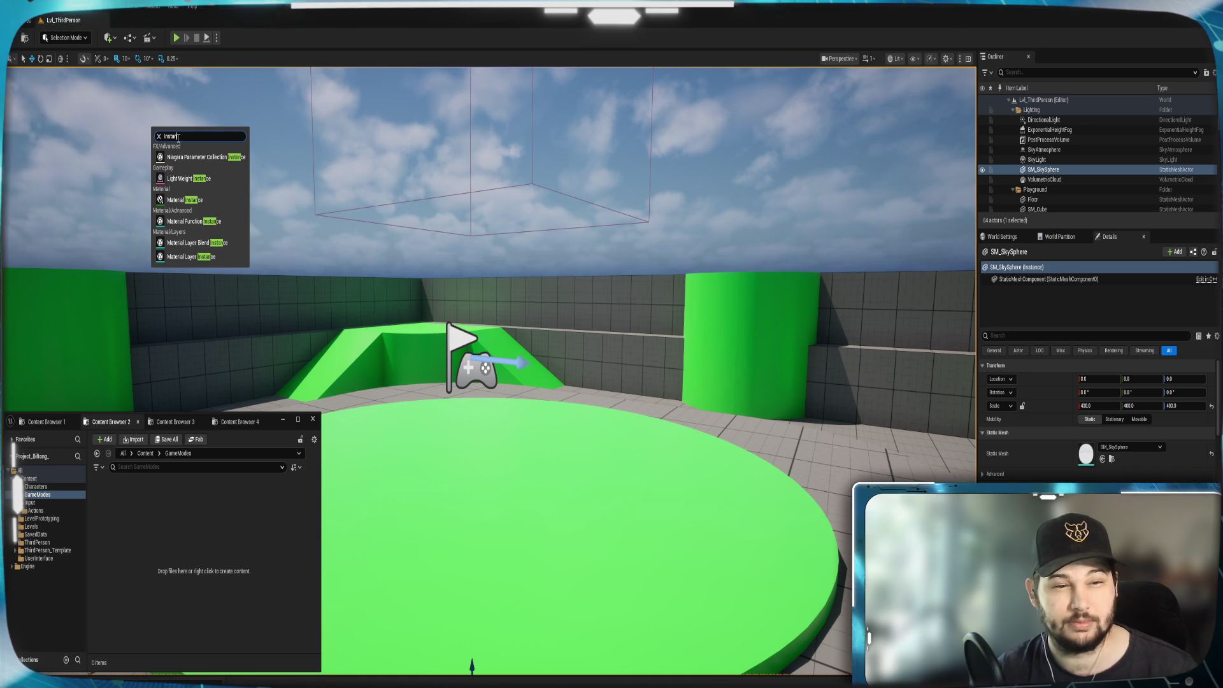
{"action": "key", "text": "BackSpace"}
{"action": "key", "text": "BackSpace"}
{"action": "key", "text": "BackSpace"}
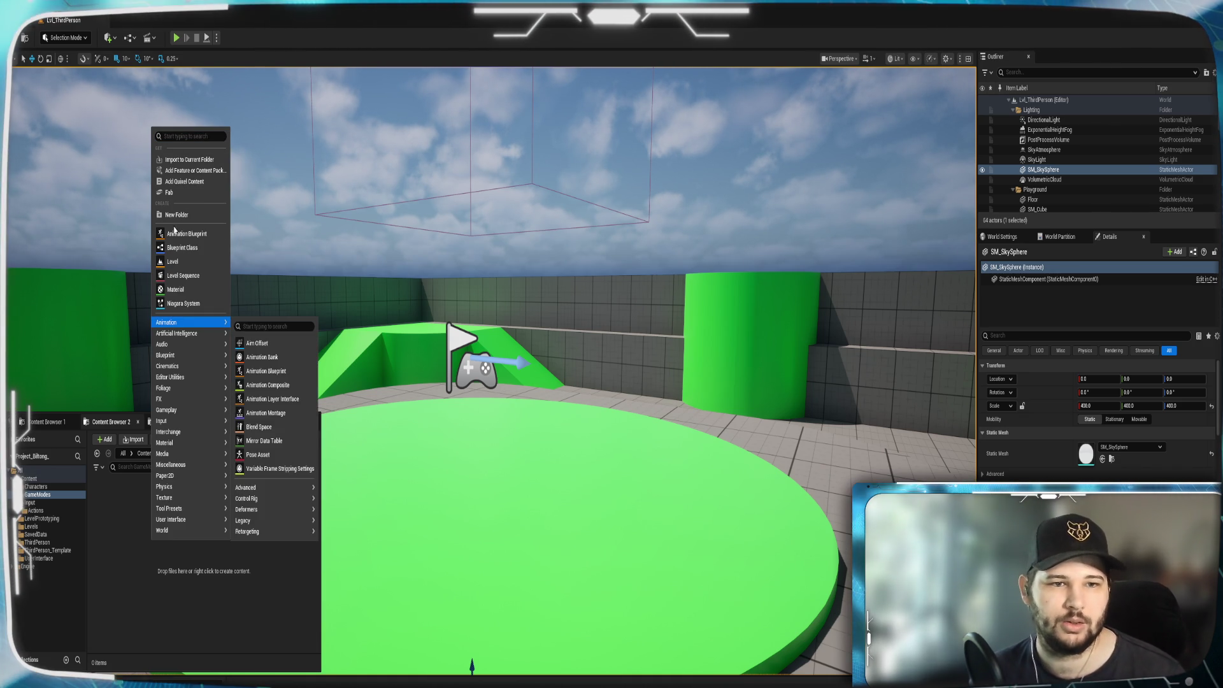
{"action": "key", "text": "Escape"}
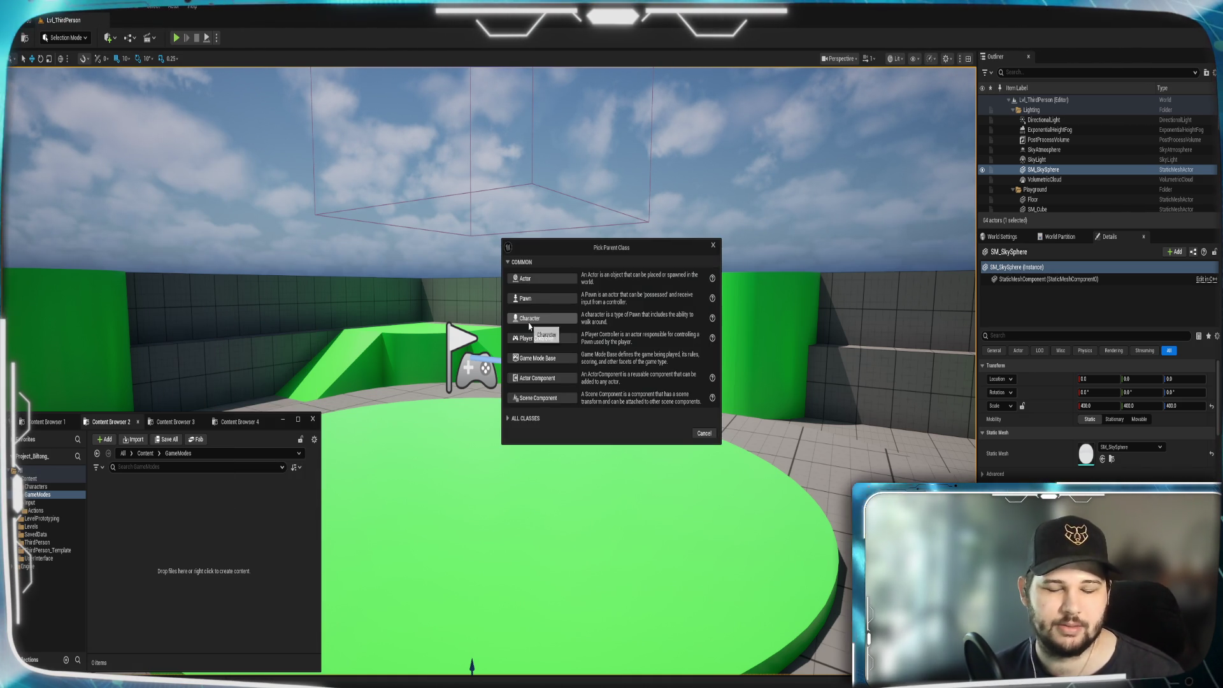
Search All Classes for 'GameInstance', pick it as parent, and name the new Blueprint GameInstance.
{"action": "left_click", "coordinate": [548, 419]}
{"action": "type", "text": "Insta"}
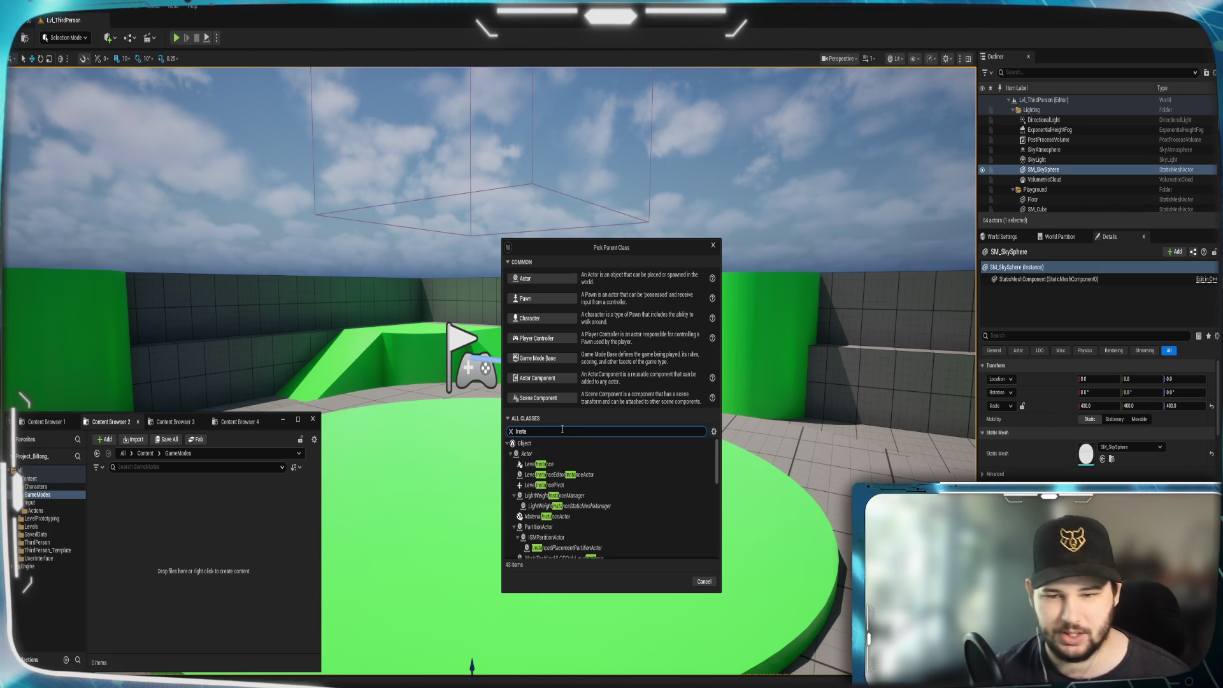
{"action": "type", "text": "nc"}
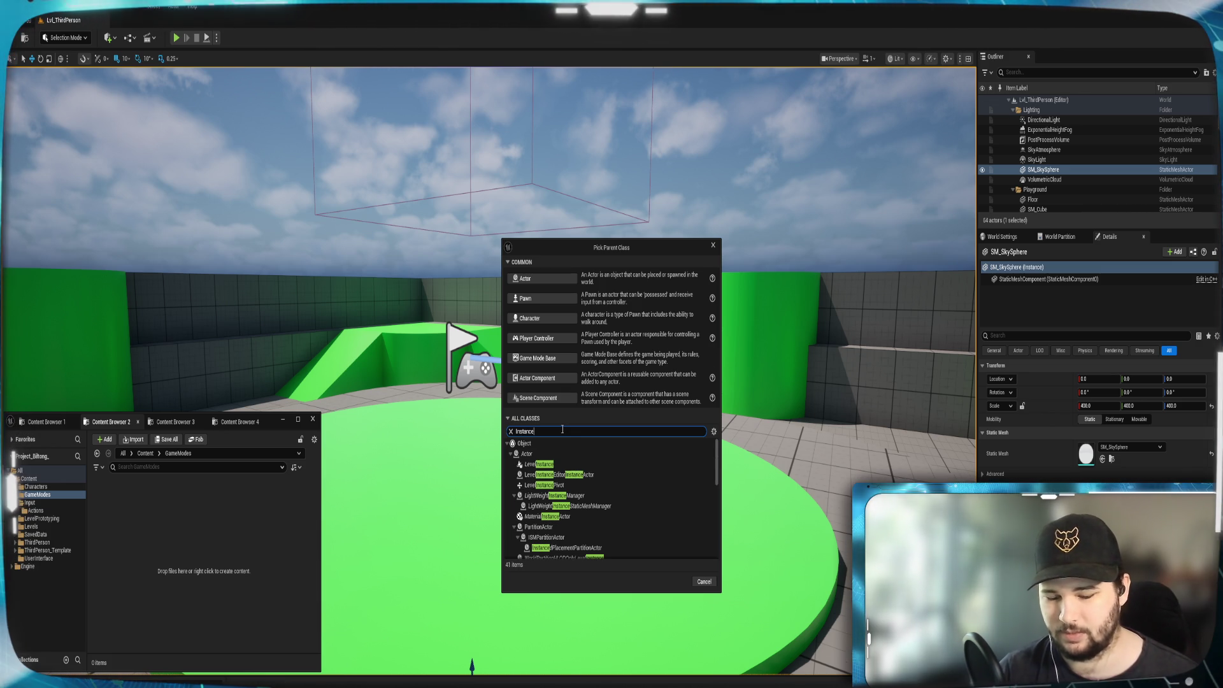
{"action": "type", "text": "e"}
{"action": "key", "text": "Home"}
{"action": "type", "text": "Game"}
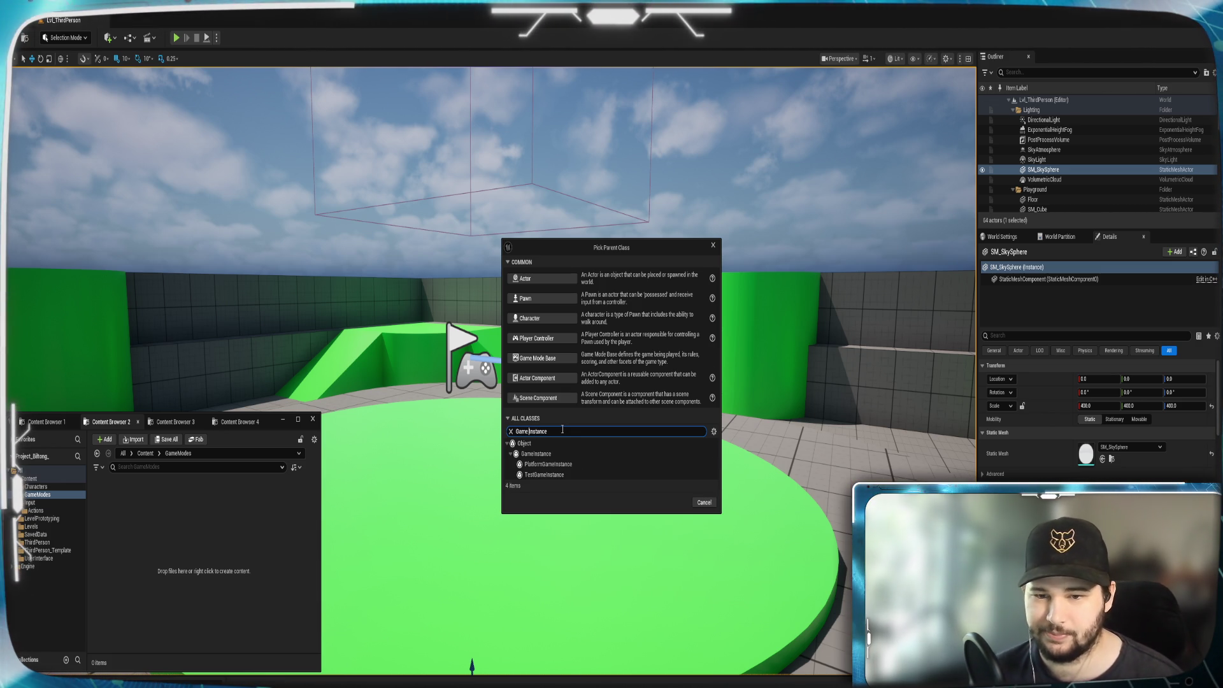
{"action": "left_click", "coordinate": [536, 453]}
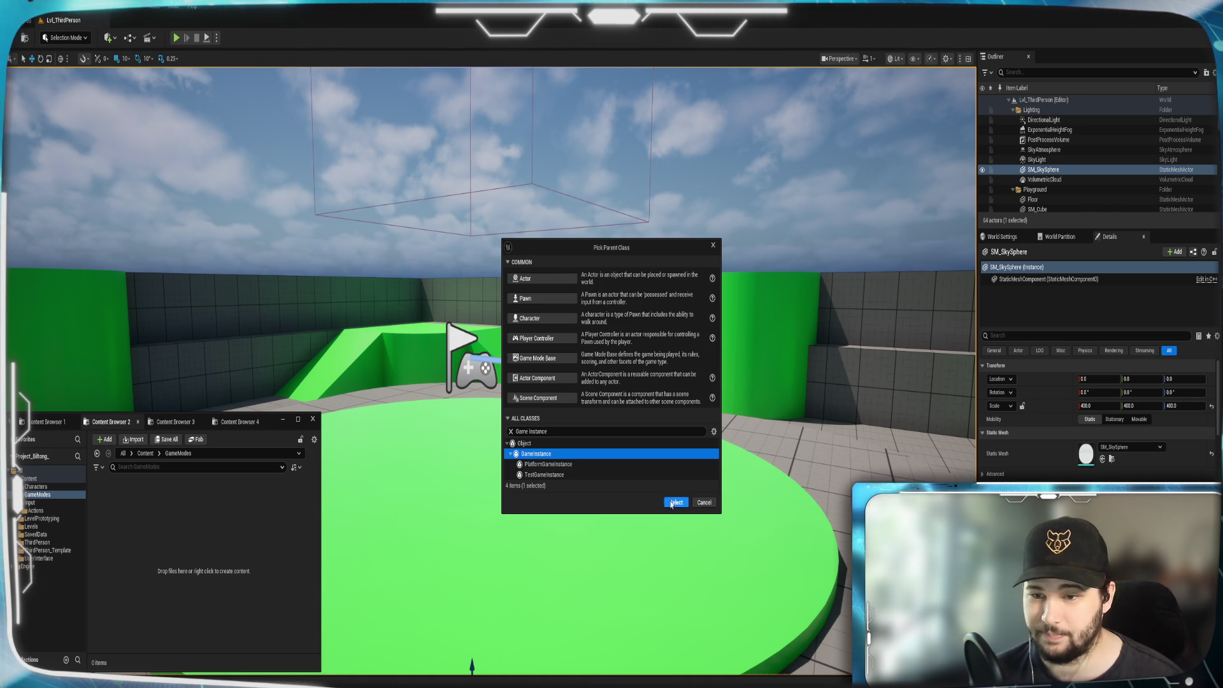
{"action": "left_click", "coordinate": [674, 503]}
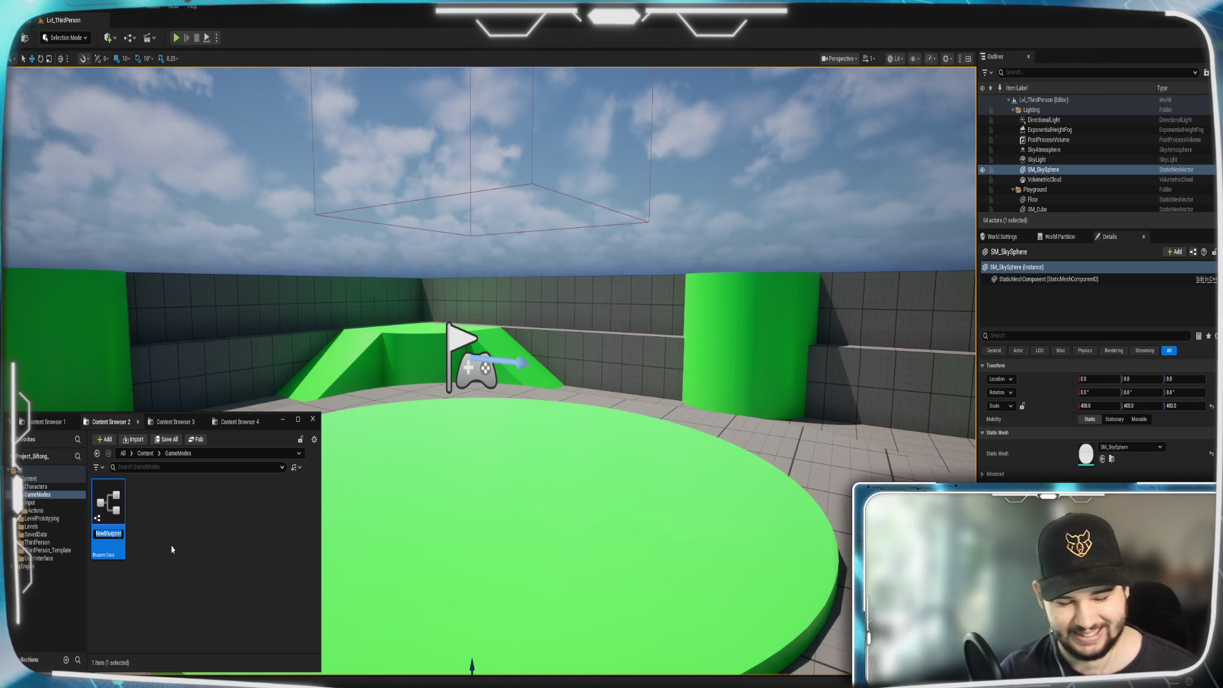
{"action": "type", "text": "GameInst"}
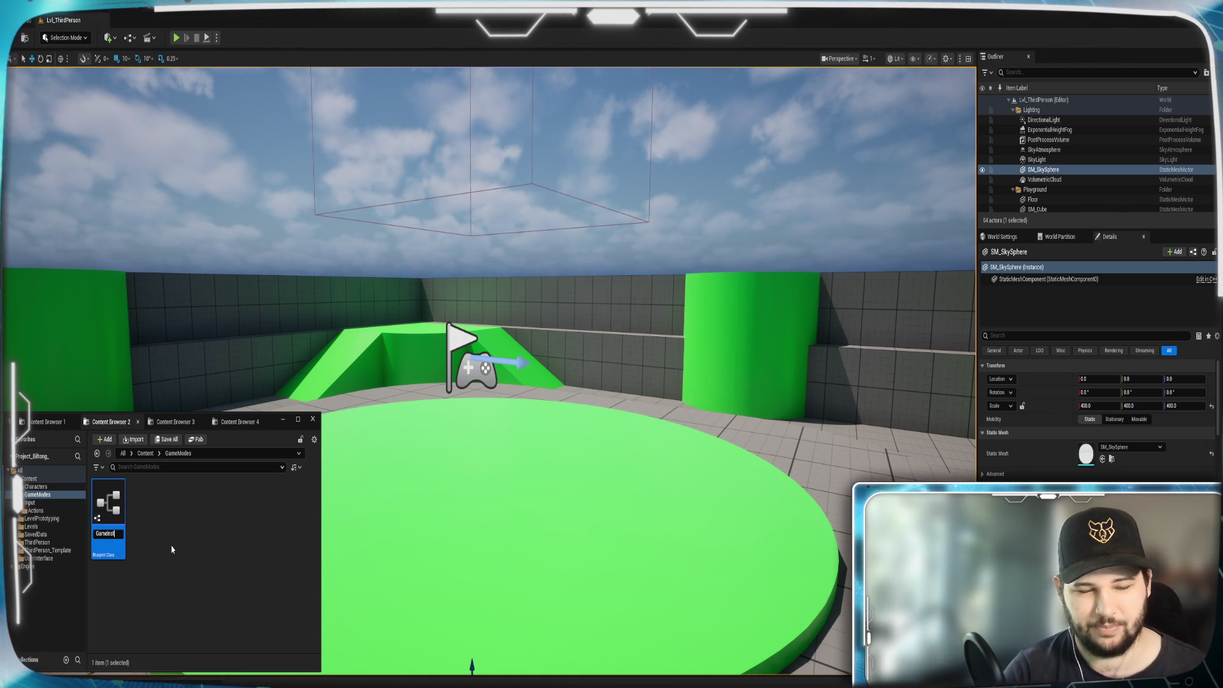
{"action": "type", "text": "ance"}
{"action": "key", "text": "Return"}
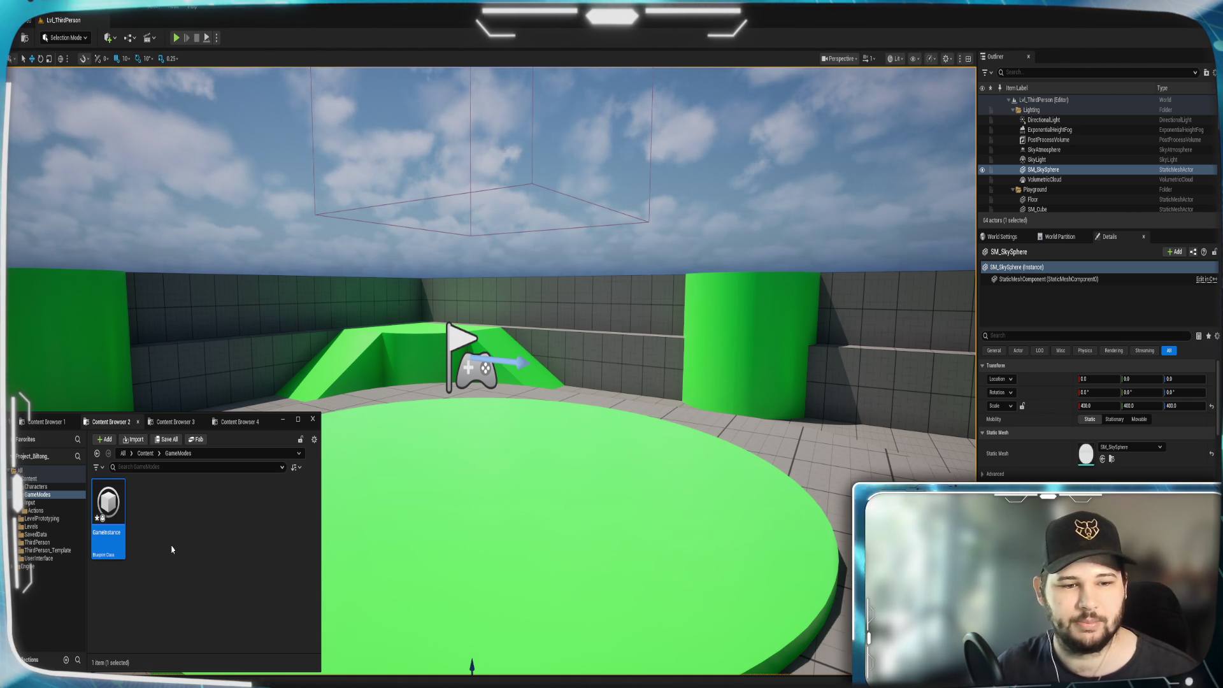
{"action": "left_click", "coordinate": [172, 551]}
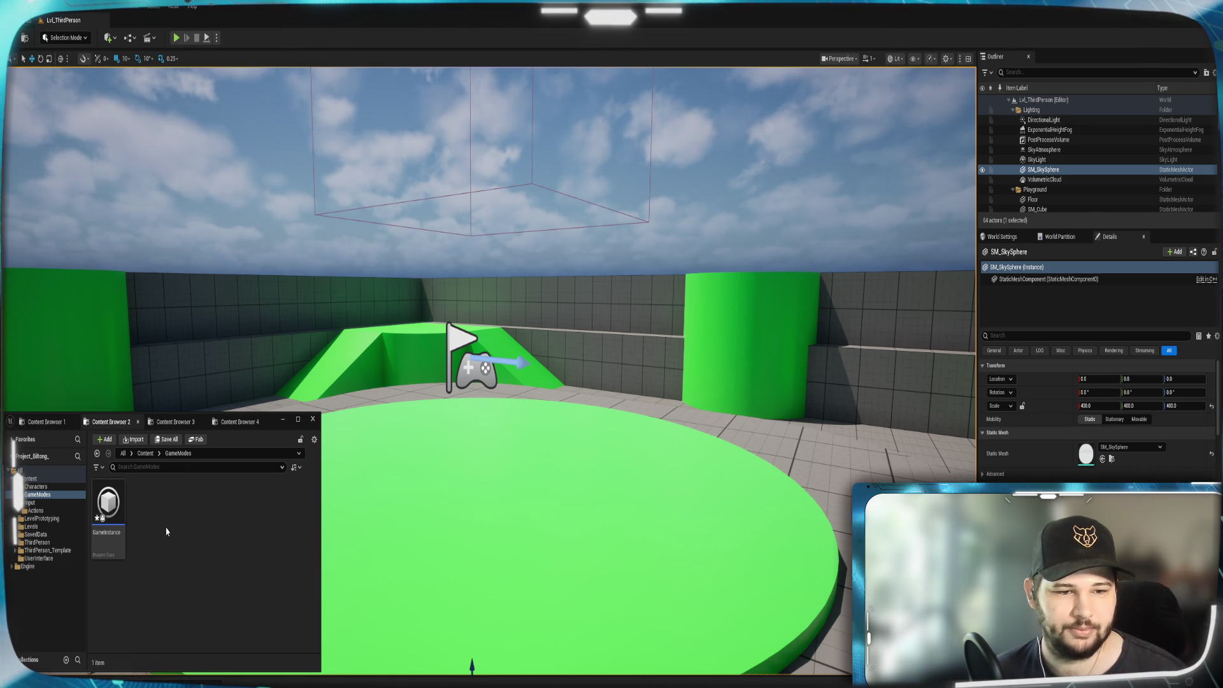
Open the GameInstance blueprint, zoom out its EventGraph, and bring Content Browser 2 forward.
{"action": "double_click", "coordinate": [116, 492]}
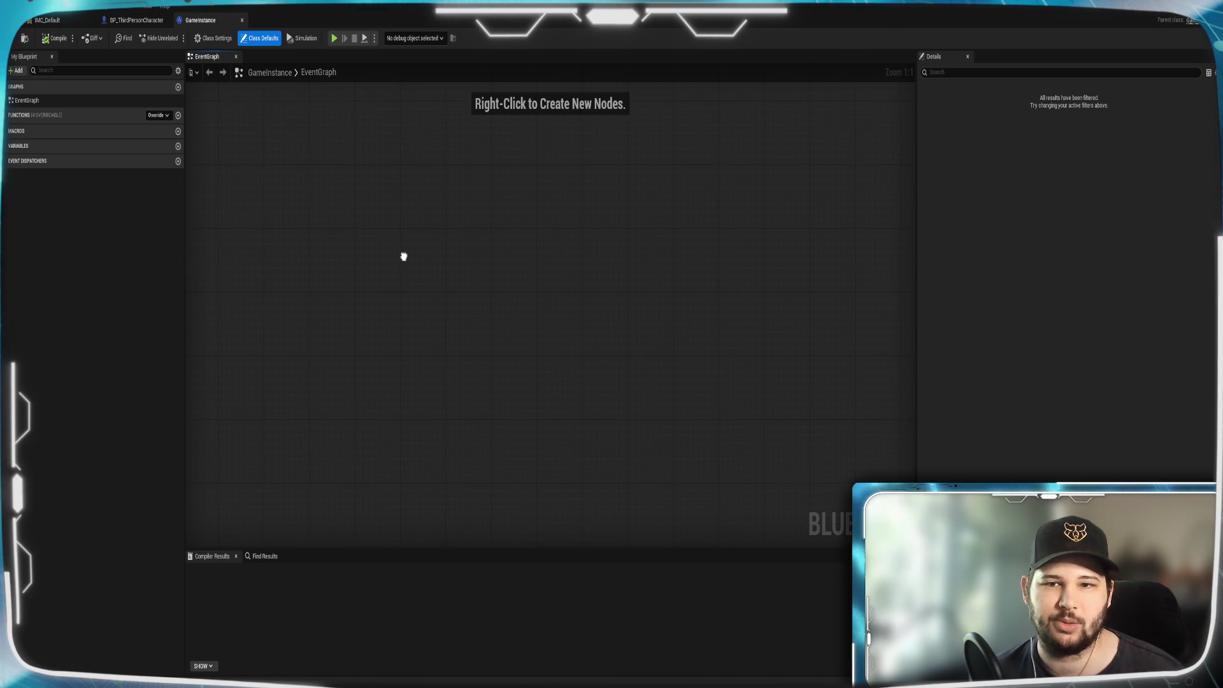
{"action": "scroll", "coordinate": [431, 272], "scroll_direction": "down", "scroll_amount": 5}
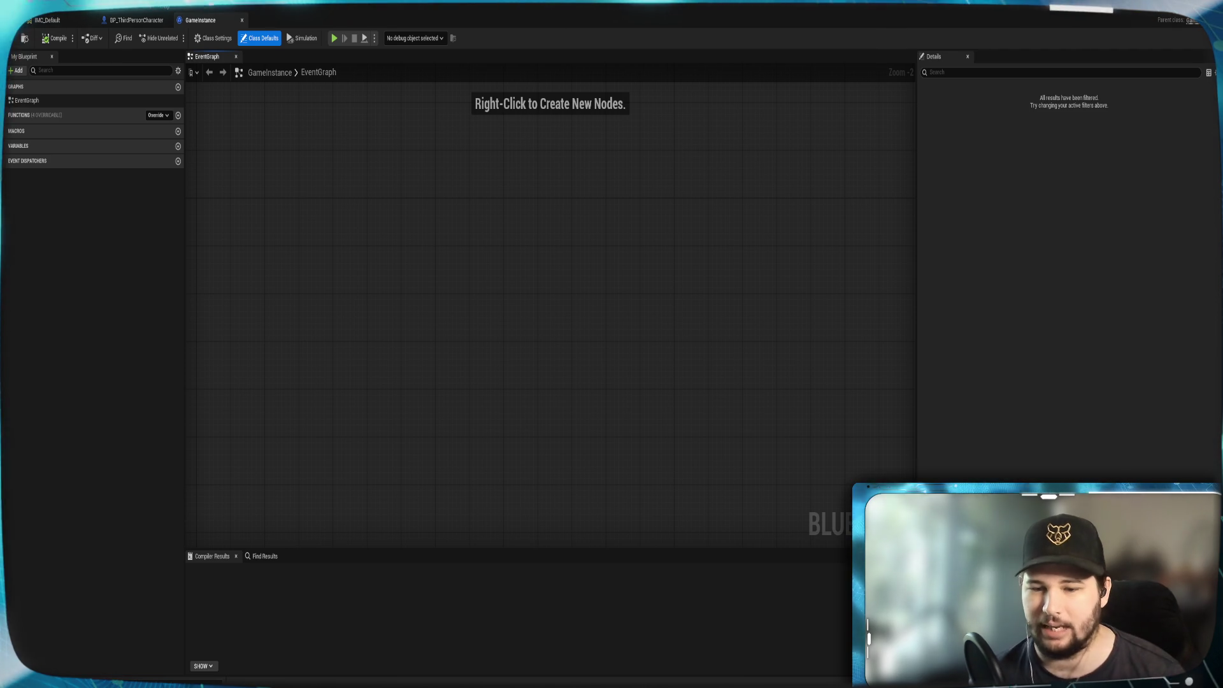
{"action": "mouse_move", "coordinate": [589, 681]}
{"action": "left_click", "coordinate": [450, 657]}
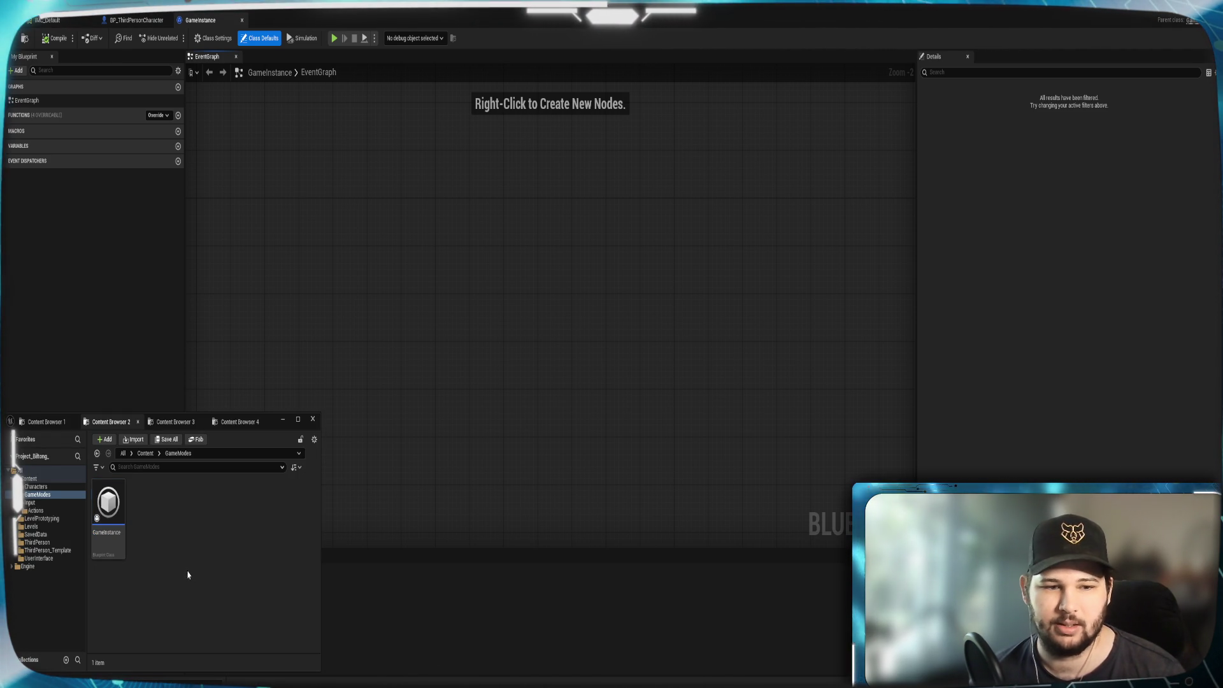
In Content > SavedData, create a SaveGame-parented Blueprint named SaveGame and open it.
{"action": "left_click", "coordinate": [146, 452]}
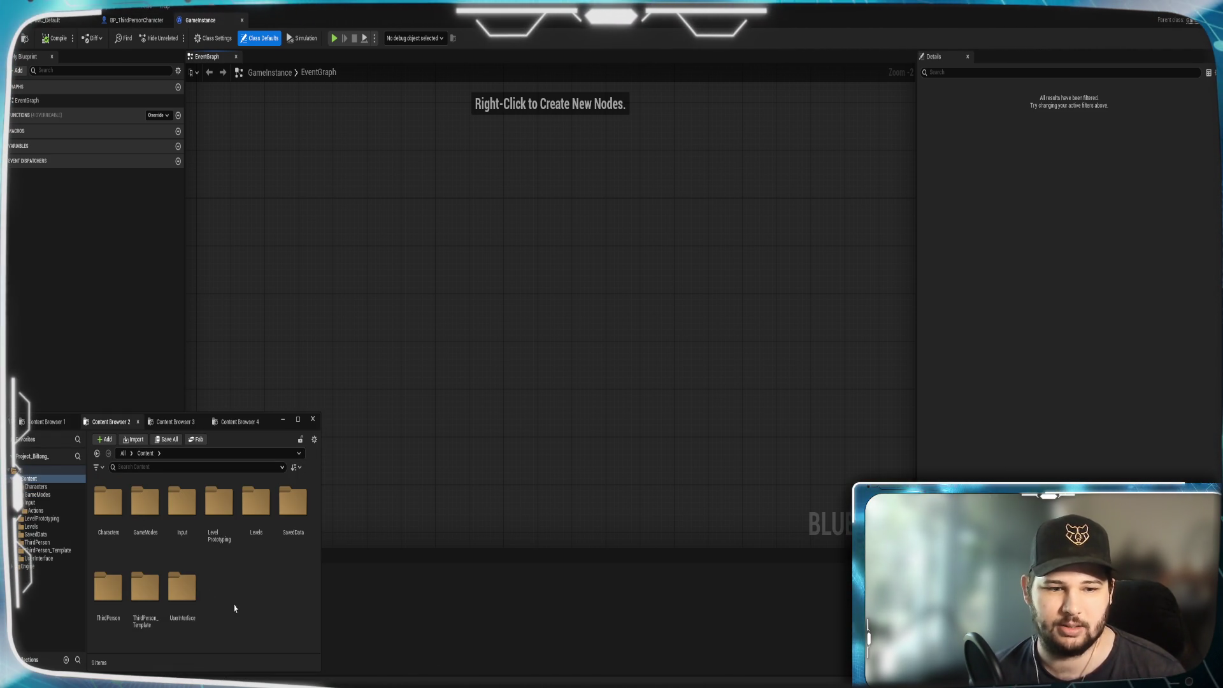
{"action": "double_click", "coordinate": [289, 520]}
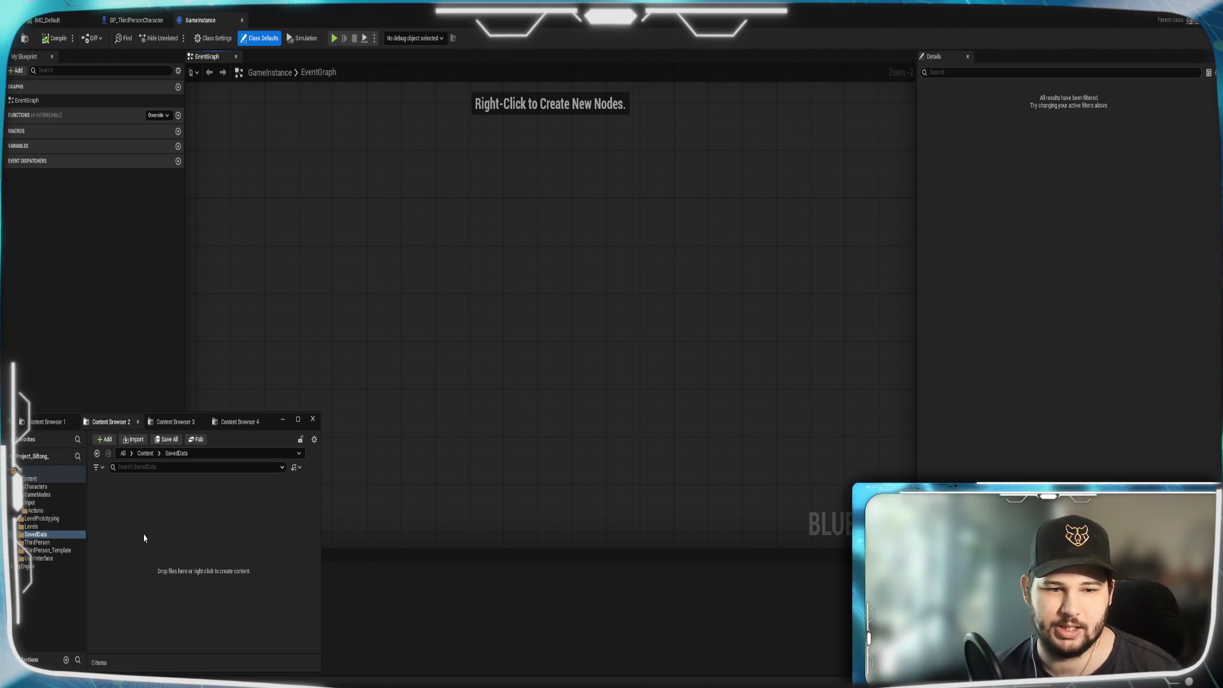
{"action": "right_click", "coordinate": [144, 538]}
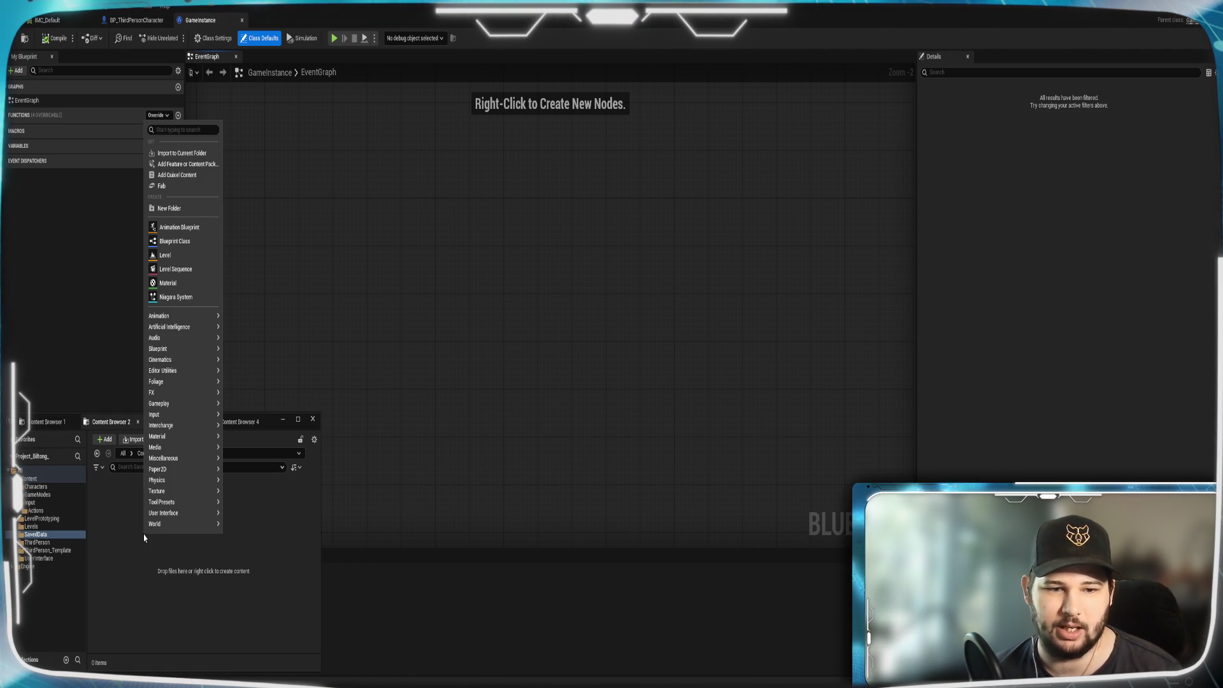
{"action": "left_click", "coordinate": [170, 242]}
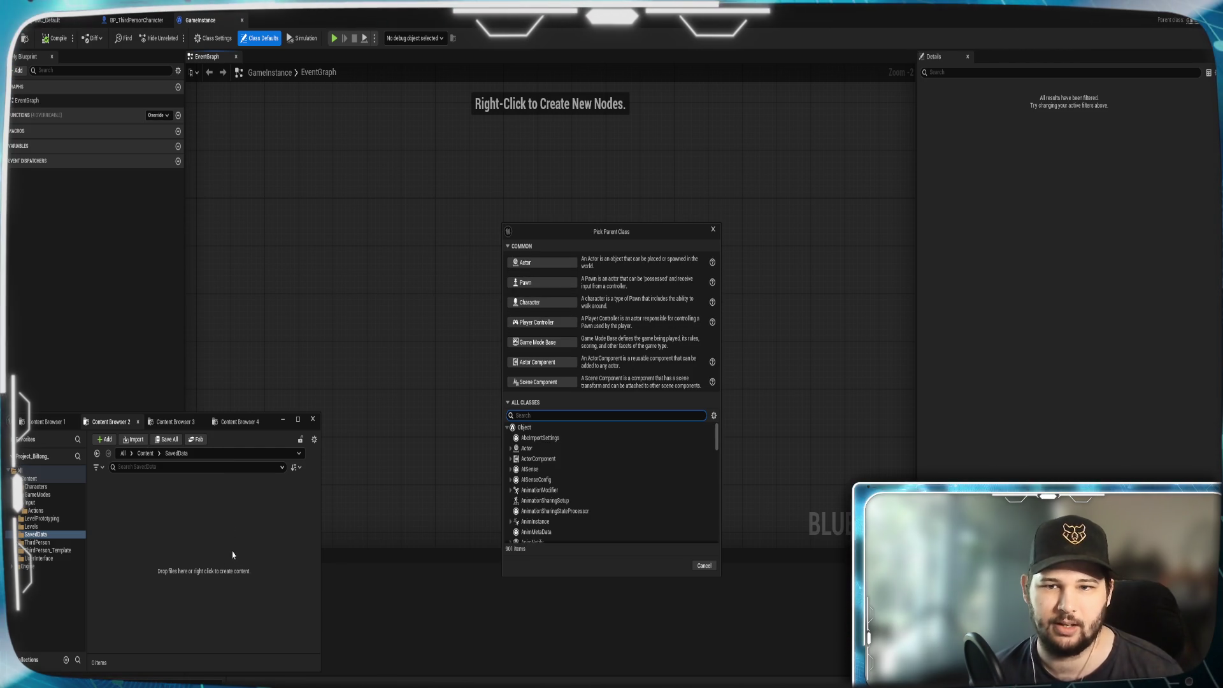
{"action": "type", "text": "Save"}
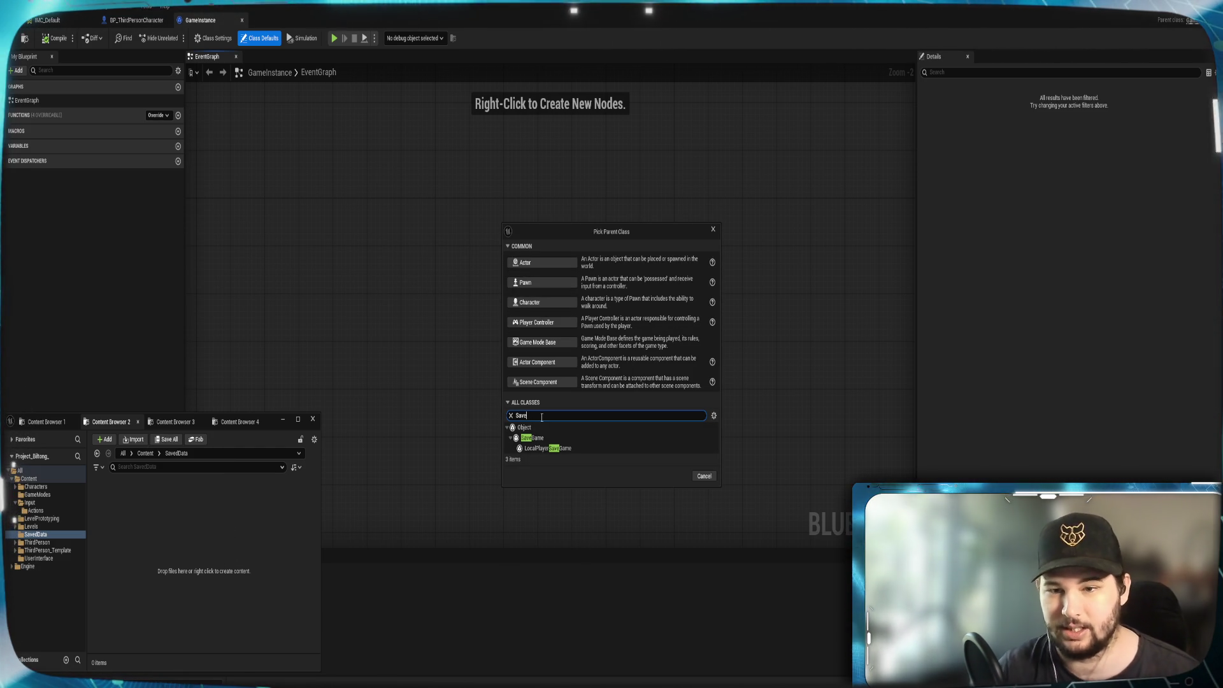
{"action": "left_click", "coordinate": [535, 438]}
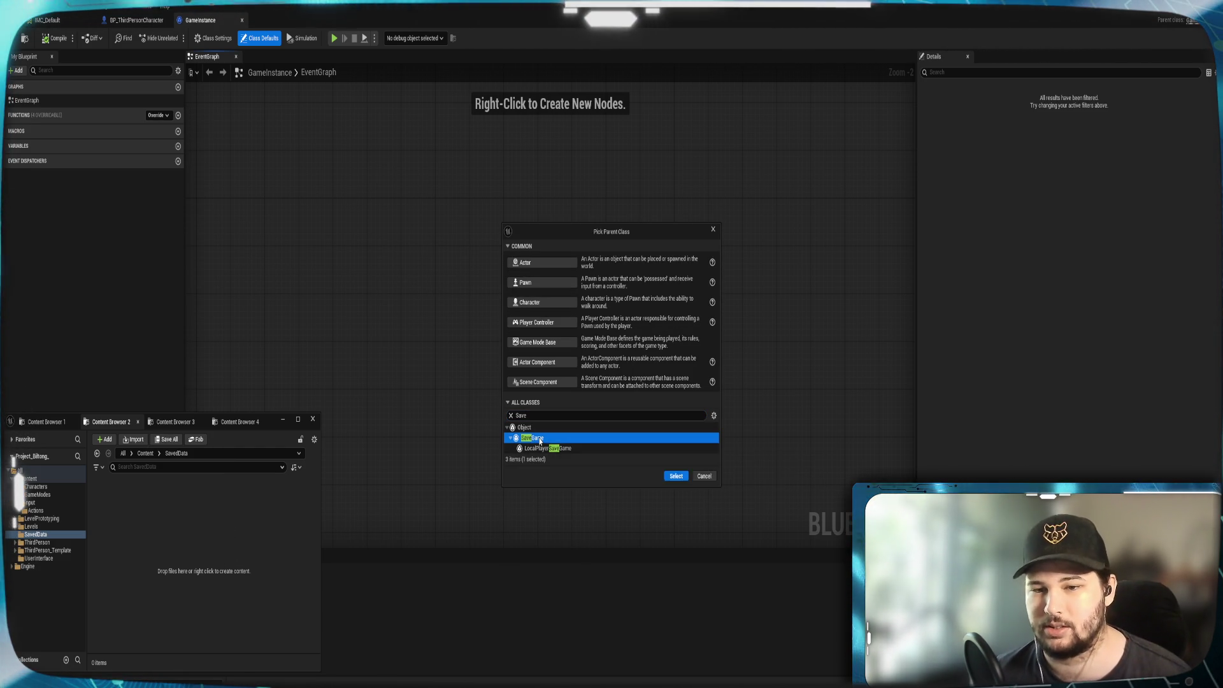
{"action": "left_click", "coordinate": [679, 478]}
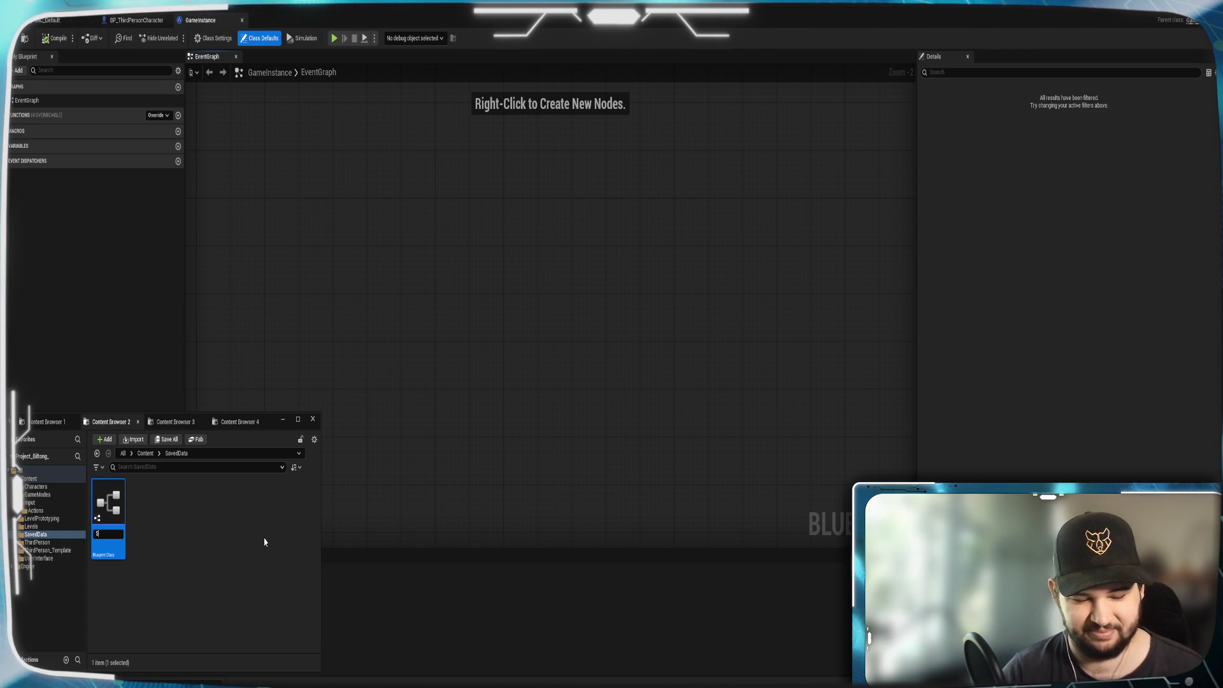
{"action": "type", "text": "SaveGame"}
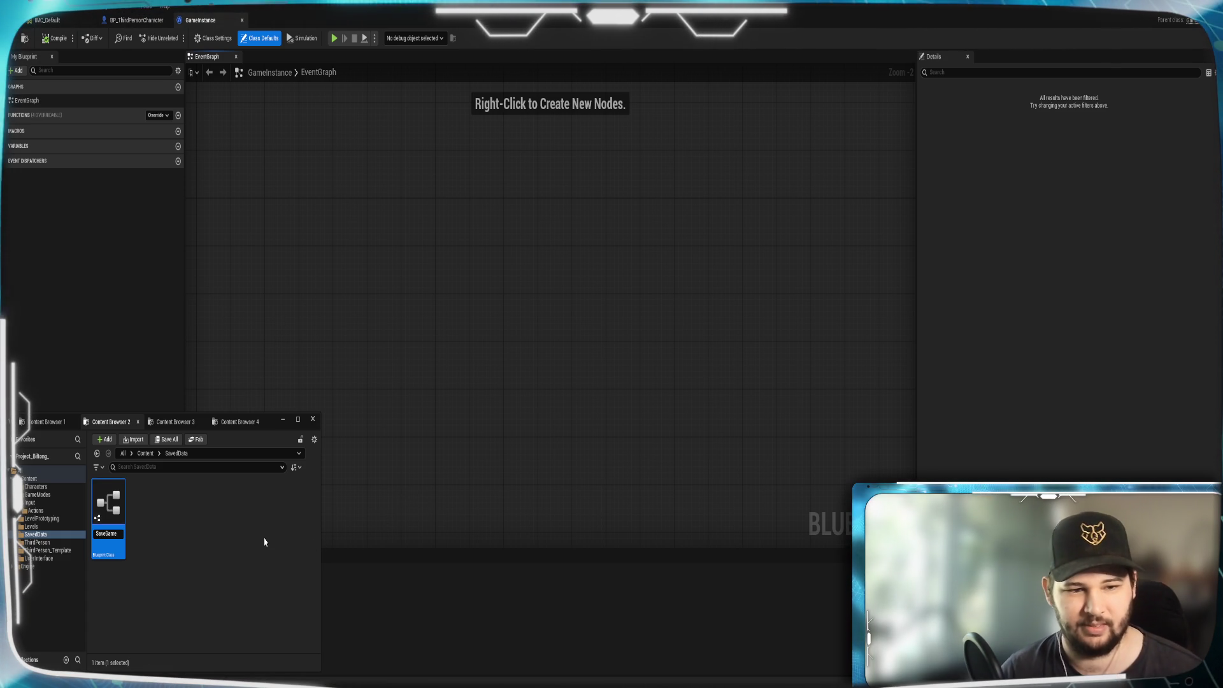
{"action": "key", "text": "Return"}
{"action": "key", "text": "ctrl+space"}
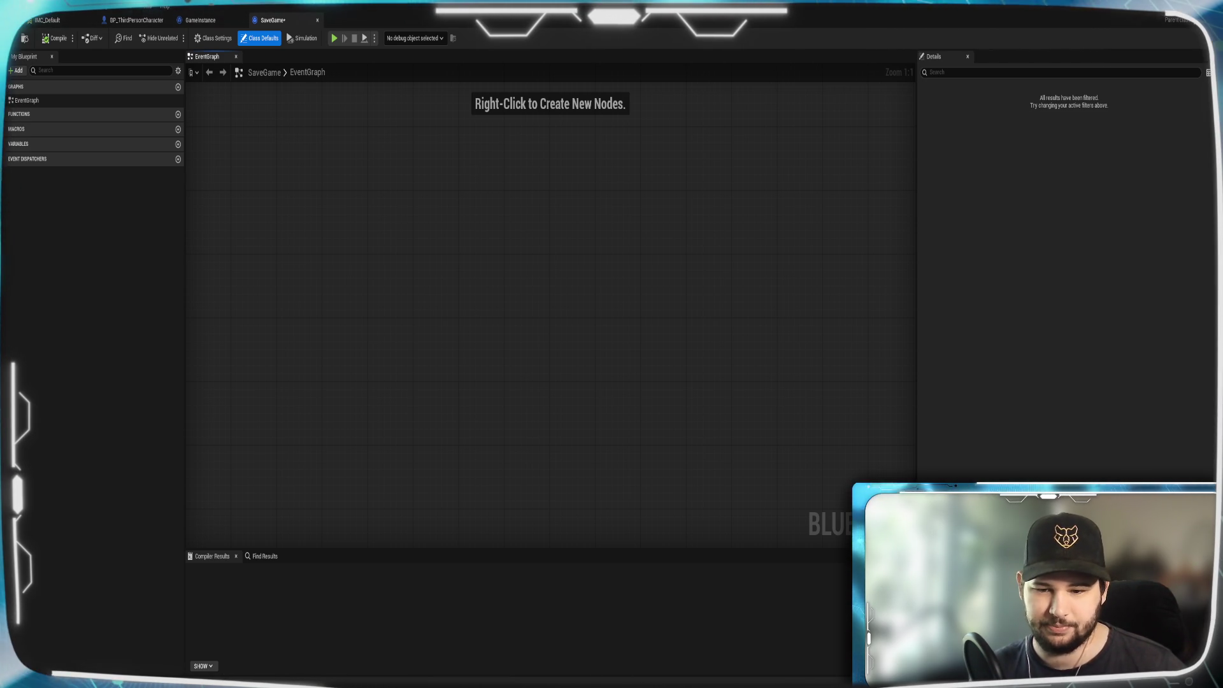
Rename the SaveGame blueprint in SavedData to SaveSettings.
{"action": "mouse_move", "coordinate": [560, 685]}
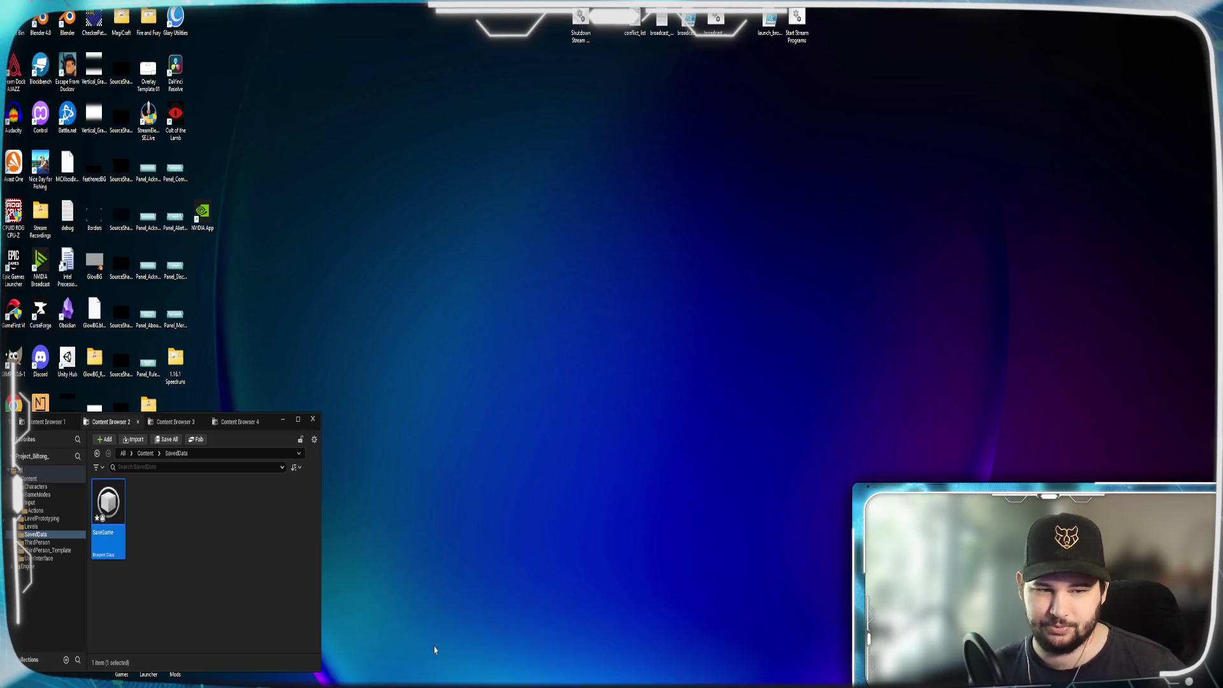
{"action": "left_click", "coordinate": [435, 650]}
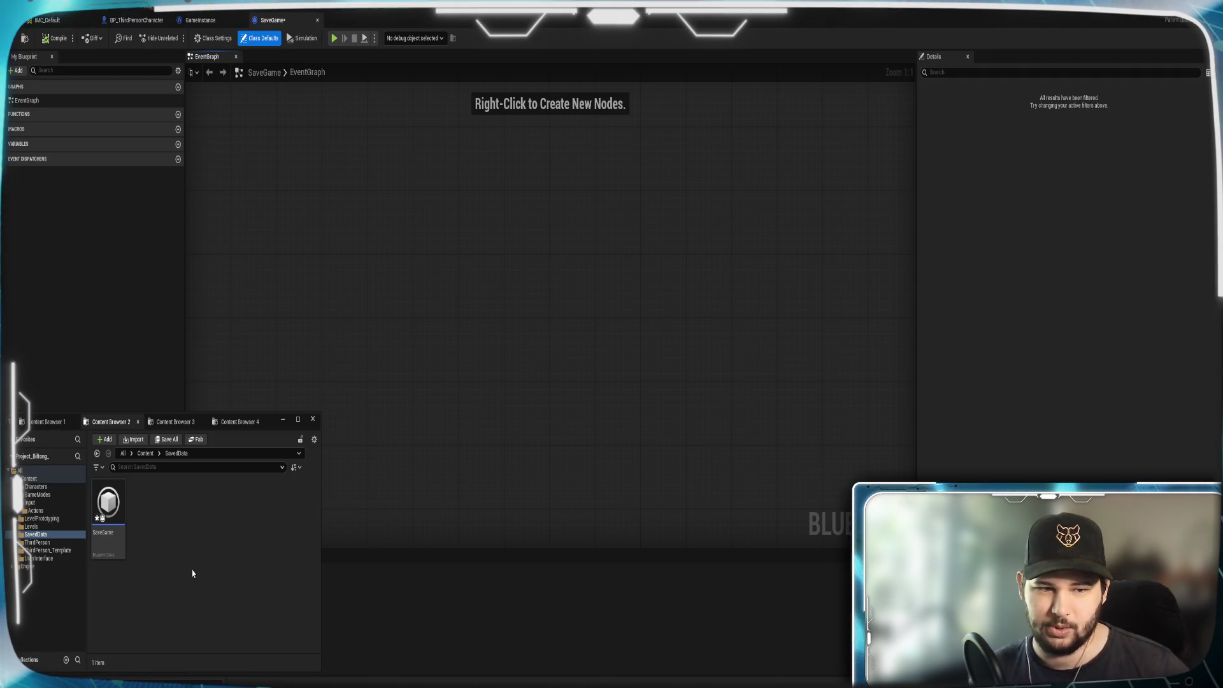
{"action": "right_click", "coordinate": [96, 530]}
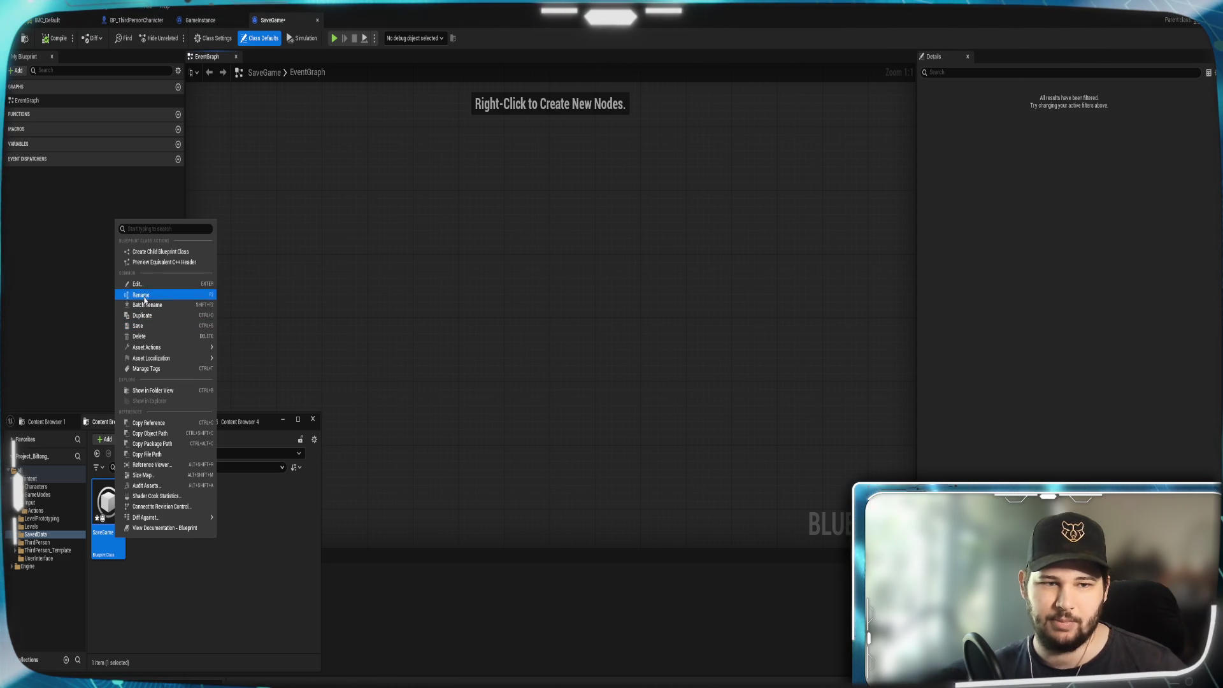
{"action": "left_click", "coordinate": [145, 295]}
{"action": "key", "text": "End"}
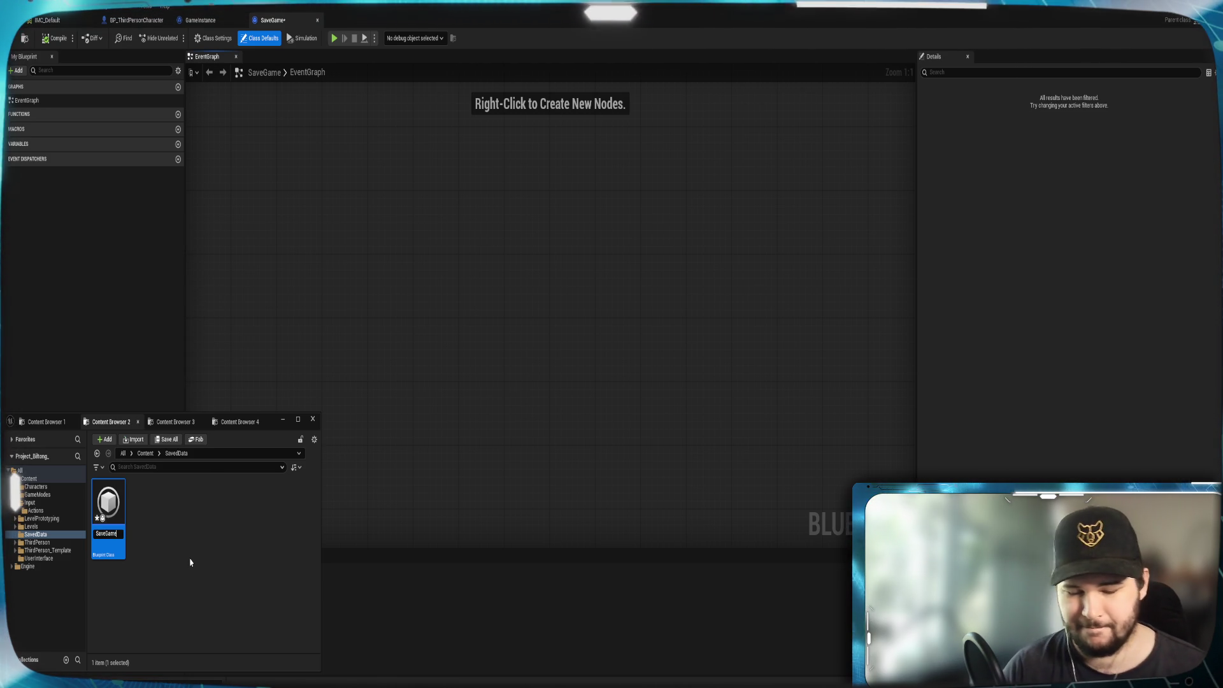
{"action": "key", "text": "BackSpace"}
{"action": "key", "text": "BackSpace"}
{"action": "key", "text": "BackSpace"}
{"action": "type", "text": "Settings"}
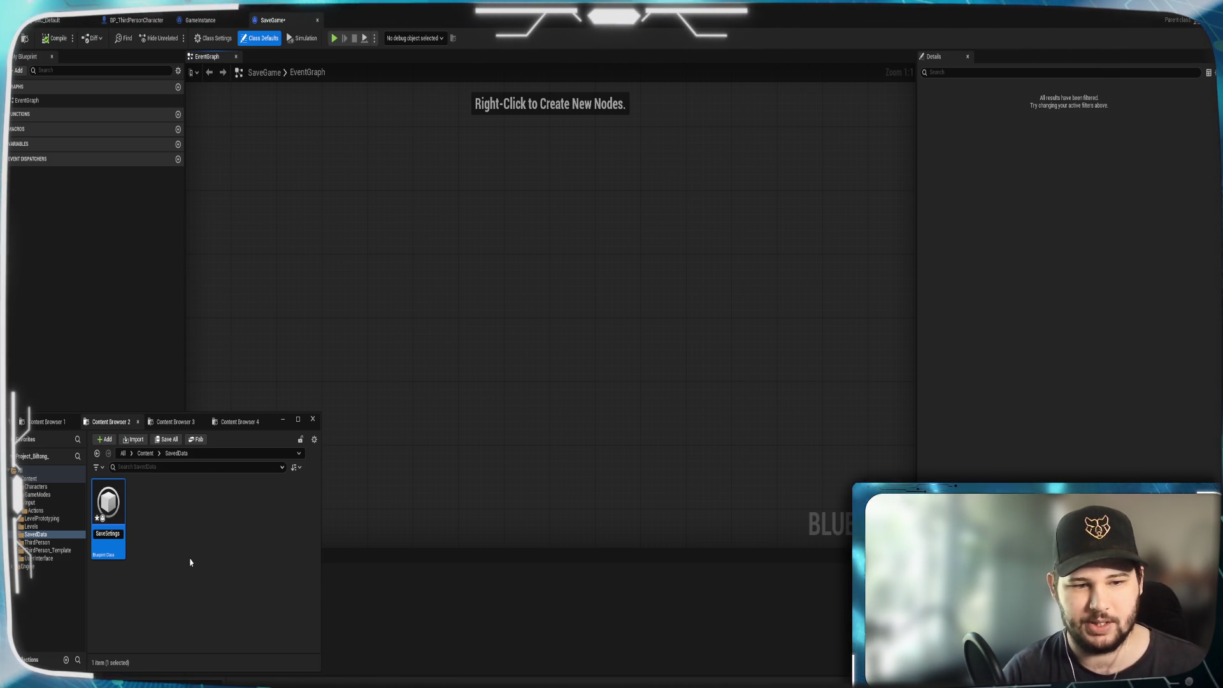
{"action": "key", "text": "BackSpace"}
{"action": "key", "text": "BackSpace"}
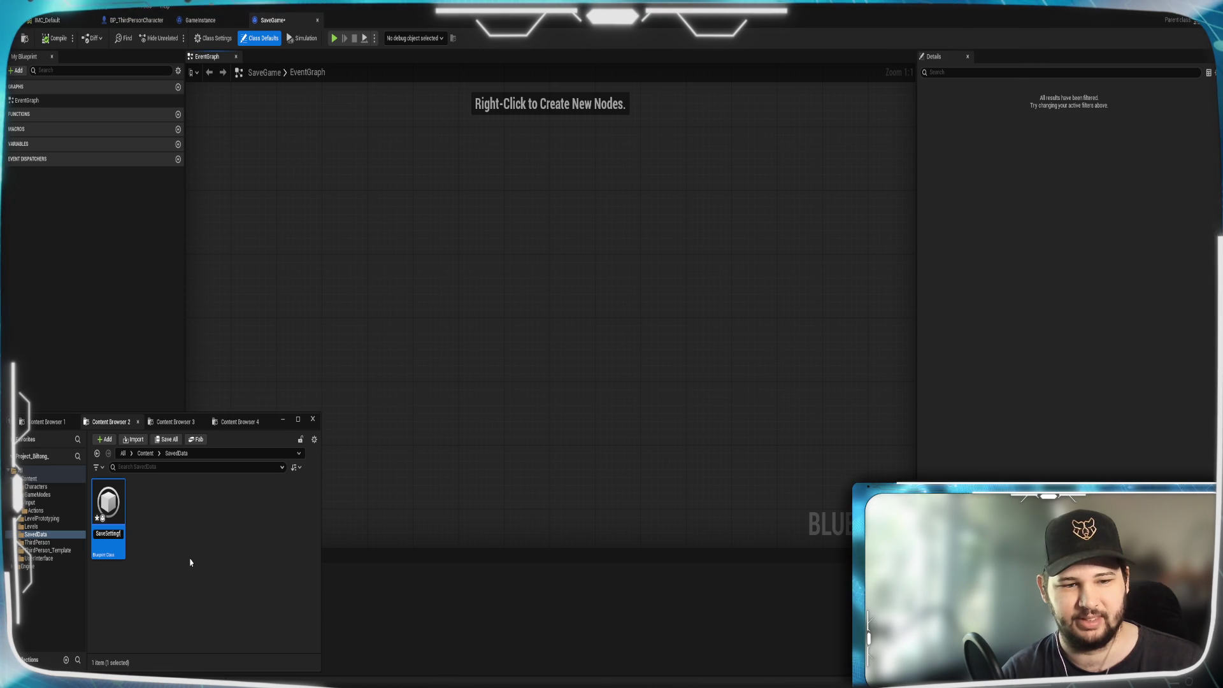
{"action": "type", "text": "gs"}
{"action": "key", "text": "Return"}
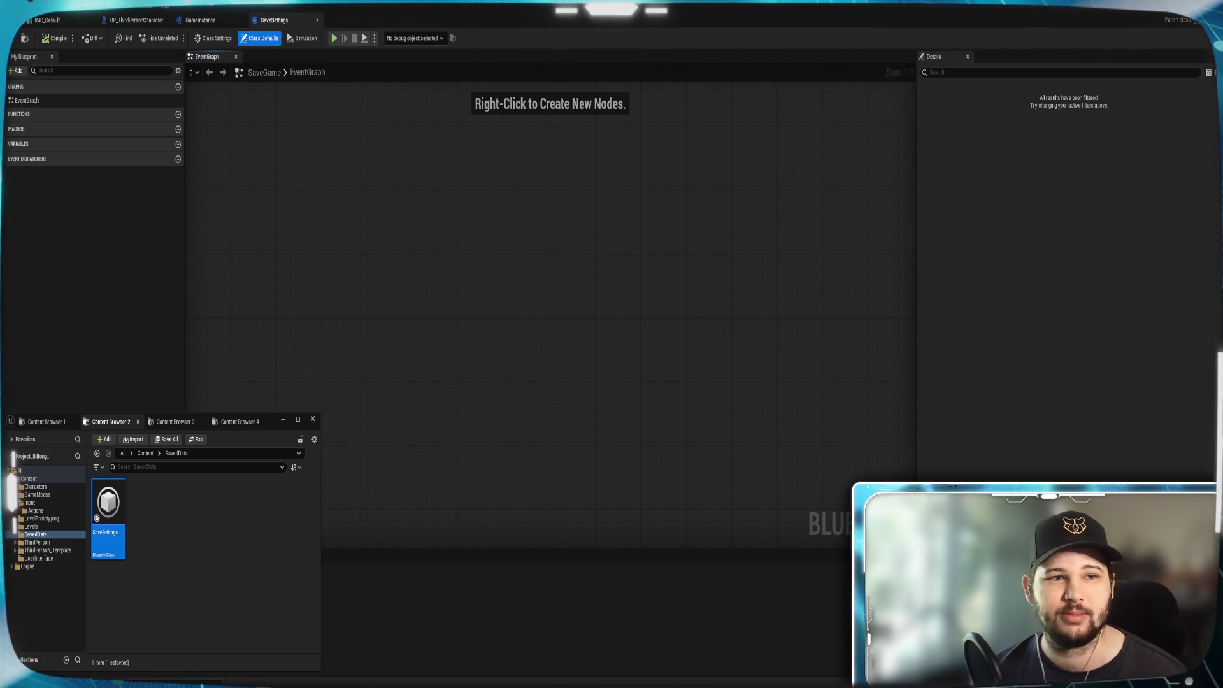
Close the content browser, bring the SaveSettings editor forward, then switch to OBS Studio.
{"action": "left_click", "coordinate": [381, 14]}
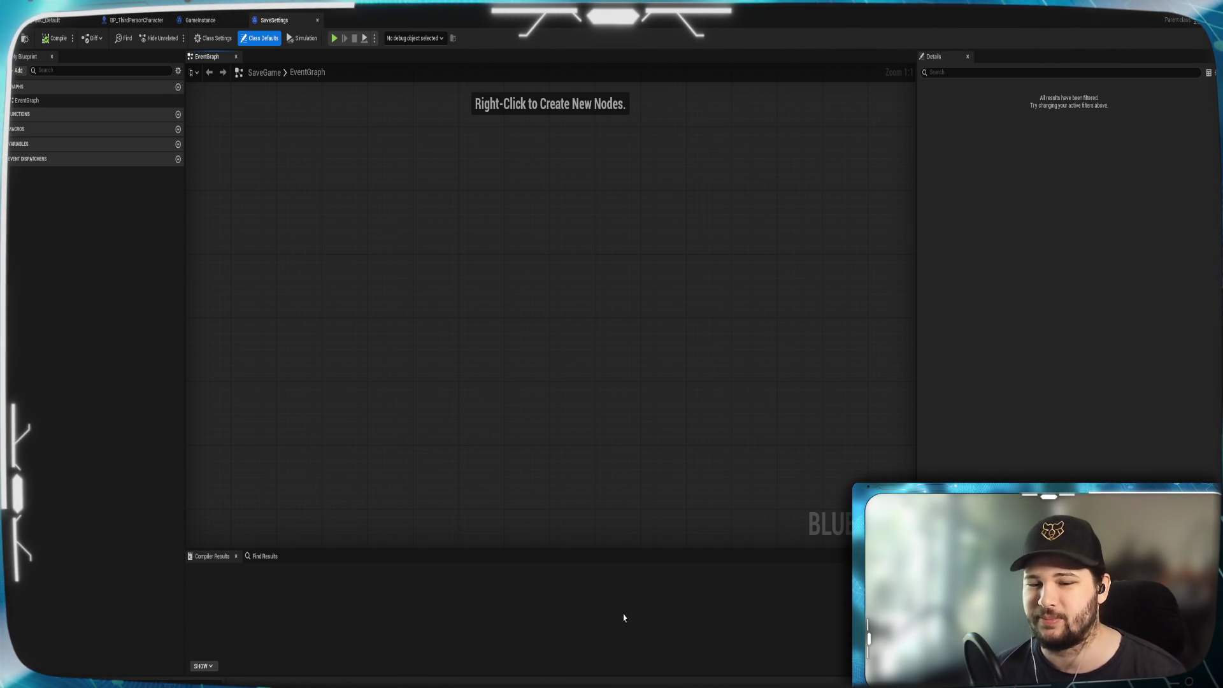
{"action": "mouse_move", "coordinate": [565, 682]}
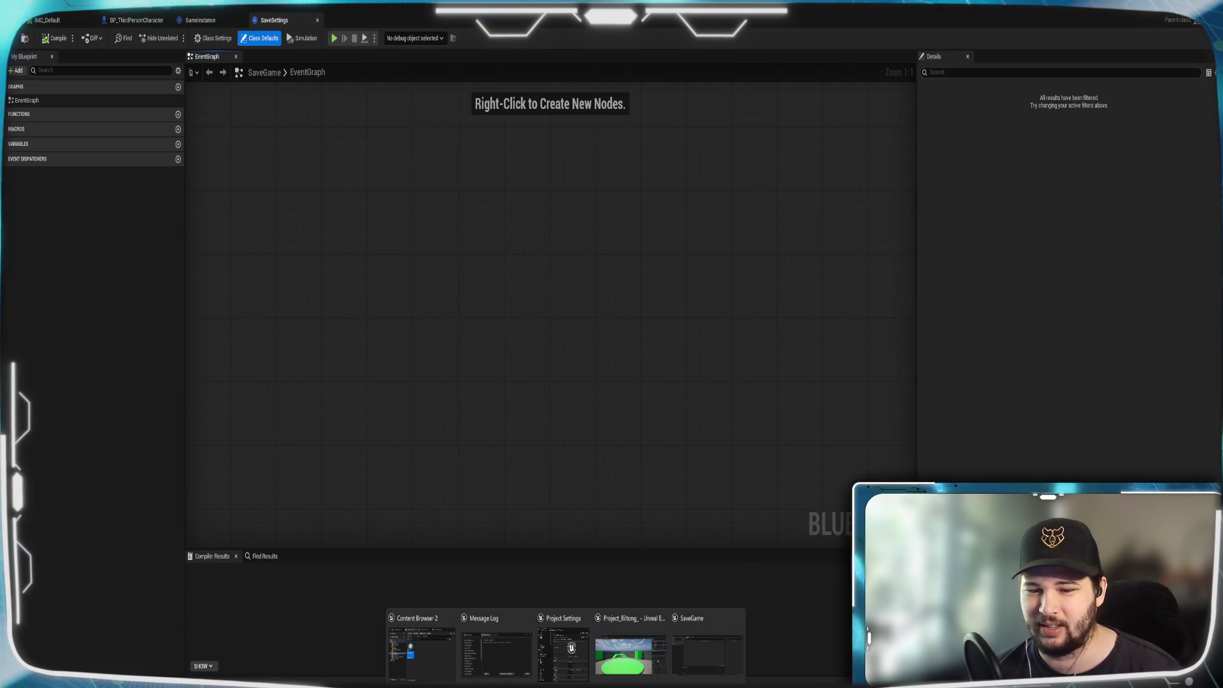
{"action": "left_click", "coordinate": [707, 653]}
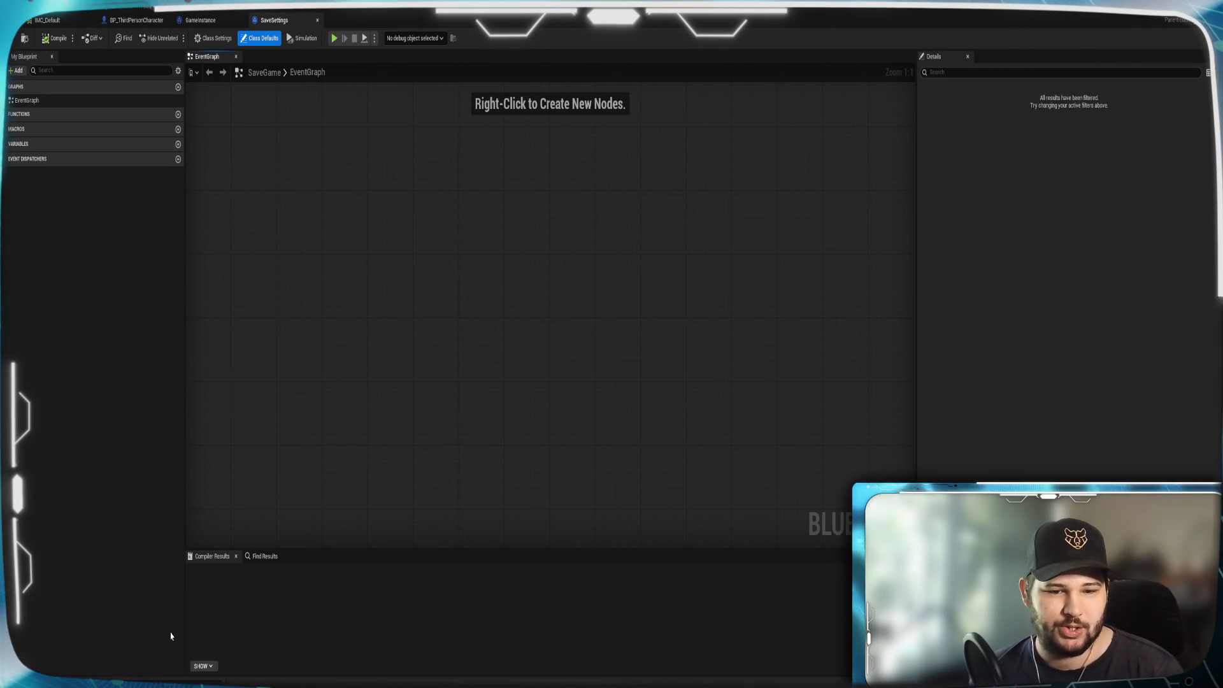
{"action": "left_click", "coordinate": [284, 652]}
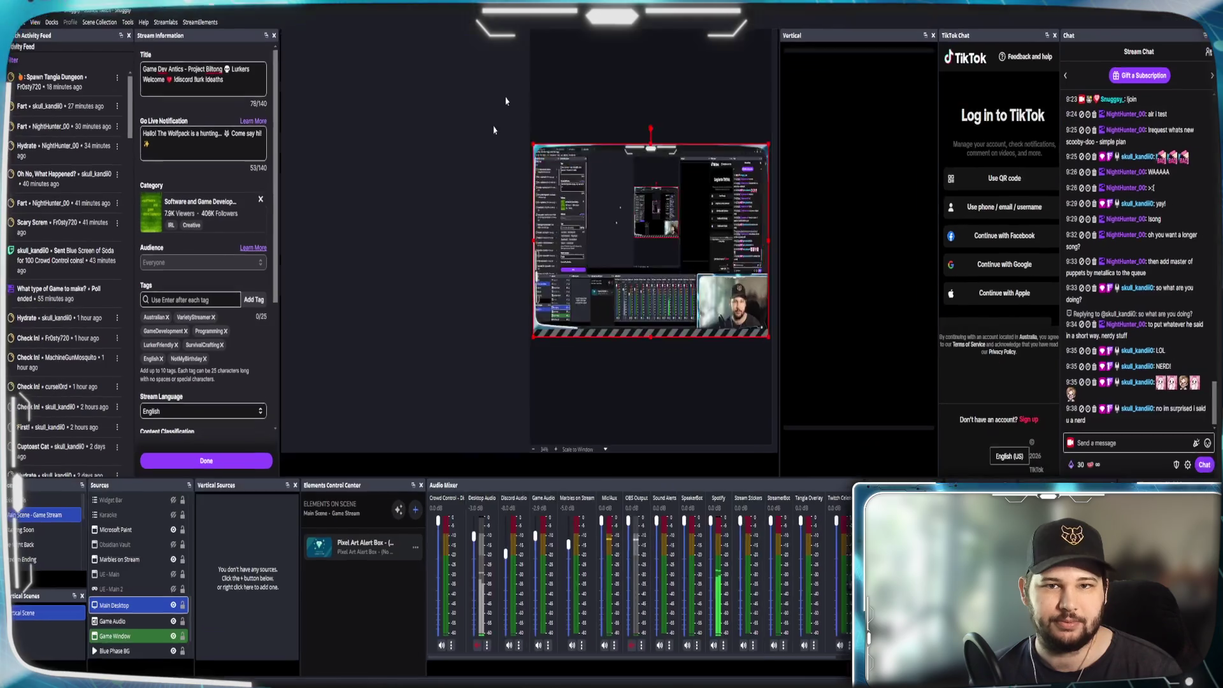
Leave OBS Studio and return to the Unreal editor with Alt+Tab.
{"action": "key", "text": "alt+Tab"}
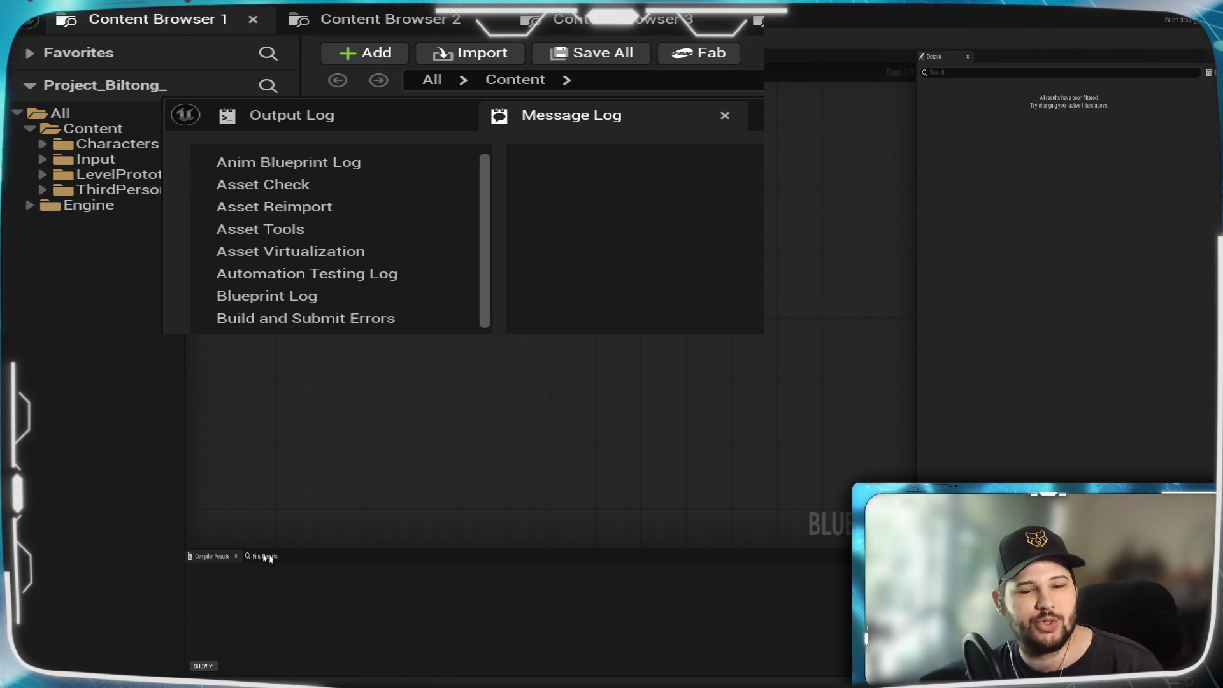
Bring the Content Browser 2 window showing SavedData to the front.
{"action": "mouse_move", "coordinate": [566, 684]}
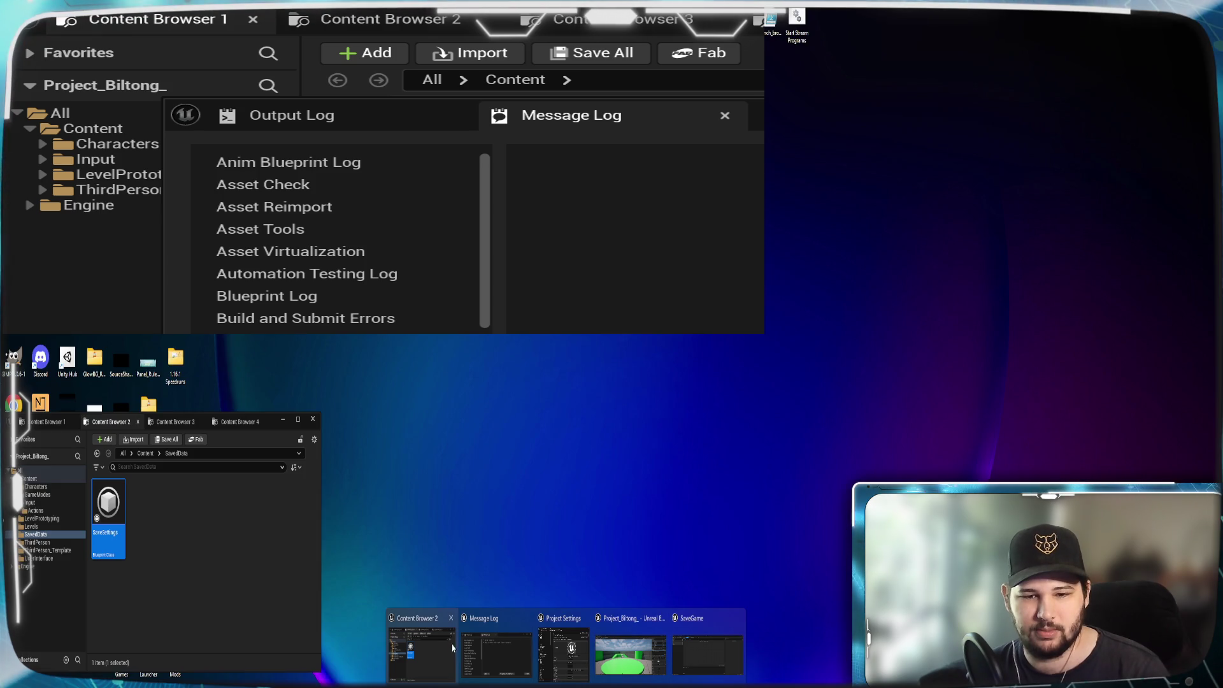
{"action": "left_click", "coordinate": [439, 646]}
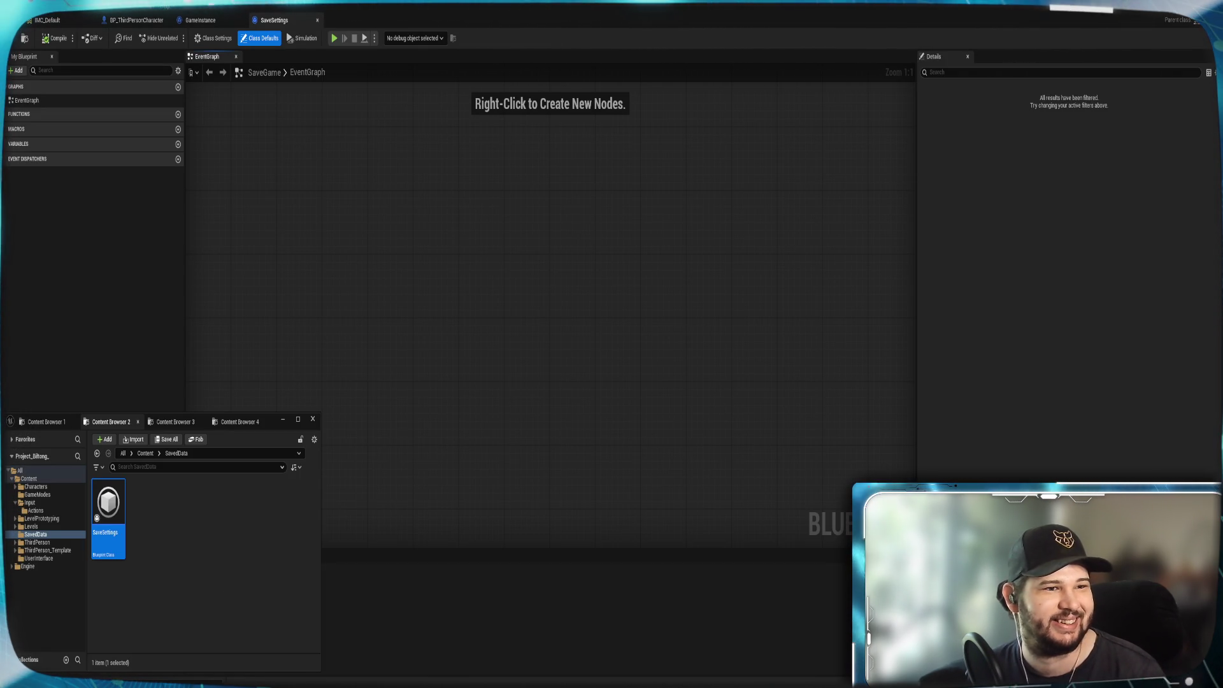
Browse between the top-level Content and SavedData folders, then close the content browser.
{"action": "left_click", "coordinate": [263, 539]}
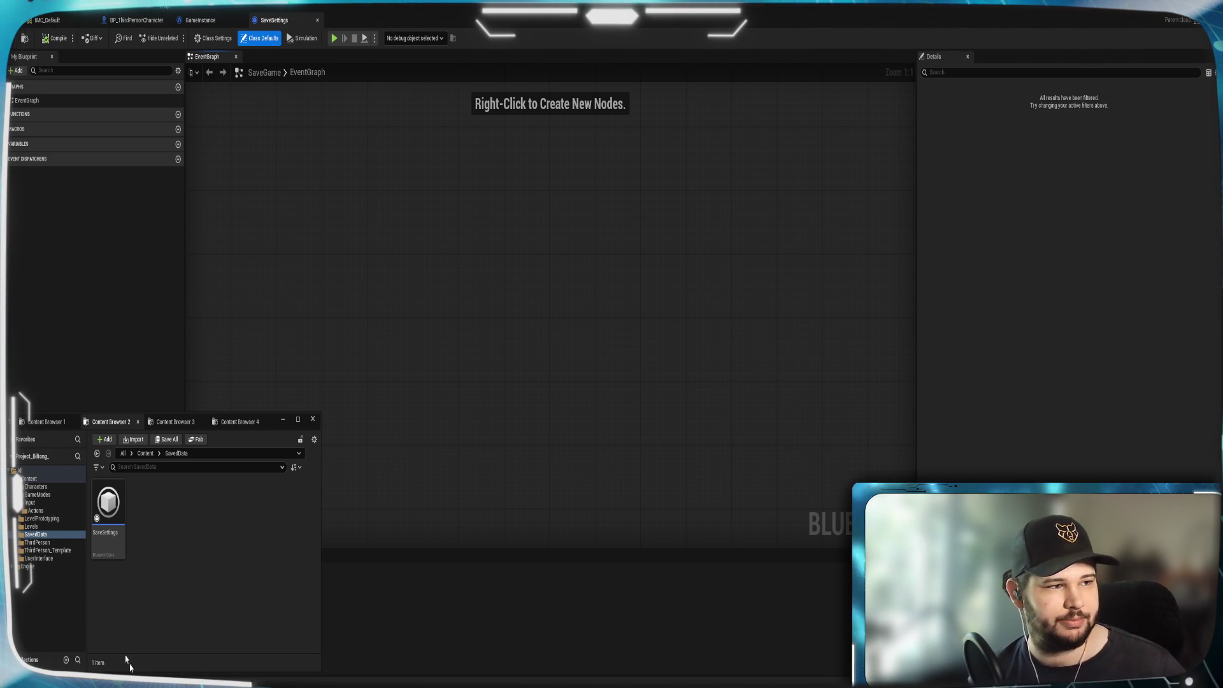
{"action": "left_click", "coordinate": [271, 424]}
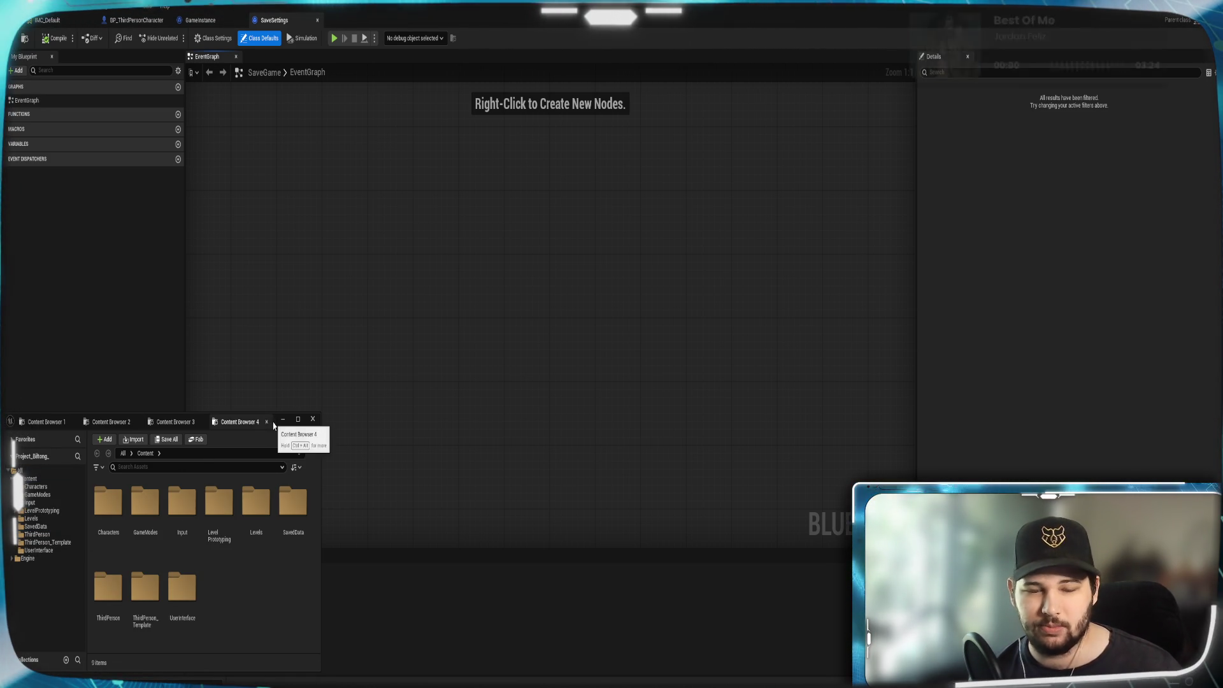
{"action": "left_click", "coordinate": [109, 422]}
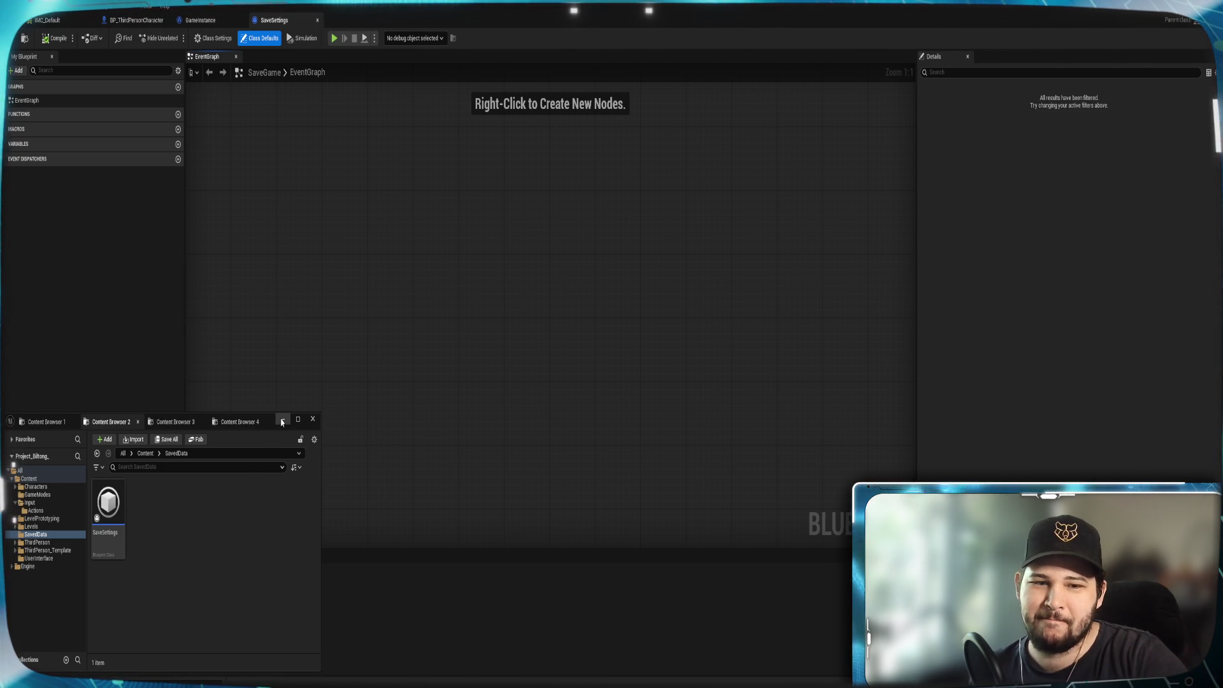
{"action": "left_click", "coordinate": [313, 420]}
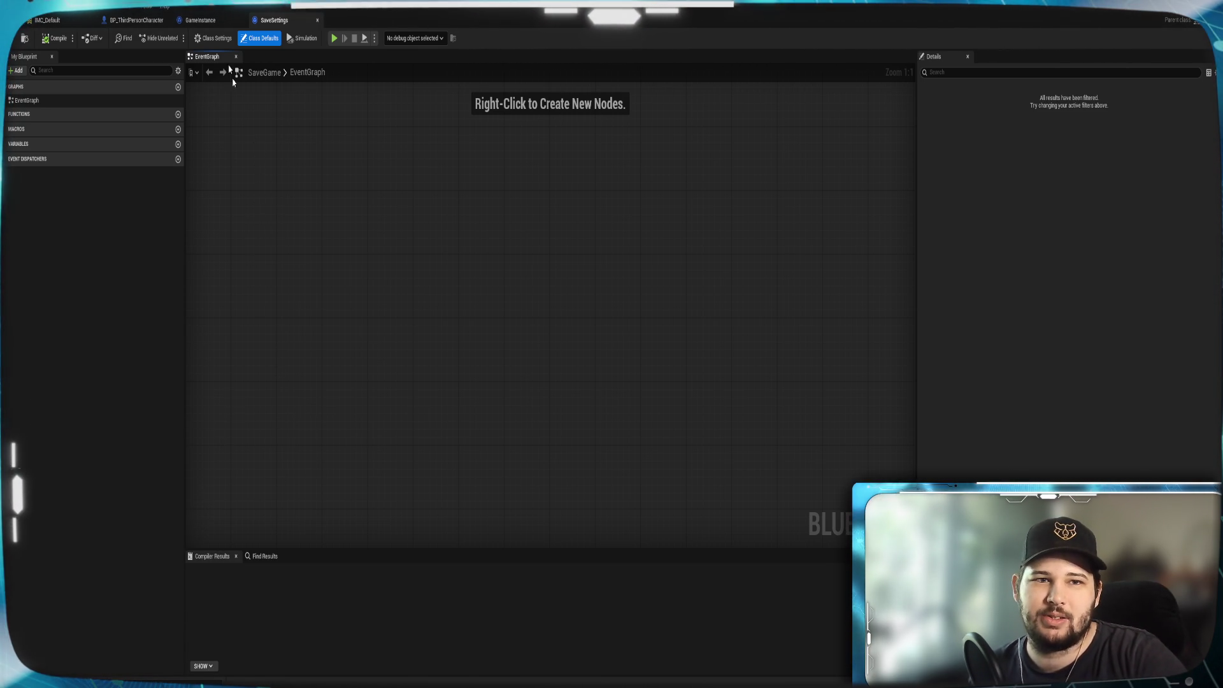
Switch between the GameInstance and SaveSettings tabs, then reopen the content browser at Content.
{"action": "left_click", "coordinate": [198, 21]}
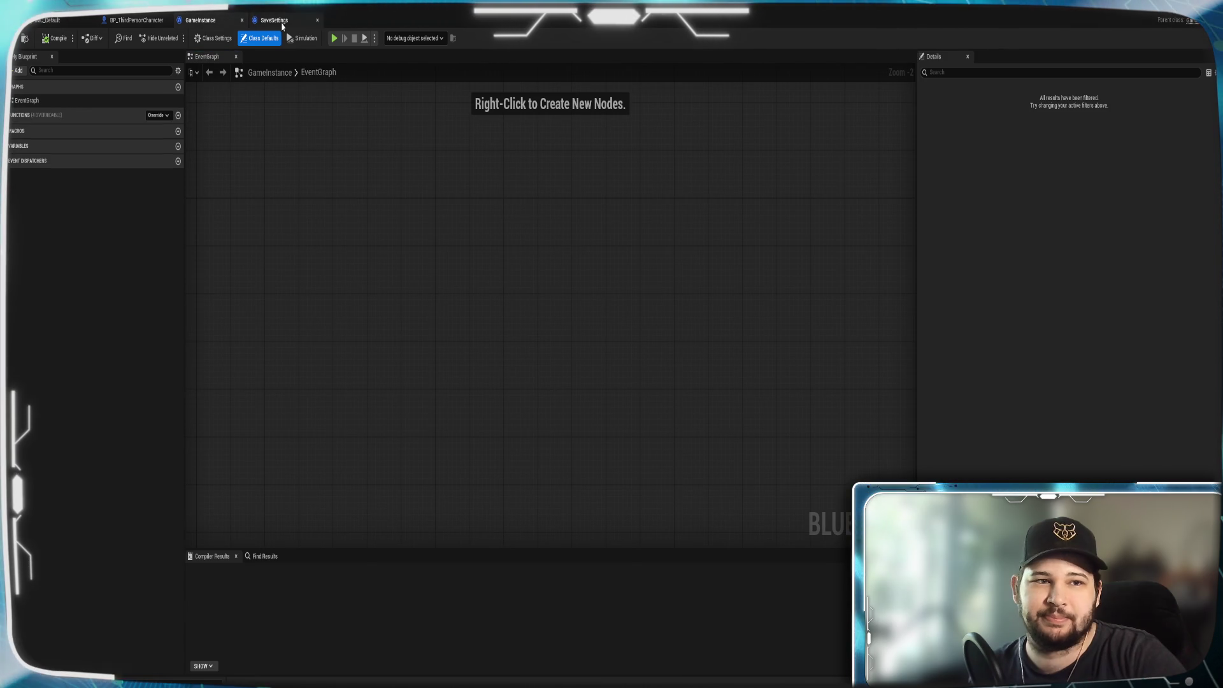
{"action": "left_click", "coordinate": [312, 19]}
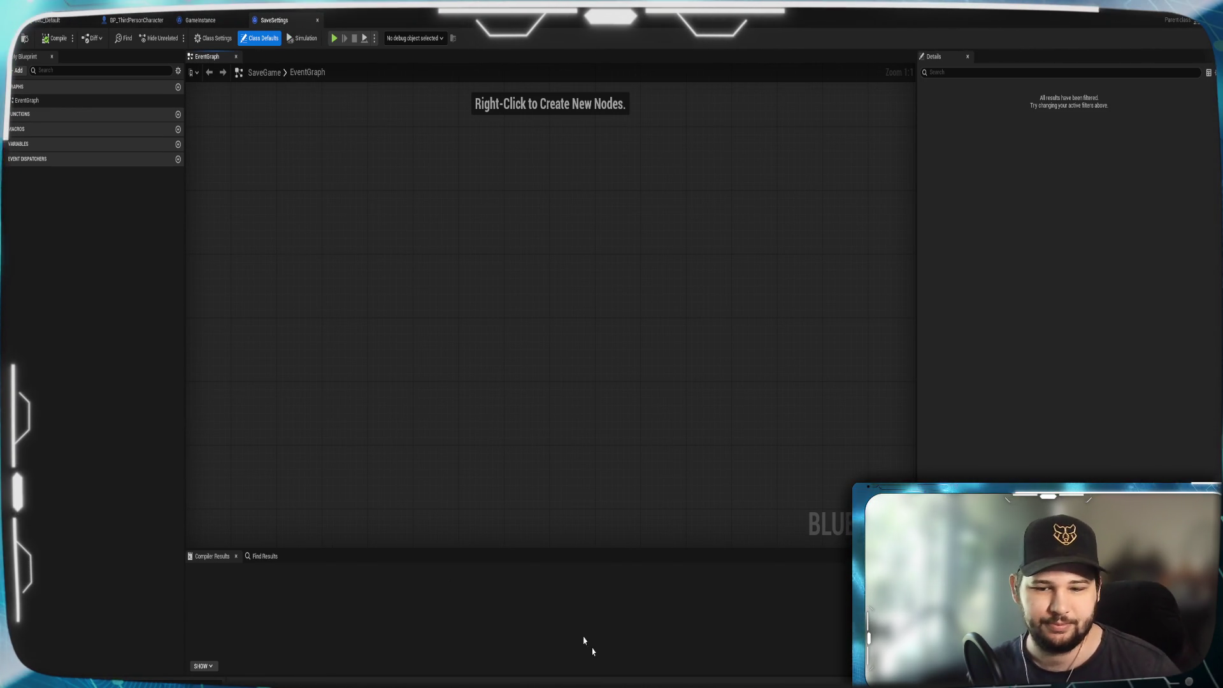
{"action": "mouse_move", "coordinate": [570, 683]}
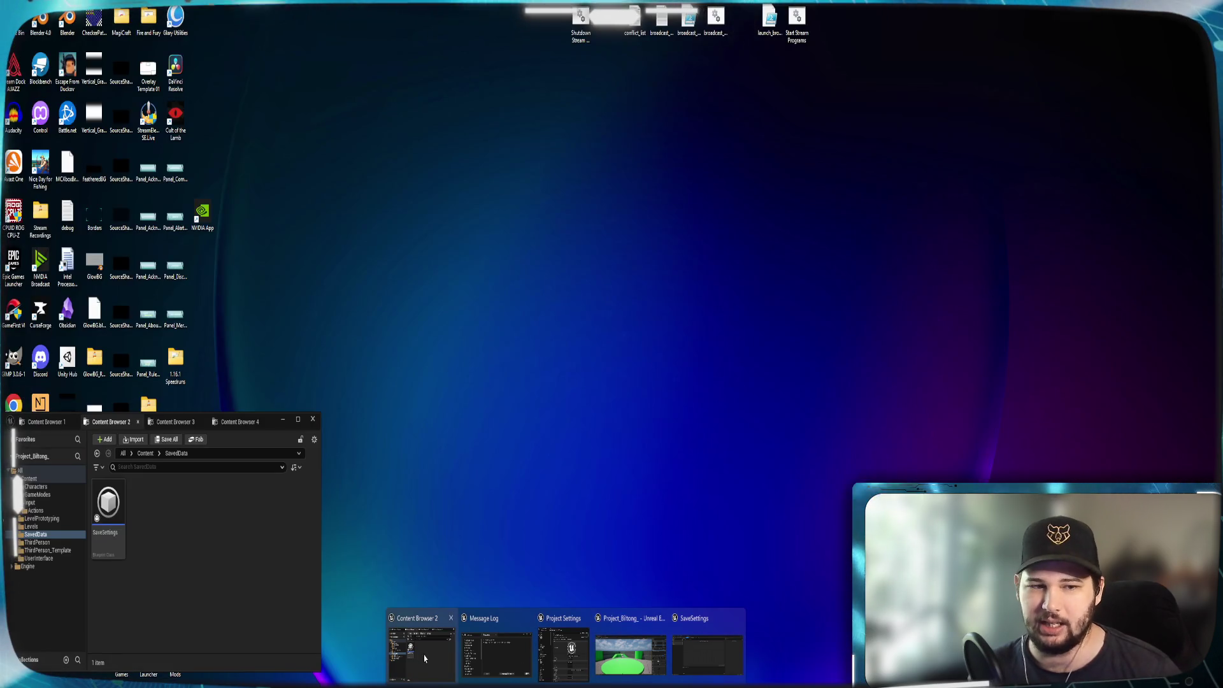
{"action": "left_click", "coordinate": [420, 649]}
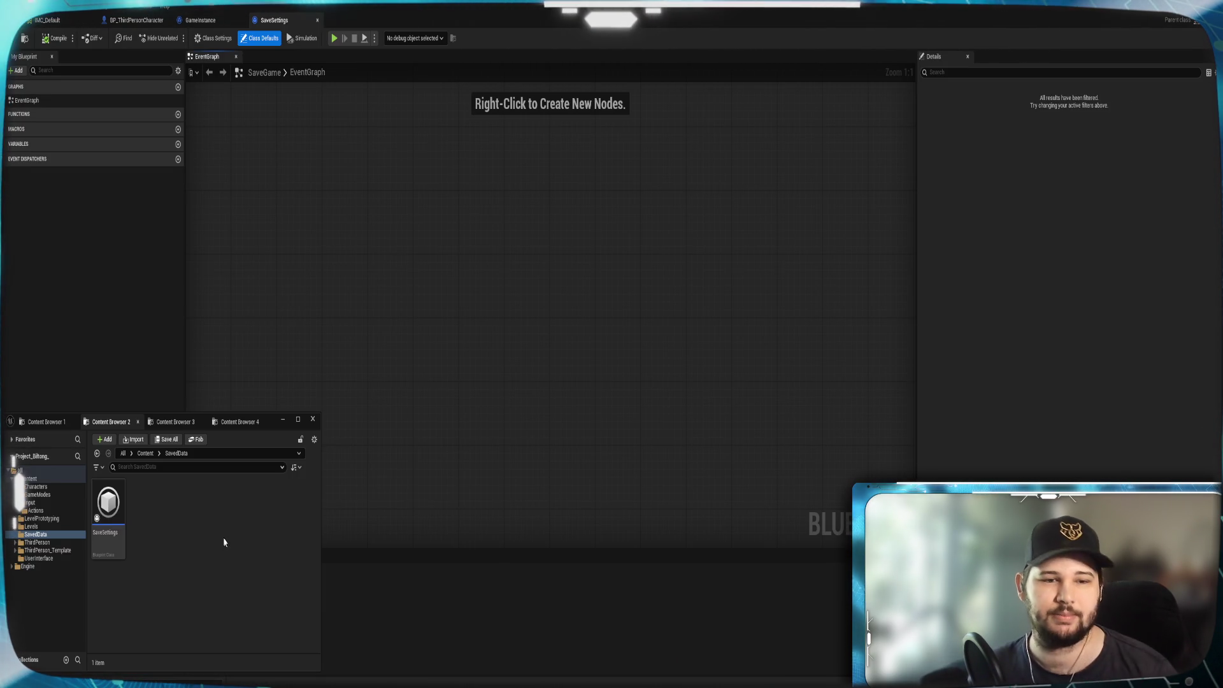
{"action": "left_click", "coordinate": [145, 453]}
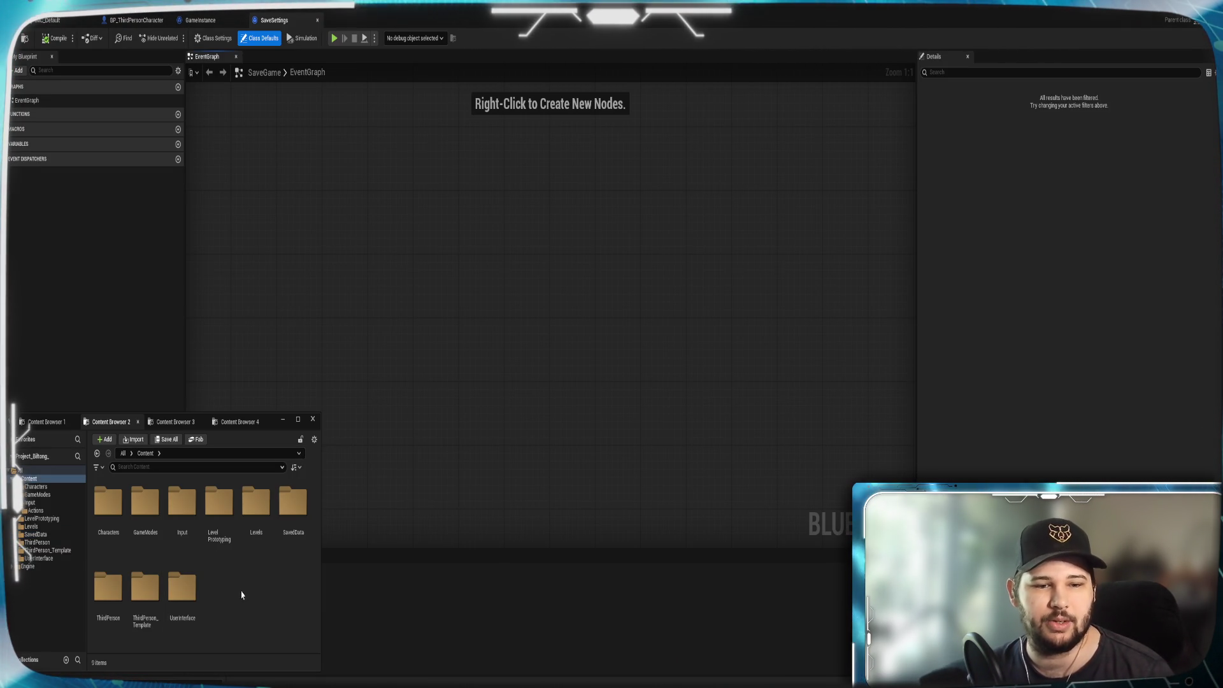
Create a new empty level named MainMenu in the Levels folder.
{"action": "double_click", "coordinate": [255, 519]}
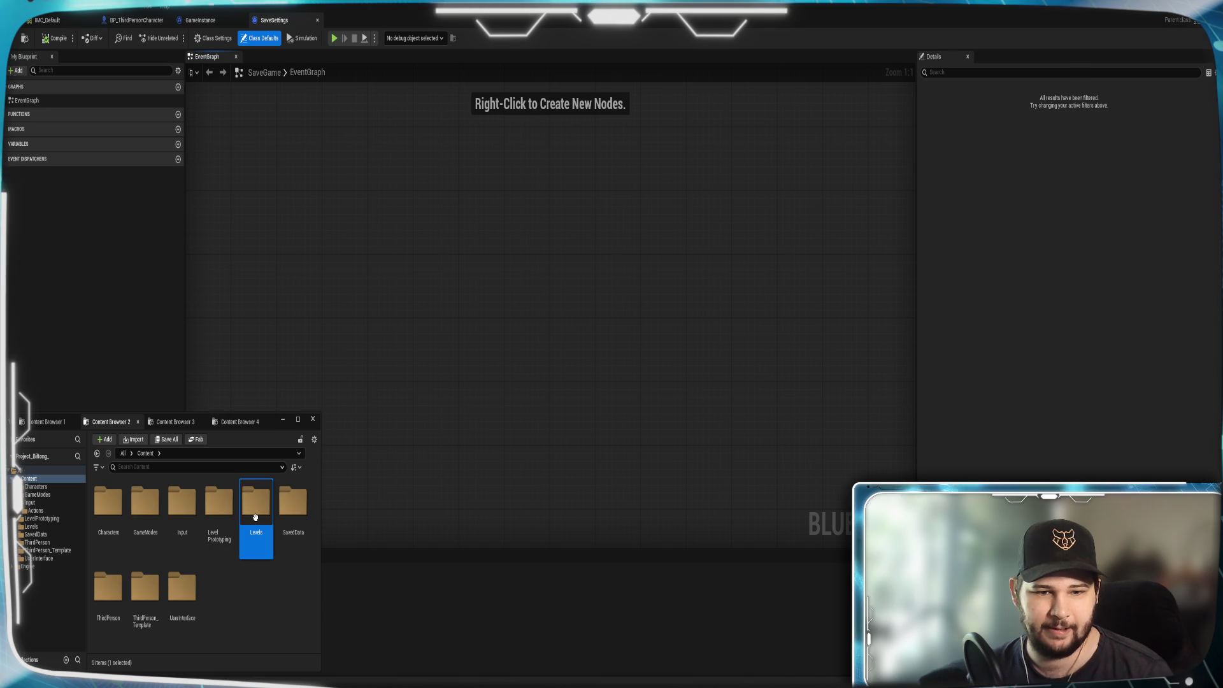
{"action": "right_click", "coordinate": [154, 524]}
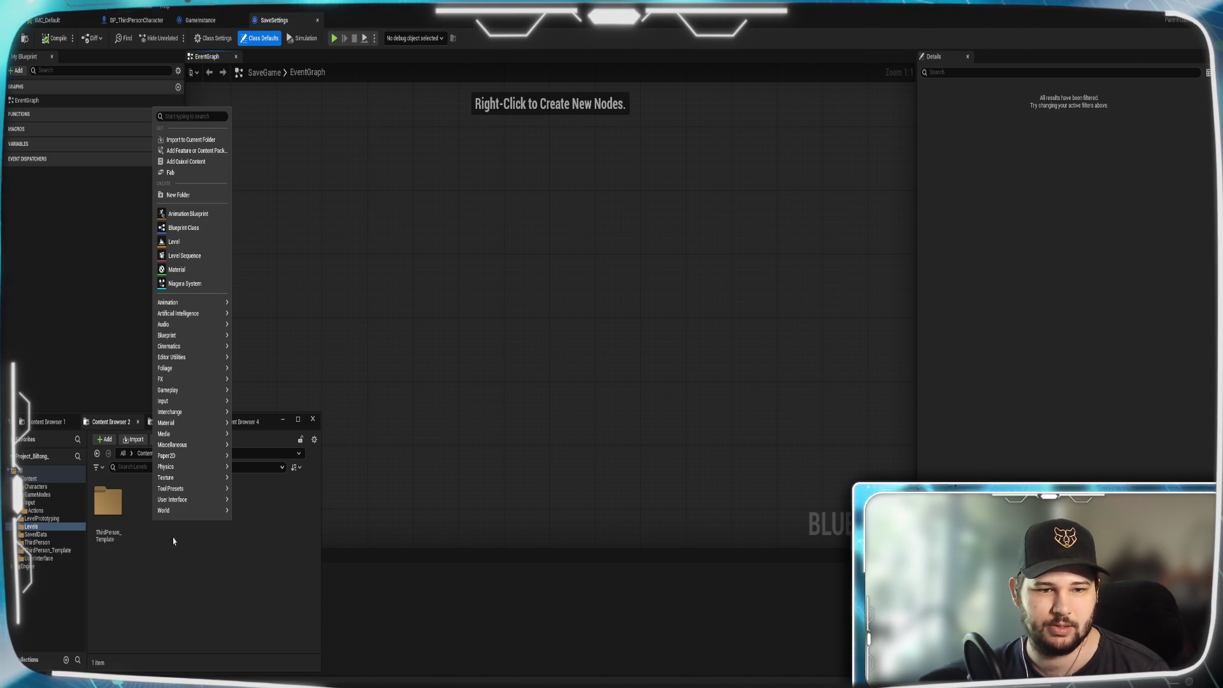
{"action": "left_click", "coordinate": [174, 242]}
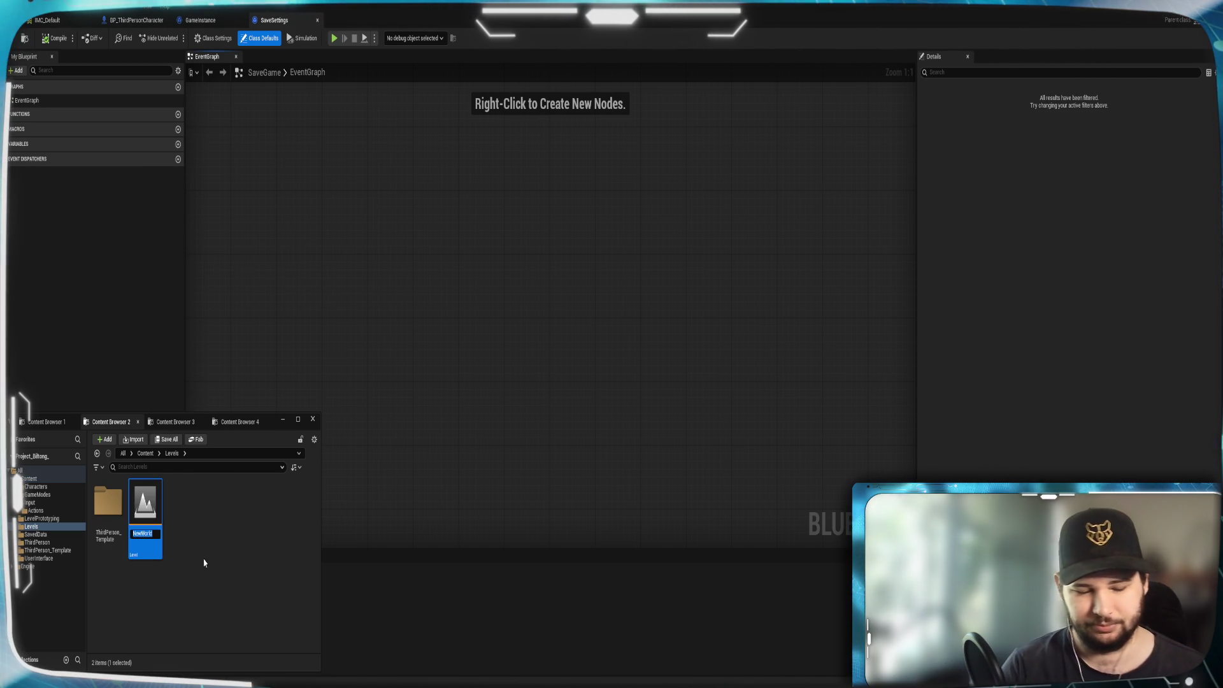
{"action": "type", "text": "MainMenu"}
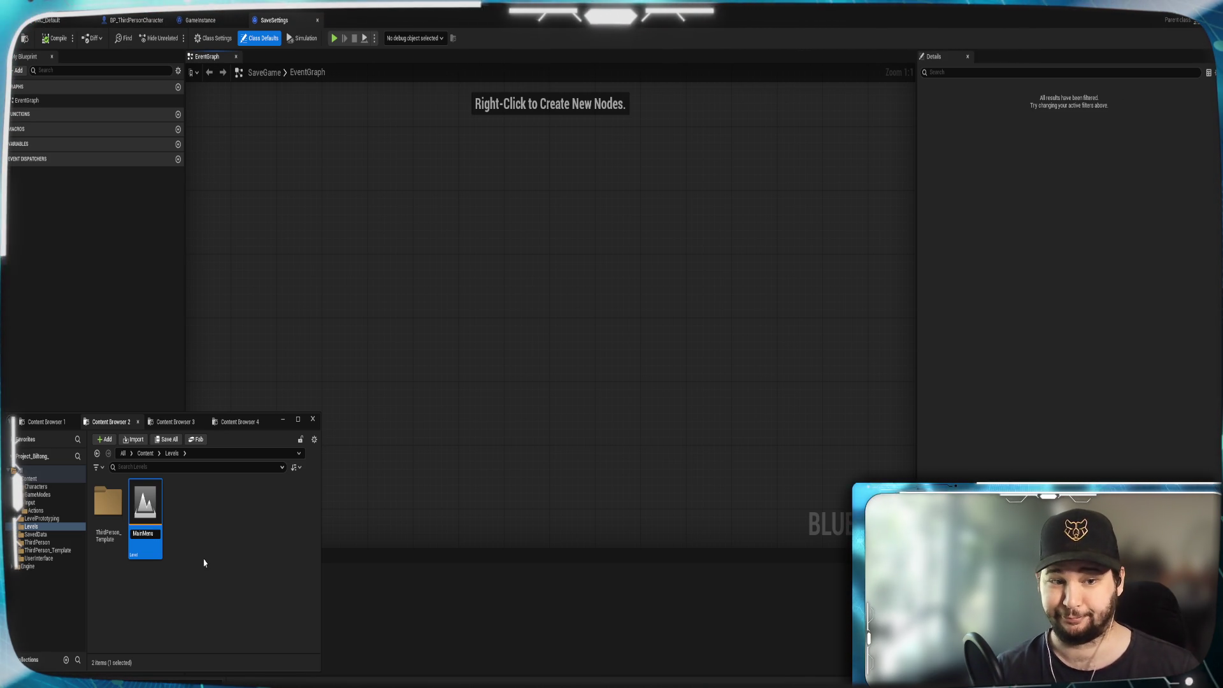
{"action": "key", "text": "Return"}
Open the MainMenu level, saving the unsaved assets when prompted.
{"action": "double_click", "coordinate": [153, 542]}
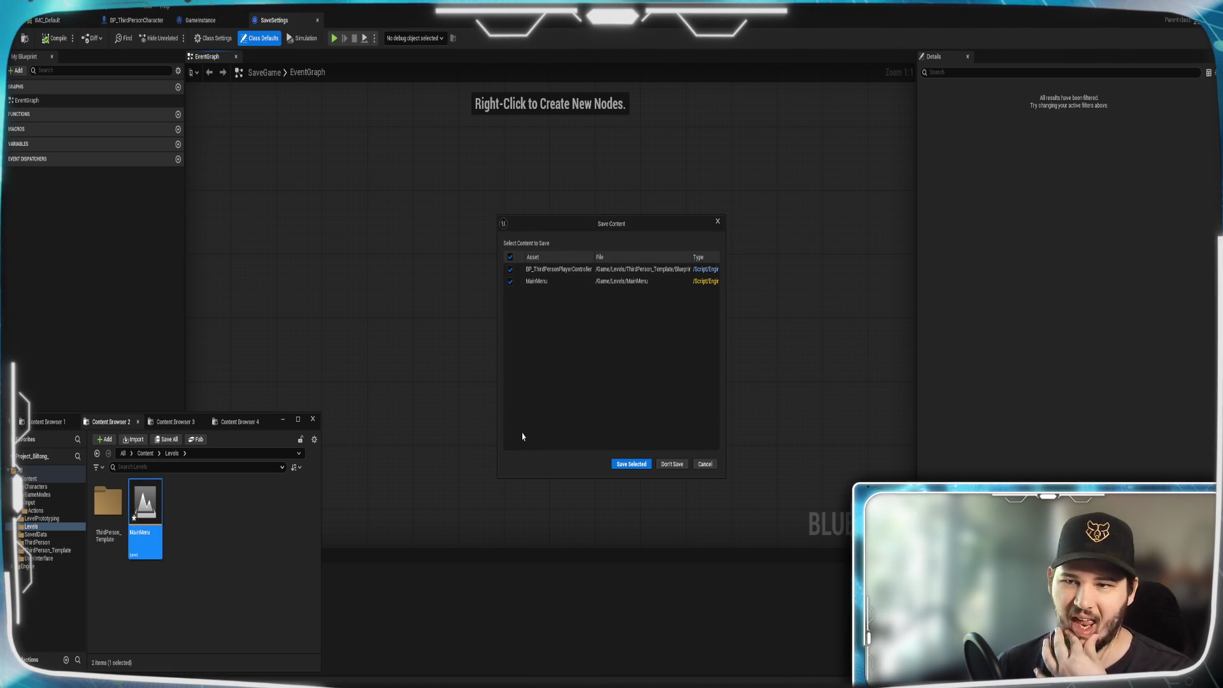
{"action": "left_click", "coordinate": [633, 464]}
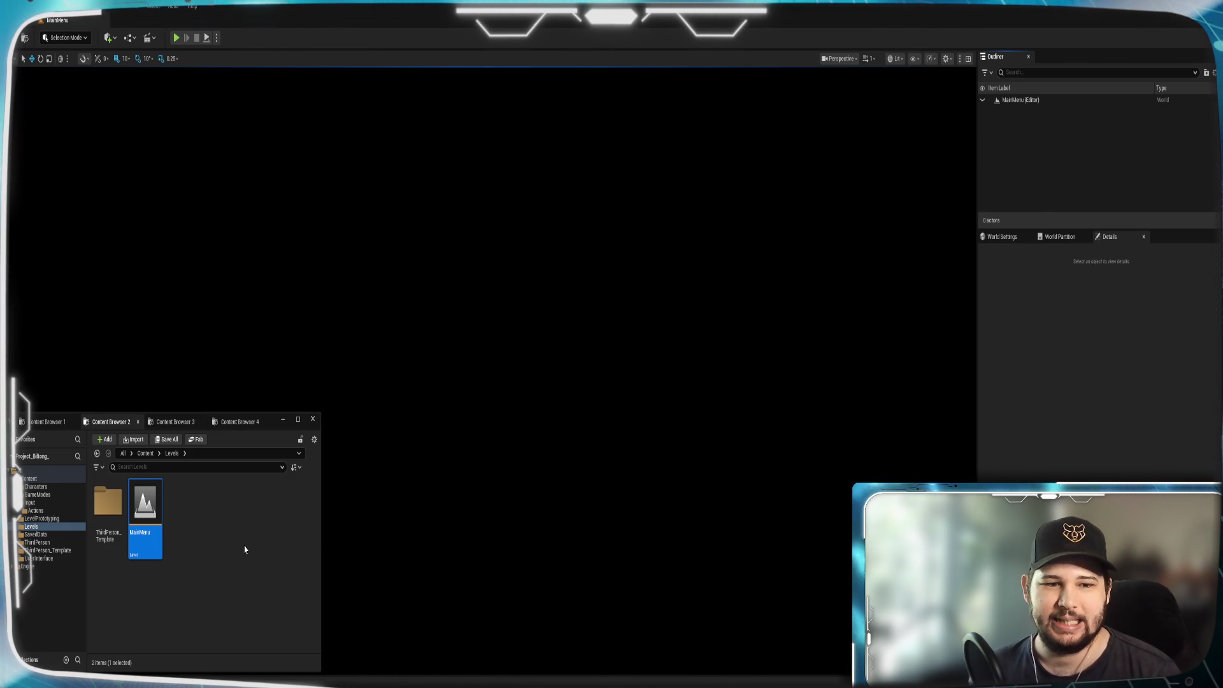
{"action": "left_click", "coordinate": [184, 555]}
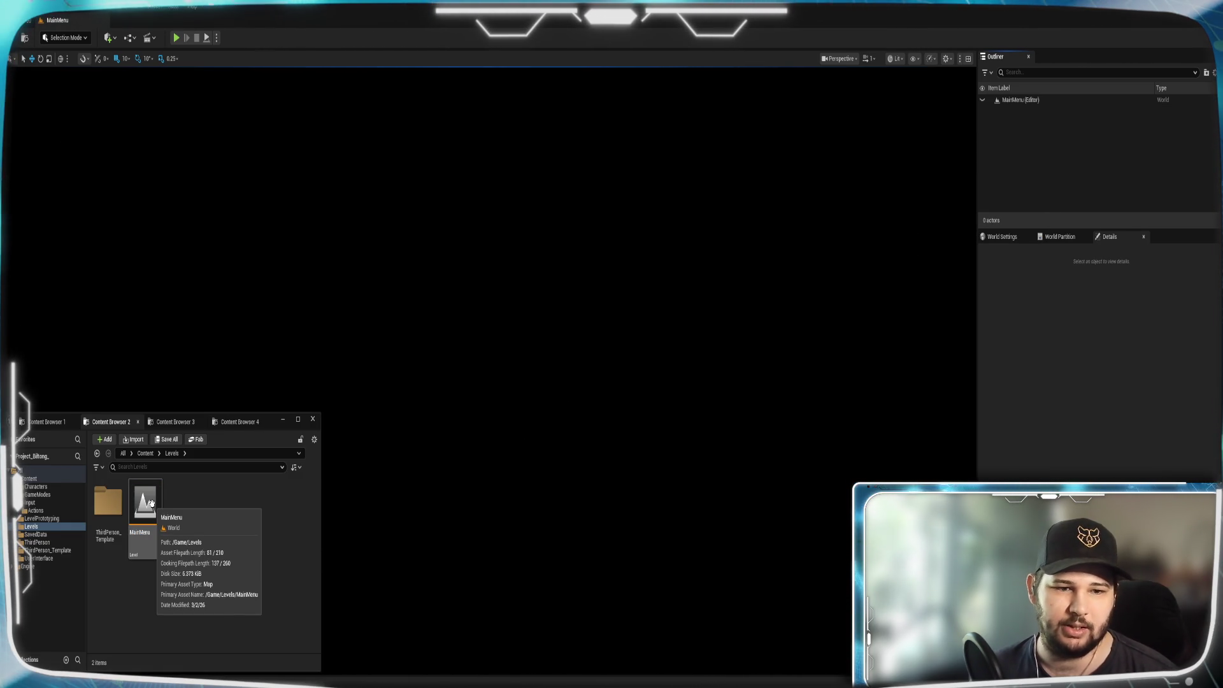
{"action": "left_click", "coordinate": [129, 38]}
Open the MainMenu Level Blueprint, then navigate the content browser to Content > UserInterface.
{"action": "left_click", "coordinate": [141, 117]}
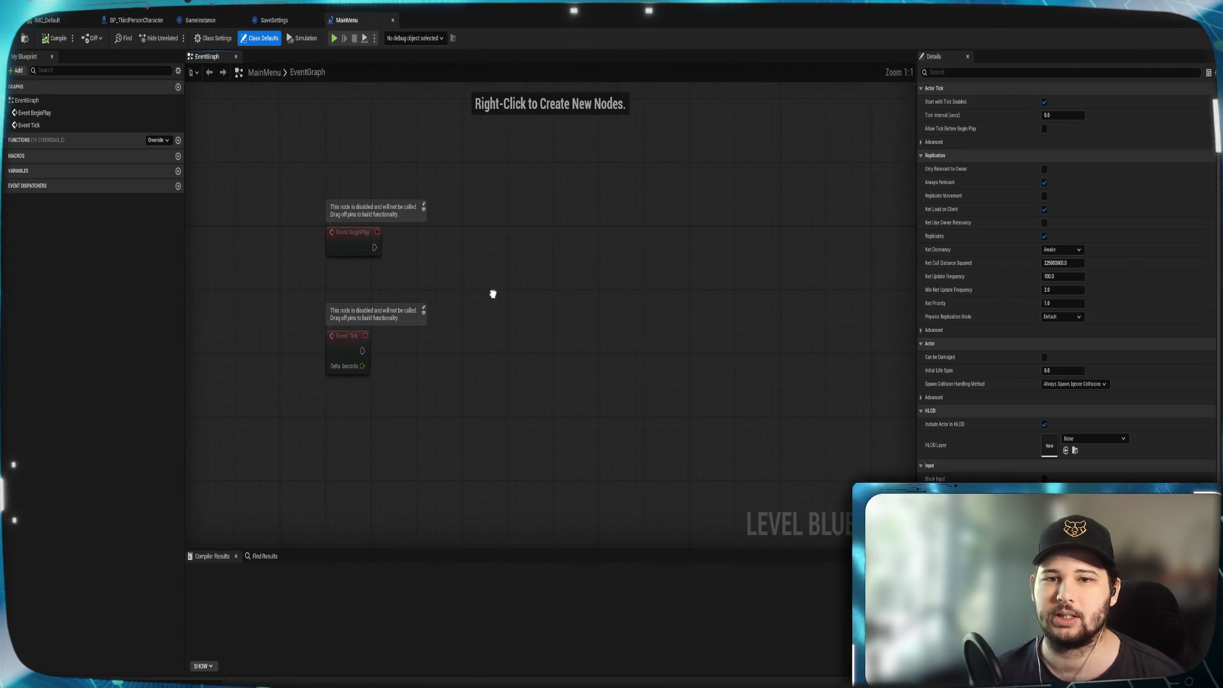
{"action": "mouse_move", "coordinate": [565, 685]}
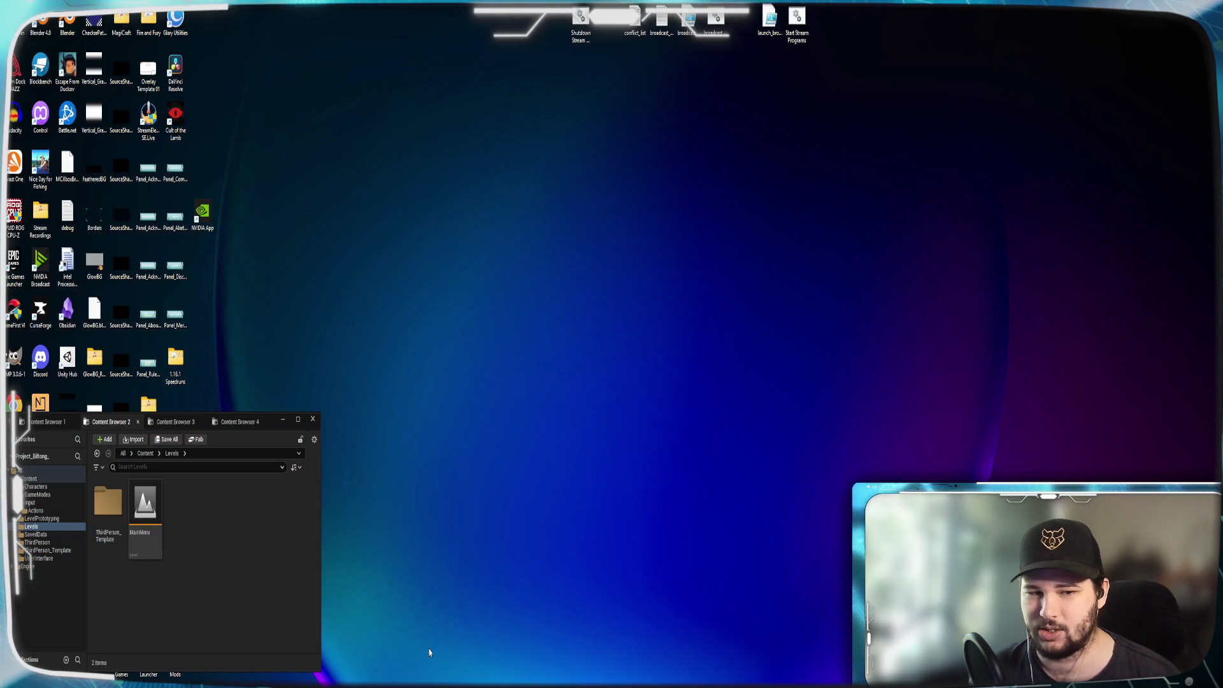
{"action": "left_click", "coordinate": [424, 649]}
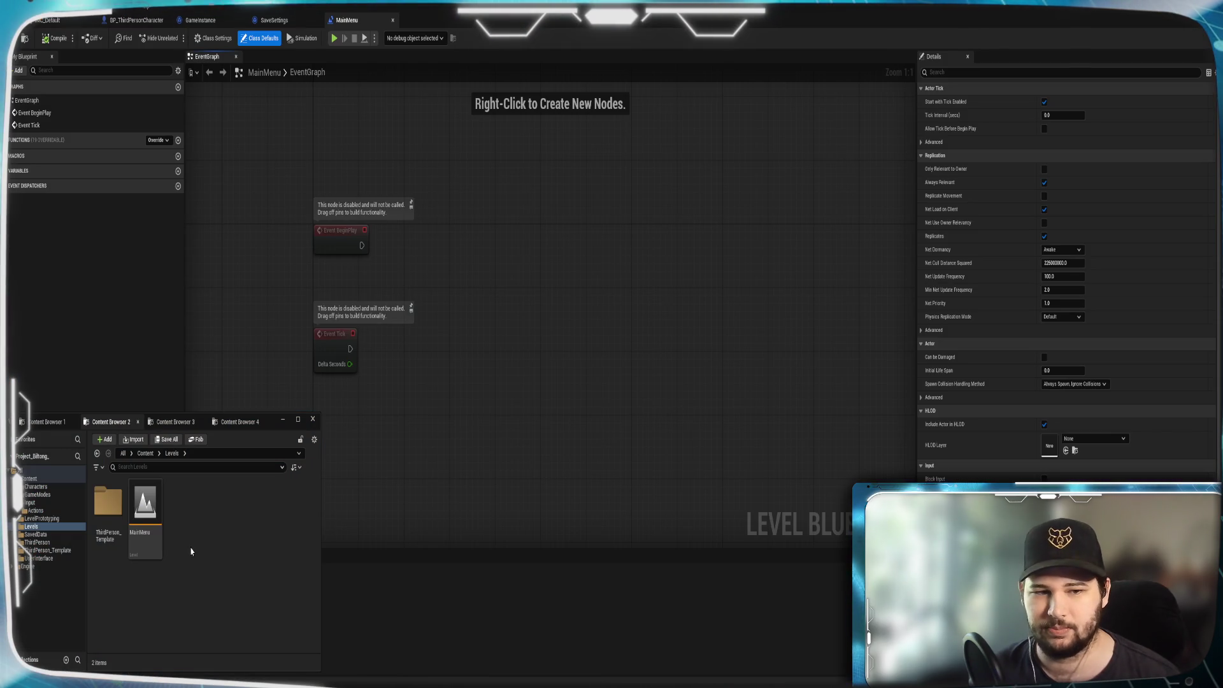
{"action": "left_click", "coordinate": [145, 453]}
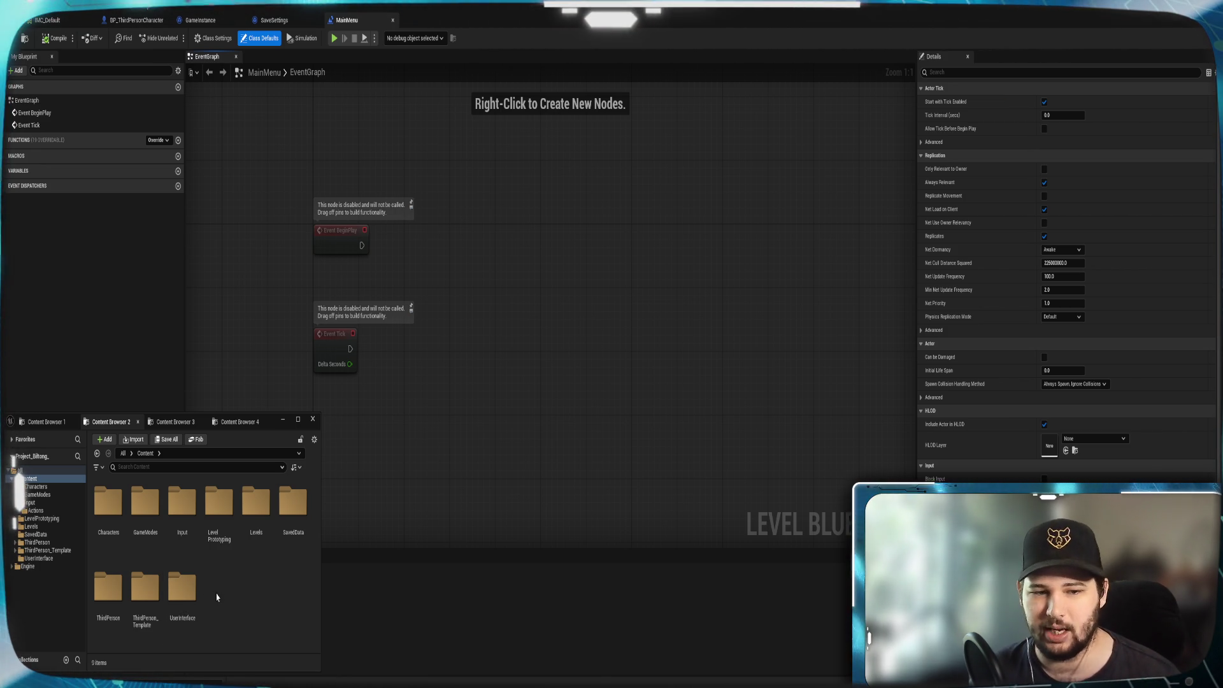
{"action": "double_click", "coordinate": [191, 588]}
{"action": "right_click", "coordinate": [162, 551]}
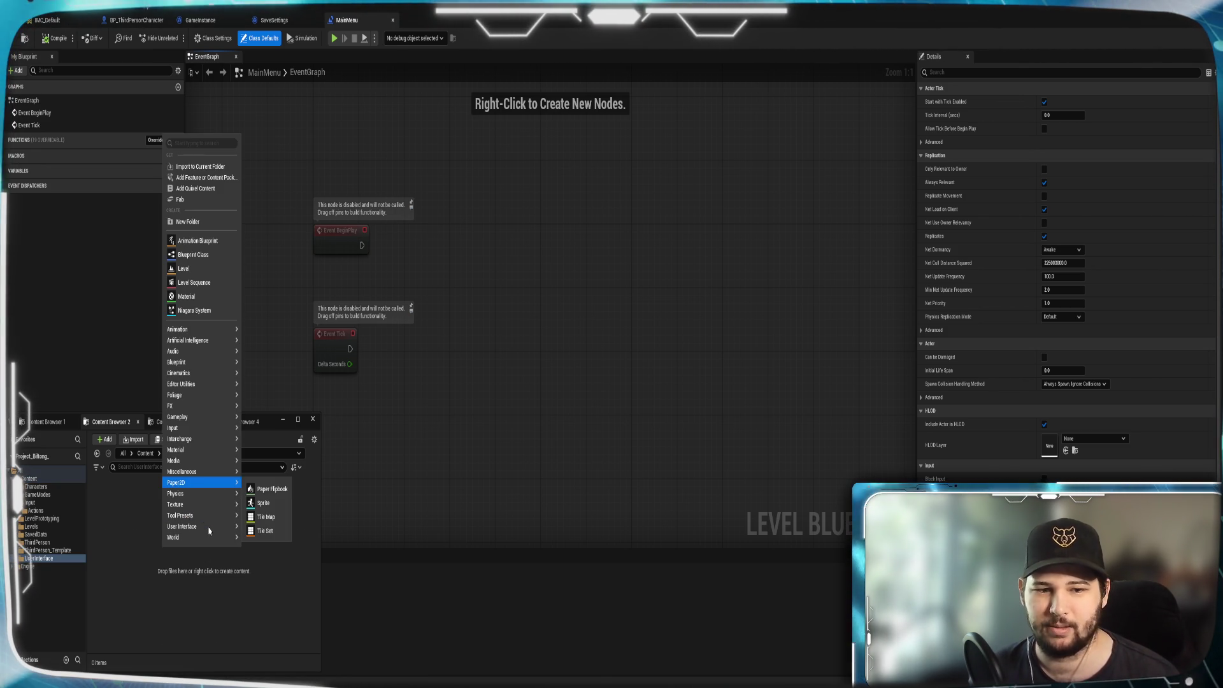
Create a User Widget-based widget blueprint named MainMenu in the UserInterface folder.
{"action": "mouse_move", "coordinate": [233, 529]}
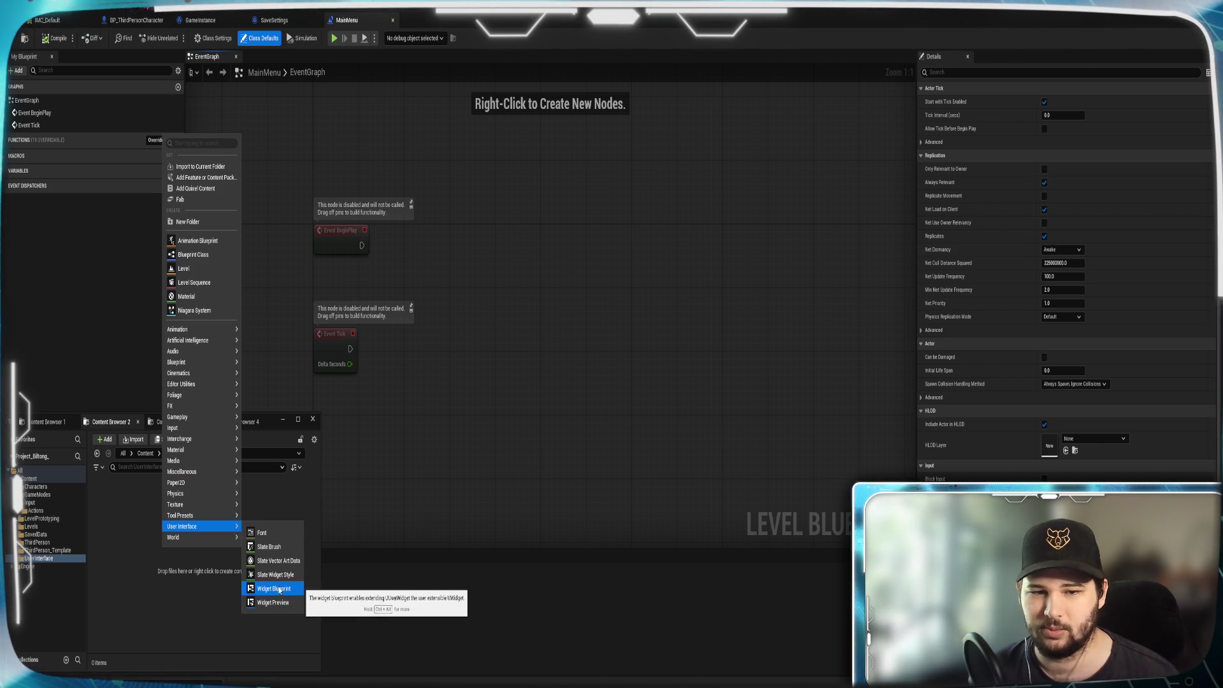
{"action": "left_click", "coordinate": [164, 571]}
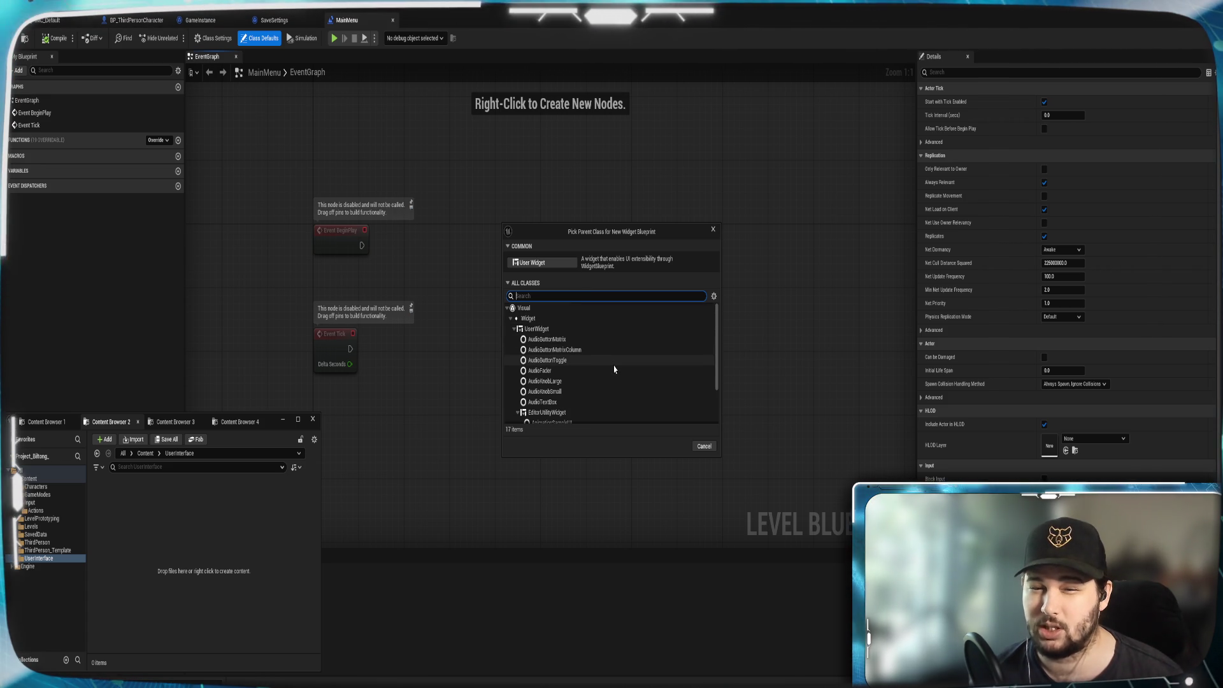
{"action": "scroll", "coordinate": [615, 369], "scroll_direction": "down", "scroll_amount": 2}
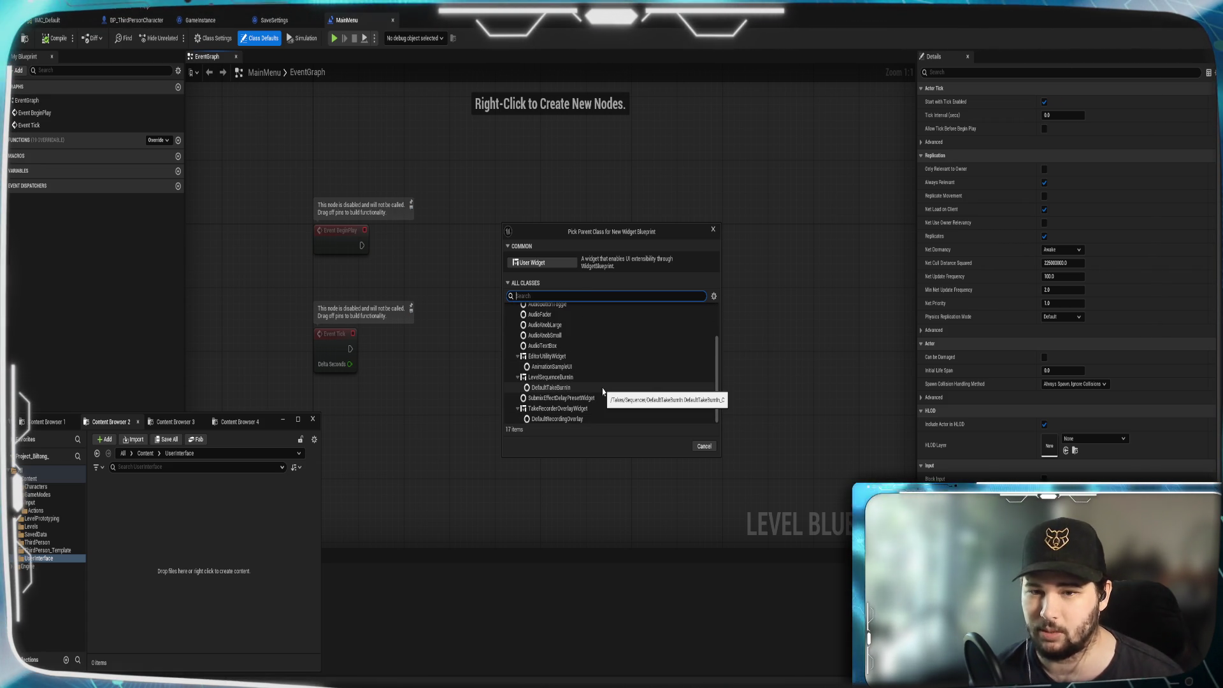
{"action": "scroll", "coordinate": [603, 391], "scroll_direction": "up", "scroll_amount": 2}
{"action": "scroll", "coordinate": [603, 391], "scroll_direction": "up", "scroll_amount": 1}
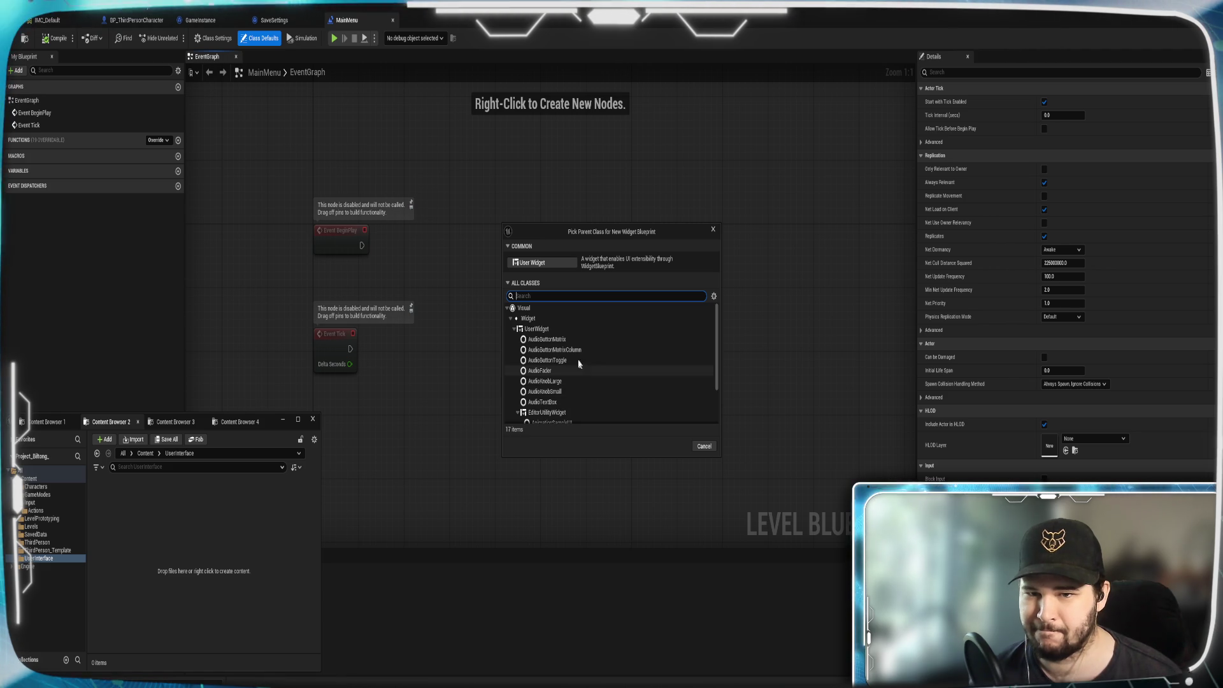
{"action": "left_click", "coordinate": [540, 265]}
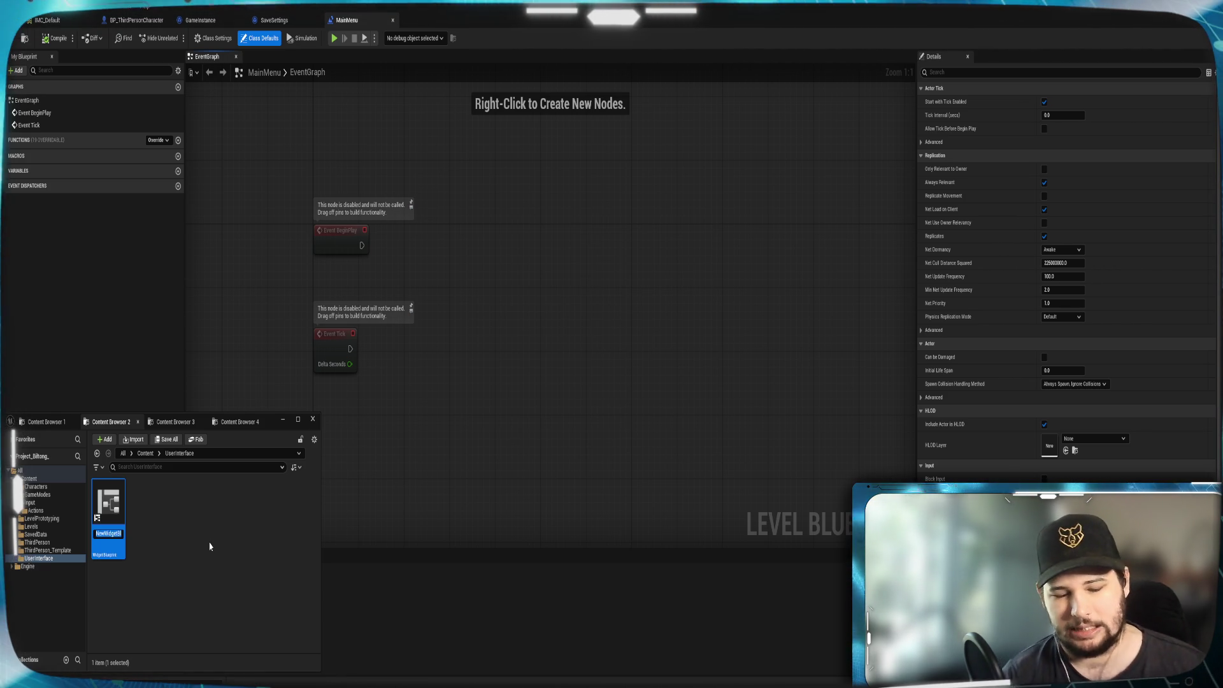
{"action": "type", "text": "Mai"}
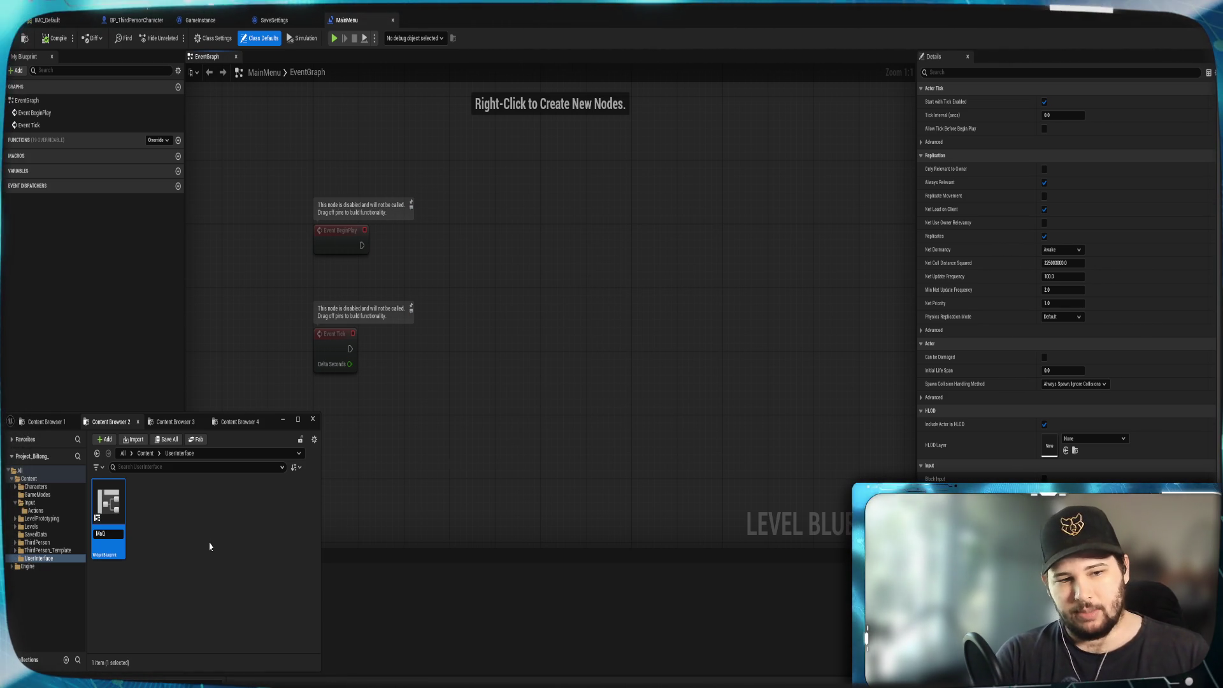
{"action": "type", "text": "nMen"}
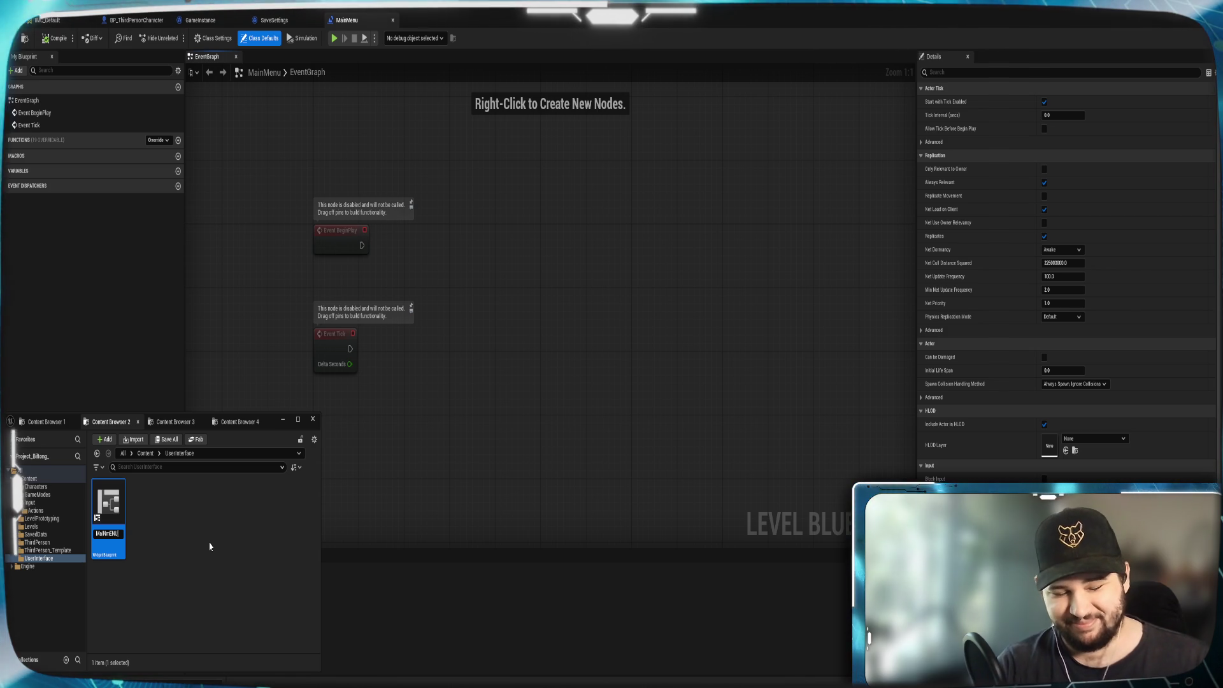
{"action": "key", "text": "BackSpace"}
{"action": "key", "text": "BackSpace"}
{"action": "key", "text": "BackSpace"}
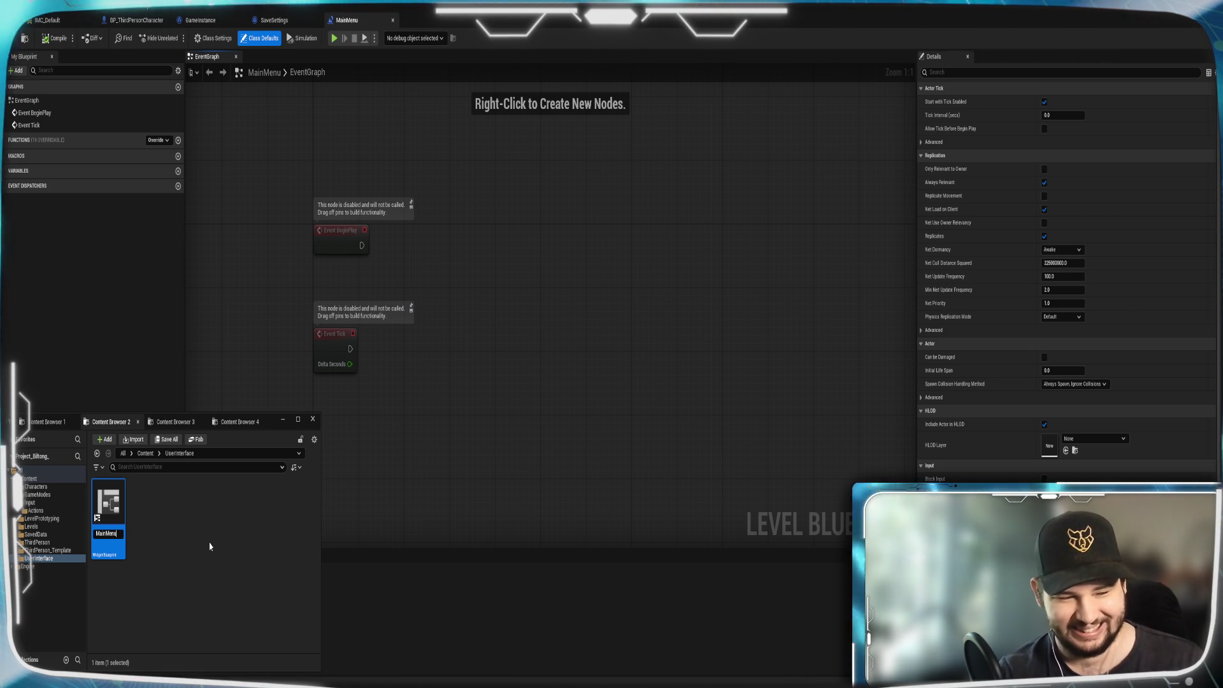
{"action": "left_click", "coordinate": [210, 546]}
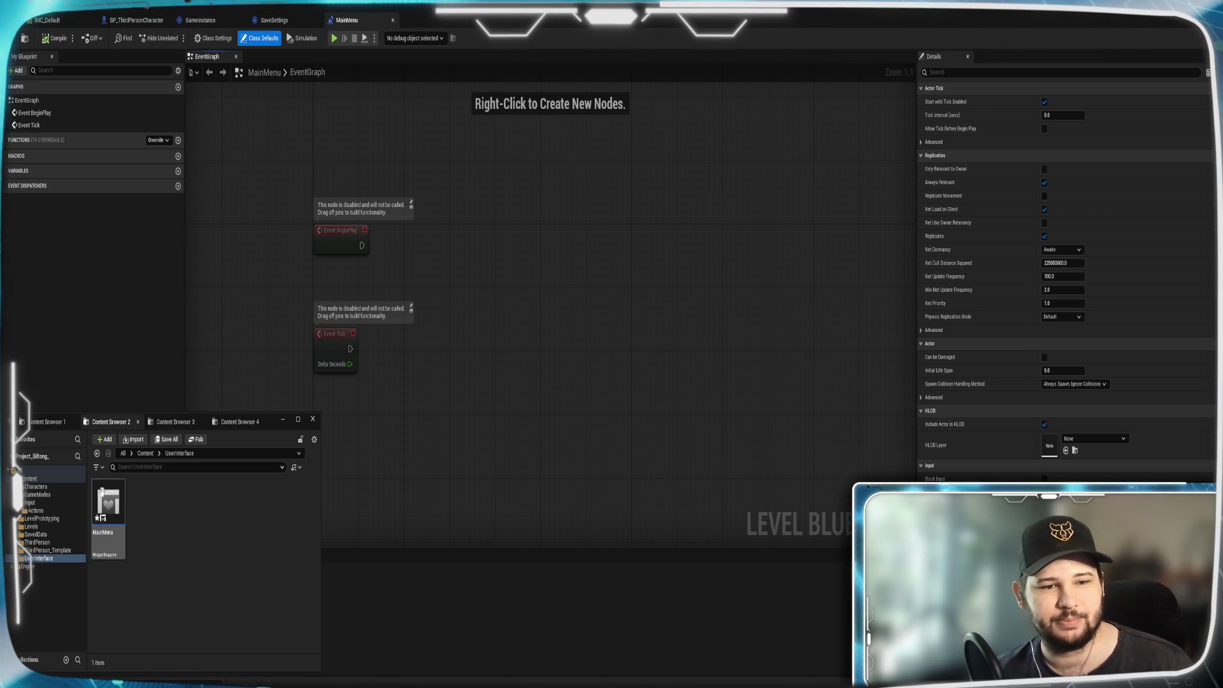
Open MainMenu in the Widget Designer and check the empty Hierarchy's context menu without choosing anything.
{"action": "double_click", "coordinate": [101, 488]}
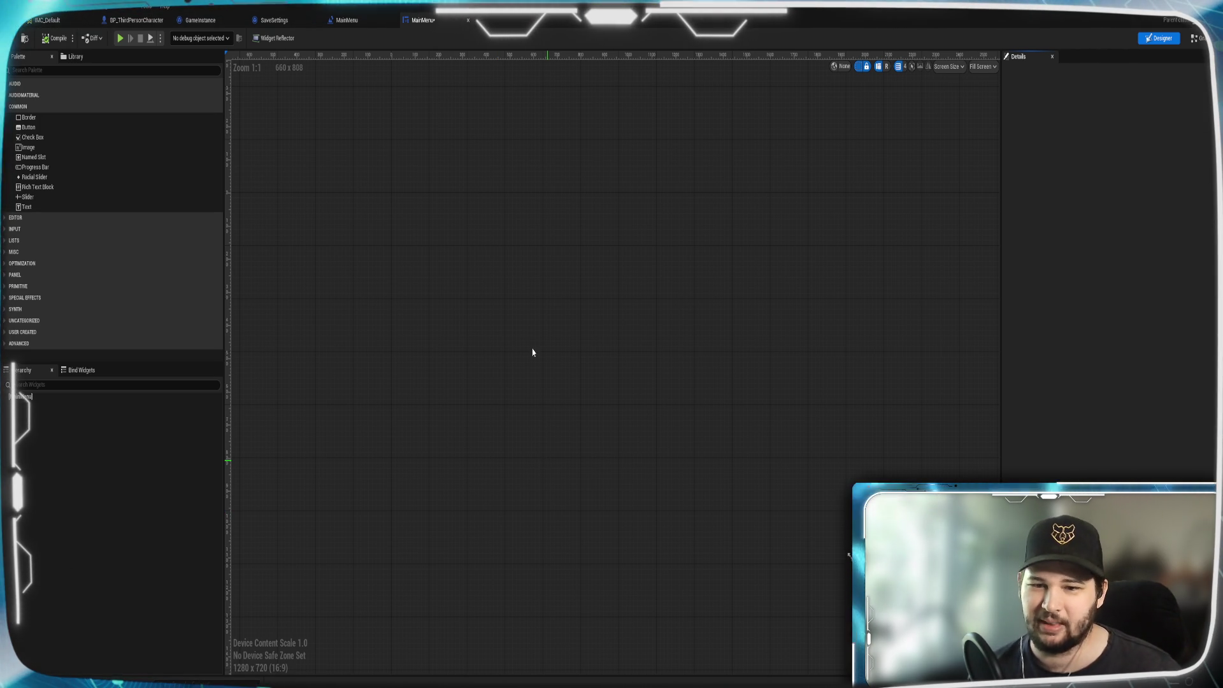
{"action": "mouse_move", "coordinate": [519, 322]}
{"action": "left_mouse_down"}
{"action": "mouse_move", "coordinate": [538, 363]}
{"action": "mouse_move", "coordinate": [505, 332]}
{"action": "mouse_move", "coordinate": [512, 312]}
{"action": "left_mouse_up"}
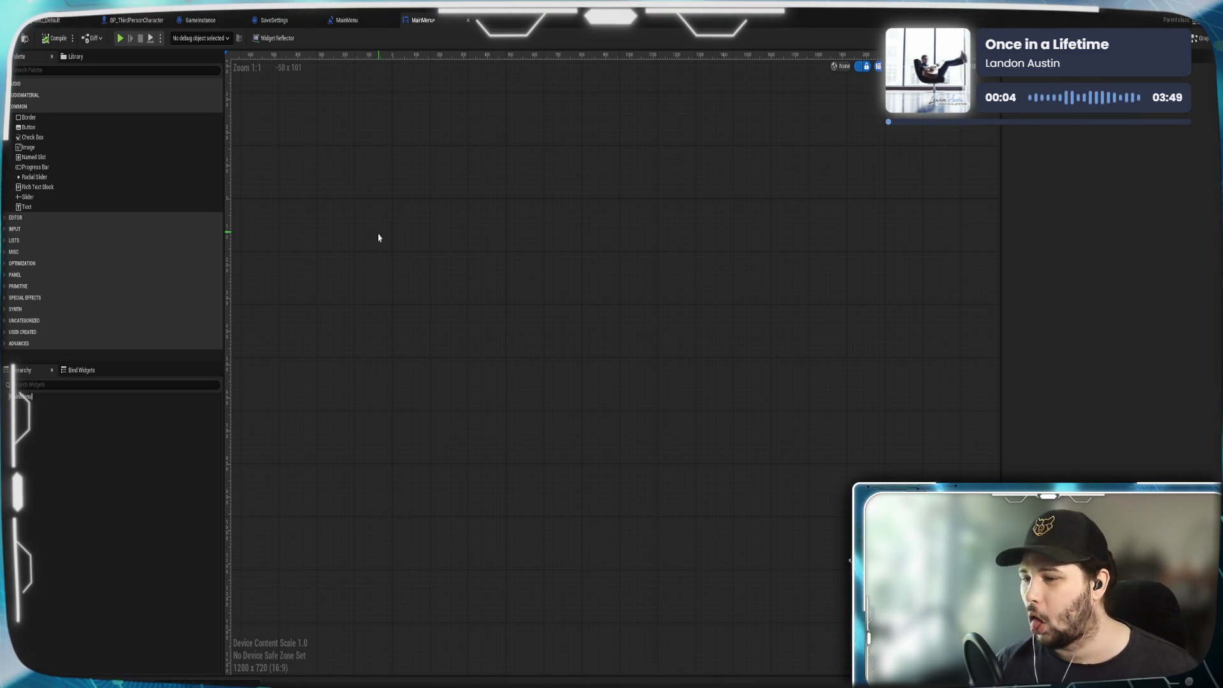
{"action": "right_click", "coordinate": [104, 470]}
{"action": "mouse_move", "coordinate": [128, 551]}
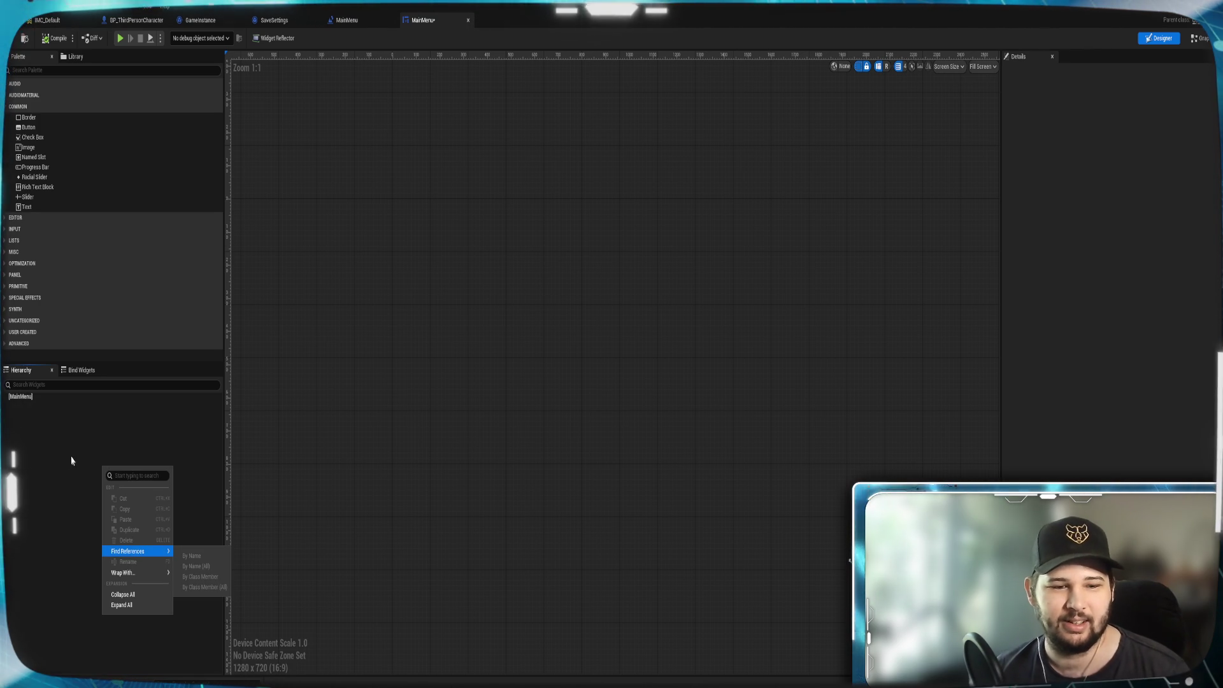
{"action": "left_click", "coordinate": [60, 440]}
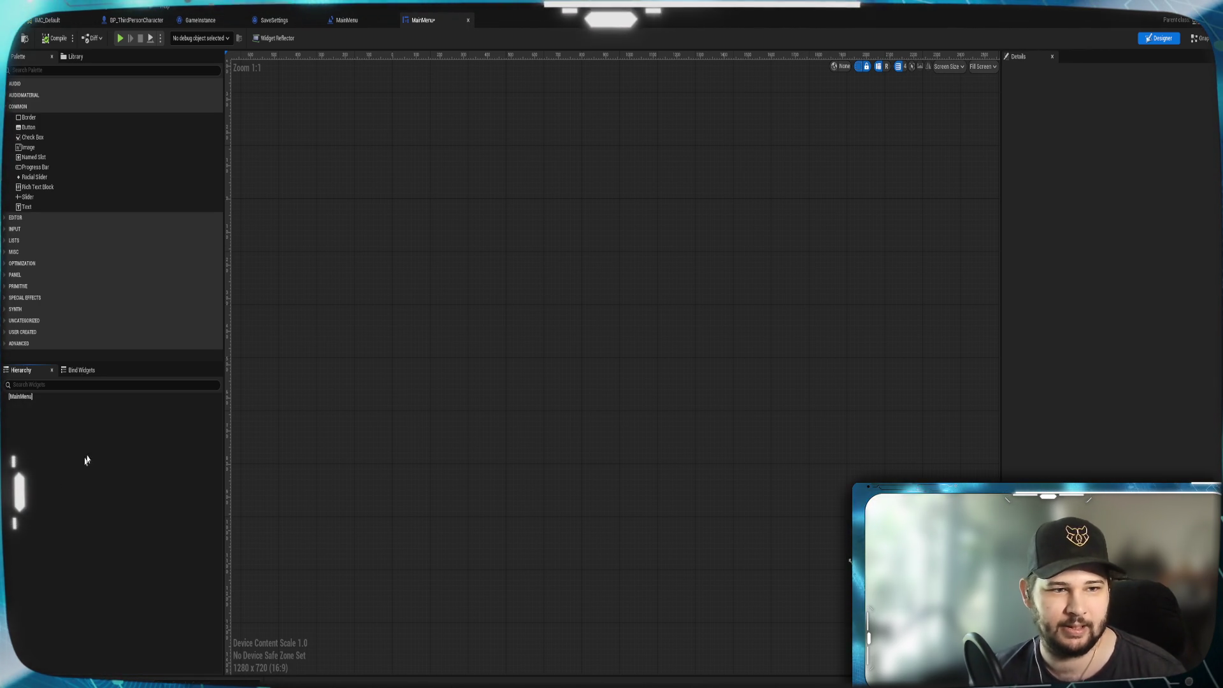
{"action": "left_click", "coordinate": [43, 71]}
{"action": "type", "text": "canvas"}
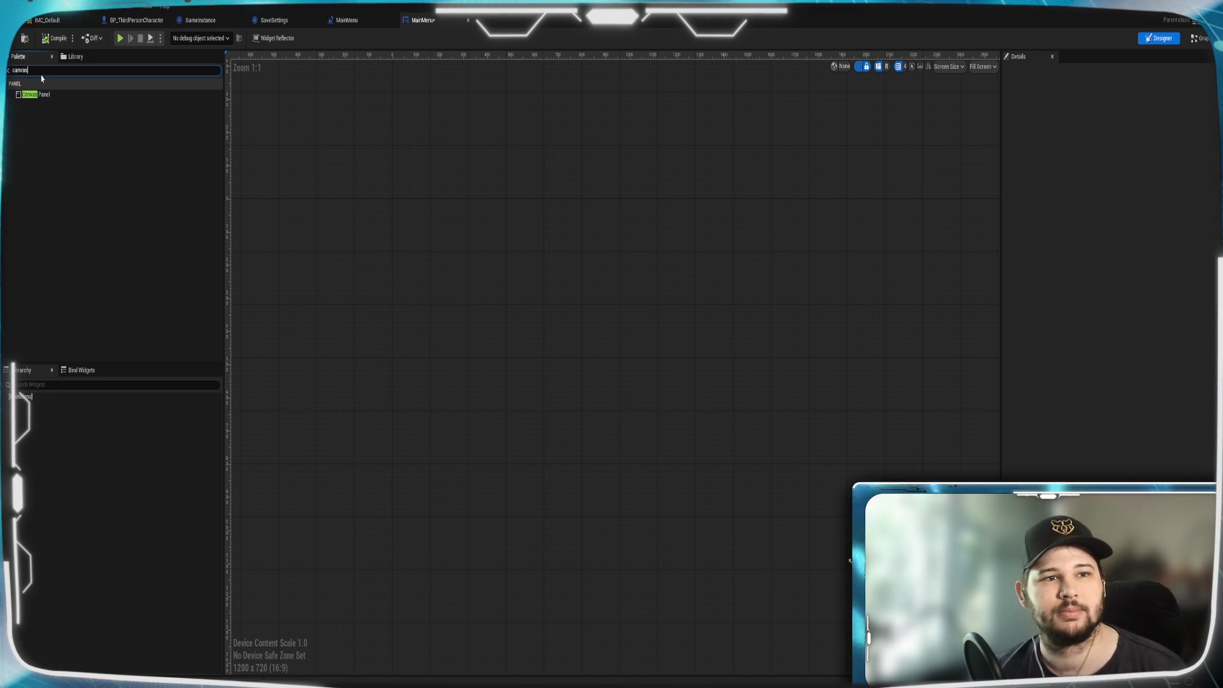
{"action": "left_click_drag", "start_coordinate": [36, 94], "coordinate": [45, 464]}
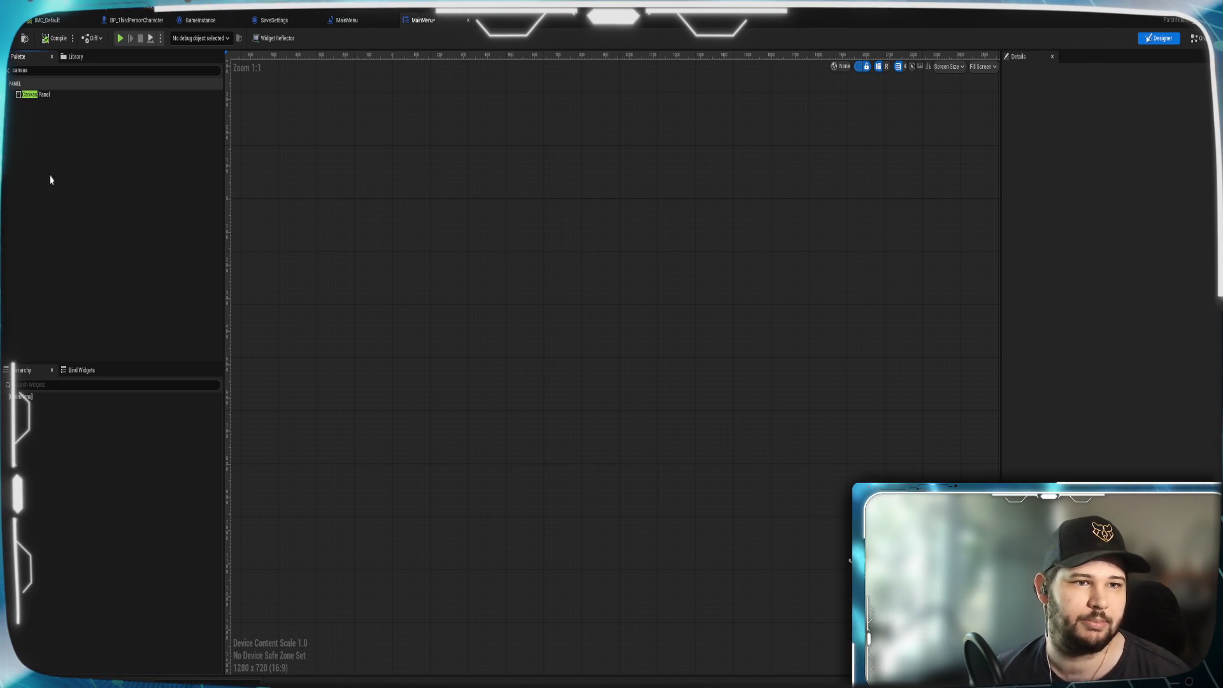
{"action": "mouse_move", "coordinate": [47, 96]}
{"action": "left_mouse_down"}
{"action": "mouse_move", "coordinate": [78, 240]}
{"action": "mouse_move", "coordinate": [70, 410]}
{"action": "left_mouse_up"}
{"action": "scroll", "coordinate": [592, 399], "scroll_direction": "up", "scroll_amount": 2}
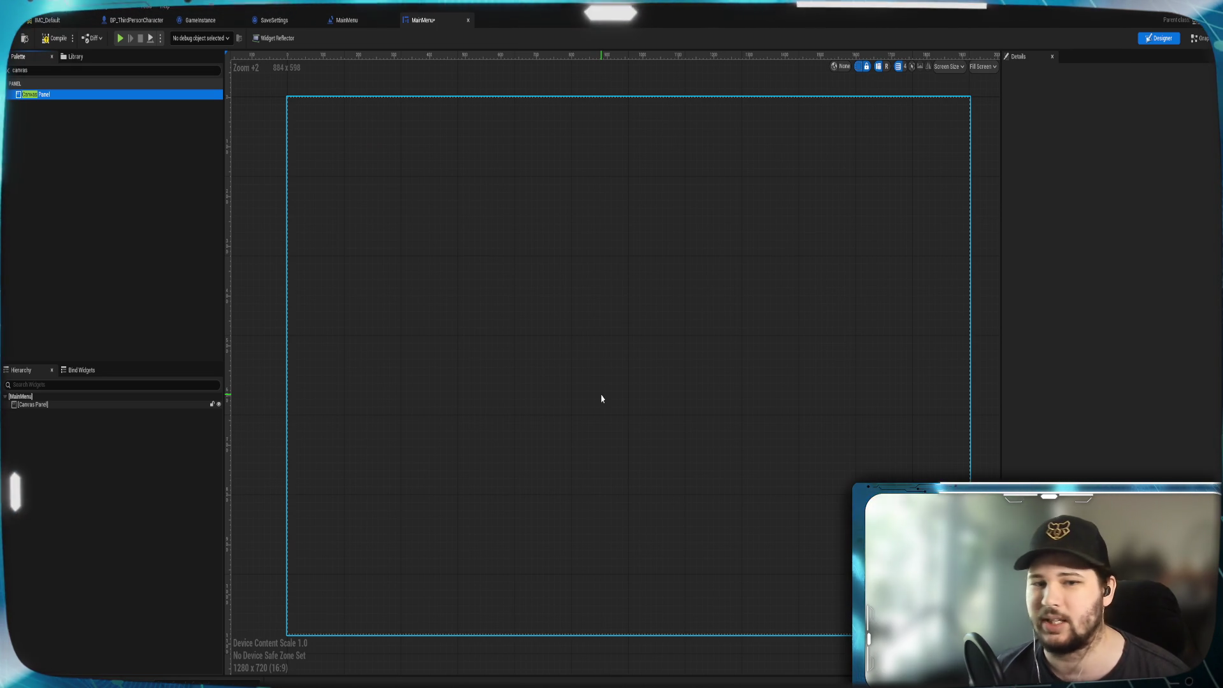
{"action": "scroll", "coordinate": [601, 398], "scroll_direction": "down", "scroll_amount": 1}
{"action": "scroll", "coordinate": [588, 373], "scroll_direction": "up", "scroll_amount": 1}
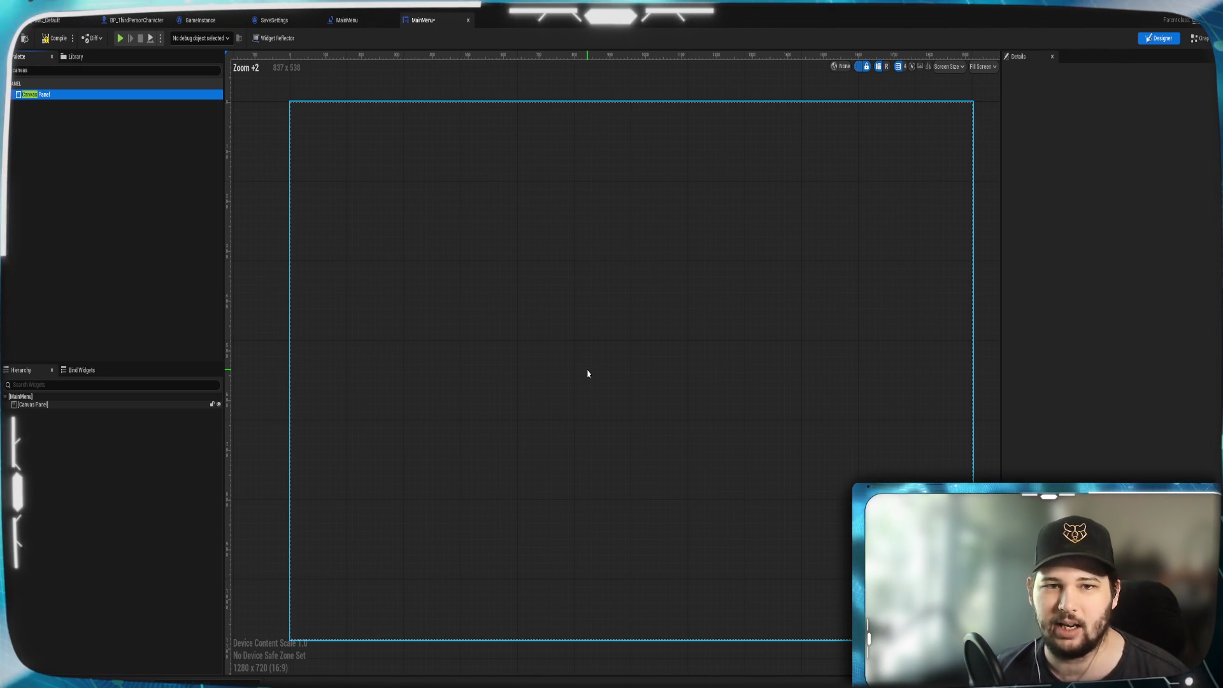
{"action": "left_click", "coordinate": [38, 421]}
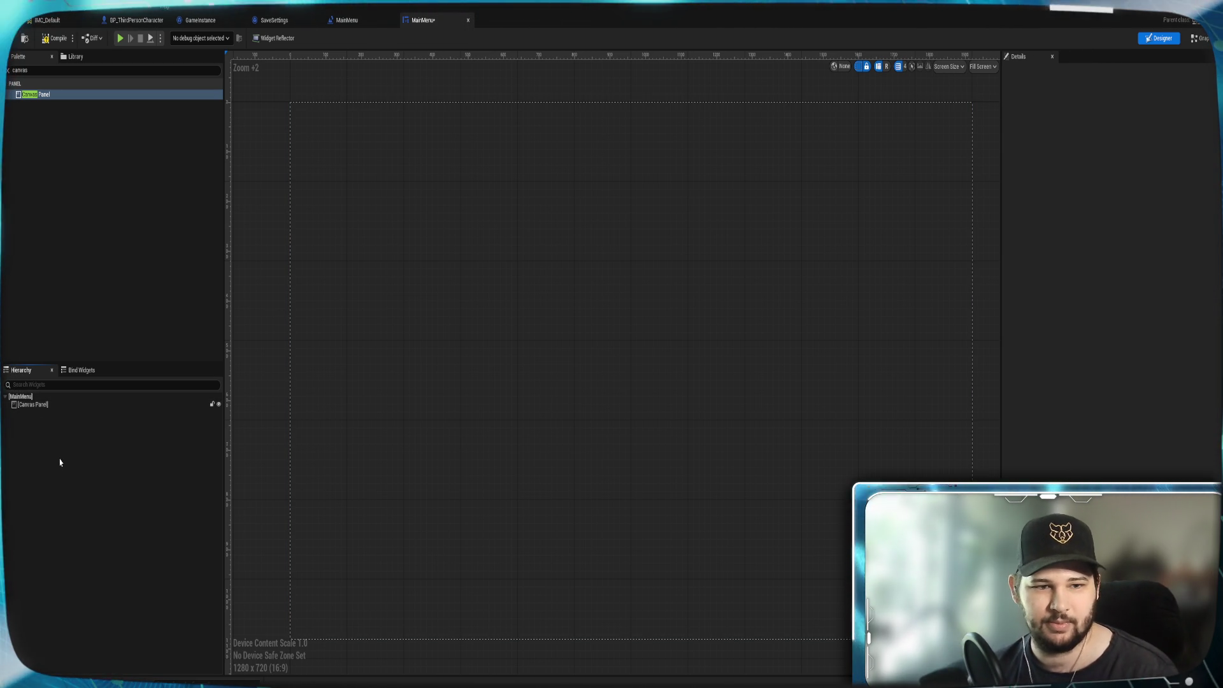
{"action": "left_click", "coordinate": [35, 408]}
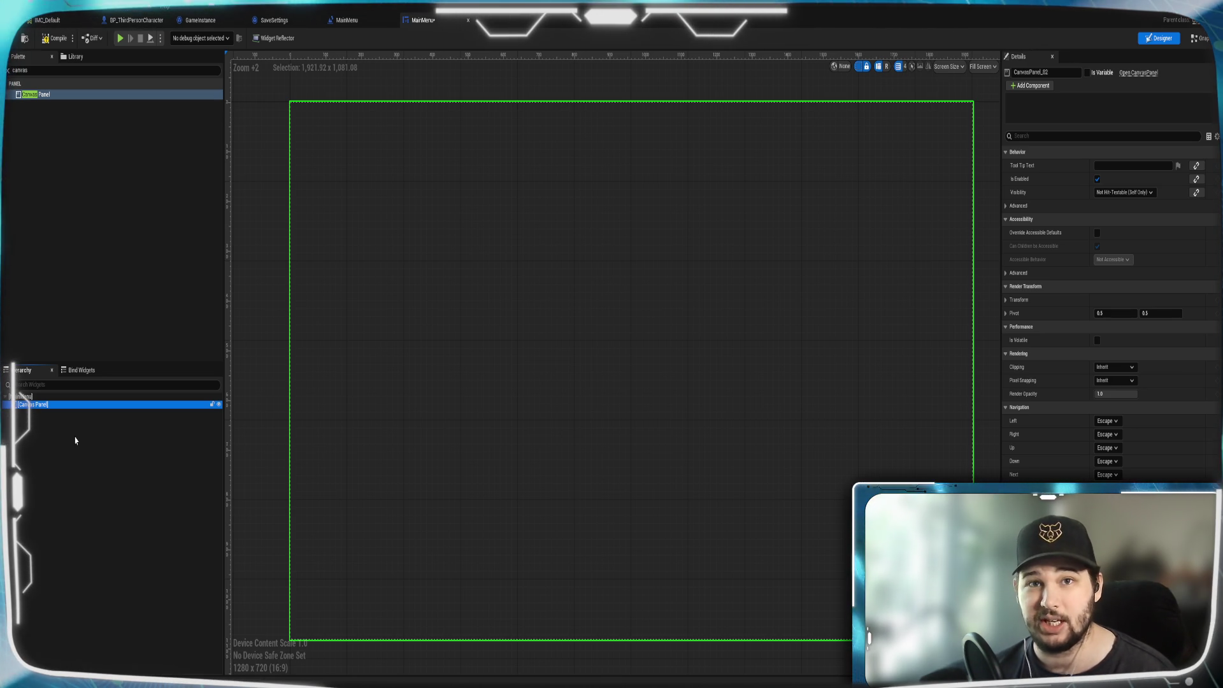
{"action": "left_click", "coordinate": [35, 425]}
Search the Palette for Text and drop a Text widget onto the Canvas Panel.
{"action": "right_click", "coordinate": [35, 426]}
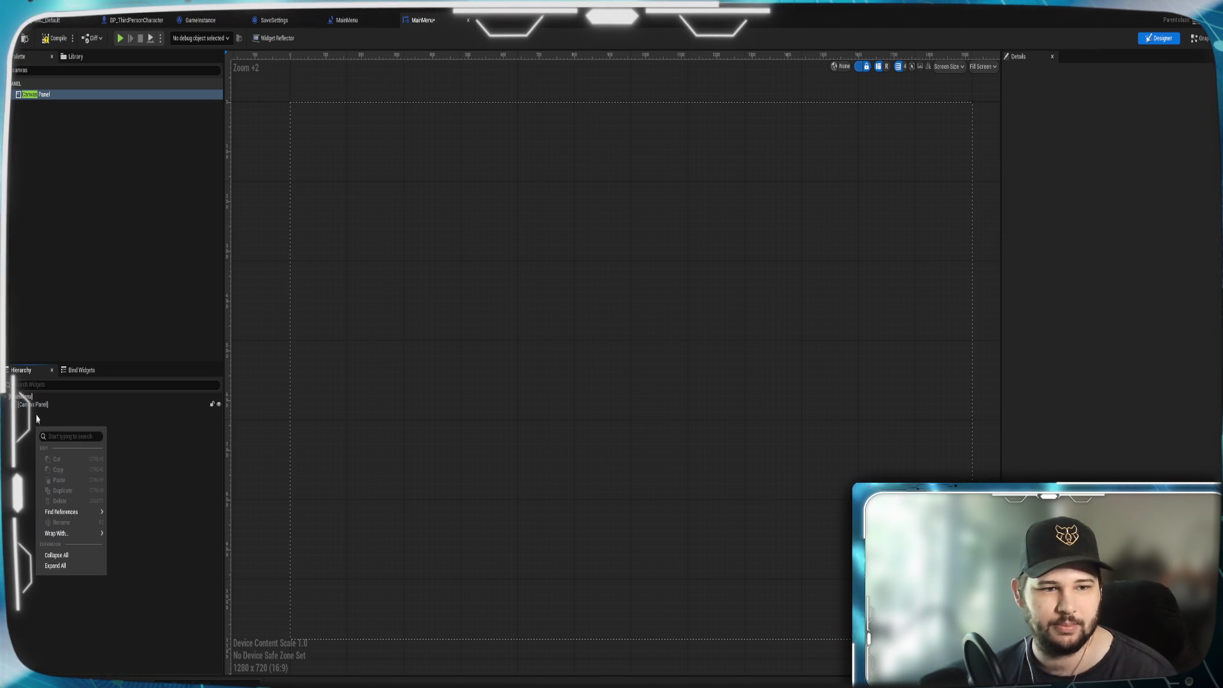
{"action": "left_click", "coordinate": [57, 205]}
{"action": "left_click", "coordinate": [26, 82]}
{"action": "left_click", "coordinate": [25, 70]}
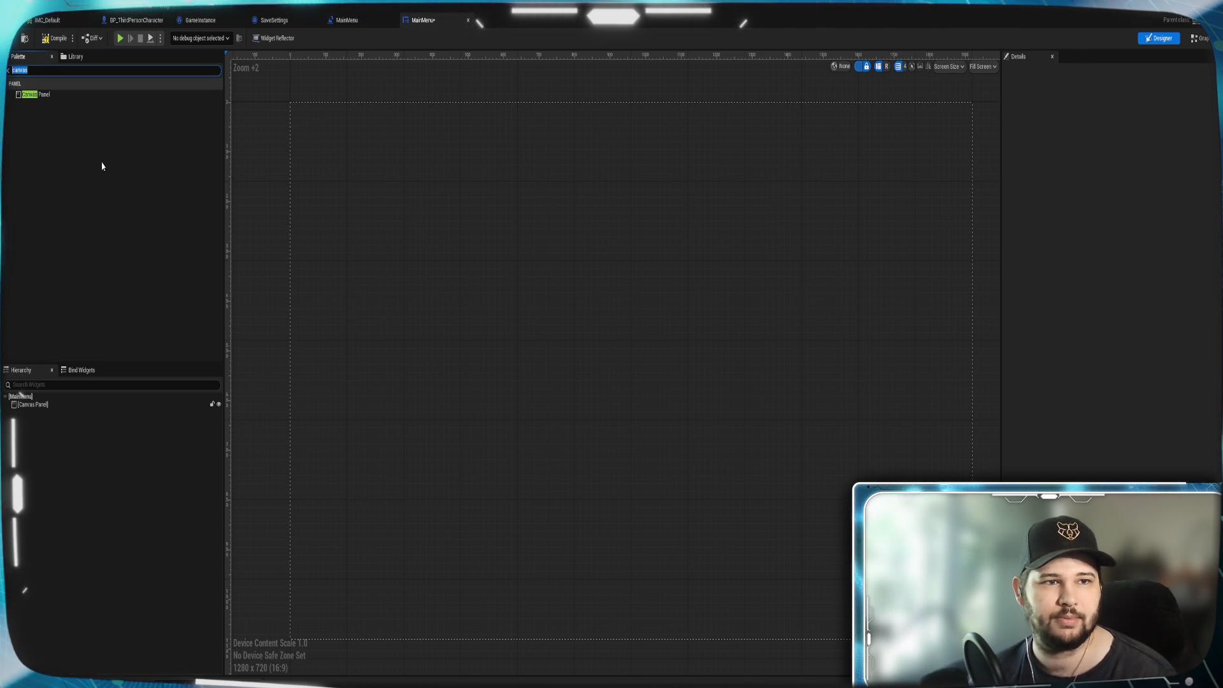
{"action": "type", "text": "Text"}
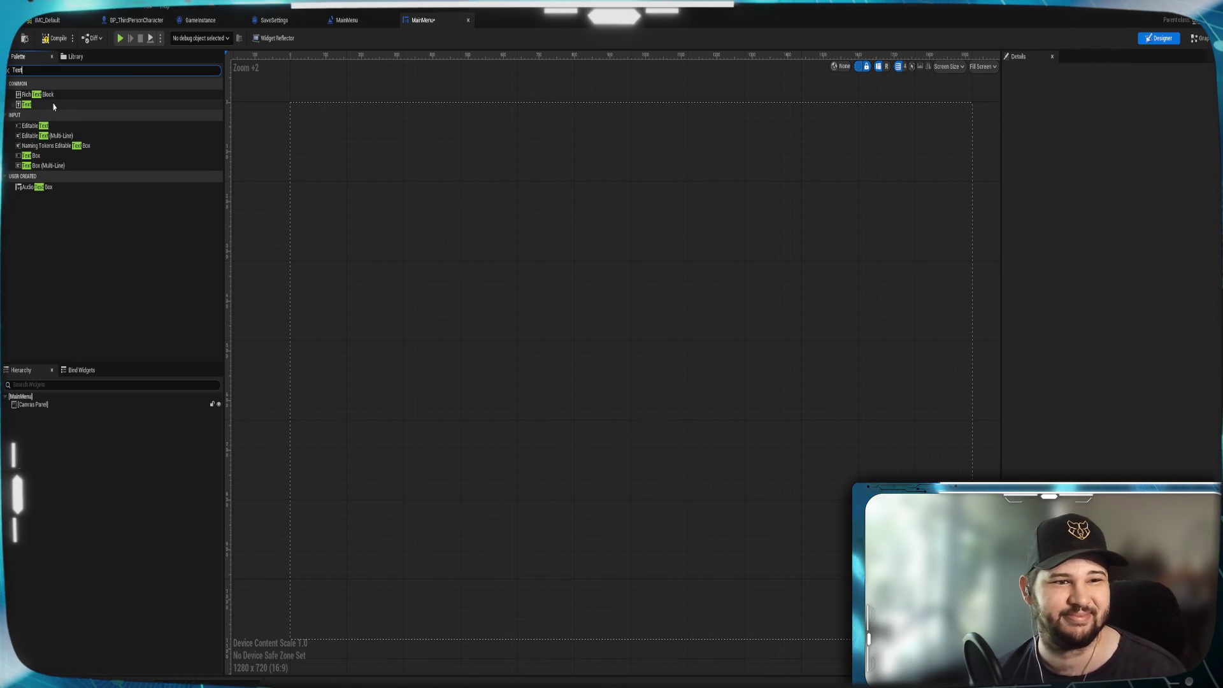
{"action": "mouse_move", "coordinate": [55, 105]}
{"action": "left_mouse_down"}
{"action": "mouse_move", "coordinate": [82, 338]}
{"action": "mouse_move", "coordinate": [39, 414]}
{"action": "mouse_move", "coordinate": [312, 105]}
{"action": "mouse_move", "coordinate": [430, 253]}
{"action": "mouse_move", "coordinate": [548, 280]}
{"action": "mouse_move", "coordinate": [688, 411]}
{"action": "mouse_move", "coordinate": [728, 386]}
{"action": "left_mouse_up"}
{"action": "left_click", "coordinate": [55, 413]}
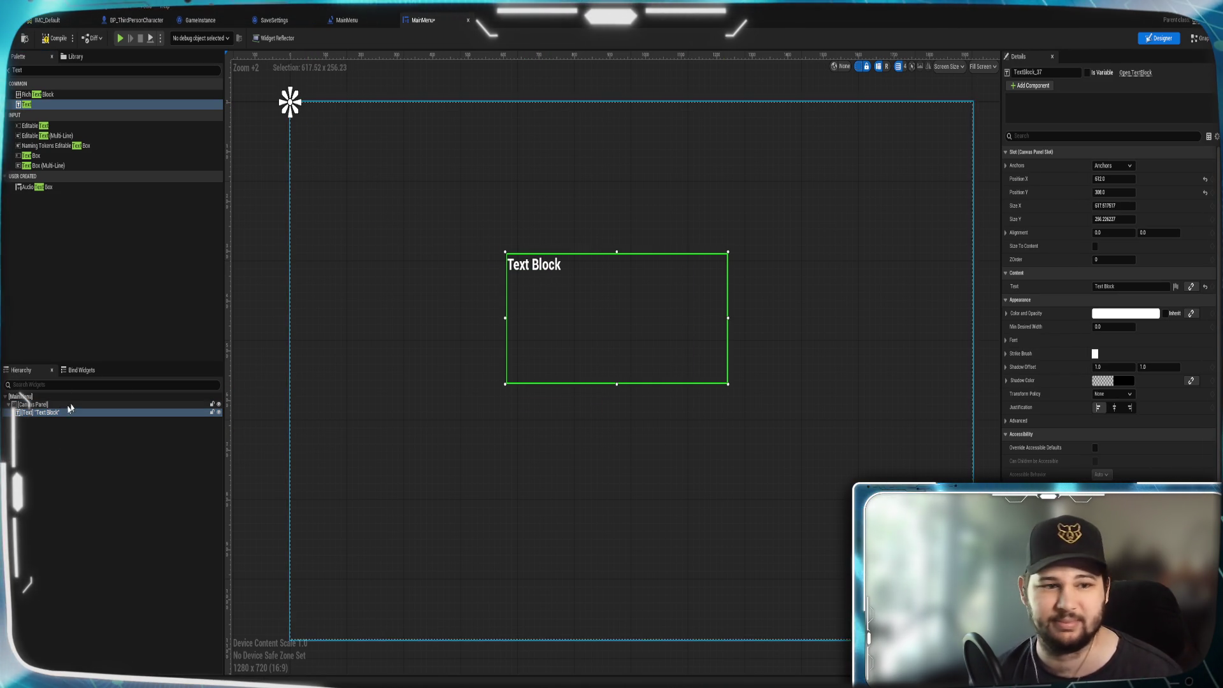
Set the text block's content to 'PROJECT BILTONG'.
{"action": "left_click", "coordinate": [1118, 287]}
{"action": "type", "text": "PROJECT"}
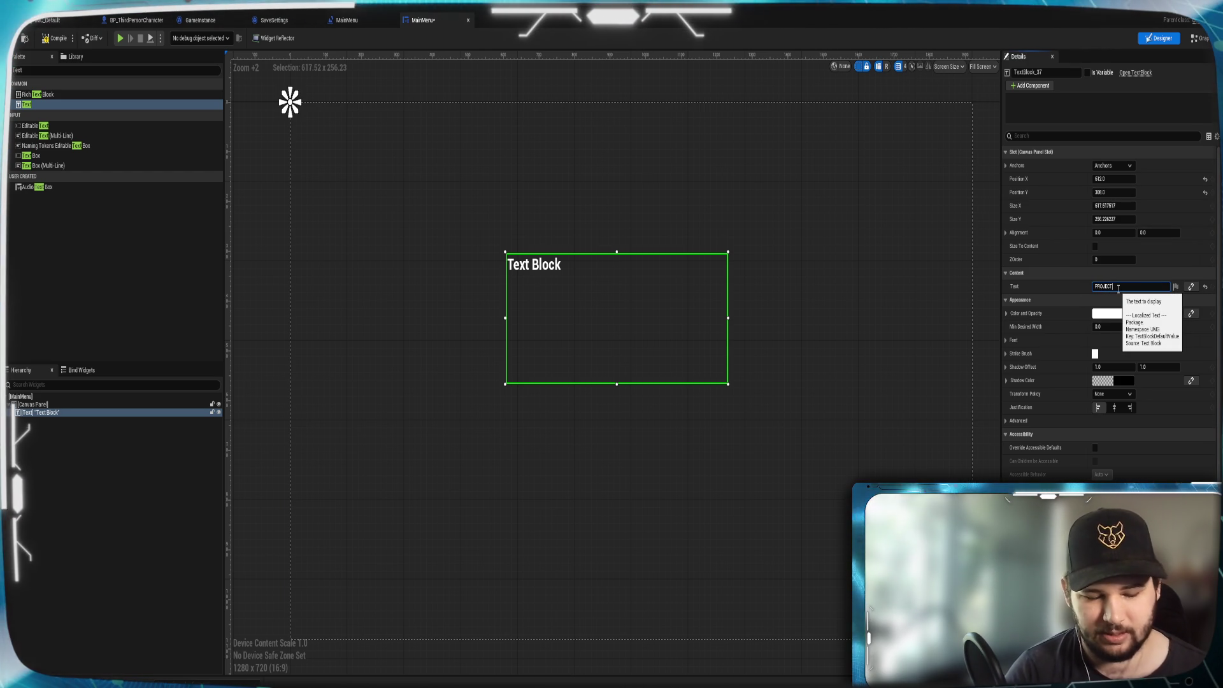
{"action": "type", "text": "BR"}
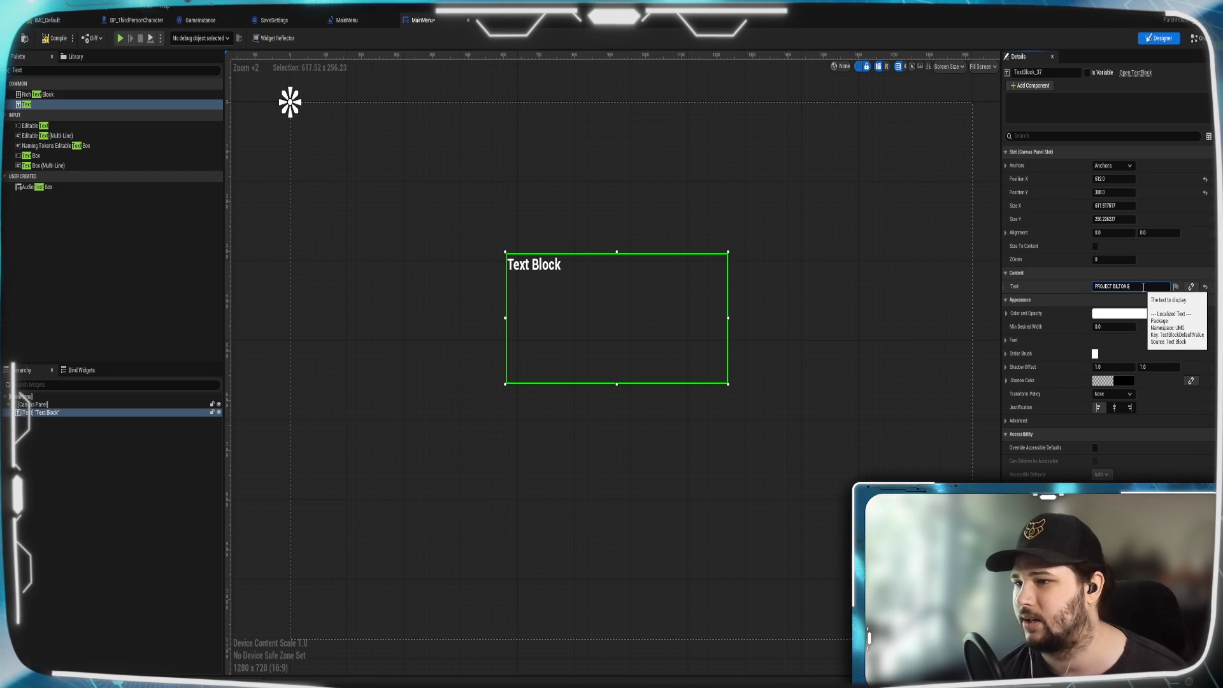
{"action": "key", "text": "Return"}
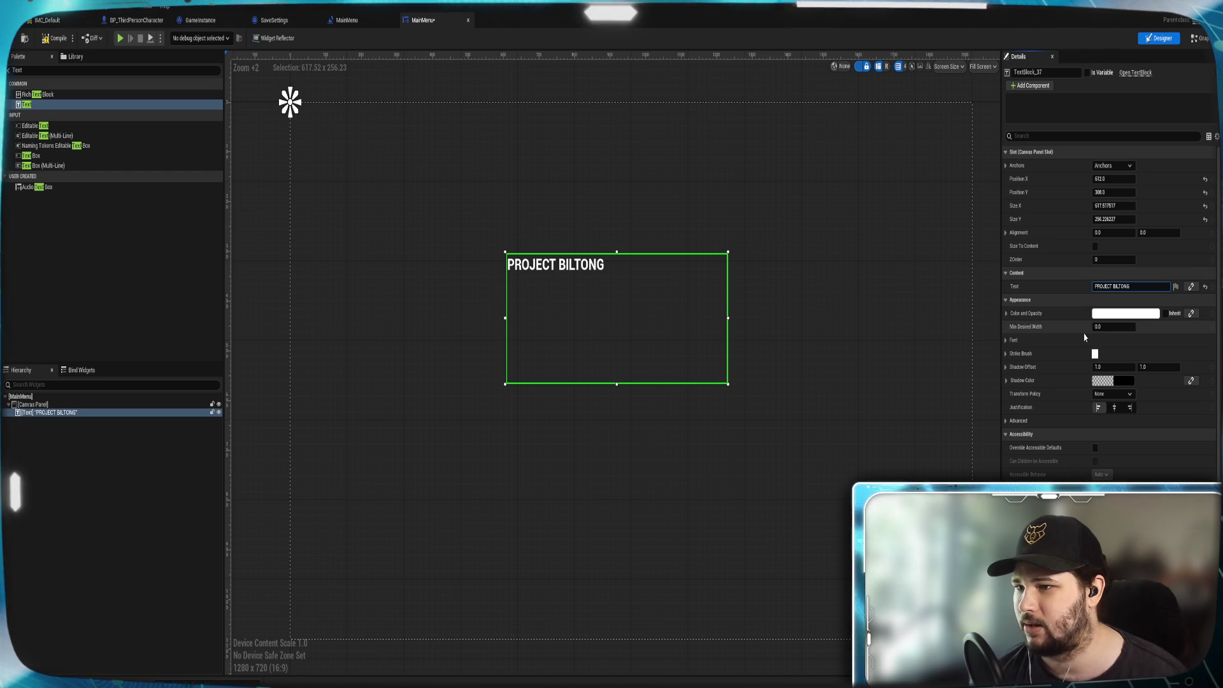
Expand the title's font settings, try DroidSansMono, then keep the Roboto font family.
{"action": "left_click", "coordinate": [1005, 343]}
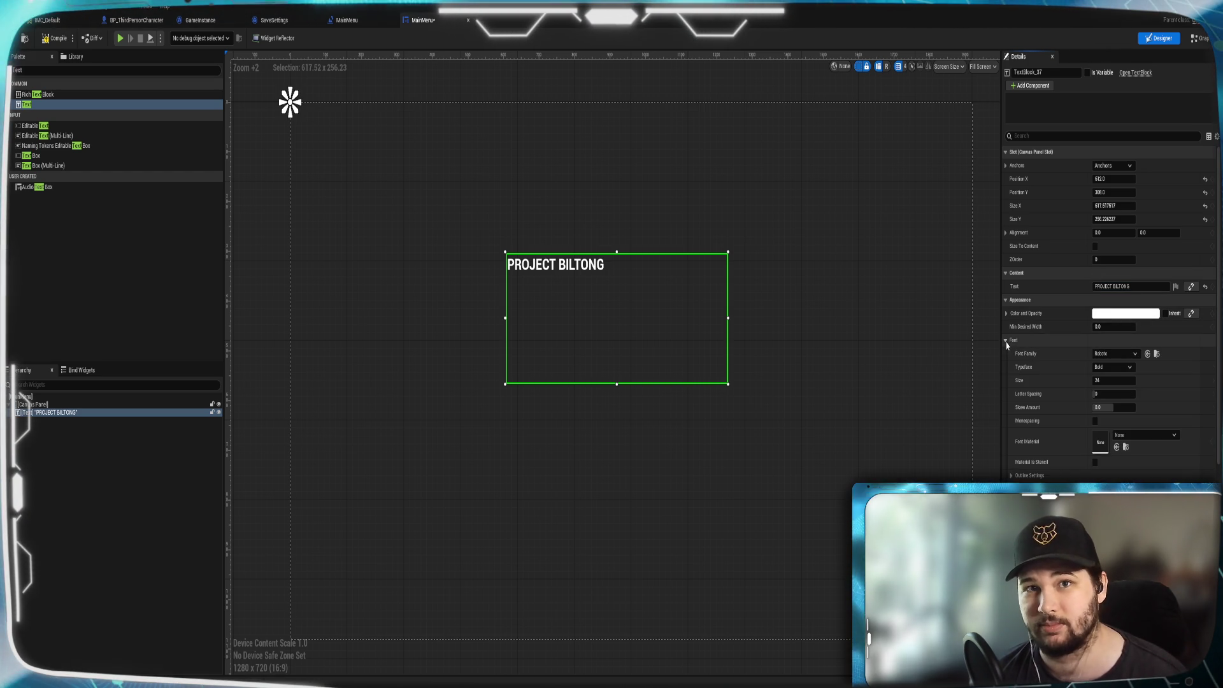
{"action": "left_click", "coordinate": [1006, 342]}
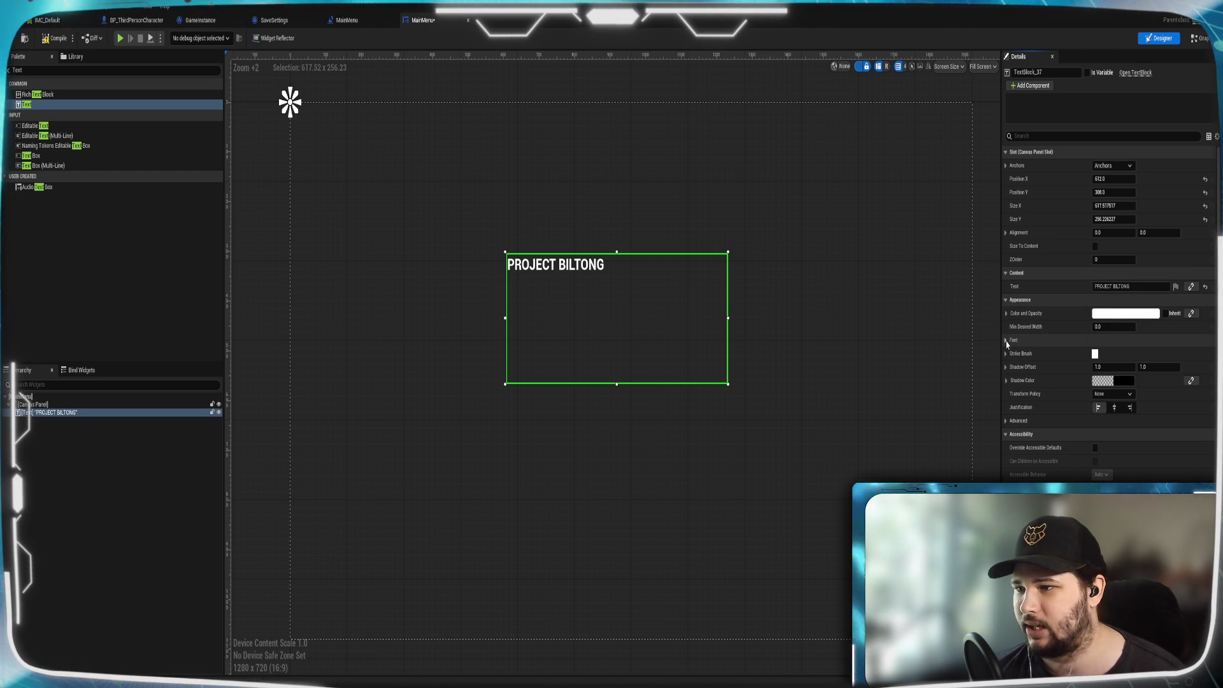
{"action": "scroll", "coordinate": [1019, 473], "scroll_direction": "down", "scroll_amount": 5}
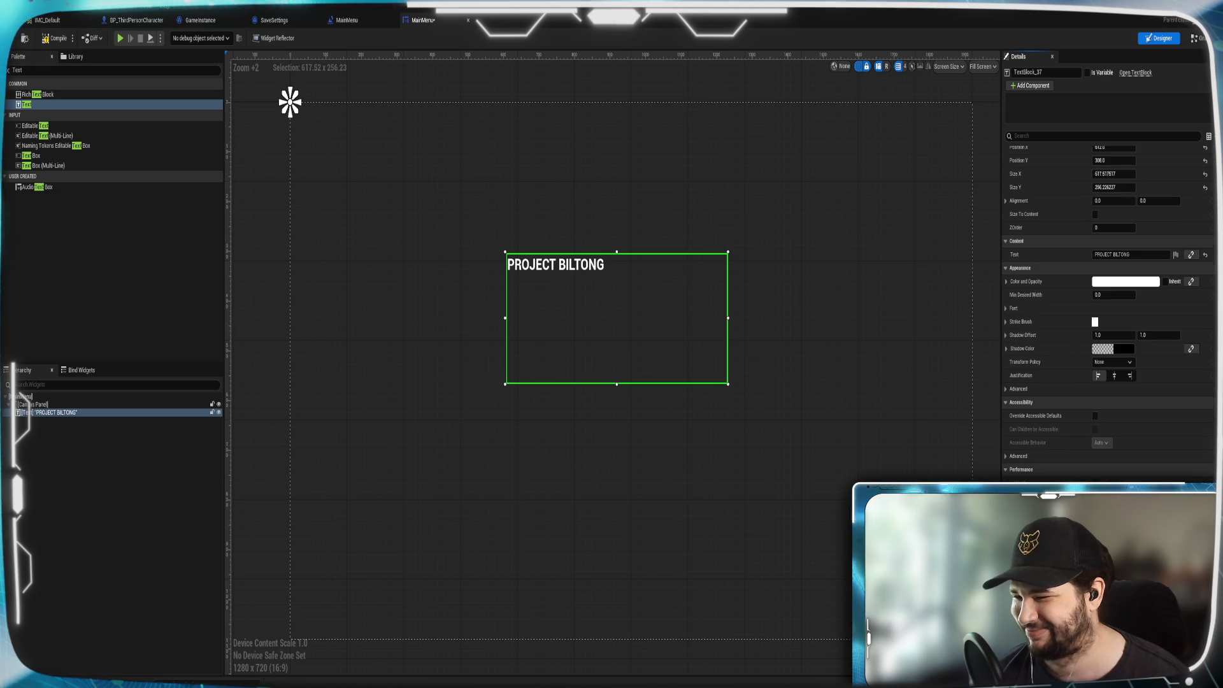
{"action": "scroll", "coordinate": [1094, 315], "scroll_direction": "up", "scroll_amount": 5}
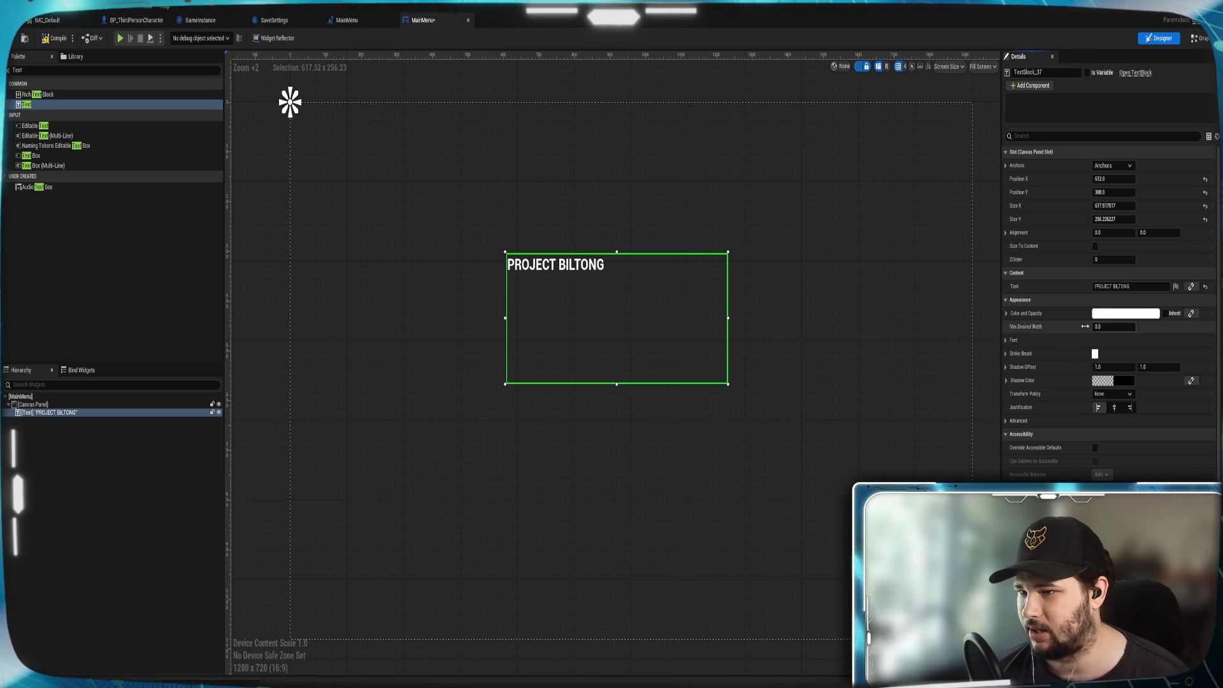
{"action": "left_click", "coordinate": [1108, 340]}
{"action": "left_click", "coordinate": [1125, 355]}
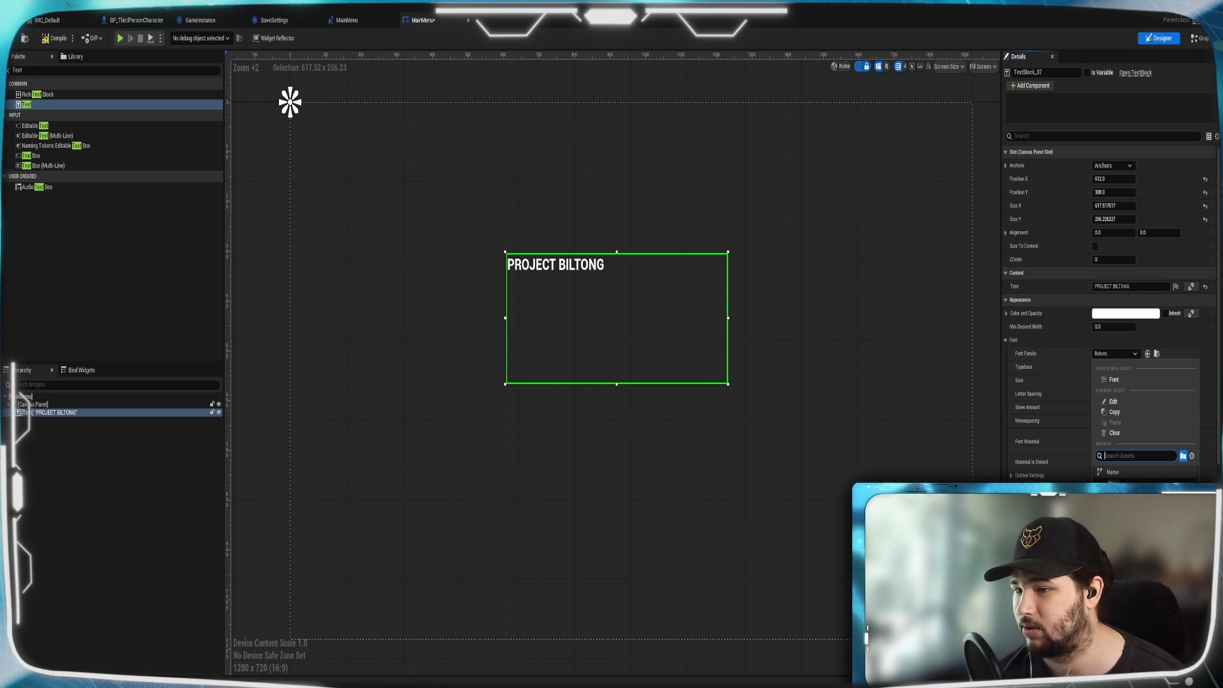
{"action": "left_click", "coordinate": [1115, 483]}
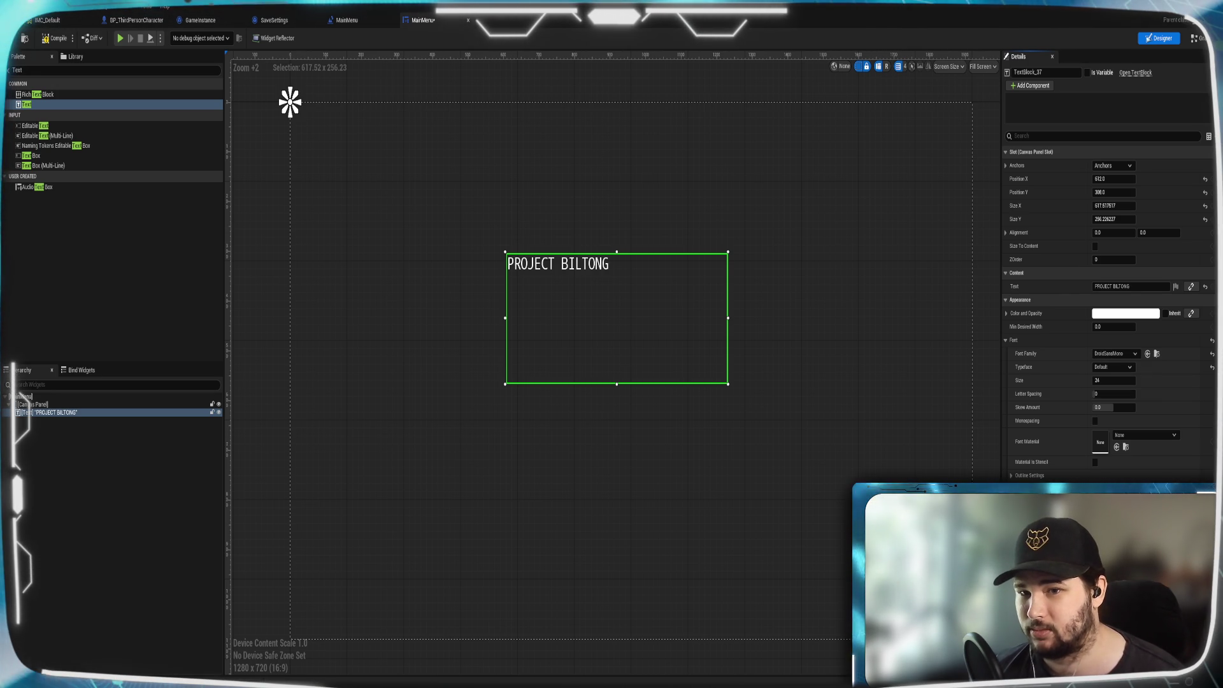
{"action": "left_click", "coordinate": [1119, 367]}
{"action": "key", "text": "ctrl+z"}
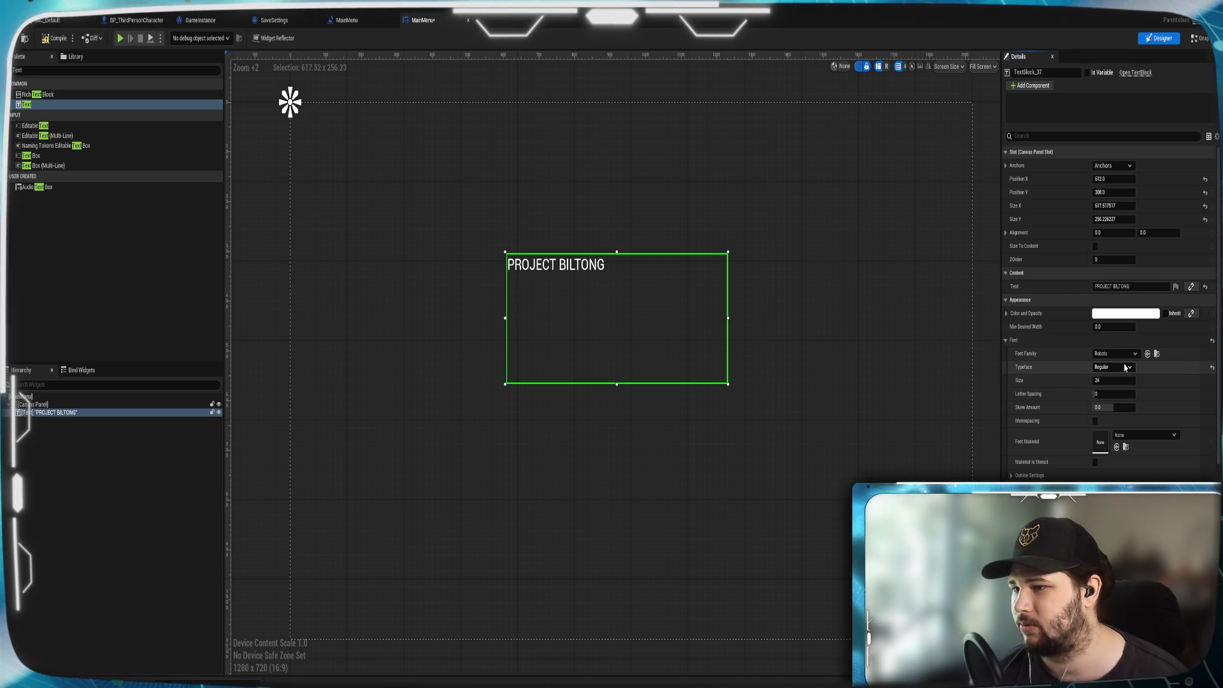
Set the title font to size 72 Bold and resize its text box to fit.
{"action": "left_click", "coordinate": [1108, 381]}
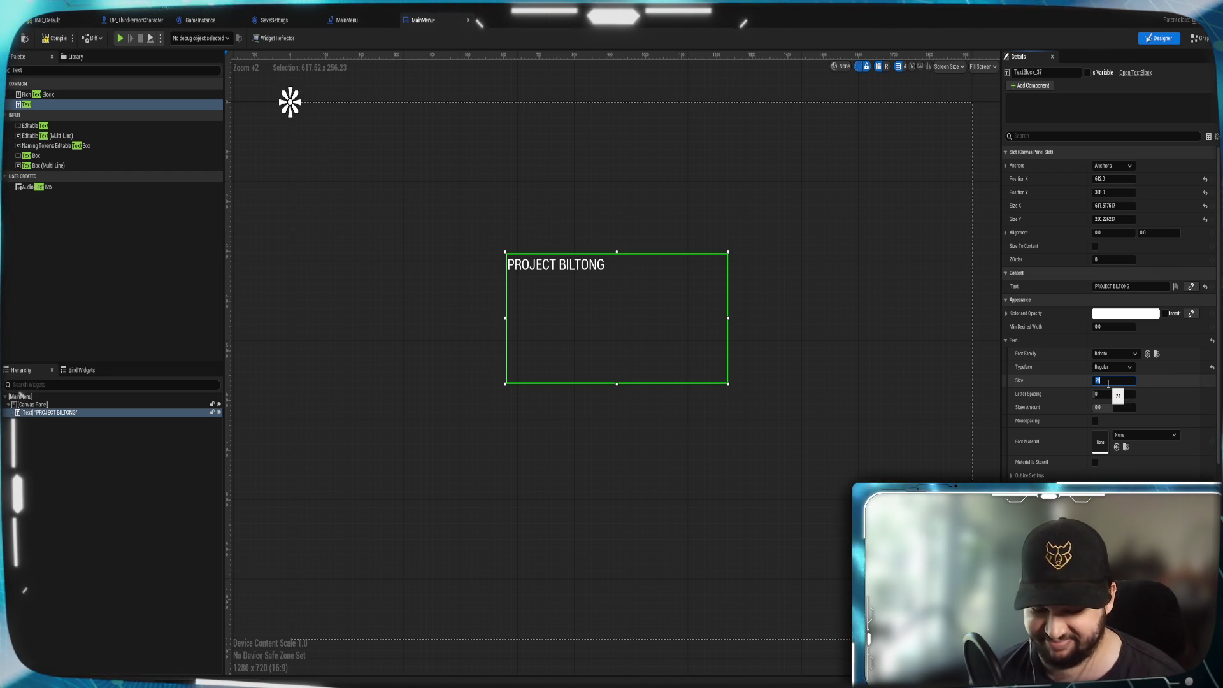
{"action": "type", "text": "72"}
{"action": "key", "text": "Return"}
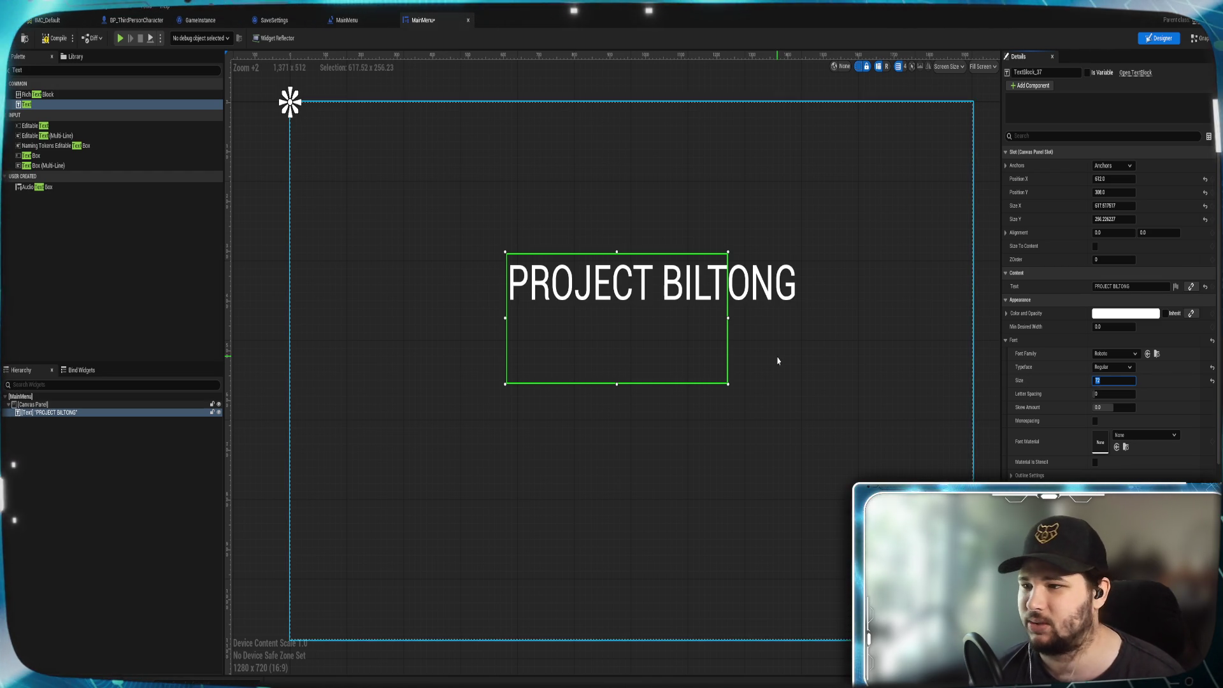
{"action": "left_click", "coordinate": [1113, 368]}
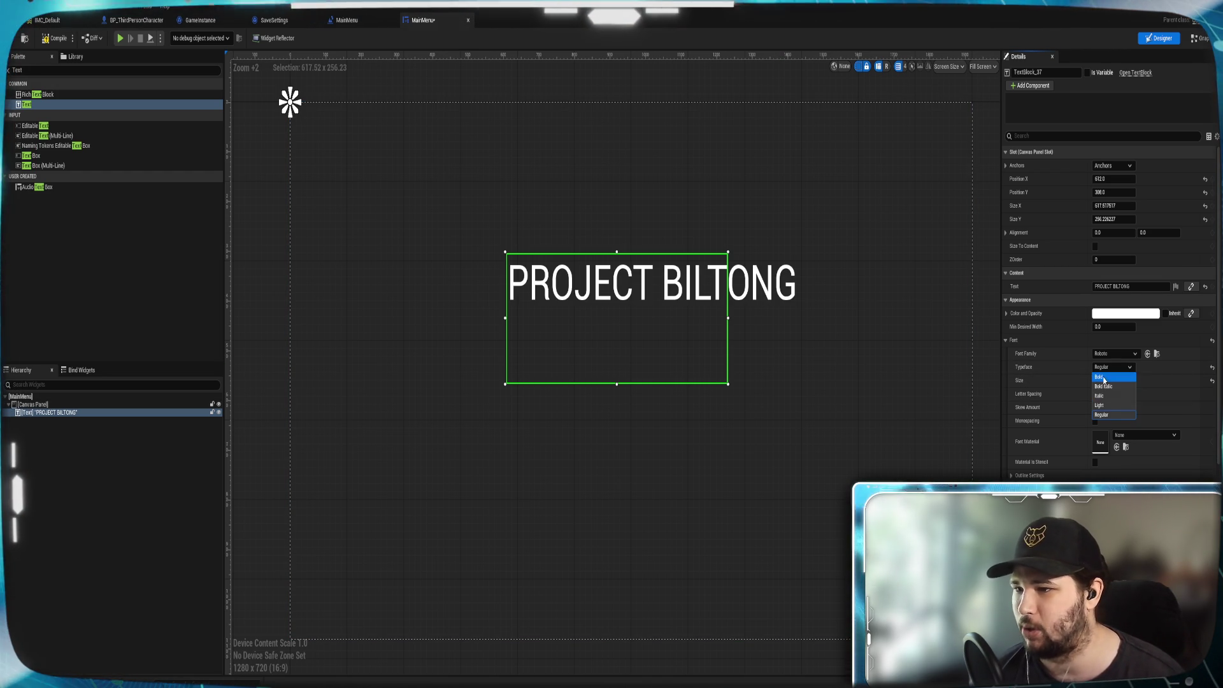
{"action": "left_click", "coordinate": [1099, 376]}
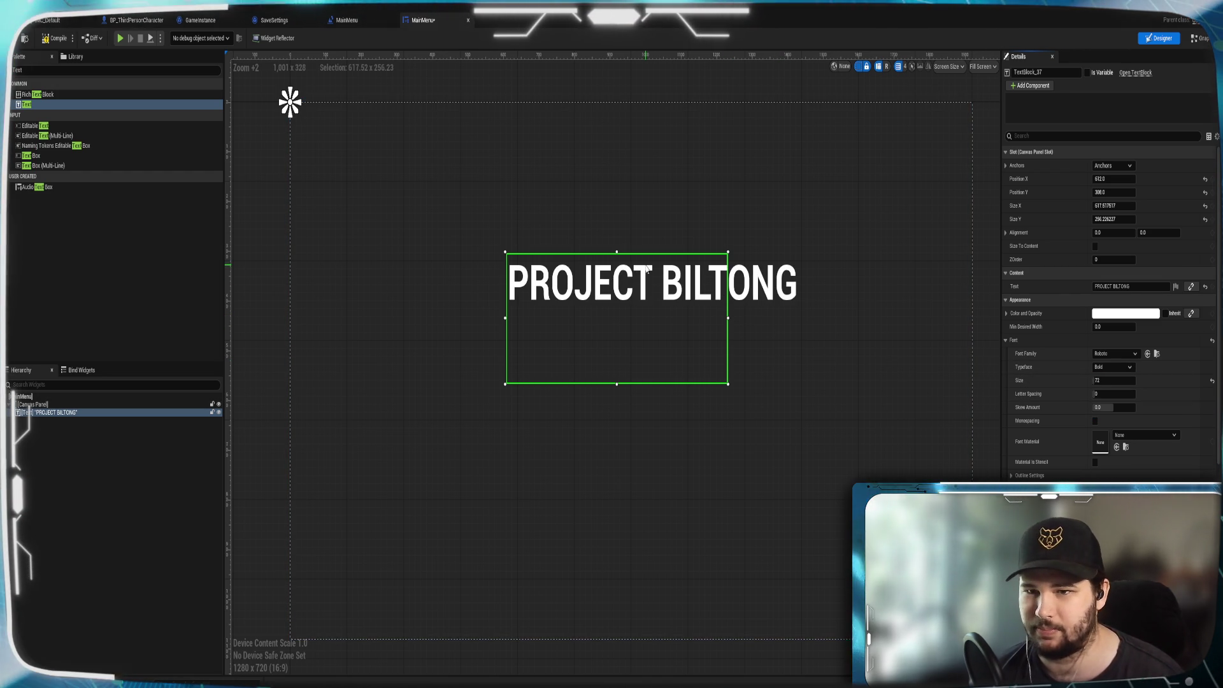
{"action": "mouse_move", "coordinate": [729, 323]}
{"action": "left_mouse_down"}
{"action": "mouse_move", "coordinate": [799, 321]}
{"action": "mouse_move", "coordinate": [804, 337]}
{"action": "left_mouse_up"}
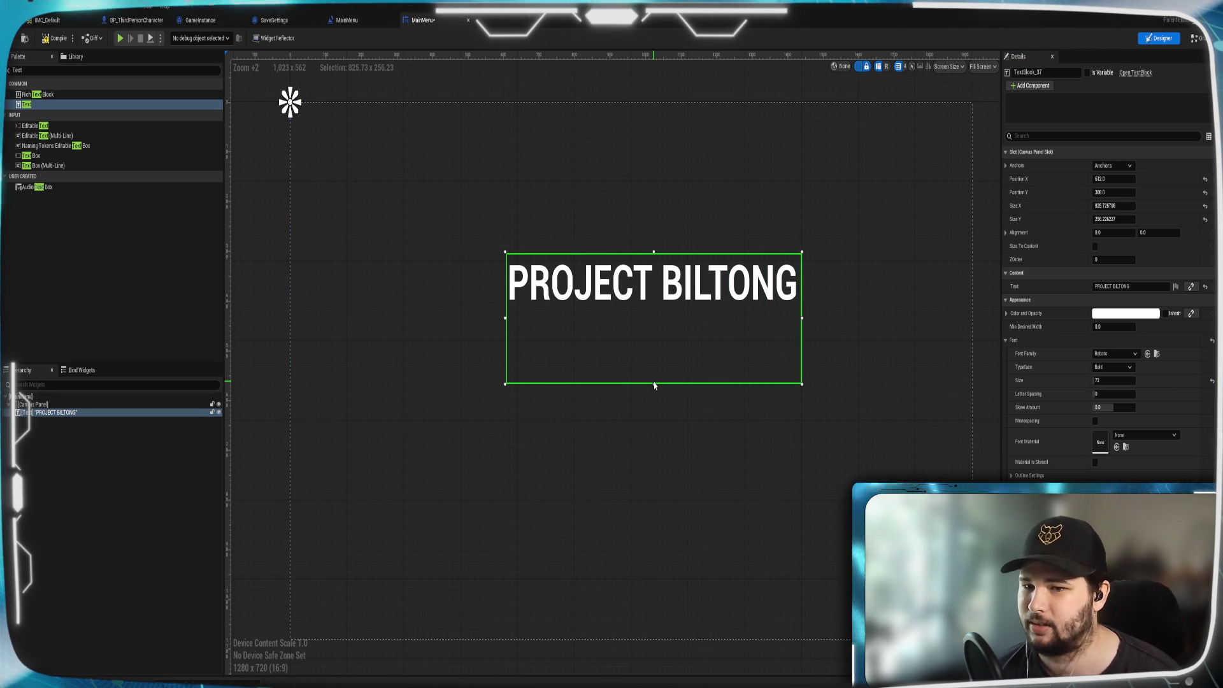
{"action": "left_click_drag", "start_coordinate": [653, 385], "coordinate": [652, 318]}
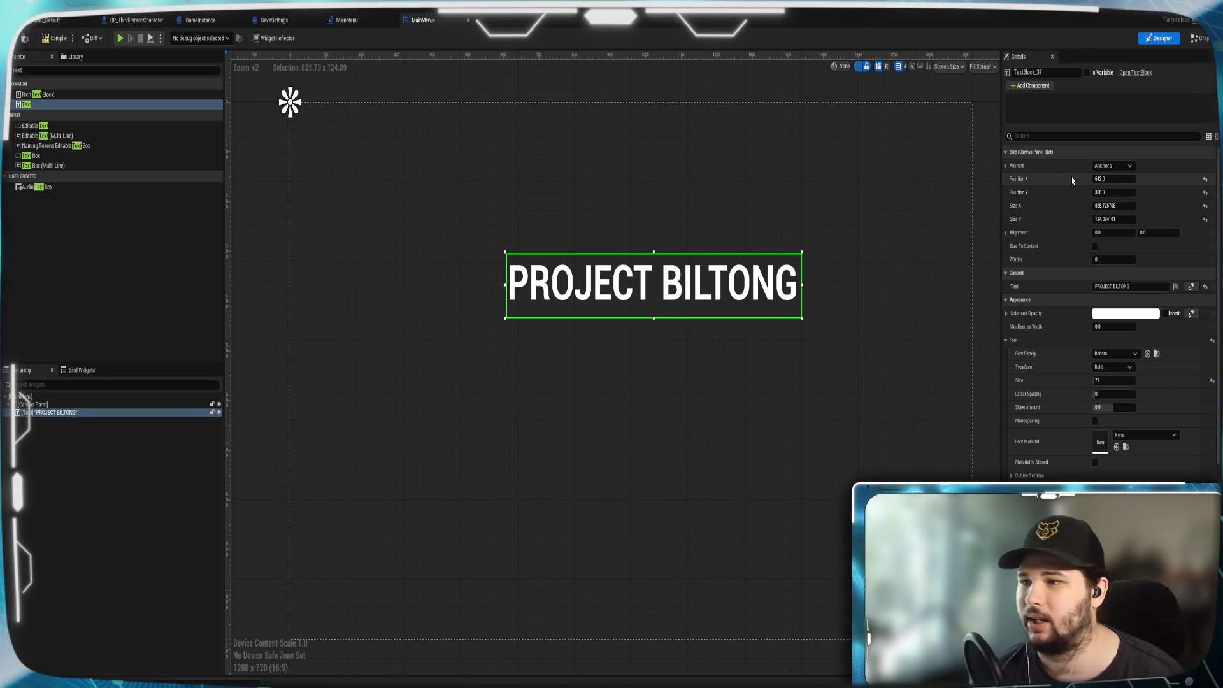
Anchor the title to the top centre and move it up near the top.
{"action": "left_click", "coordinate": [1112, 166]}
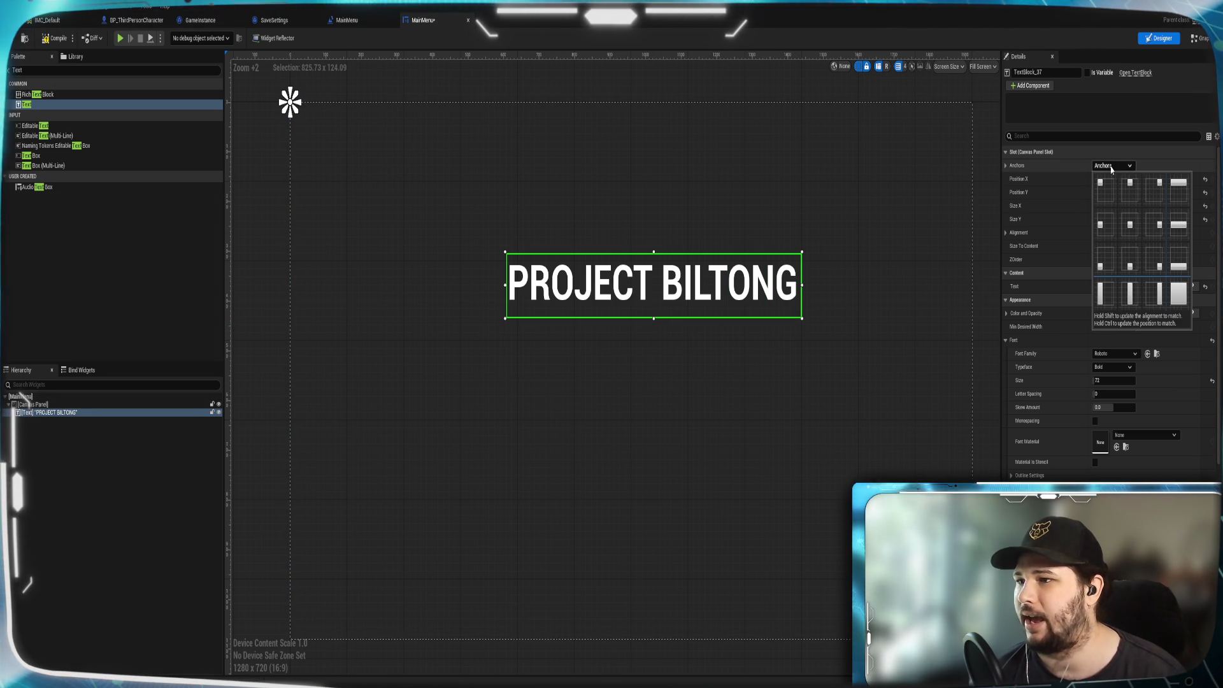
{"action": "left_click", "coordinate": [1131, 190]}
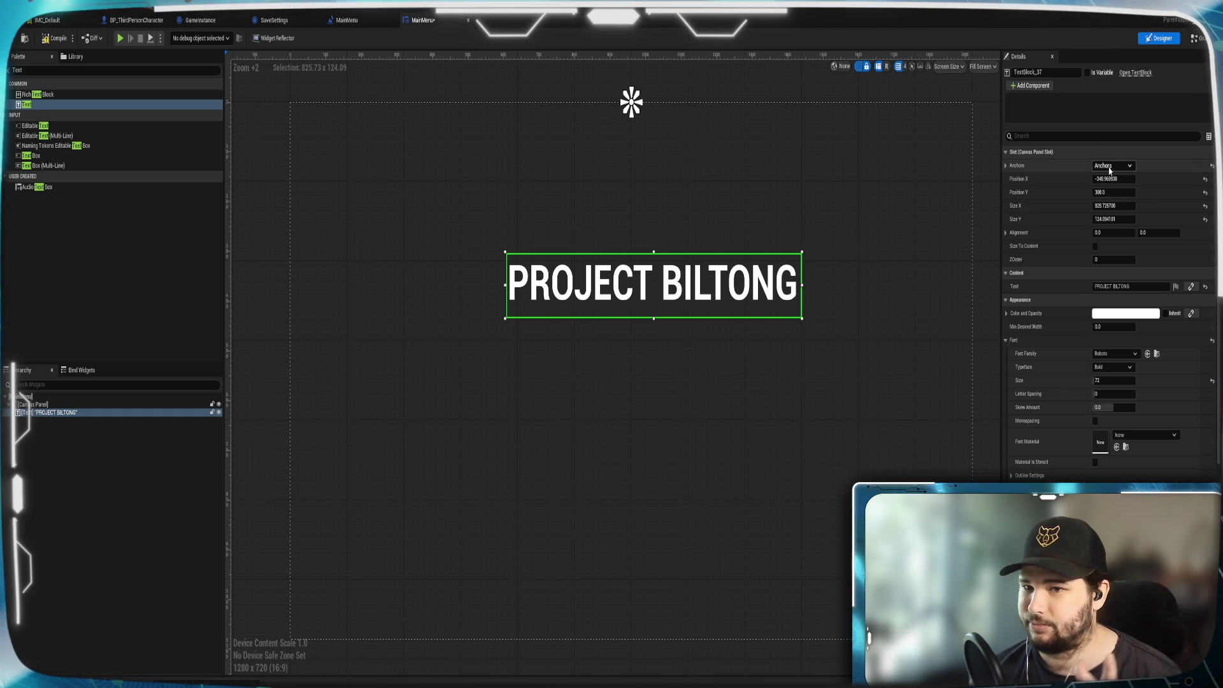
{"action": "left_click_drag", "start_coordinate": [591, 274], "coordinate": [596, 234]}
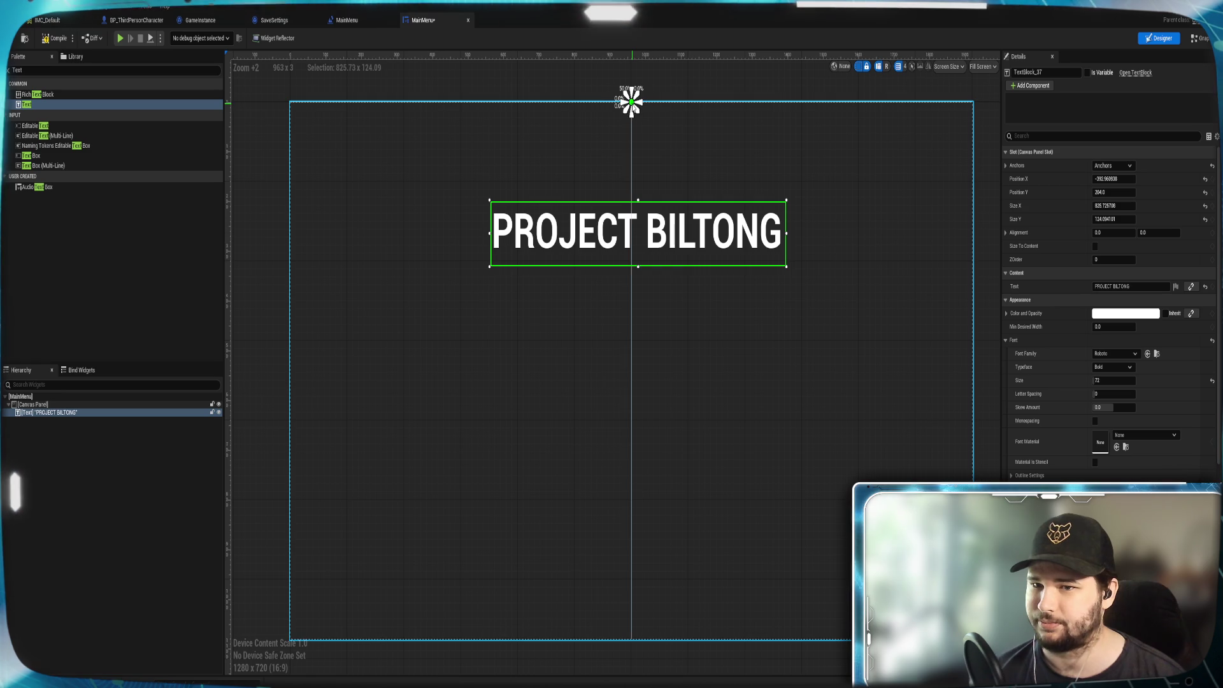
{"action": "mouse_move", "coordinate": [651, 245]}
{"action": "left_mouse_down"}
{"action": "mouse_move", "coordinate": [650, 199]}
{"action": "mouse_move", "coordinate": [648, 212]}
{"action": "left_mouse_up"}
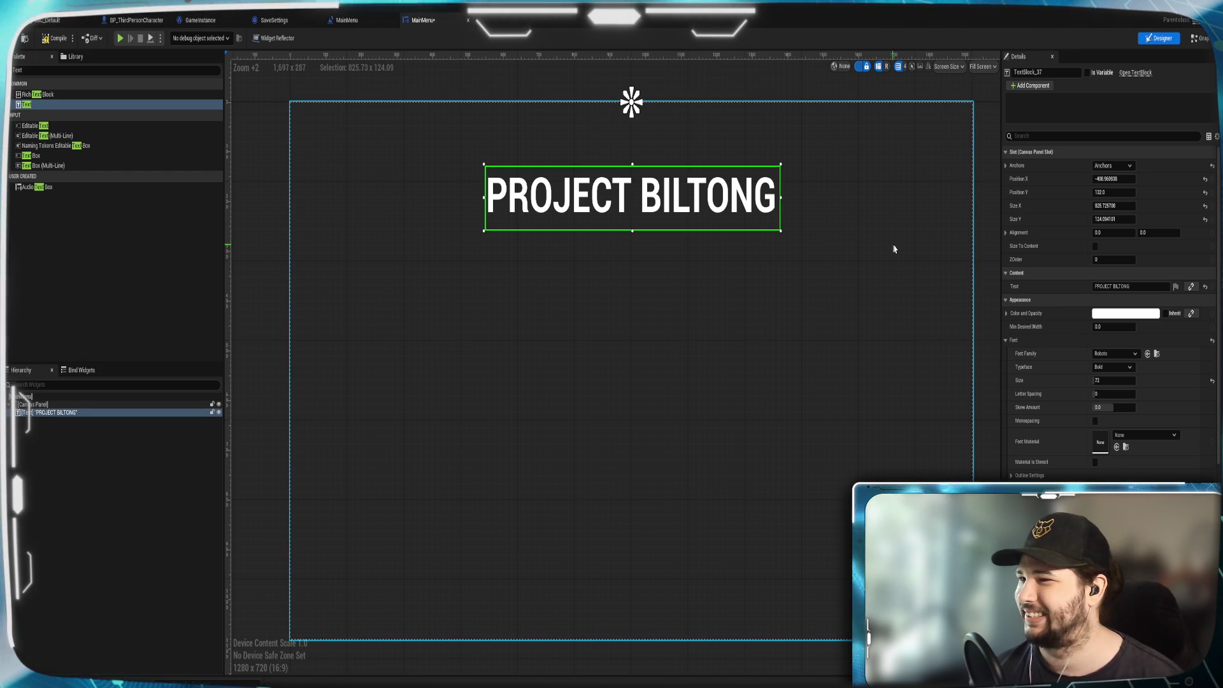
Turn Size To Content on and off, then set the title box width to 920.
{"action": "left_click", "coordinate": [1116, 181]}
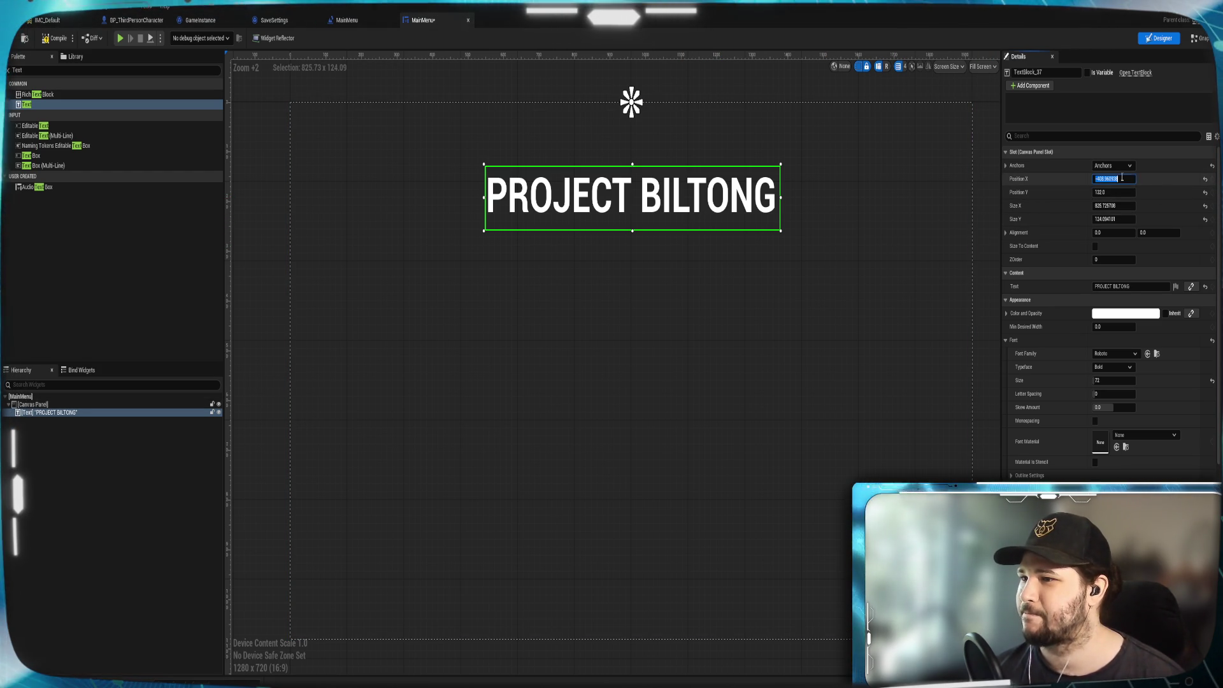
{"action": "left_click", "coordinate": [1095, 247]}
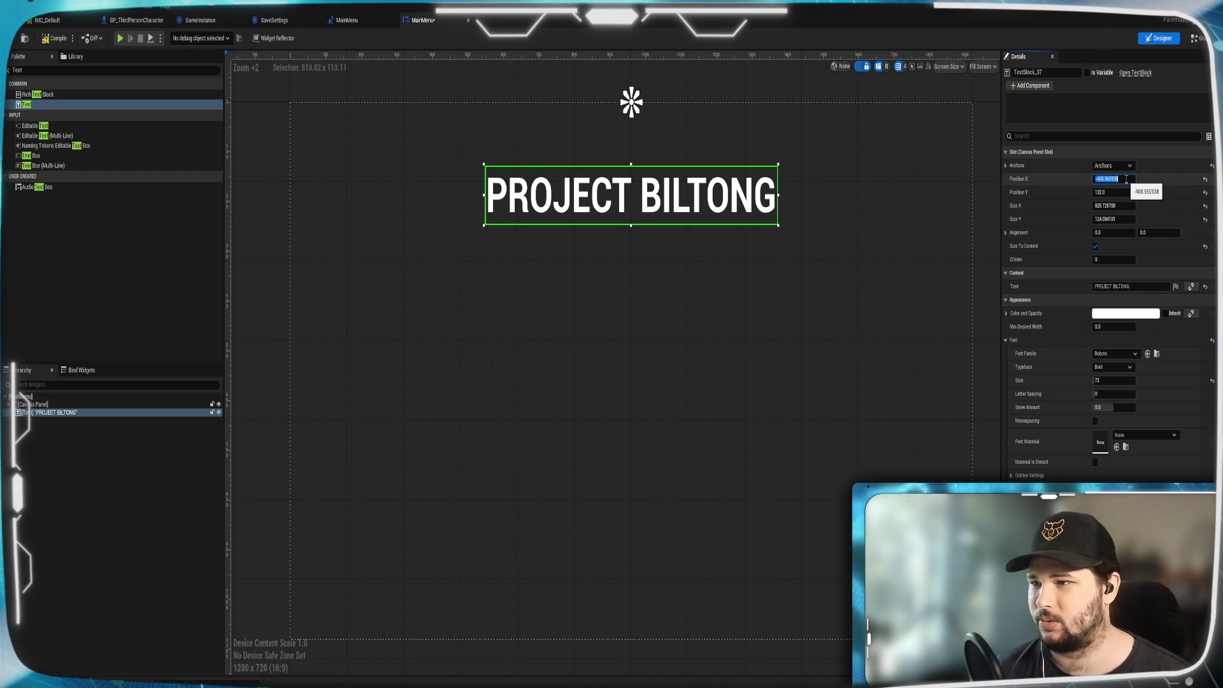
{"action": "left_click", "coordinate": [1095, 246]}
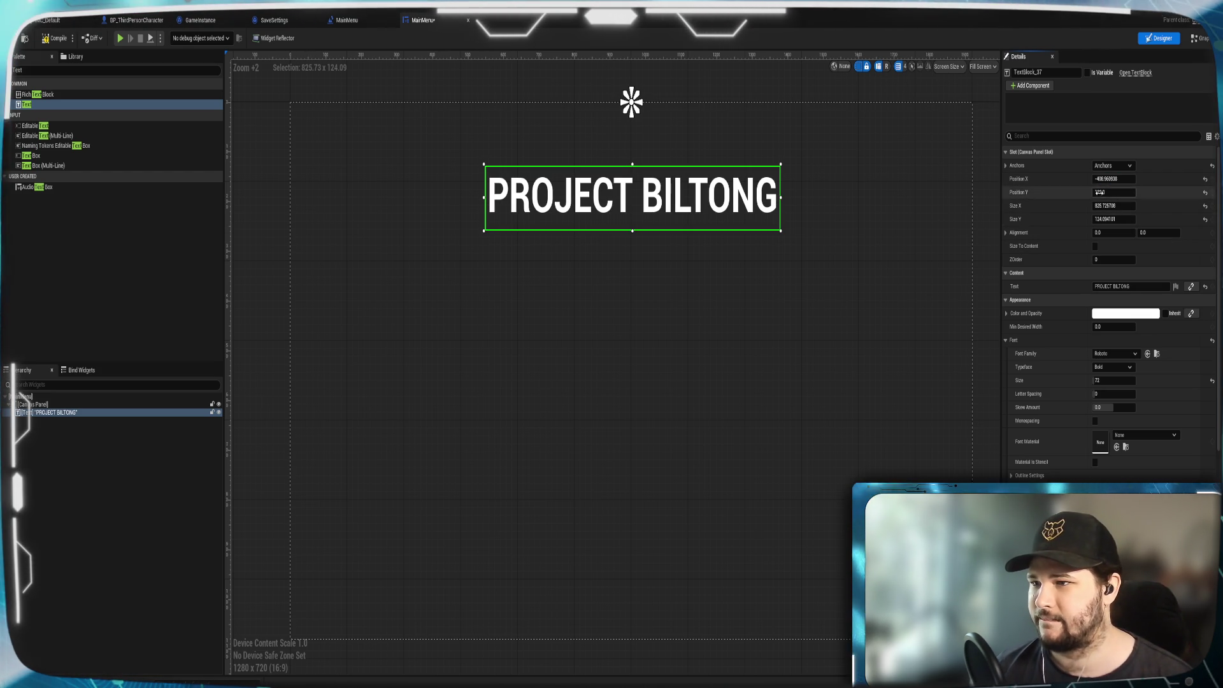
{"action": "left_click", "coordinate": [1126, 205]}
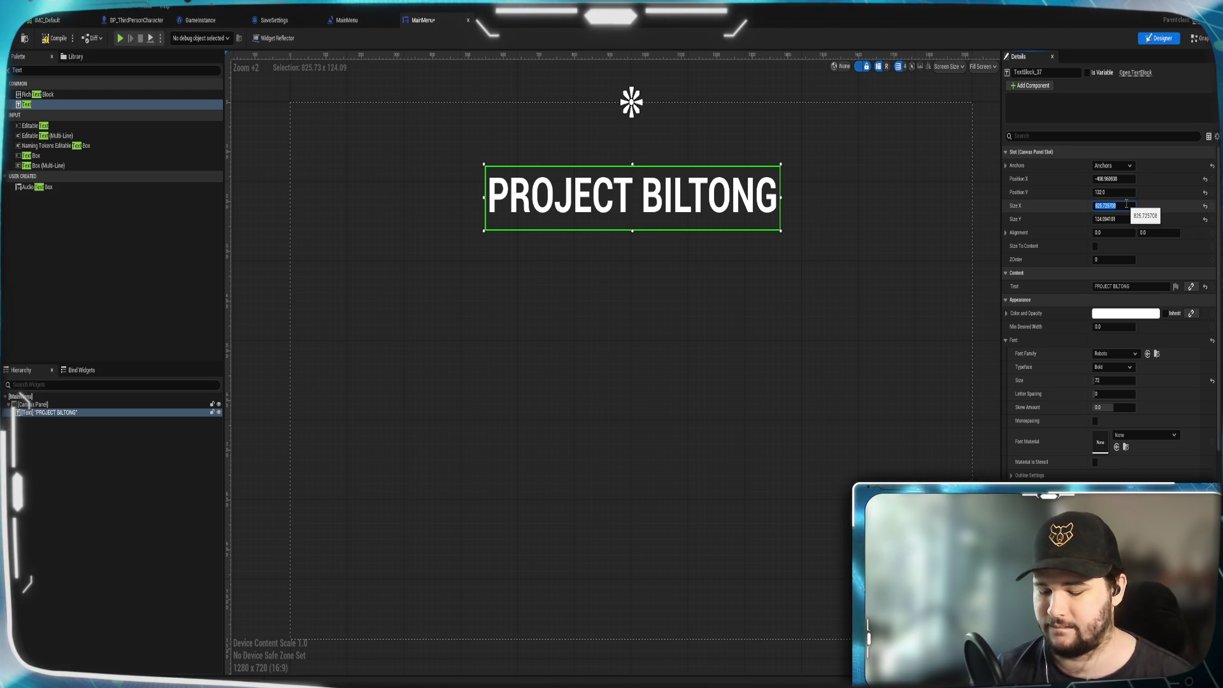
{"action": "type", "text": "920"}
{"action": "key", "text": "Return"}
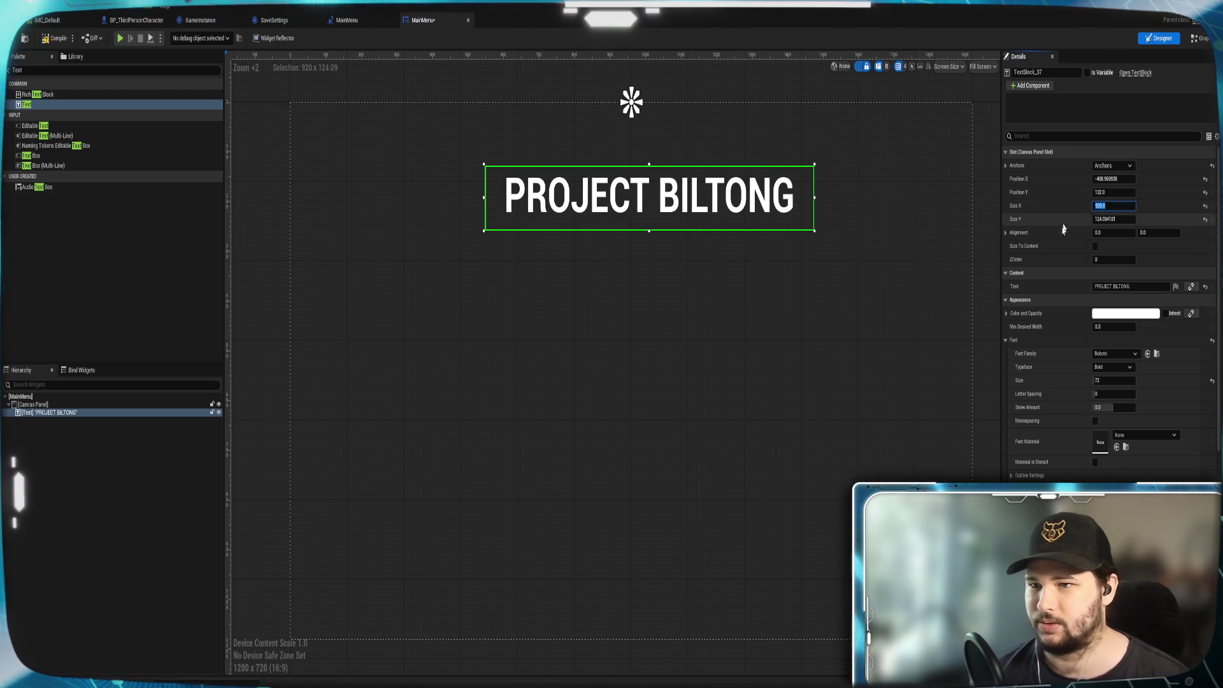
Set the text block's Position X to -500 and height to 130.
{"action": "left_click", "coordinate": [1127, 179]}
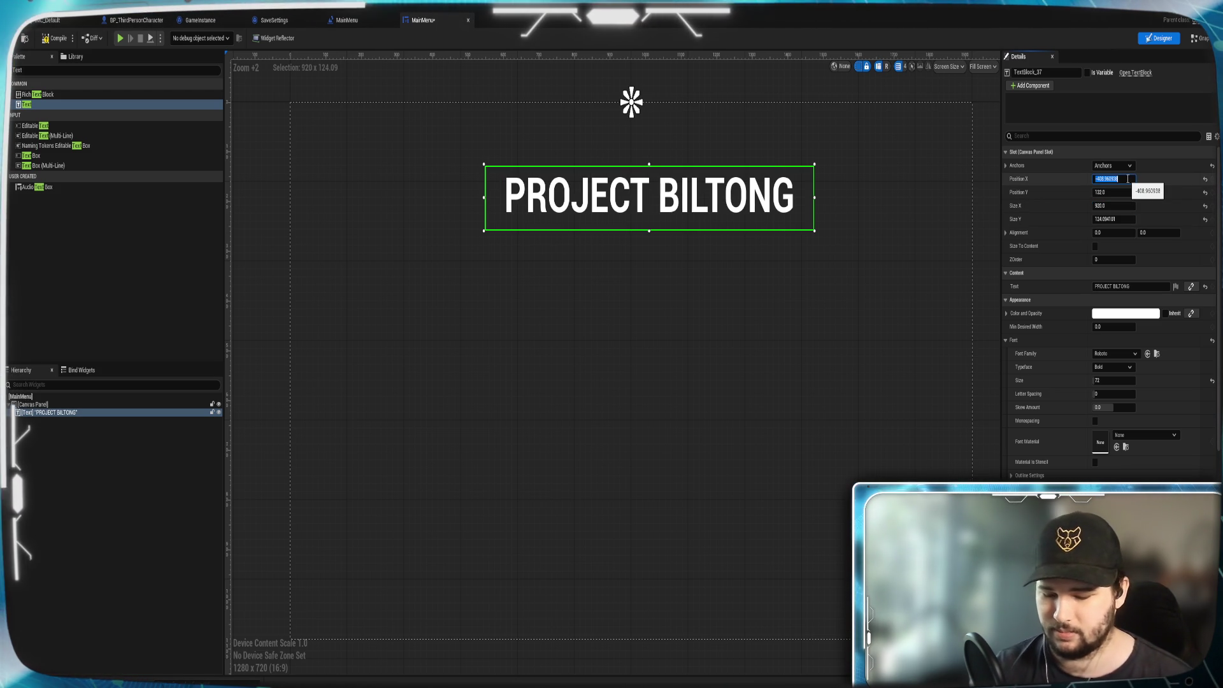
{"action": "type", "text": "-460"}
{"action": "key", "text": "Return"}
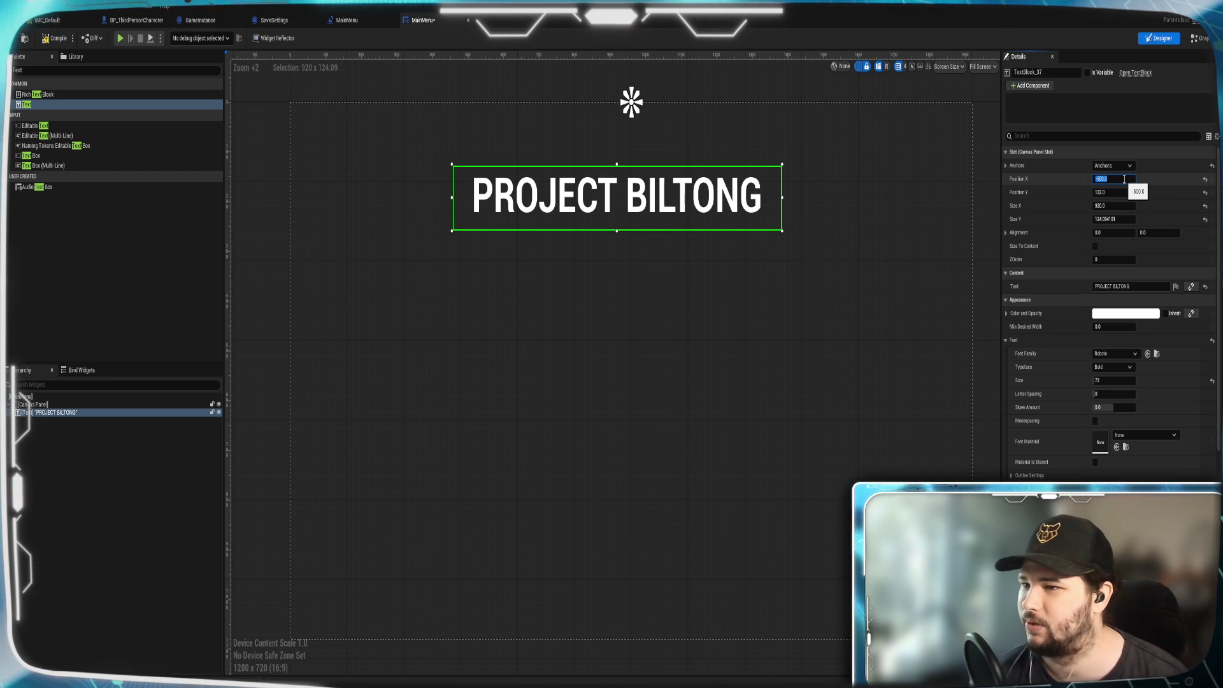
{"action": "left_click", "coordinate": [1128, 219]}
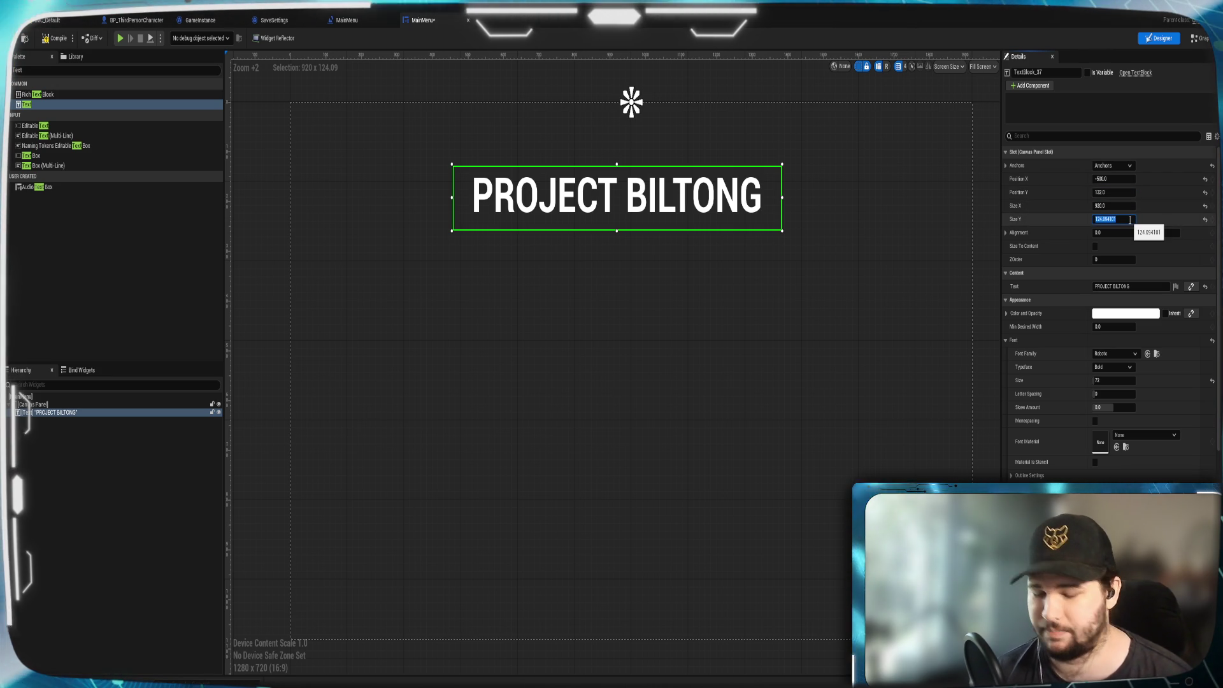
{"action": "type", "text": "130"}
{"action": "key", "text": "Return"}
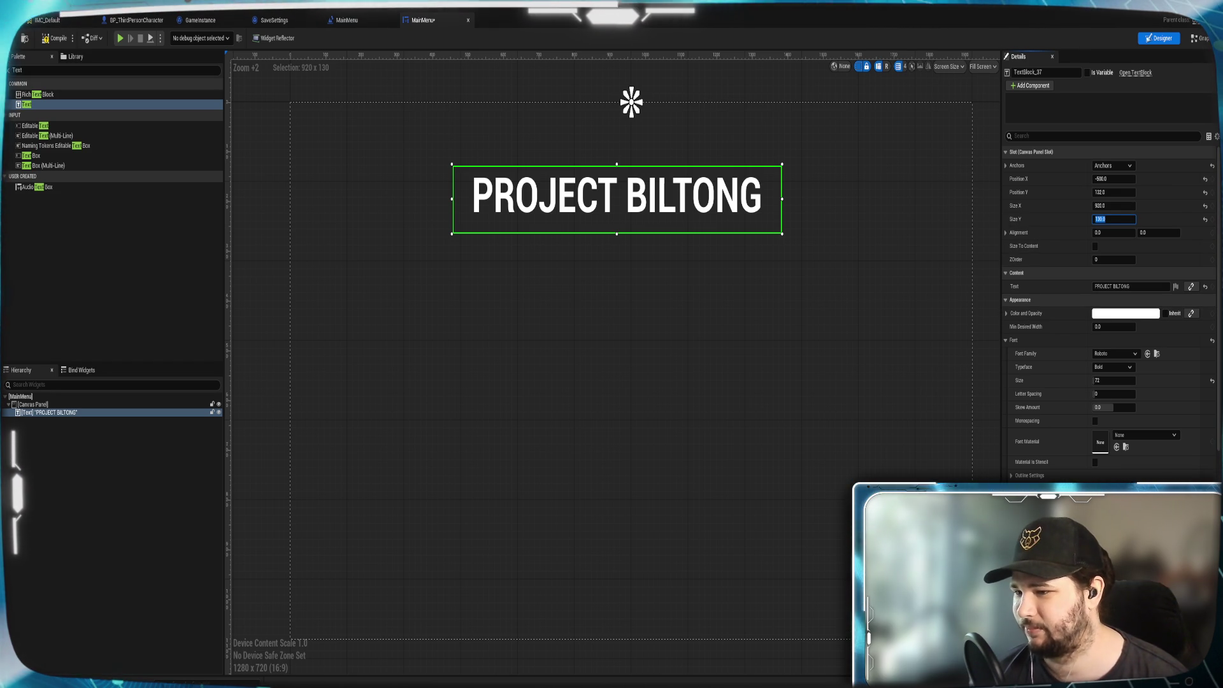
{"action": "key", "text": "Escape"}
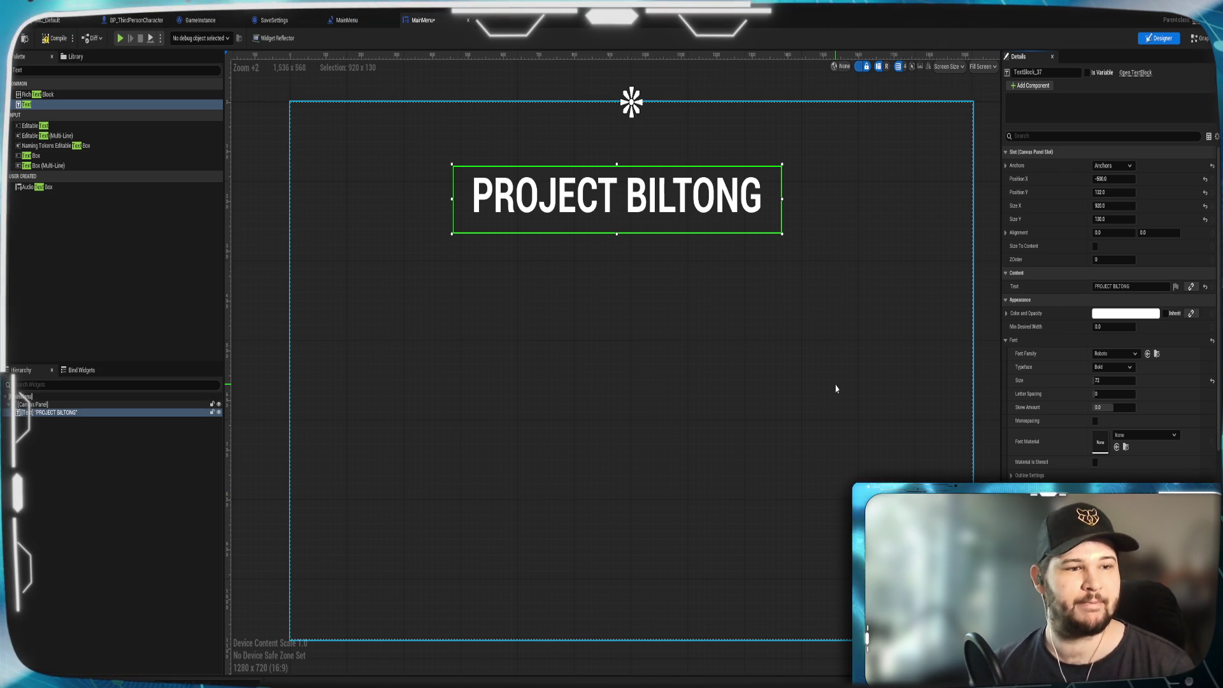
{"action": "left_click", "coordinate": [1112, 179]}
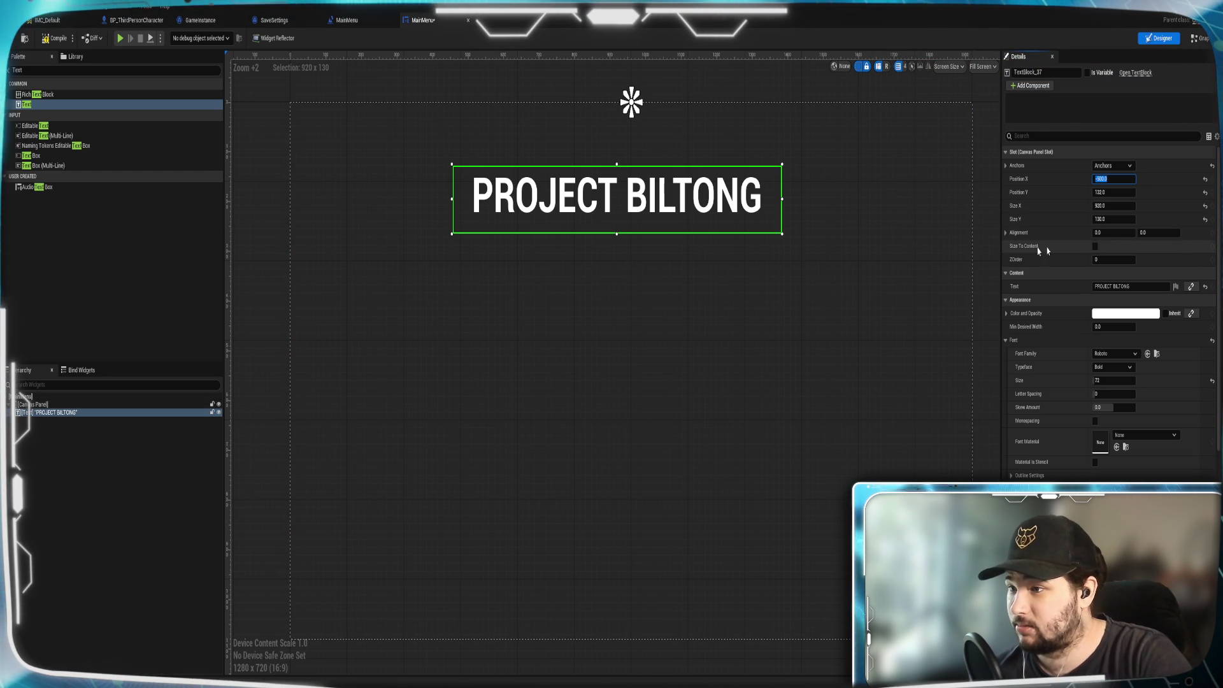
Set the title's Position X to 0 and Alignment X to 0.5.
{"action": "left_click", "coordinate": [1126, 232]}
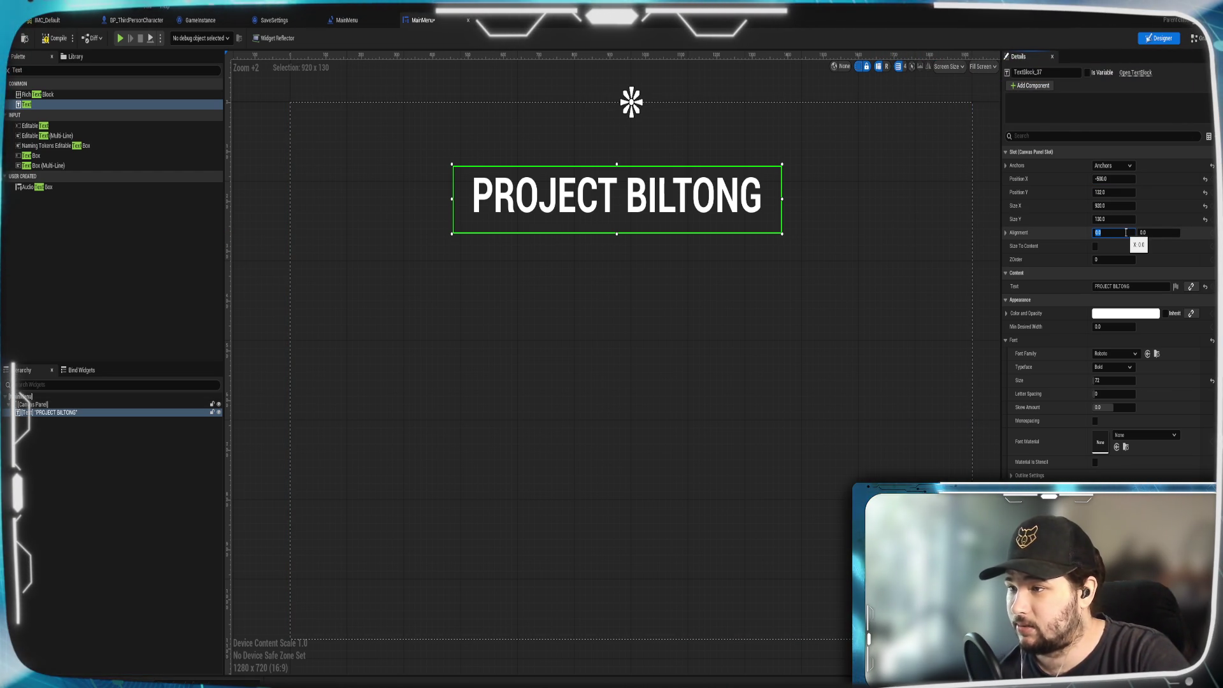
{"action": "type", "text": "-0.5"}
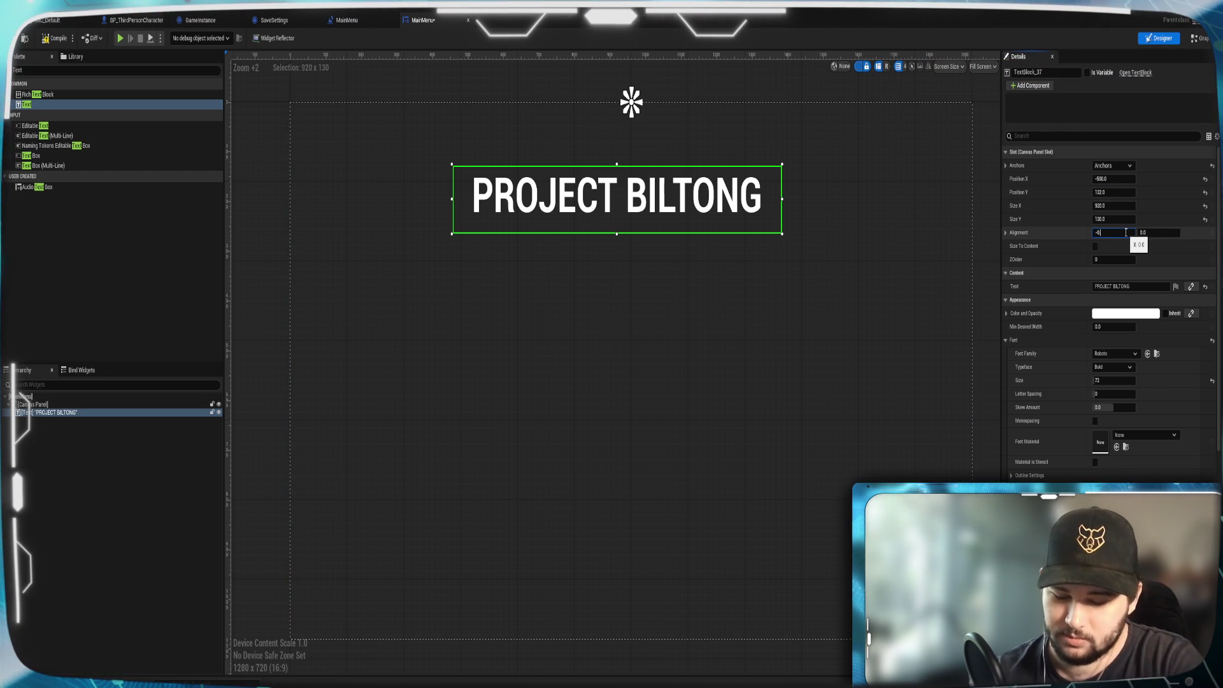
{"action": "key", "text": "Return"}
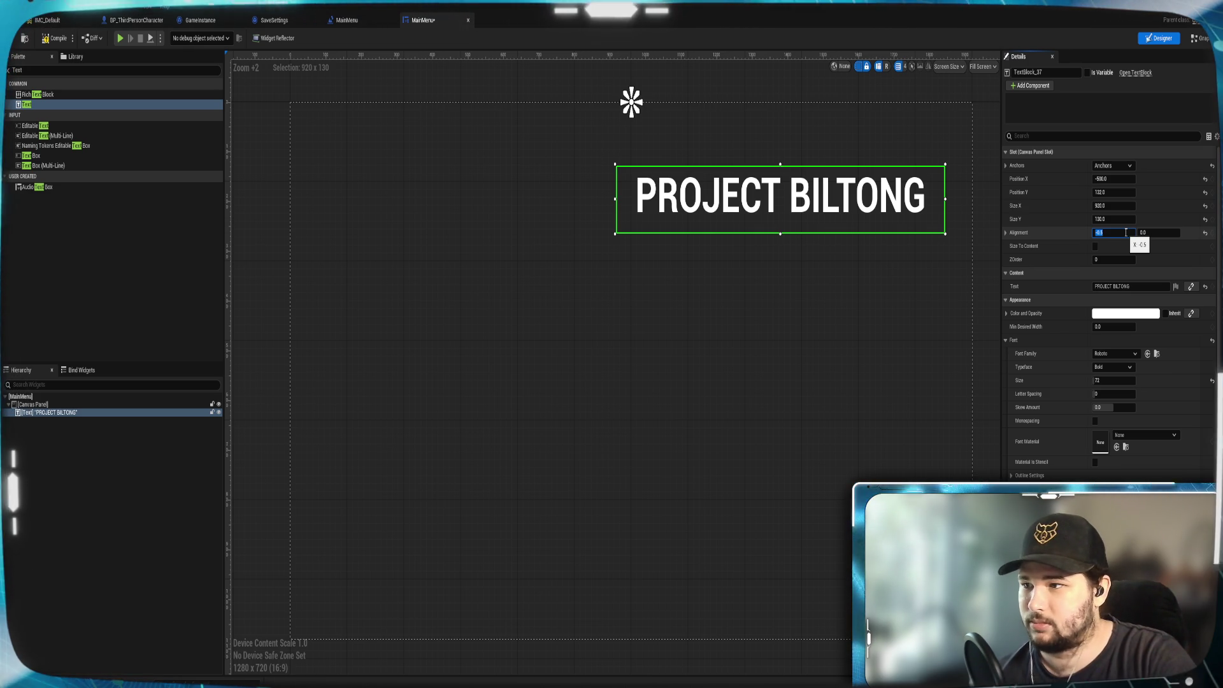
{"action": "left_click", "coordinate": [1119, 179]}
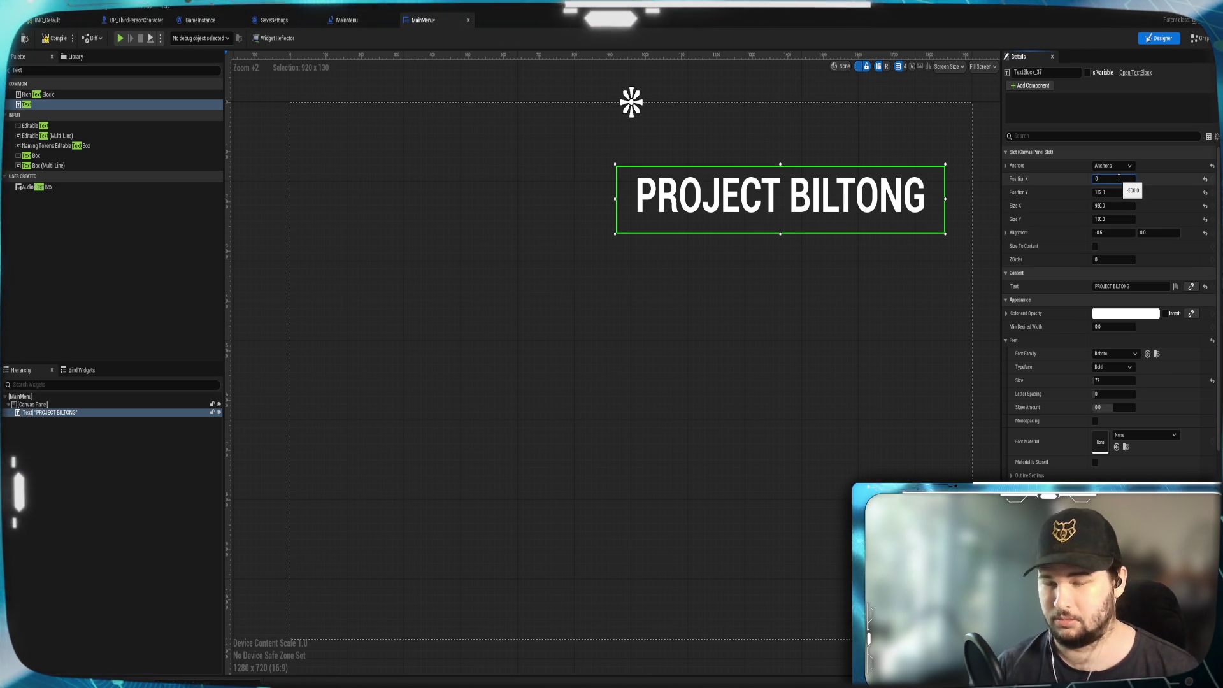
{"action": "key", "text": "Return"}
{"action": "left_click", "coordinate": [1112, 233]}
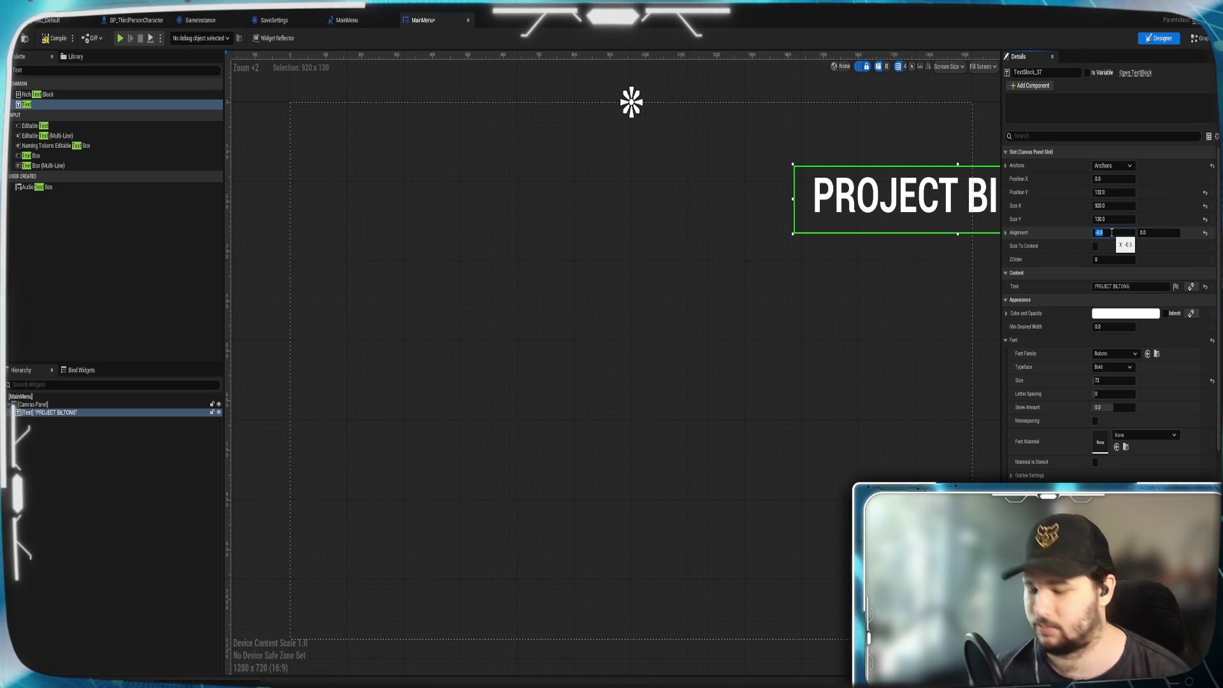
{"action": "type", "text": "0.5"}
{"action": "key", "text": "Return"}
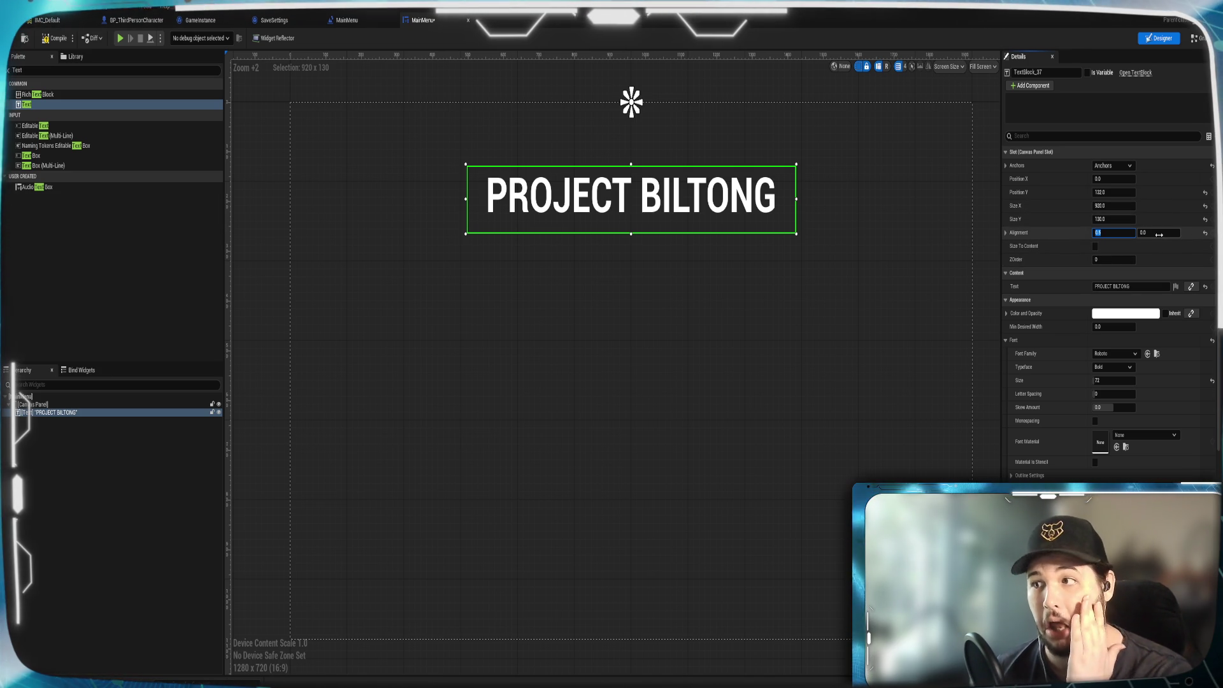
Raise the title's vertical position and deselect it to view the result.
{"action": "left_click", "coordinate": [1116, 192]}
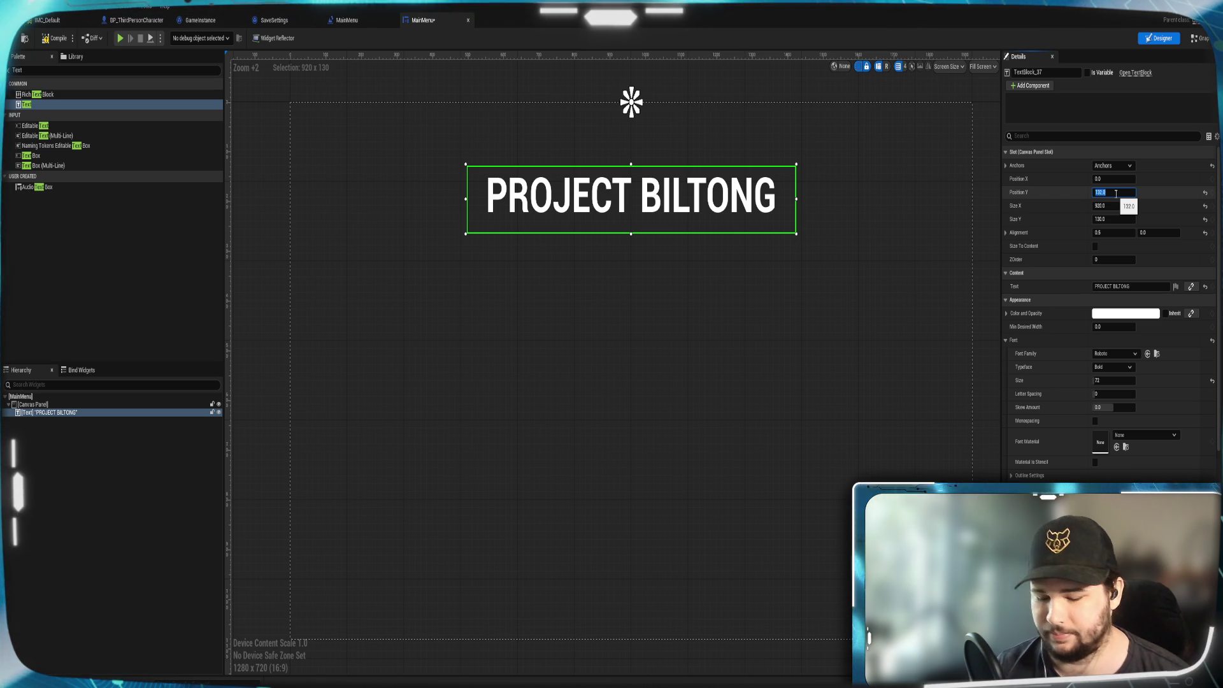
{"action": "type", "text": "100"}
{"action": "key", "text": "Return"}
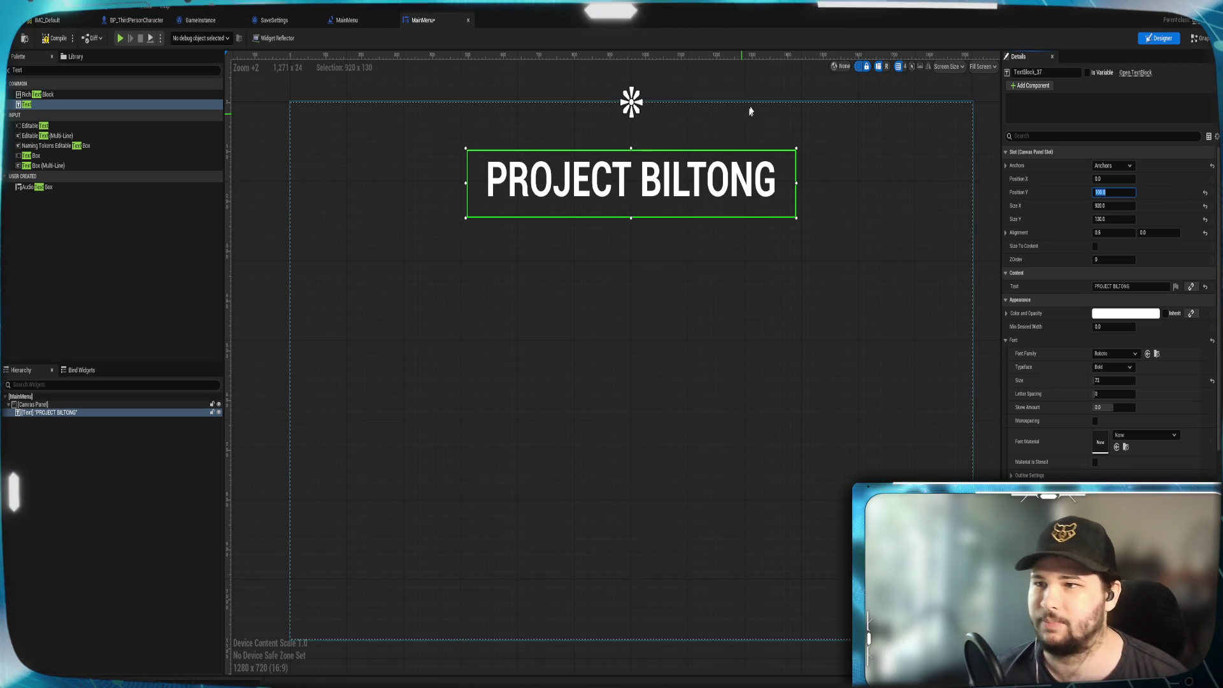
{"action": "left_click", "coordinate": [758, 89]}
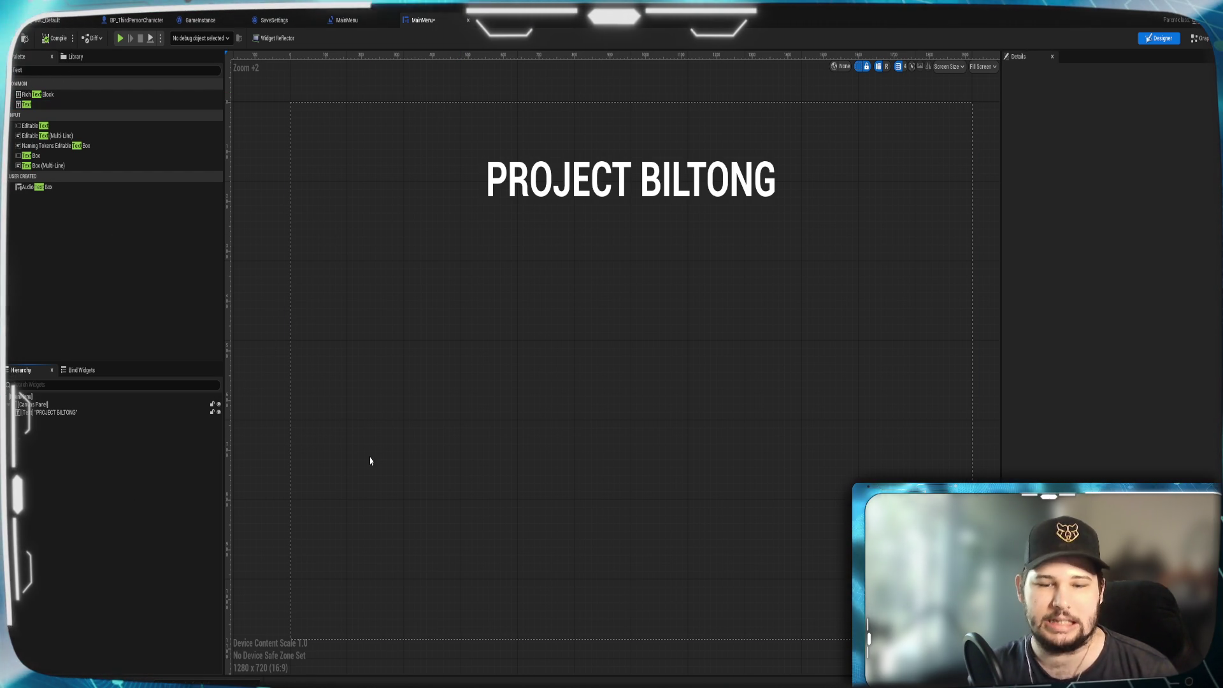
Create a User Widget blueprint named MainMenu_BG in the Content Browser and open it.
{"action": "mouse_move", "coordinate": [567, 681]}
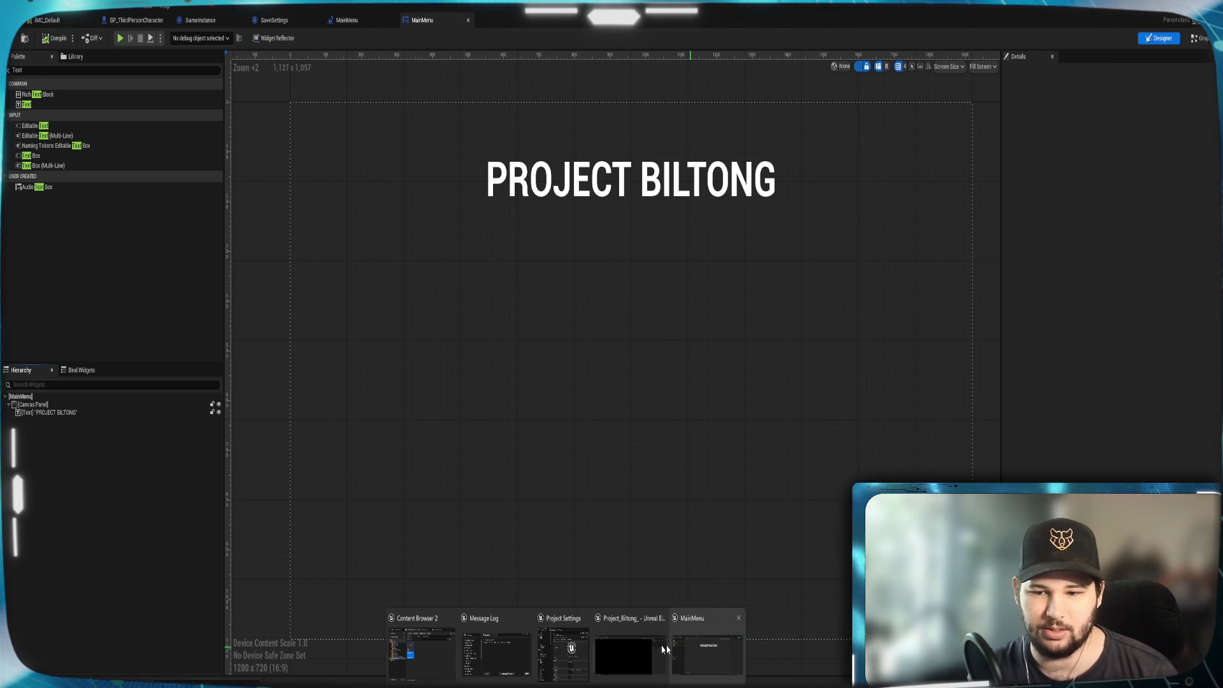
{"action": "left_click", "coordinate": [411, 647]}
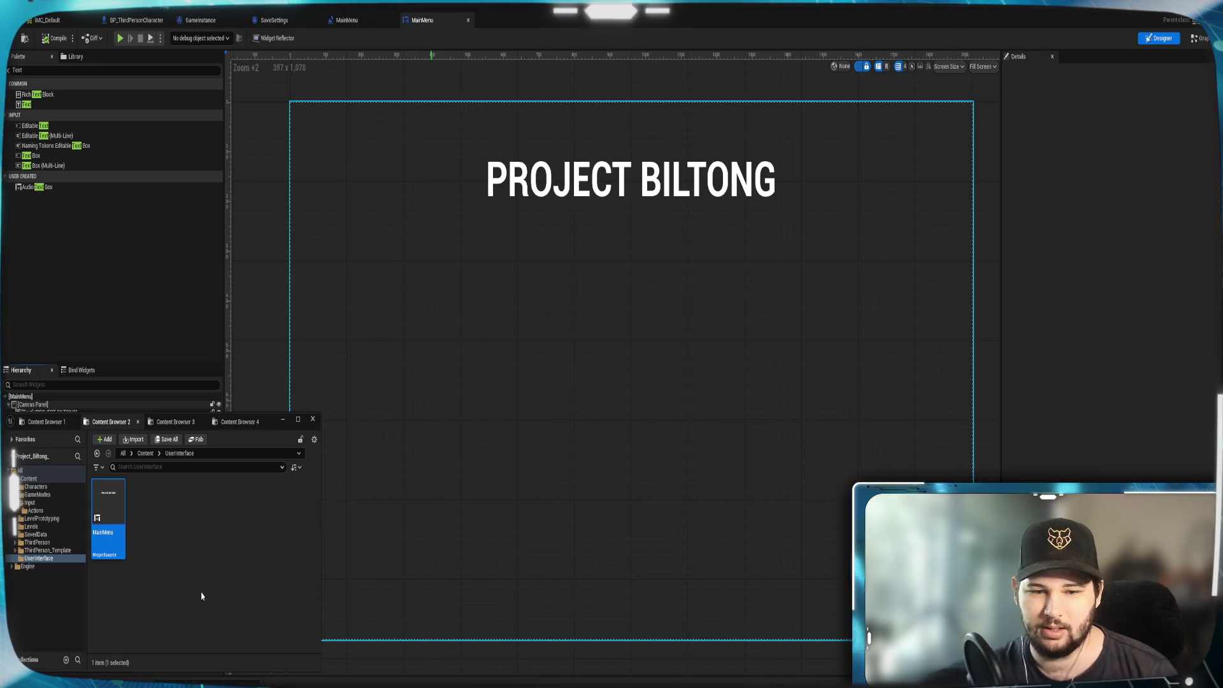
{"action": "right_click", "coordinate": [160, 546]}
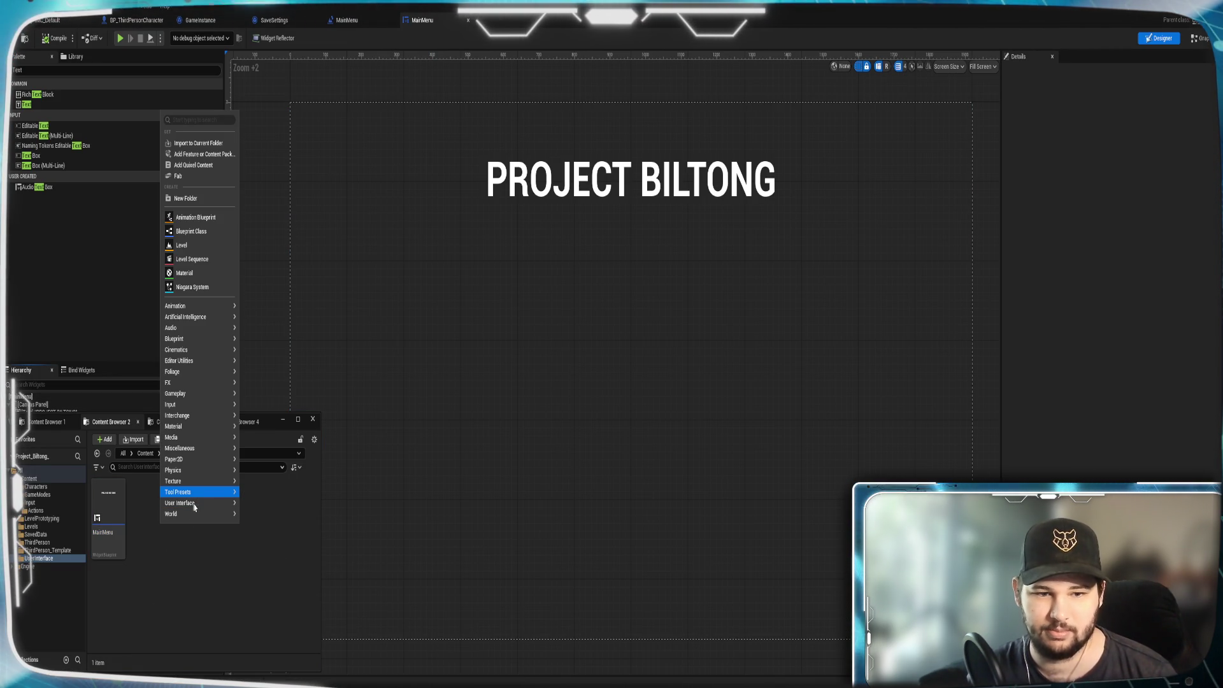
{"action": "mouse_move", "coordinate": [234, 504]}
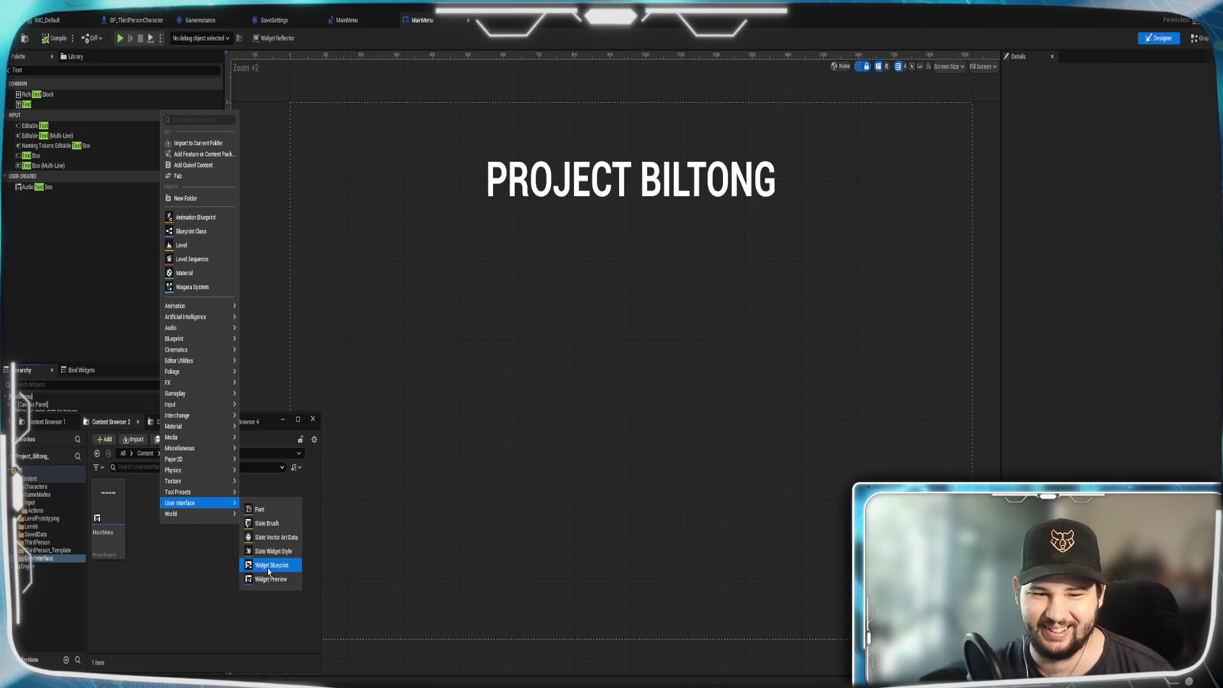
{"action": "left_click", "coordinate": [294, 506]}
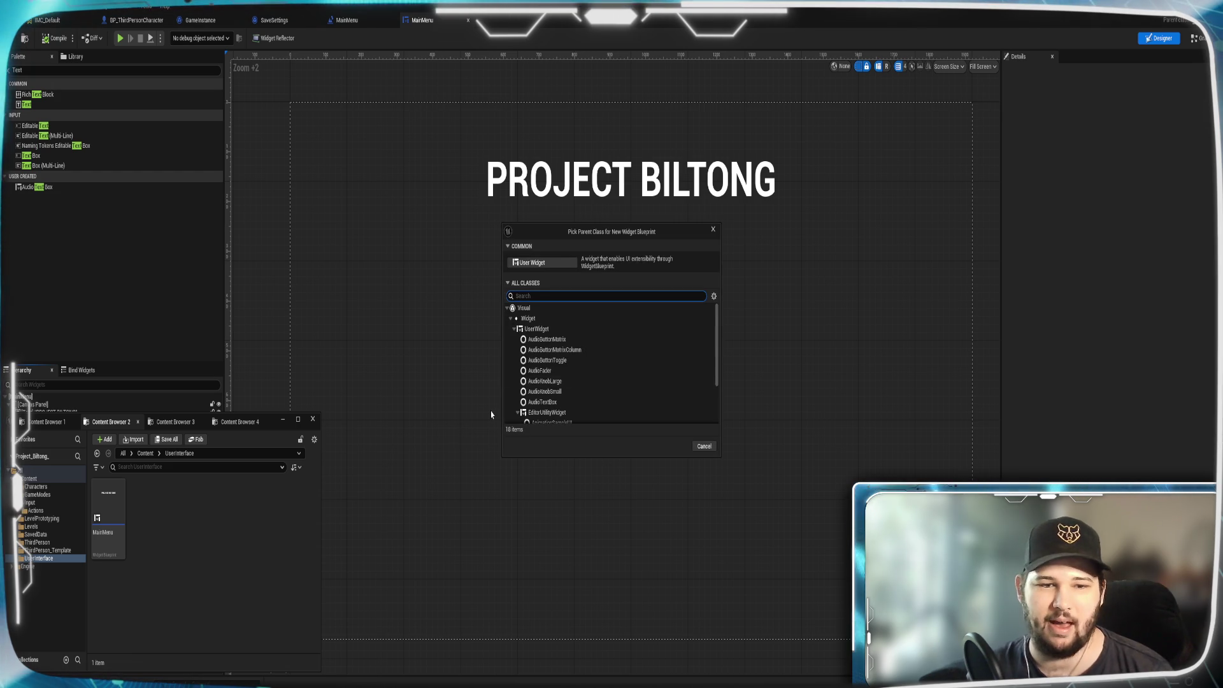
{"action": "left_click", "coordinate": [541, 263]}
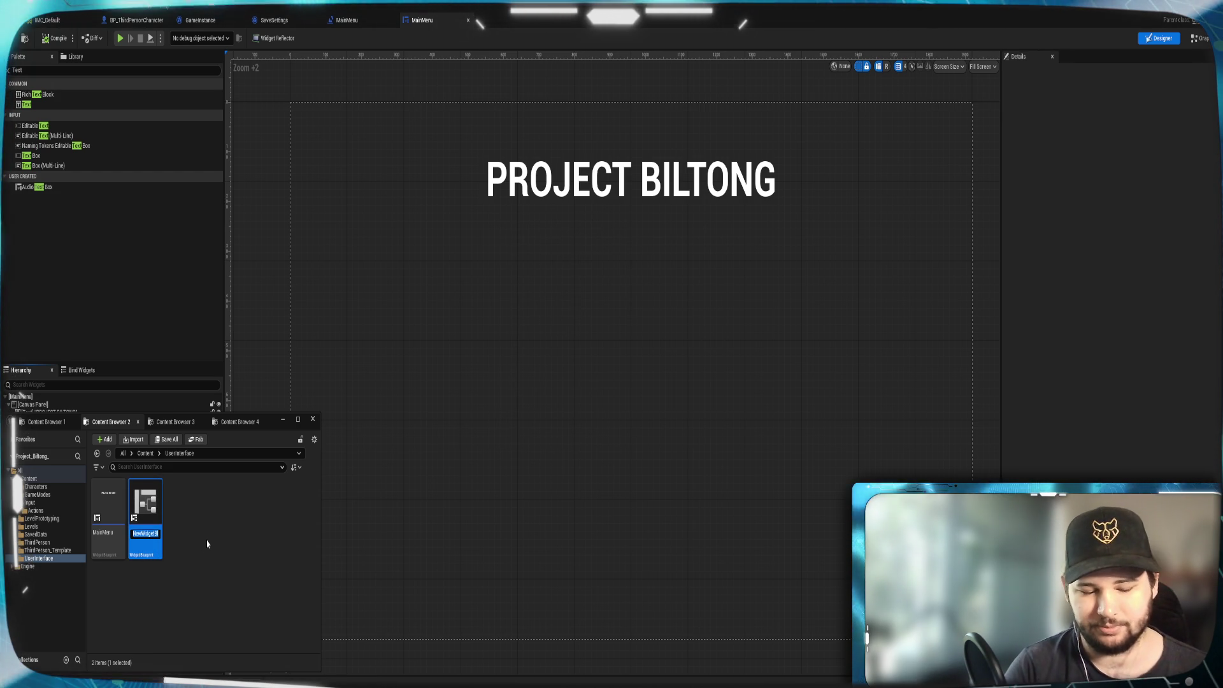
{"action": "type", "text": "MainMenu"}
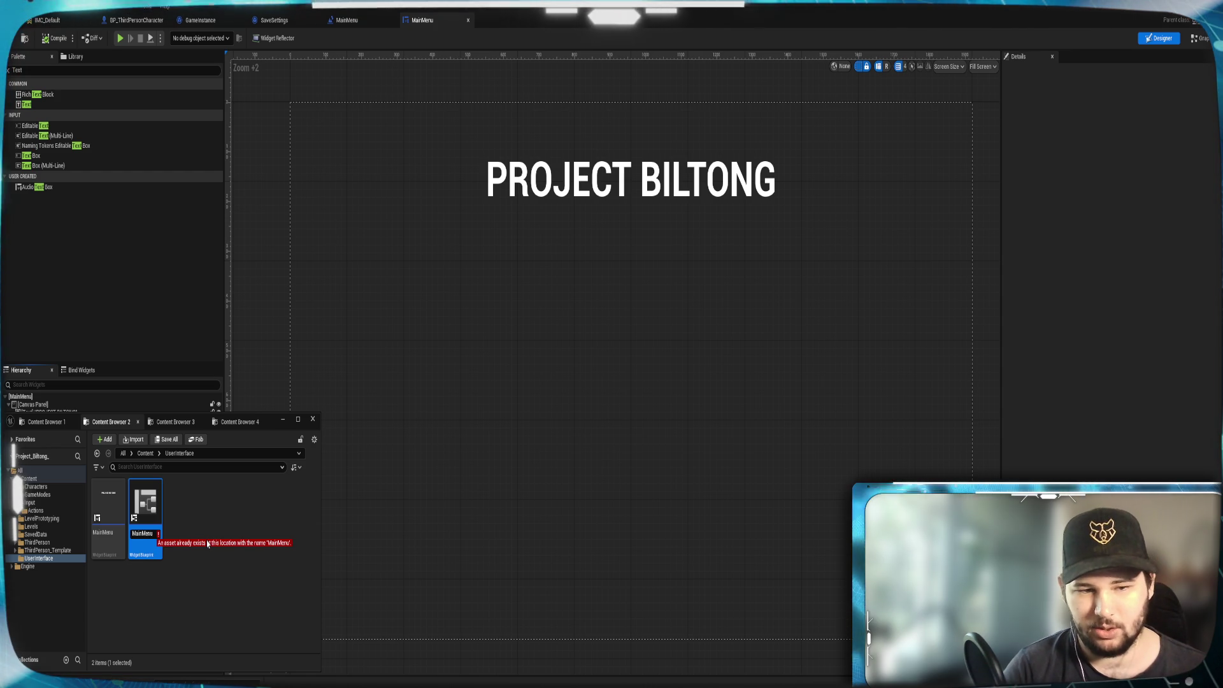
{"action": "type", "text": "_BG"}
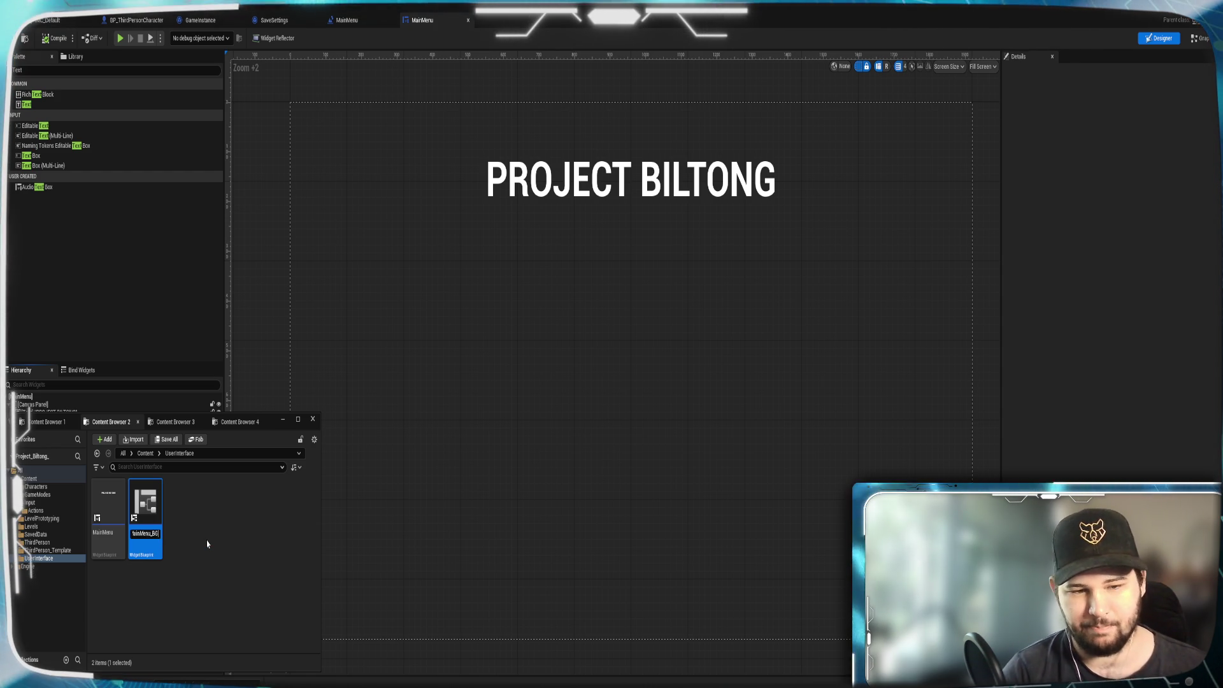
{"action": "key", "text": "Return"}
{"action": "left_click", "coordinate": [232, 486]}
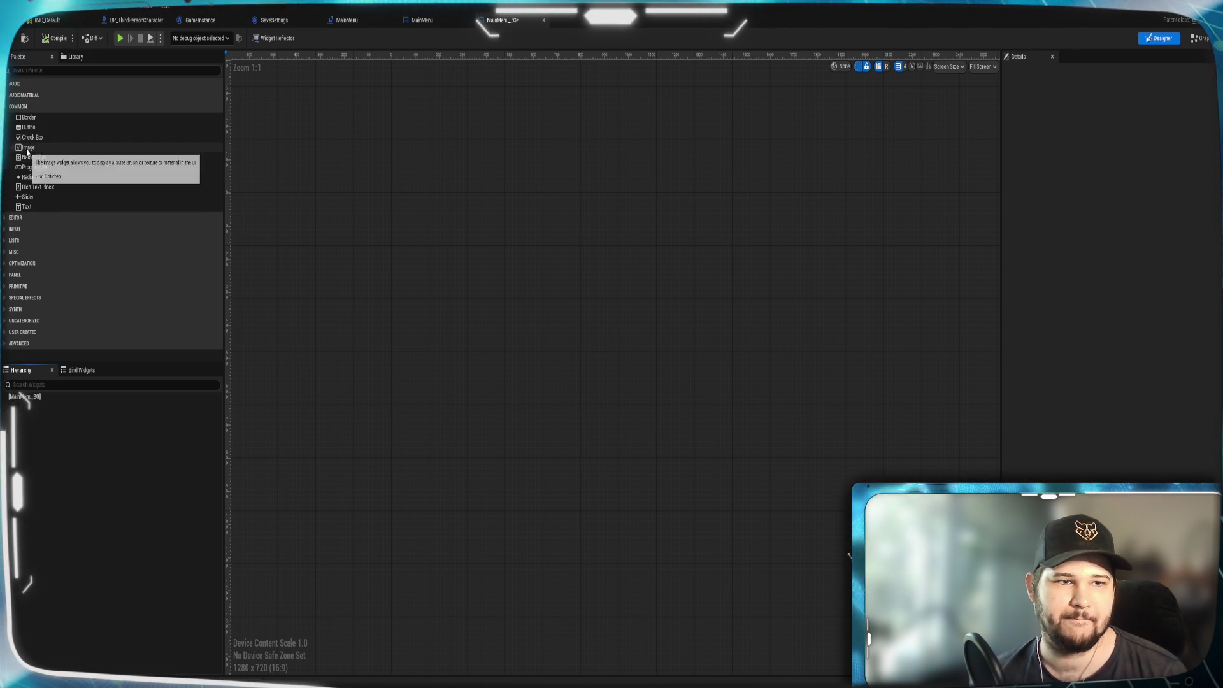
Add a Canvas Panel as the root of MainMenu_BG.
{"action": "left_click", "coordinate": [58, 71]}
{"action": "type", "text": "Ca"}
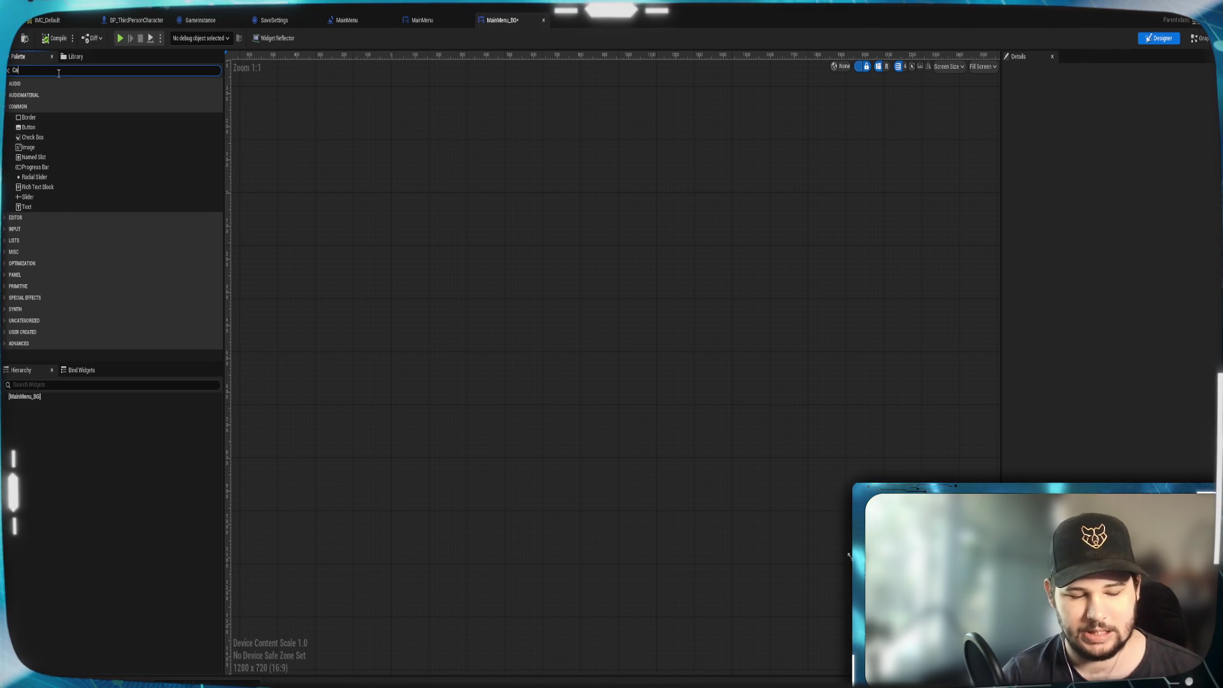
{"action": "type", "text": "nvas"}
{"action": "mouse_move", "coordinate": [43, 94]}
{"action": "left_mouse_down"}
{"action": "mouse_move", "coordinate": [77, 410]}
{"action": "mouse_move", "coordinate": [29, 397]}
{"action": "left_mouse_up"}
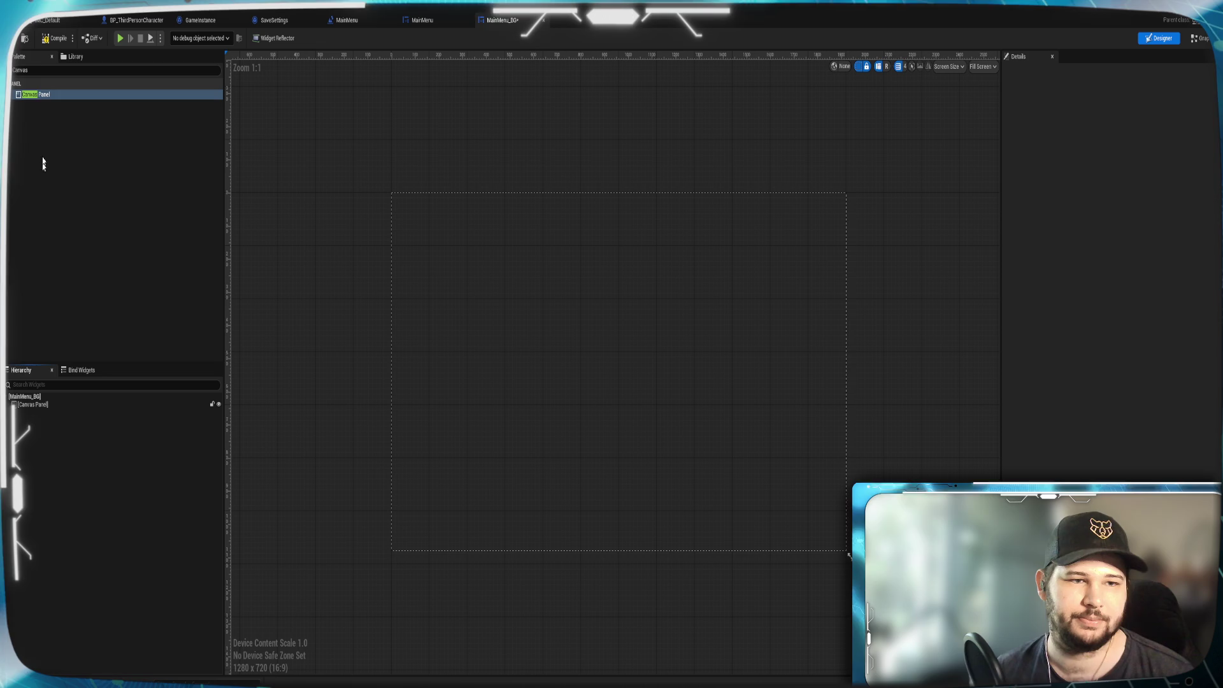
Search the Palette for Image and drop an Image widget onto the Canvas Panel.
{"action": "left_click", "coordinate": [21, 71]}
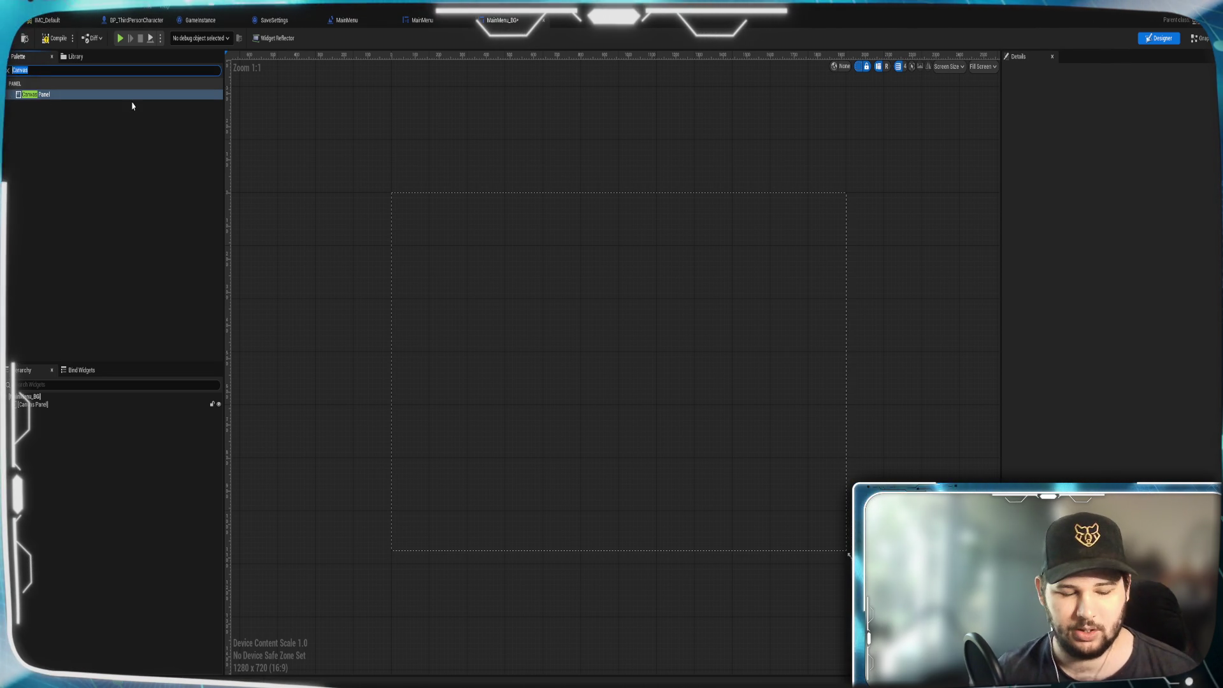
{"action": "type", "text": "Image"}
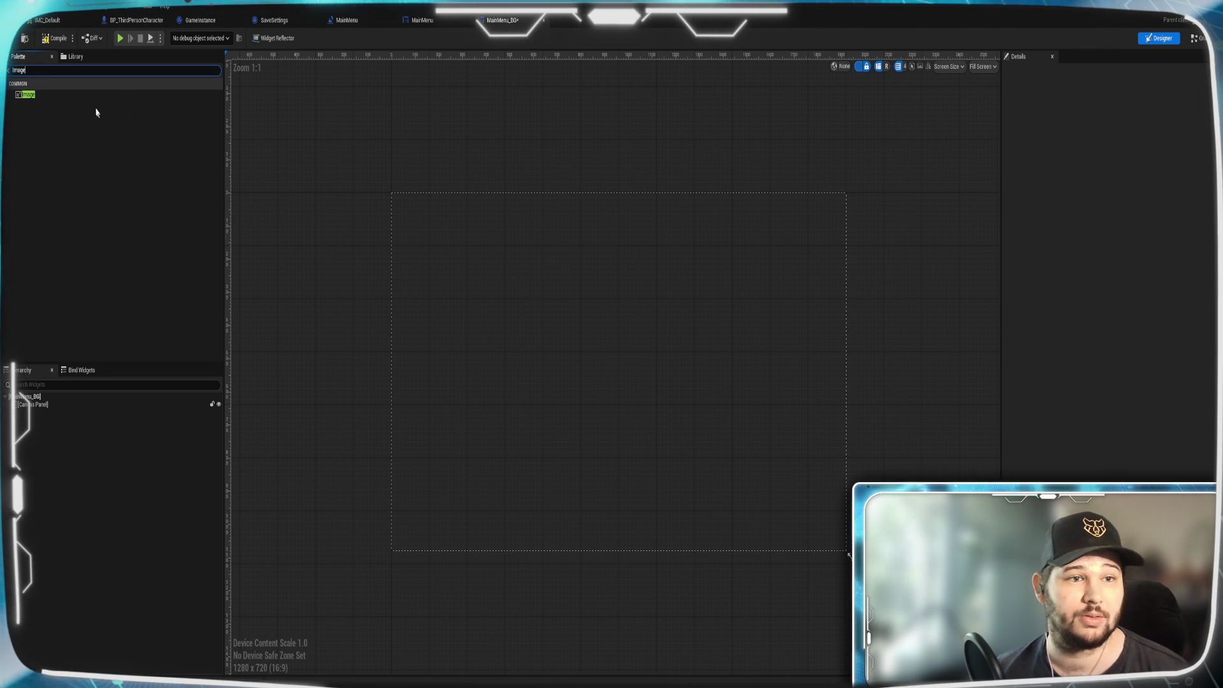
{"action": "key", "text": "BackSpace"}
{"action": "key", "text": "BackSpace"}
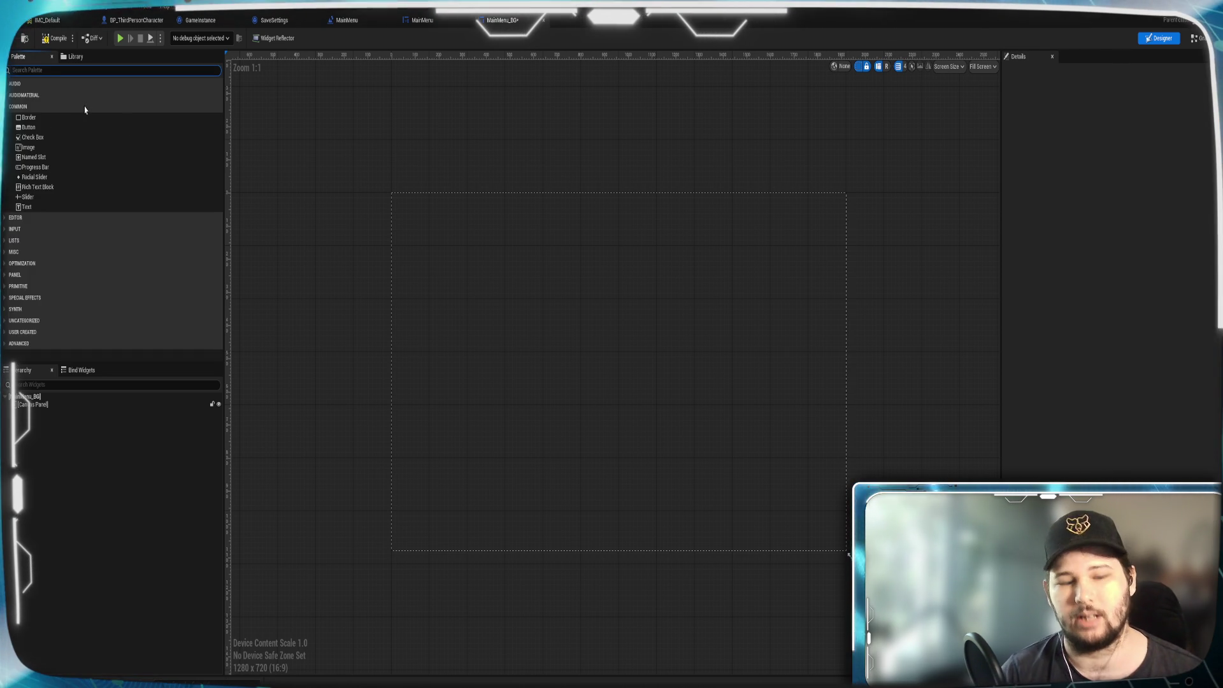
{"action": "type", "text": "Colo"}
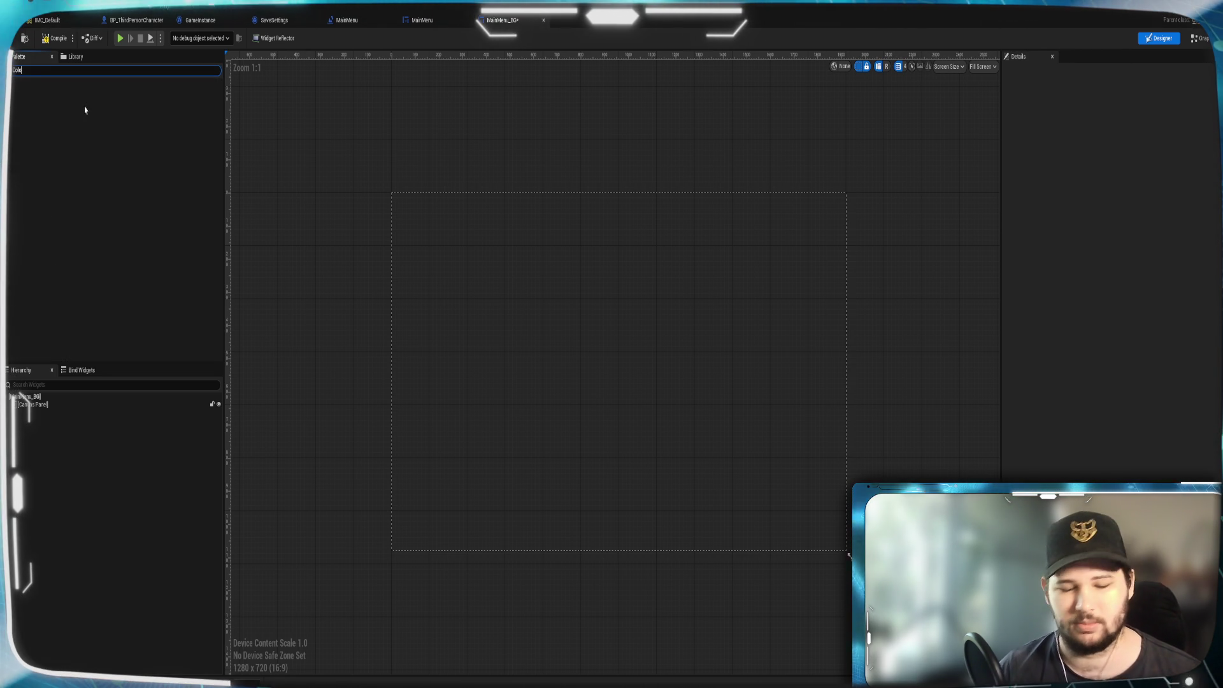
{"action": "key", "text": "BackSpace"}
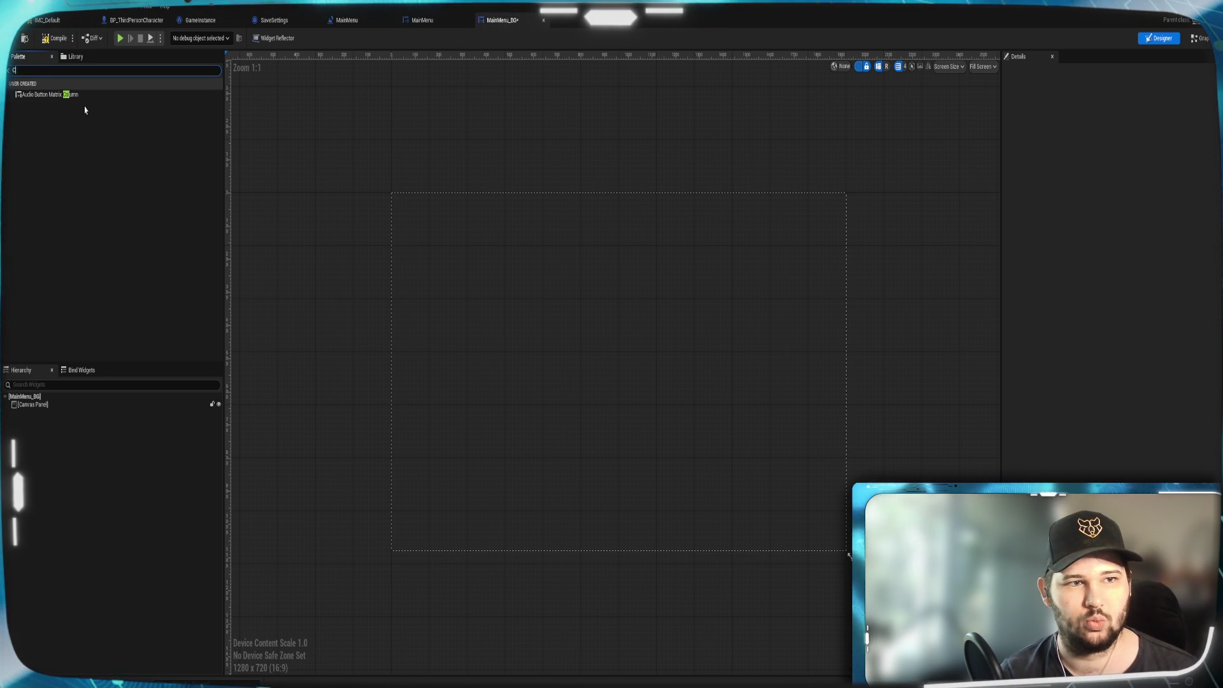
{"action": "key", "text": "BackSpace"}
{"action": "key", "text": "BackSpace"}
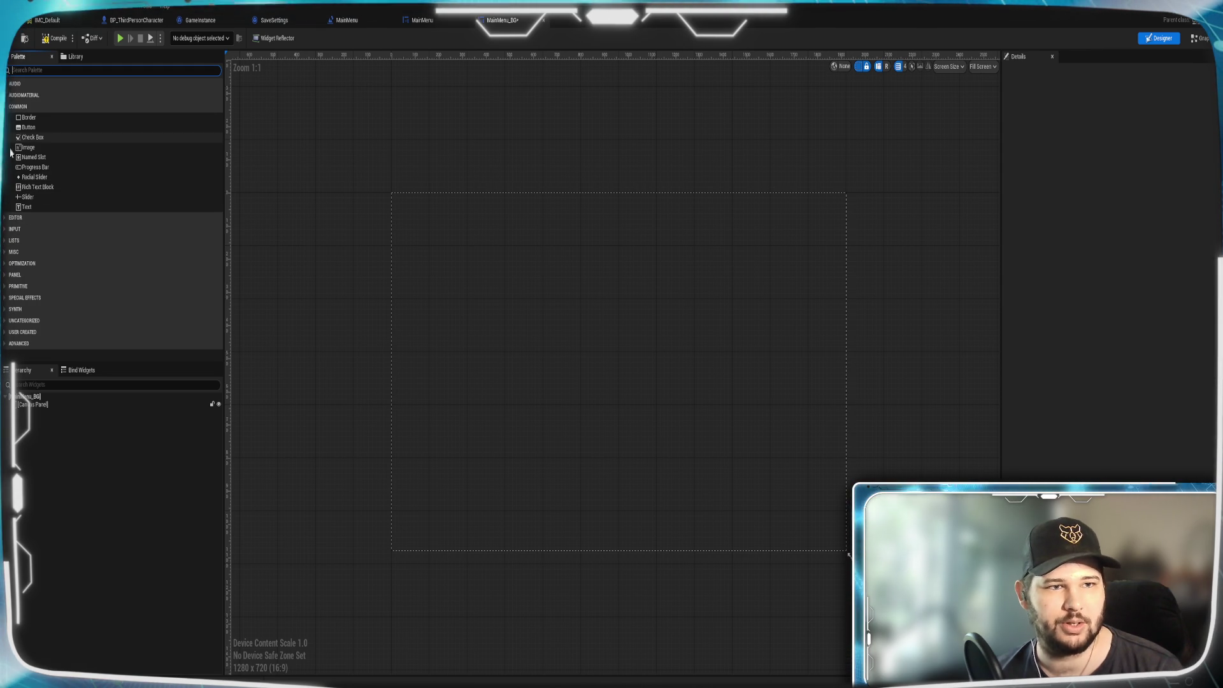
{"action": "left_click", "coordinate": [16, 231]}
{"action": "left_click", "coordinate": [17, 231]}
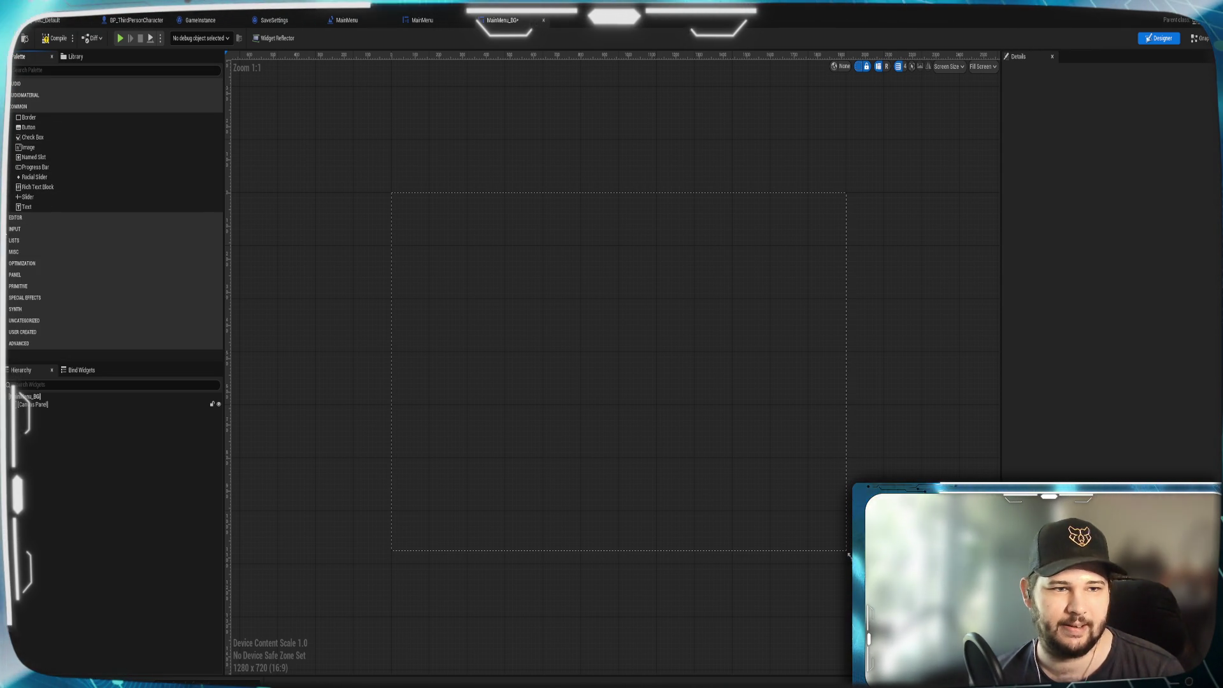
{"action": "left_click", "coordinate": [54, 72]}
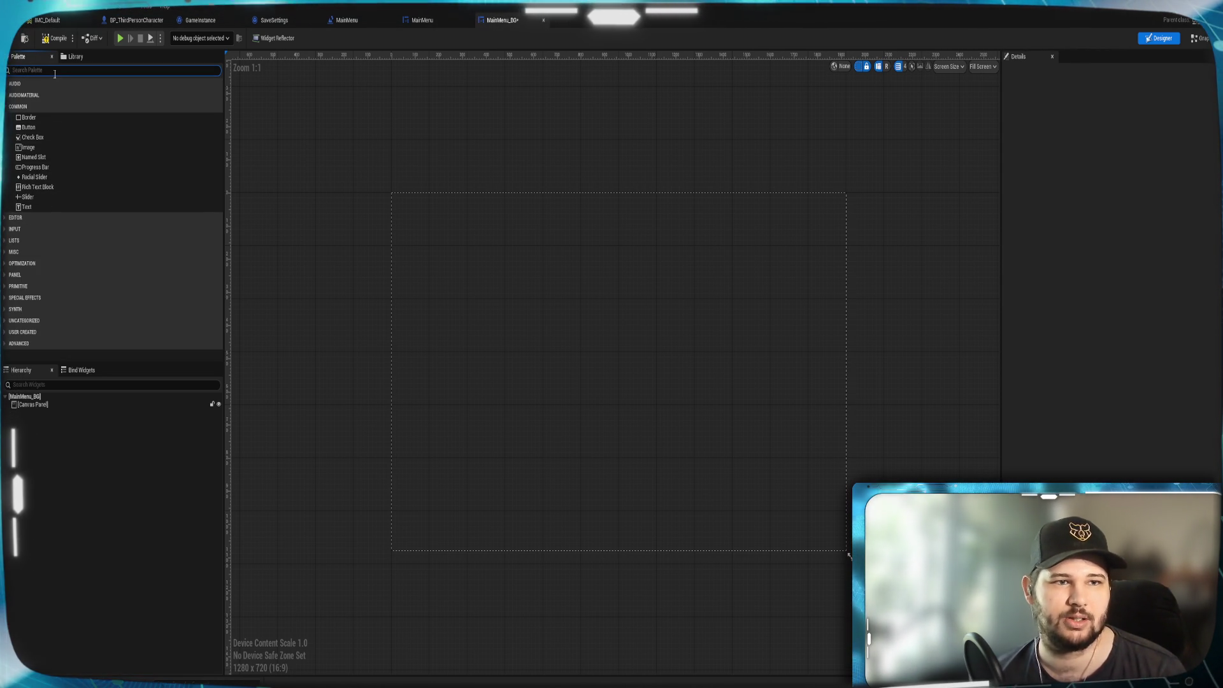
{"action": "type", "text": "Image"}
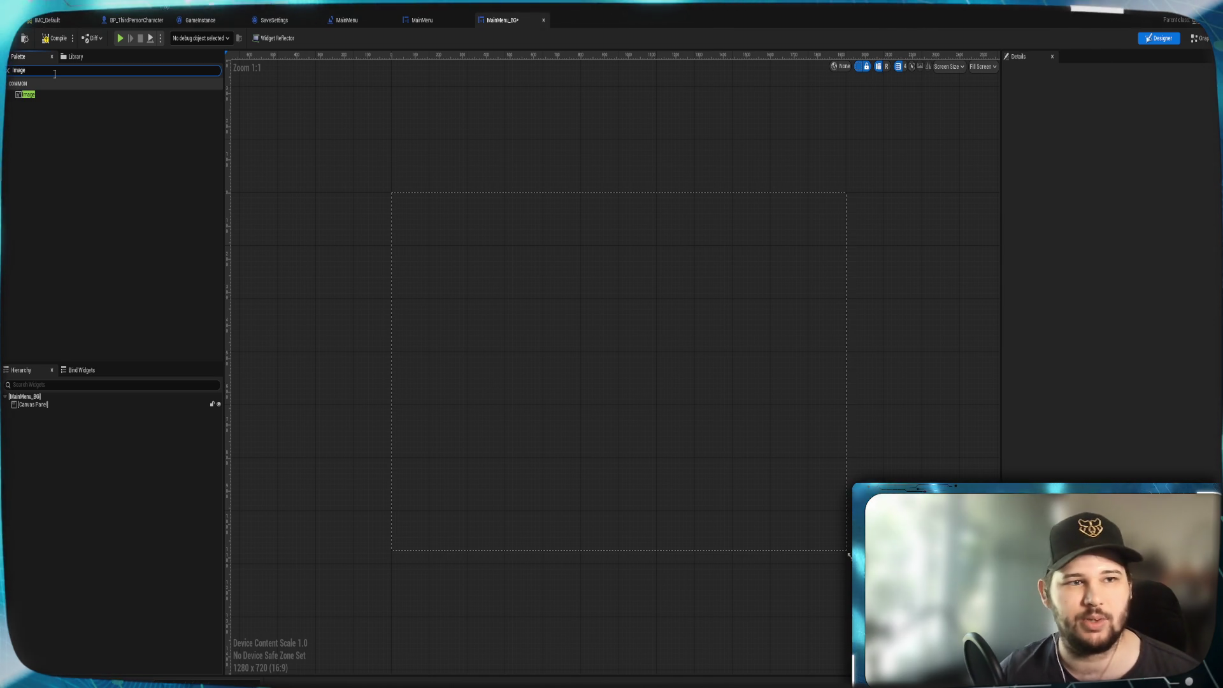
{"action": "left_click_drag", "start_coordinate": [26, 94], "coordinate": [40, 405]}
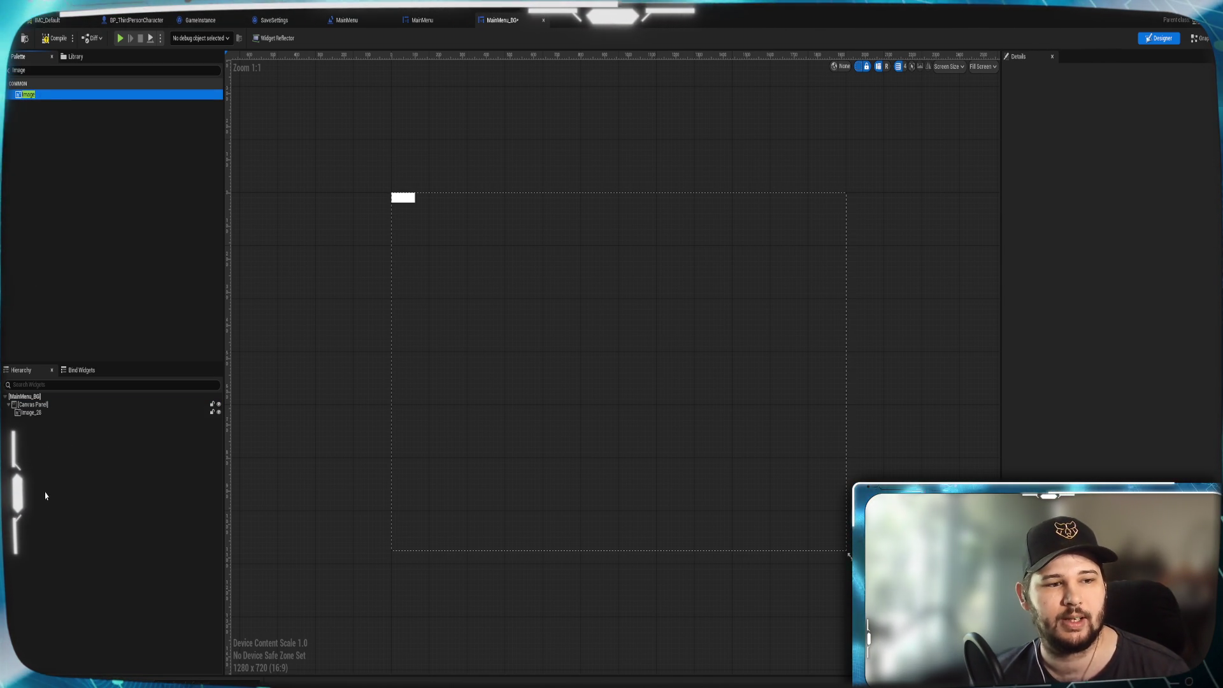
Rename the image Background, size it 1920 by 1080, and anchor it to the centre.
{"action": "left_click", "coordinate": [56, 413]}
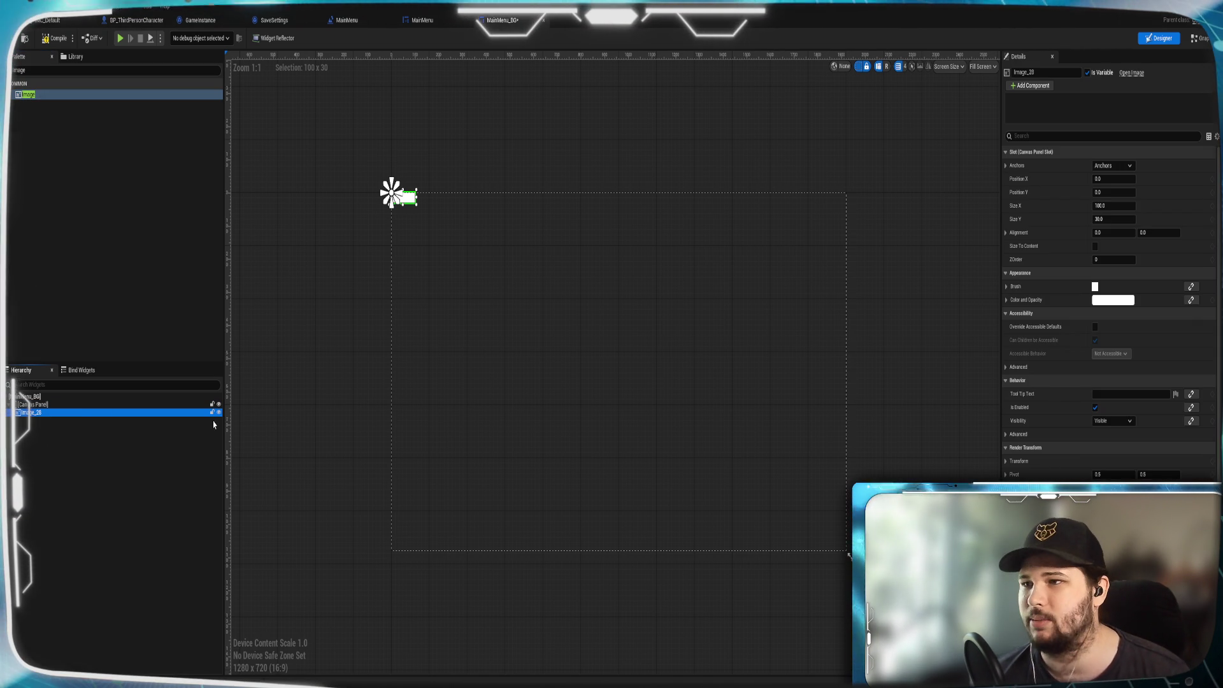
{"action": "left_click", "coordinate": [1030, 72]}
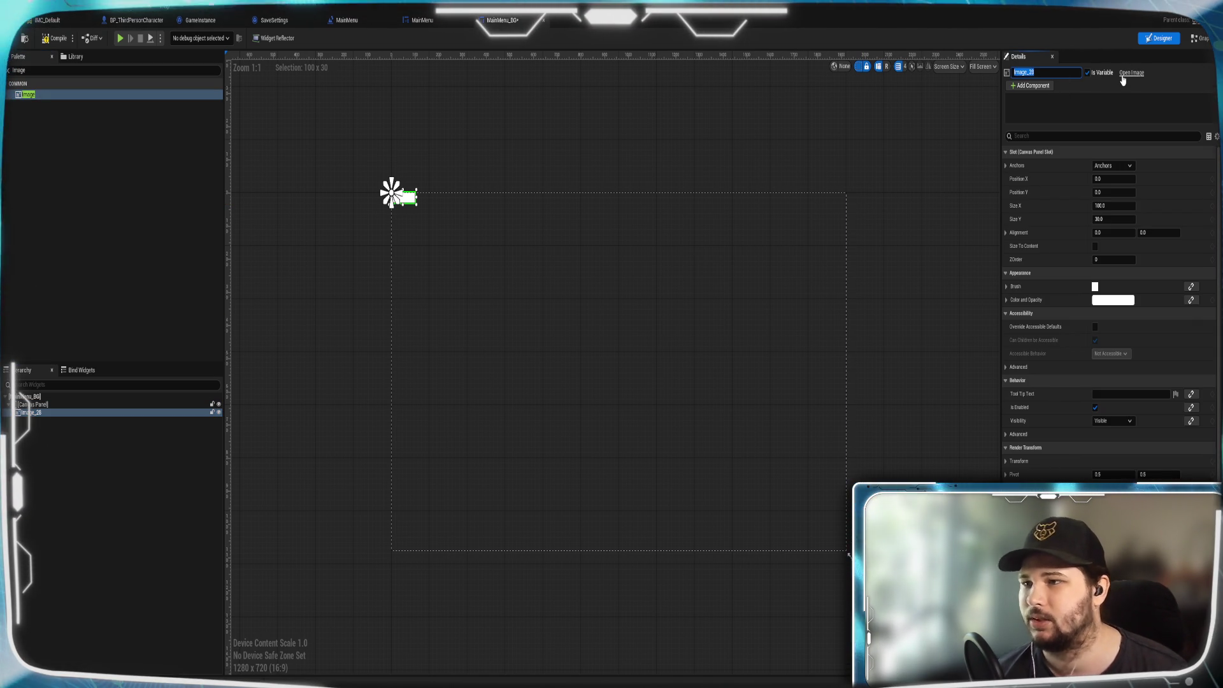
{"action": "type", "text": "Backg"}
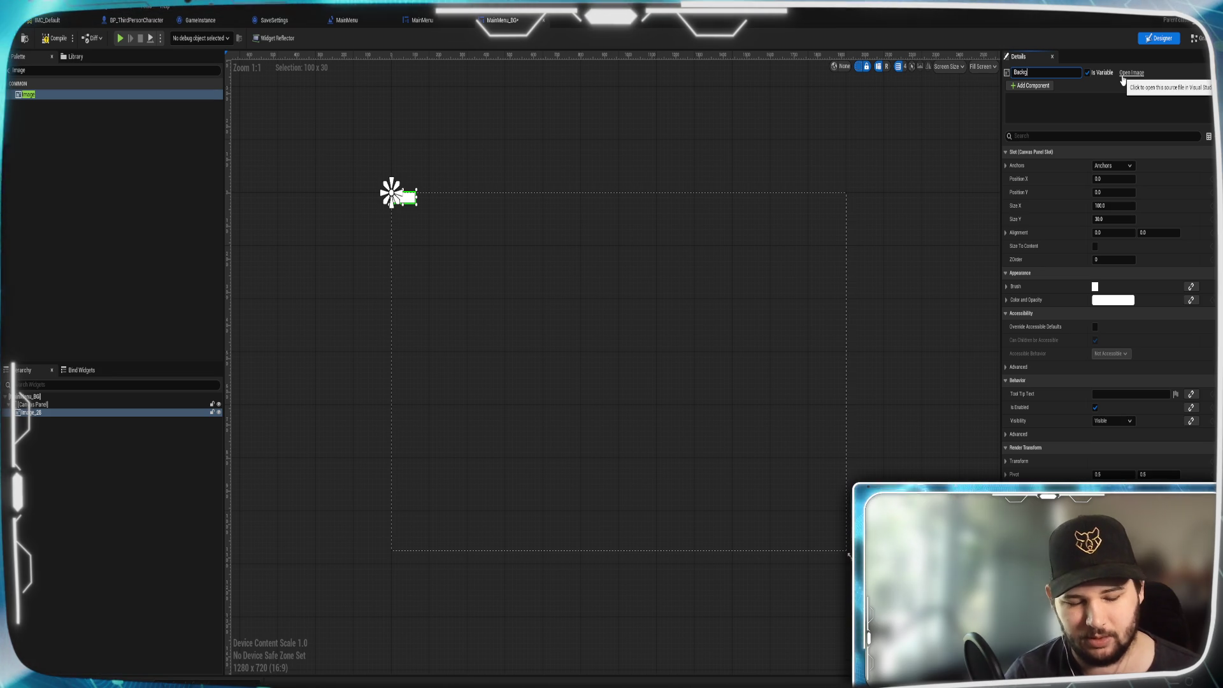
{"action": "type", "text": "round"}
{"action": "key", "text": "Return"}
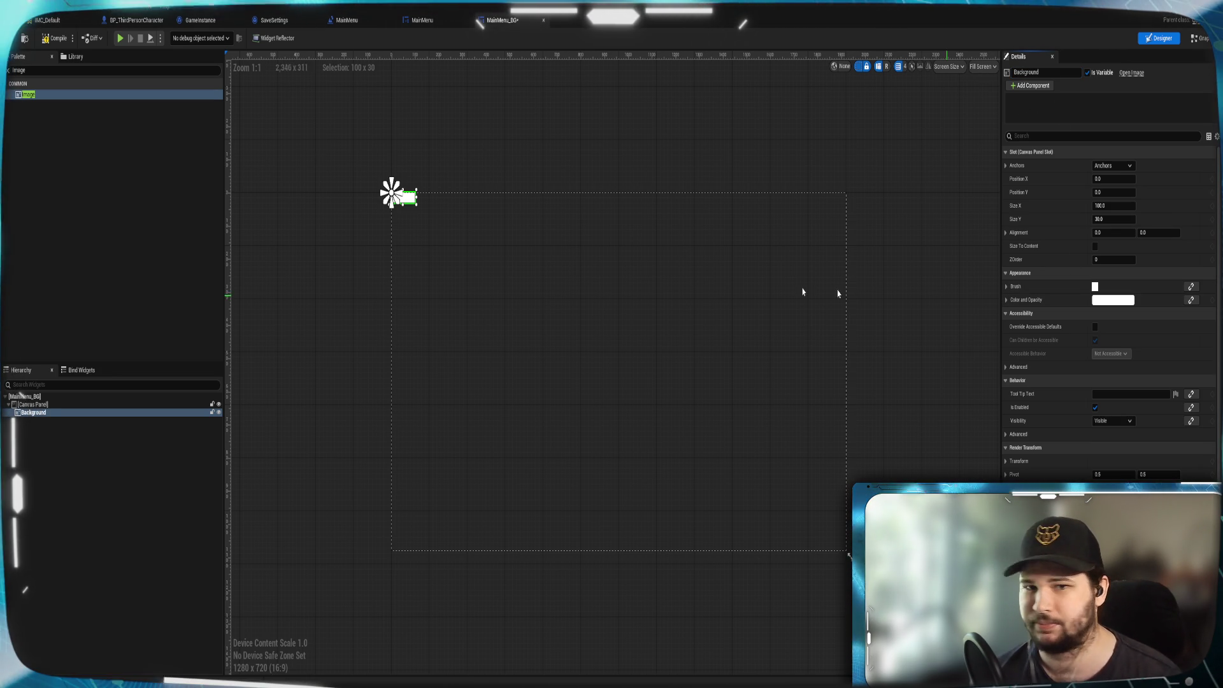
{"action": "mouse_move", "coordinate": [418, 205]}
{"action": "left_mouse_down"}
{"action": "mouse_move", "coordinate": [765, 514]}
{"action": "mouse_move", "coordinate": [841, 554]}
{"action": "mouse_move", "coordinate": [836, 537]}
{"action": "left_mouse_up"}
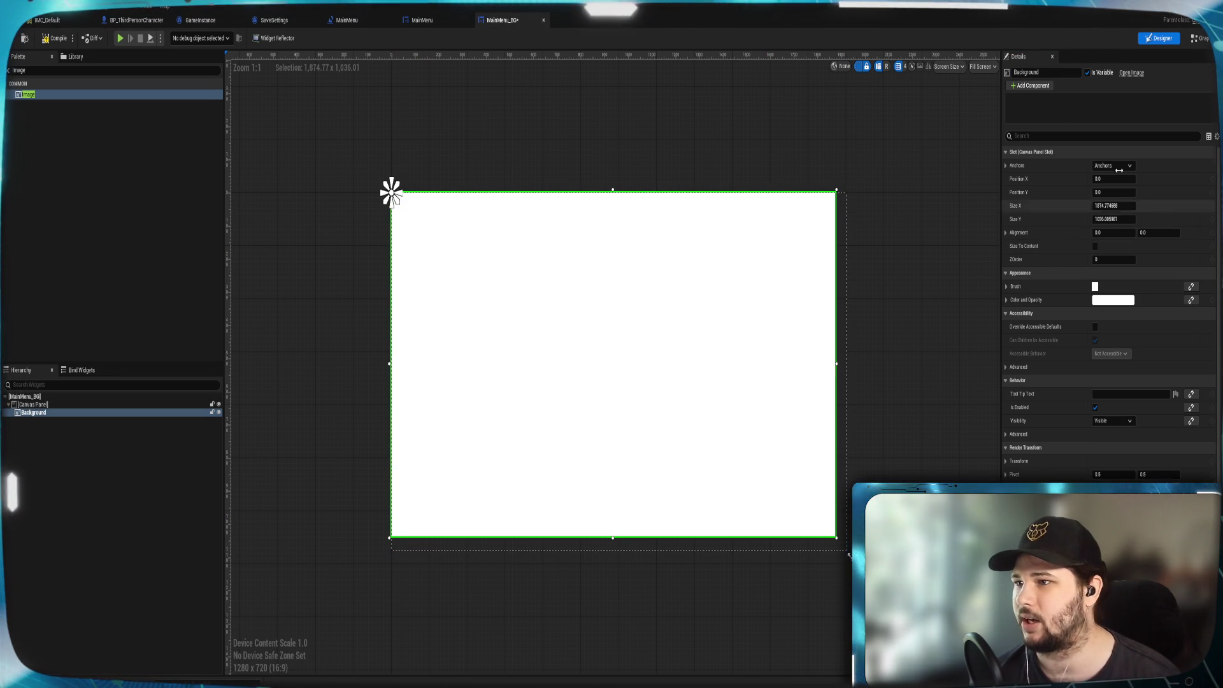
{"action": "left_click", "coordinate": [1131, 207]}
{"action": "type", "text": "1920"}
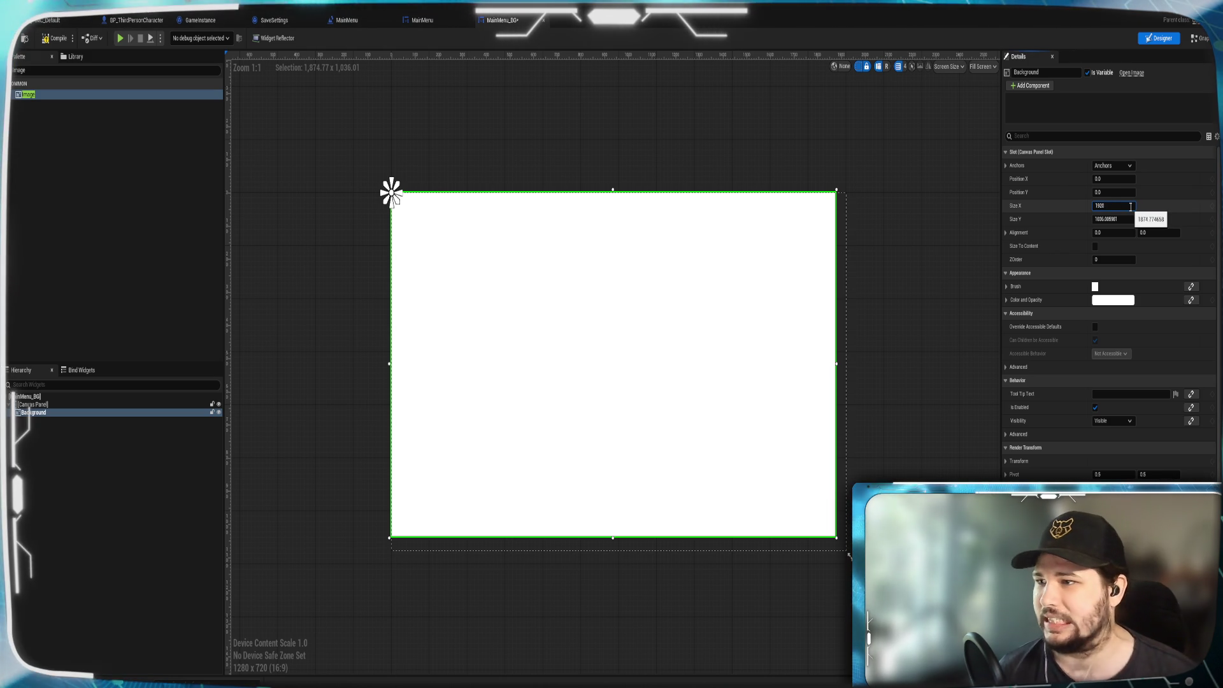
{"action": "left_click", "coordinate": [1126, 219]}
{"action": "type", "text": "1080"}
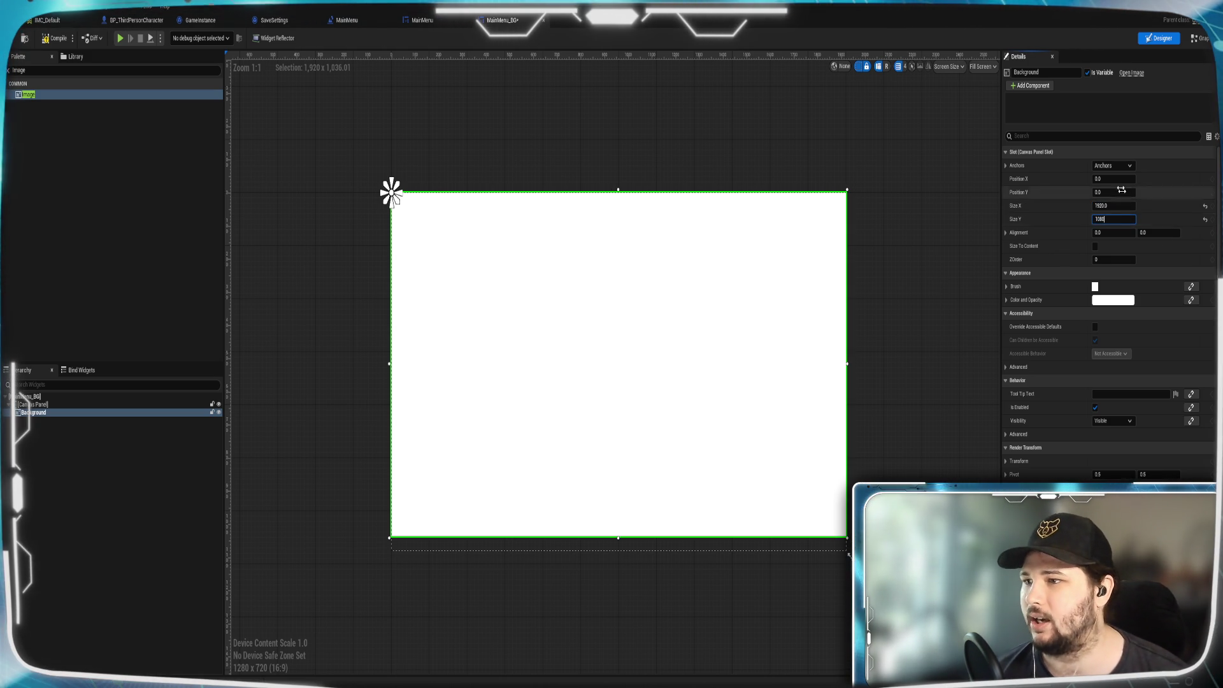
{"action": "left_click", "coordinate": [1112, 166]}
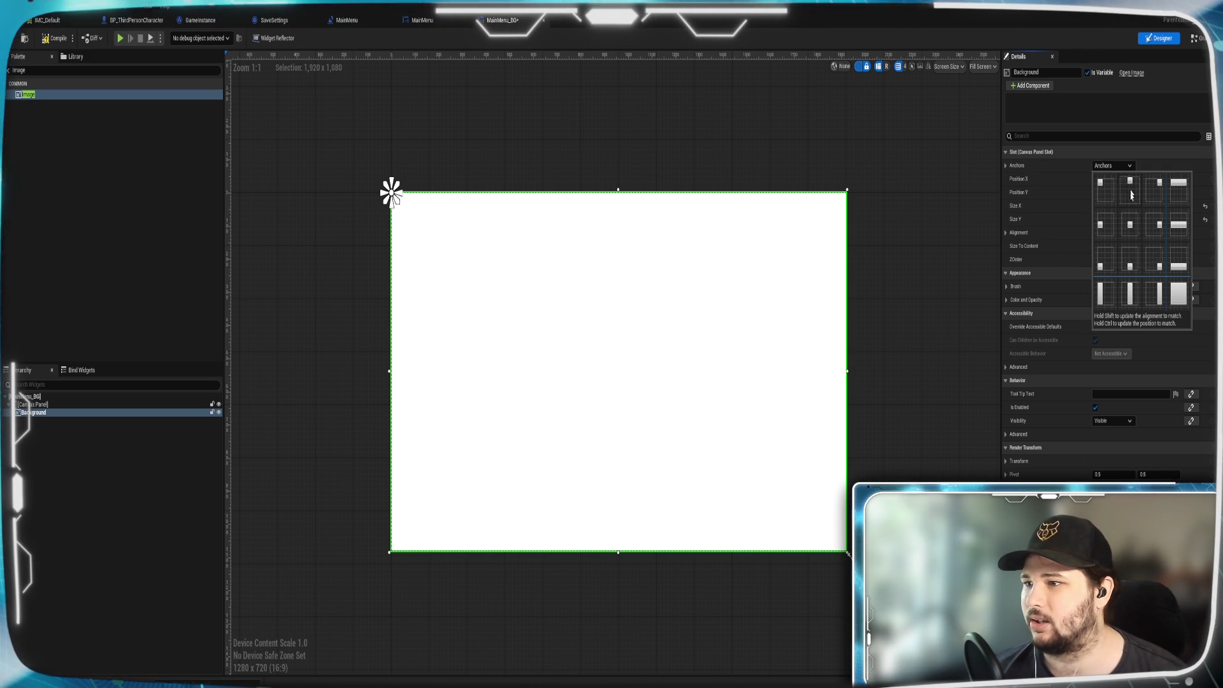
{"action": "left_click", "coordinate": [1129, 228], "text": "ctrl"}
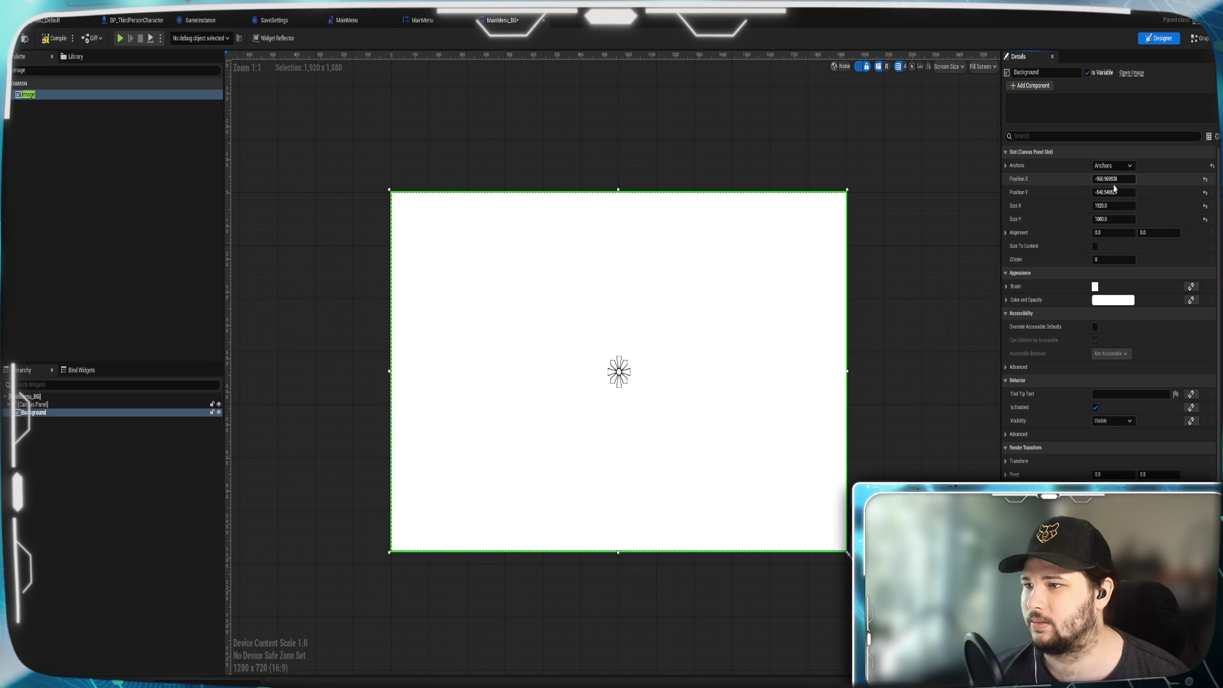
Set the Background image's alignment to 0.5, 0.5 and position to 0, 0.
{"action": "left_click", "coordinate": [1111, 233]}
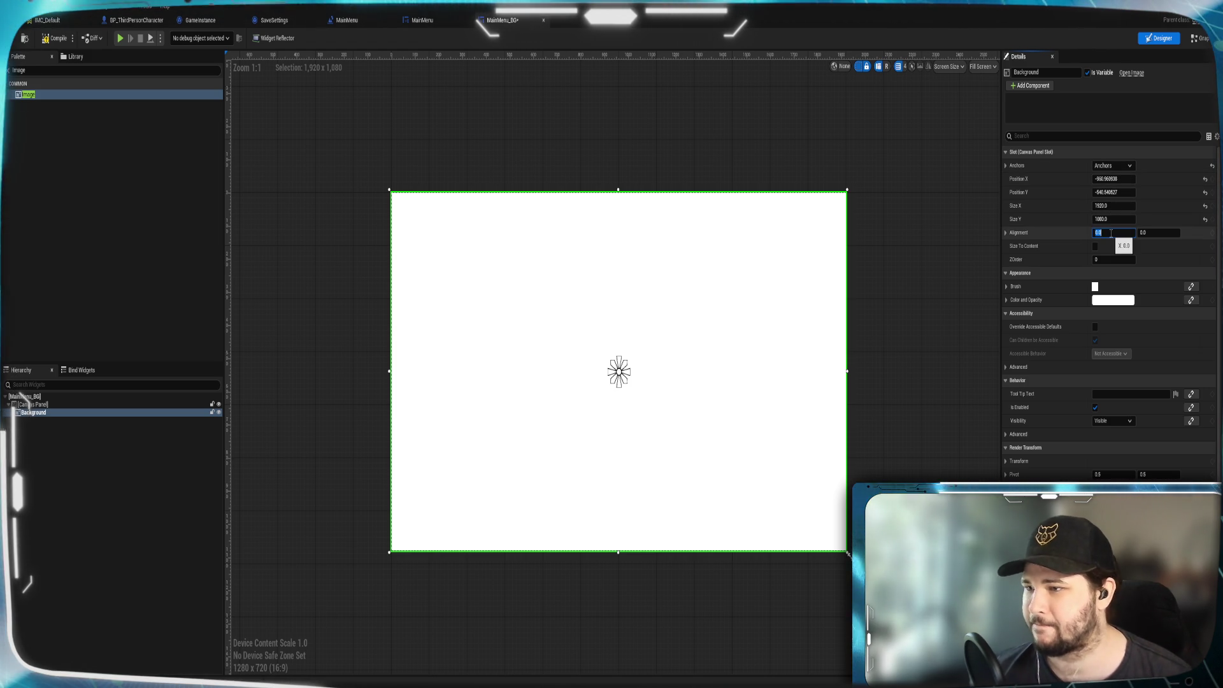
{"action": "type", "text": ".5"}
{"action": "left_click", "coordinate": [1153, 233]}
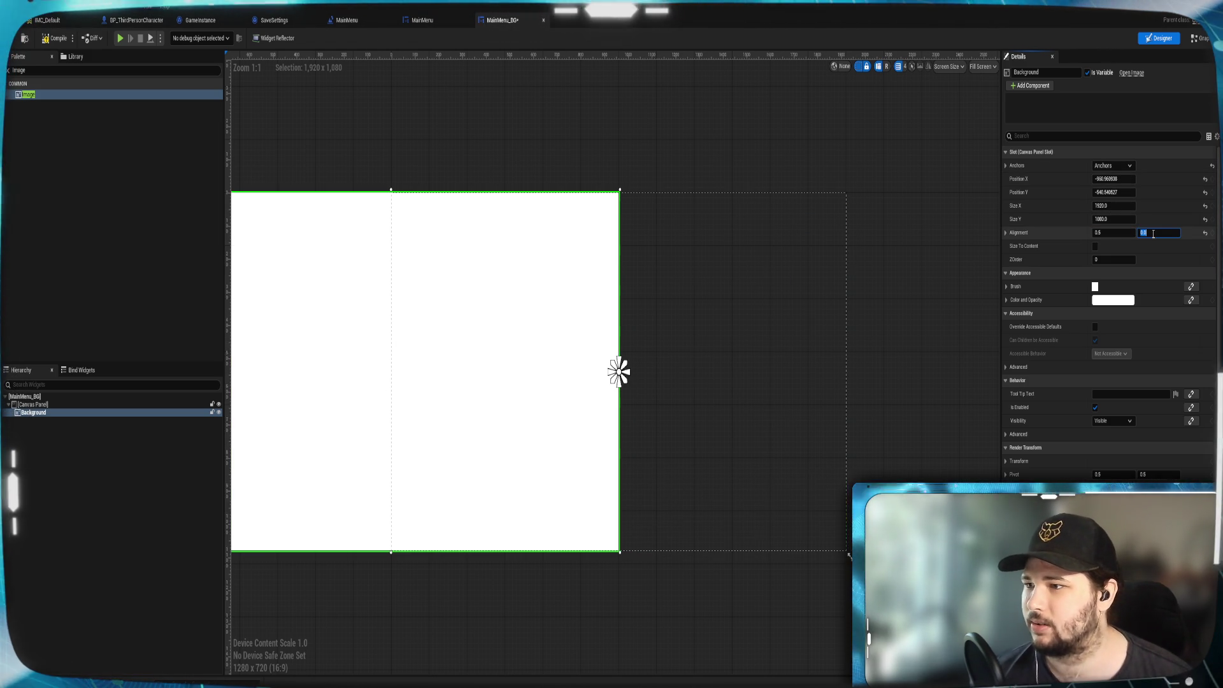
{"action": "type", "text": "0.5"}
{"action": "key", "text": "Return"}
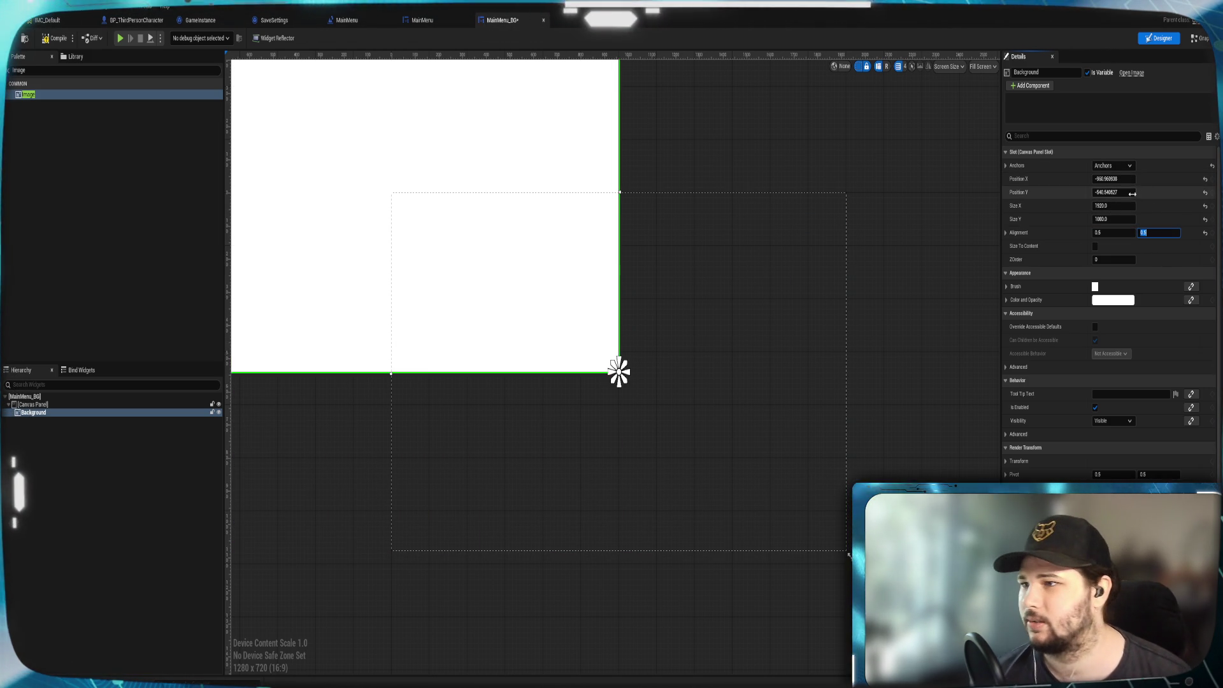
{"action": "left_click", "coordinate": [1113, 179]}
{"action": "type", "text": "0"}
{"action": "key", "text": "Return"}
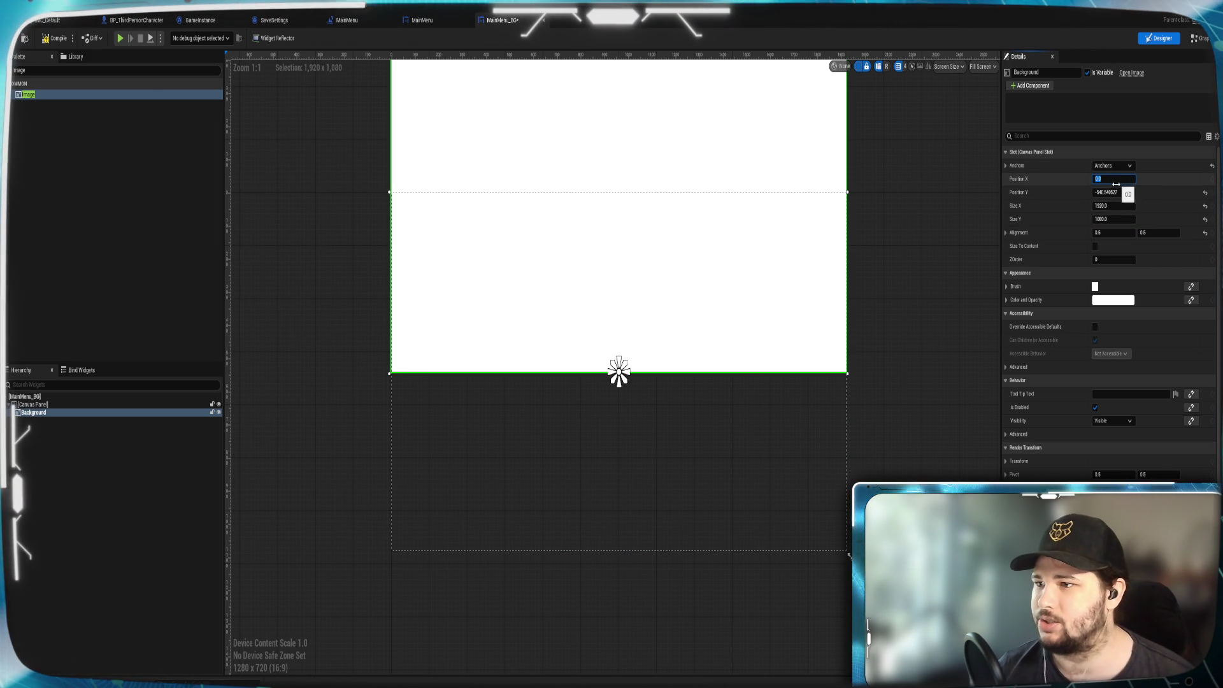
{"action": "left_click", "coordinate": [1114, 192]}
{"action": "type", "text": "0"}
{"action": "key", "text": "Return"}
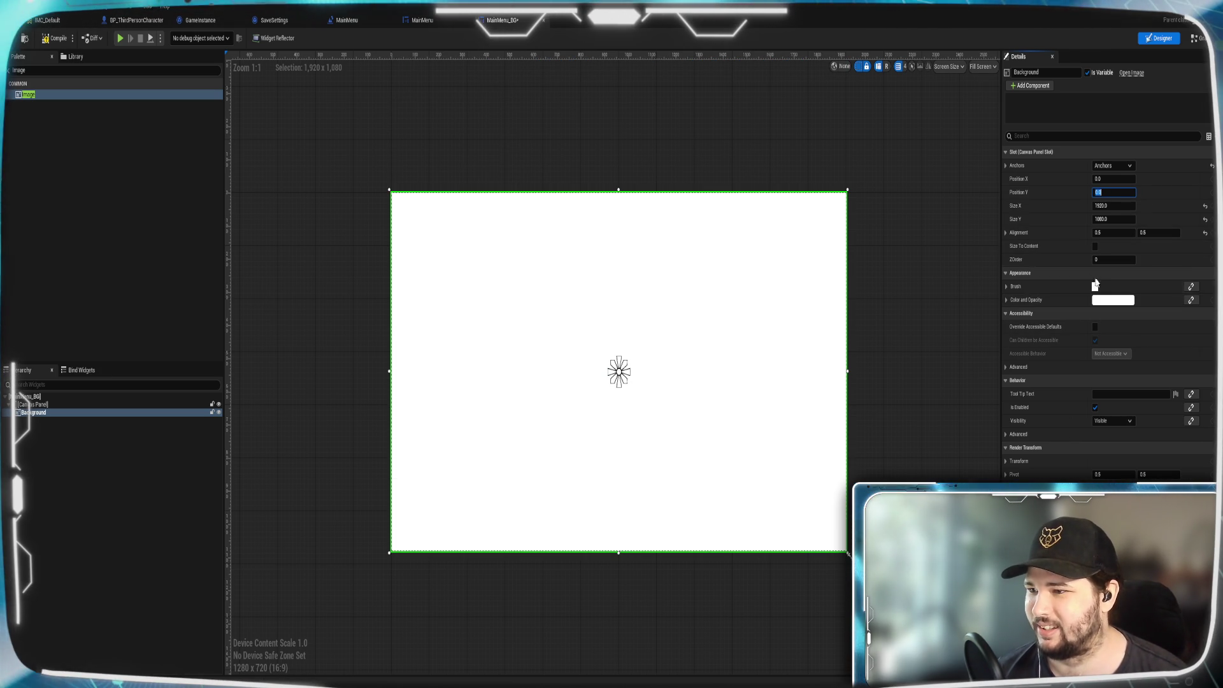
Tint the Background image light cyan-green, testing alpha 0 before restoring full opacity.
{"action": "left_click", "coordinate": [1104, 303]}
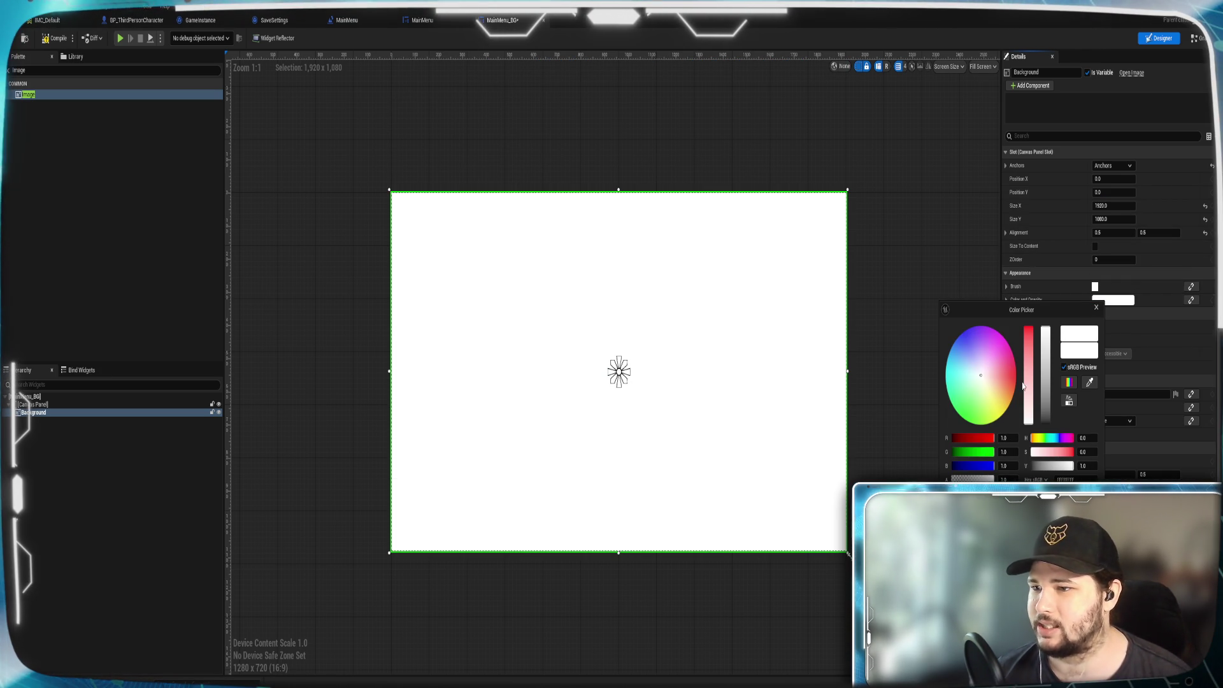
{"action": "mouse_move", "coordinate": [982, 380]}
{"action": "left_mouse_down"}
{"action": "mouse_move", "coordinate": [974, 373]}
{"action": "mouse_move", "coordinate": [954, 396]}
{"action": "left_mouse_up"}
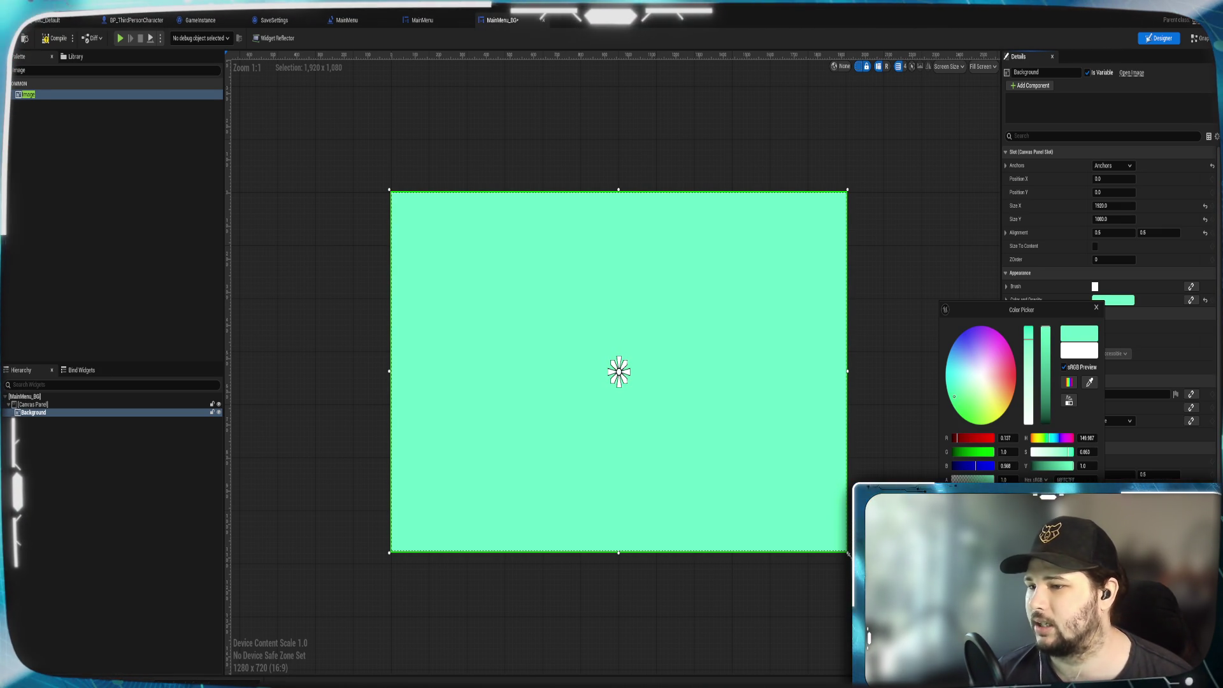
{"action": "left_click_drag", "start_coordinate": [993, 479], "coordinate": [976, 478]}
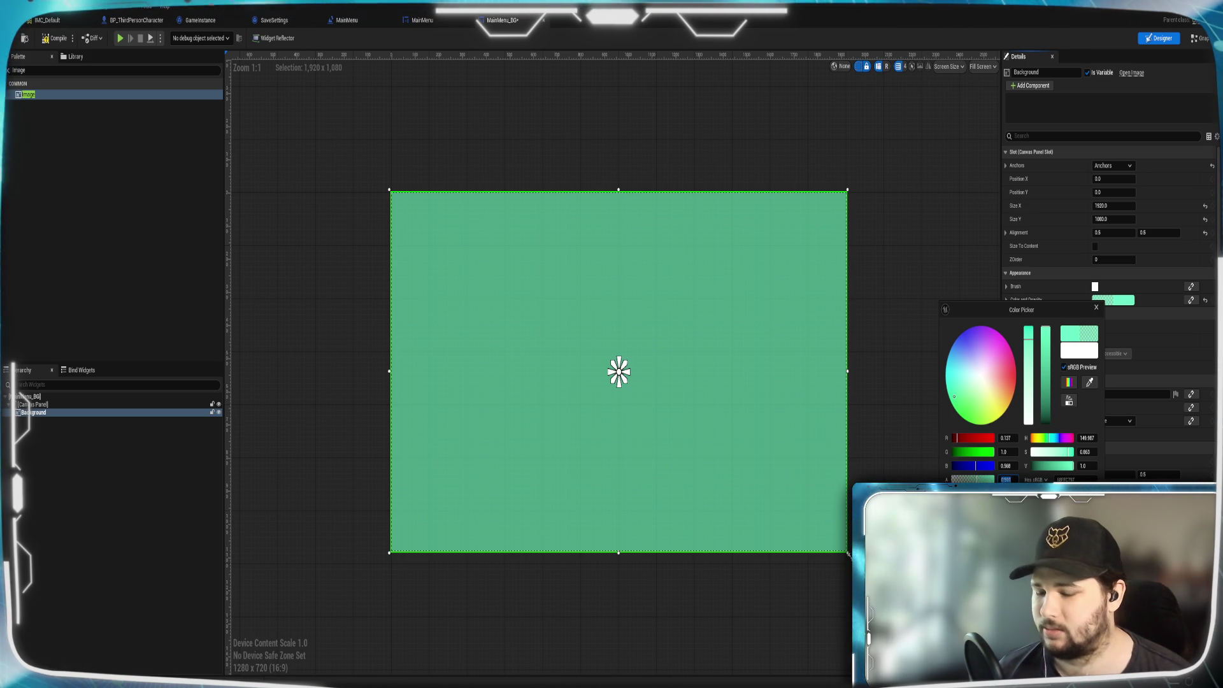
{"action": "left_click", "coordinate": [1006, 479]}
{"action": "type", "text": "0"}
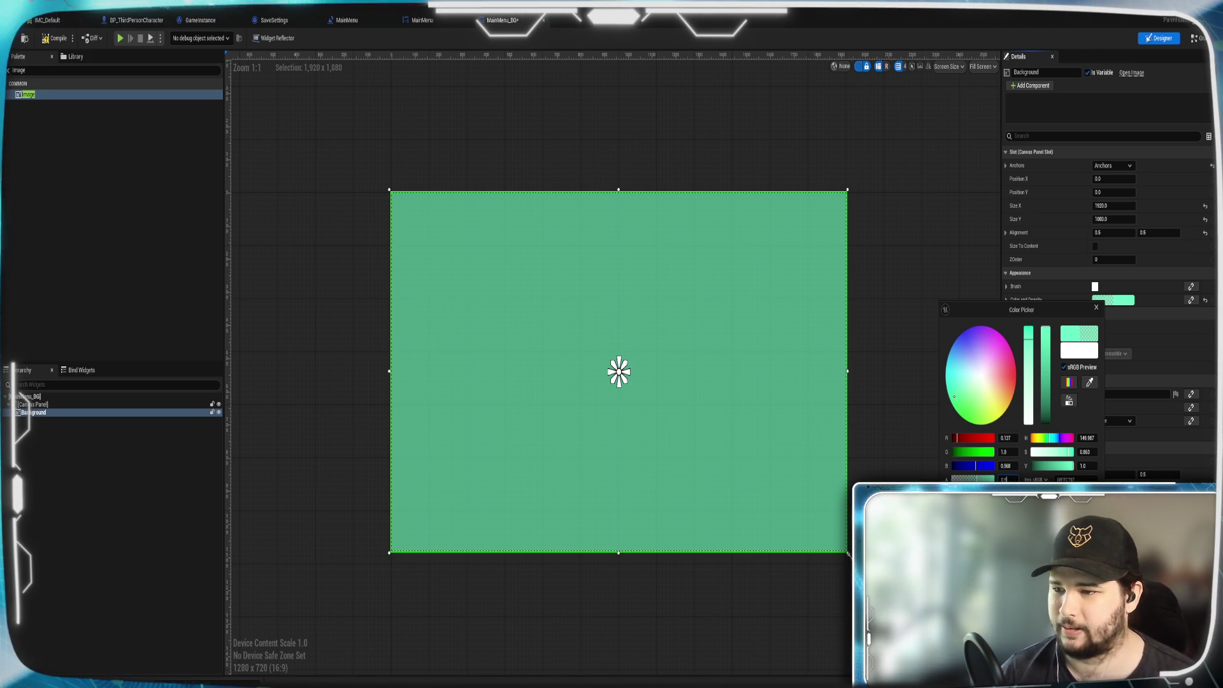
{"action": "key", "text": "Return"}
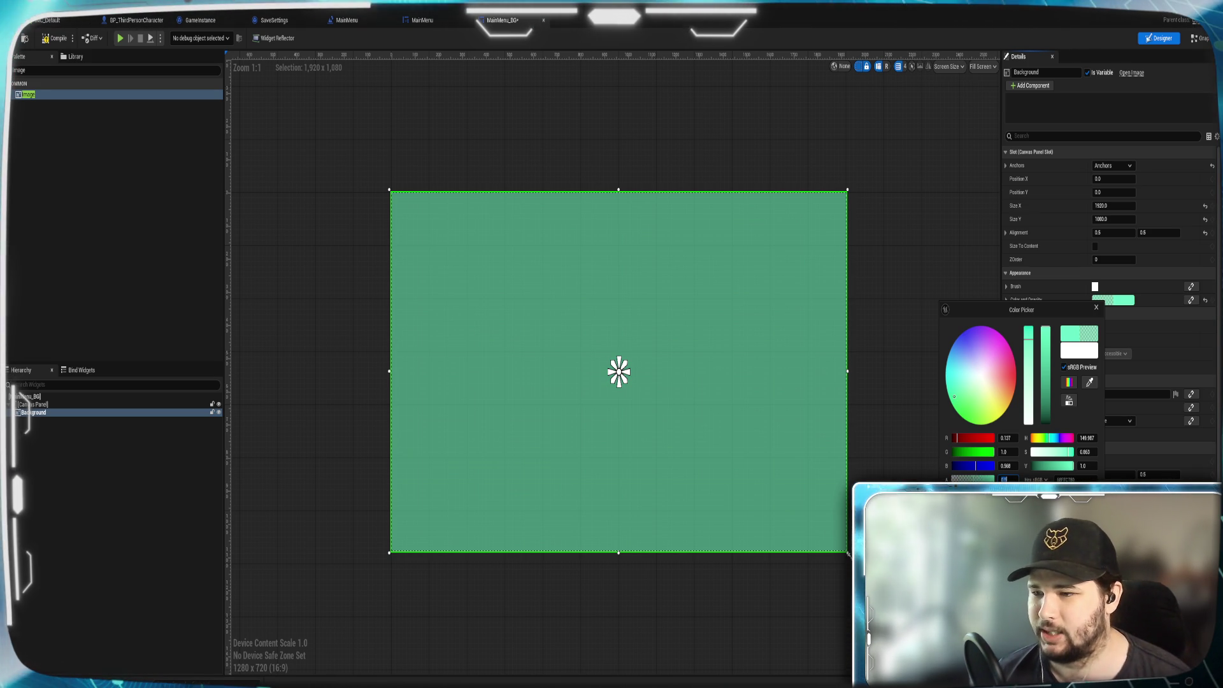
{"action": "type", "text": "1"}
{"action": "key", "text": "Return"}
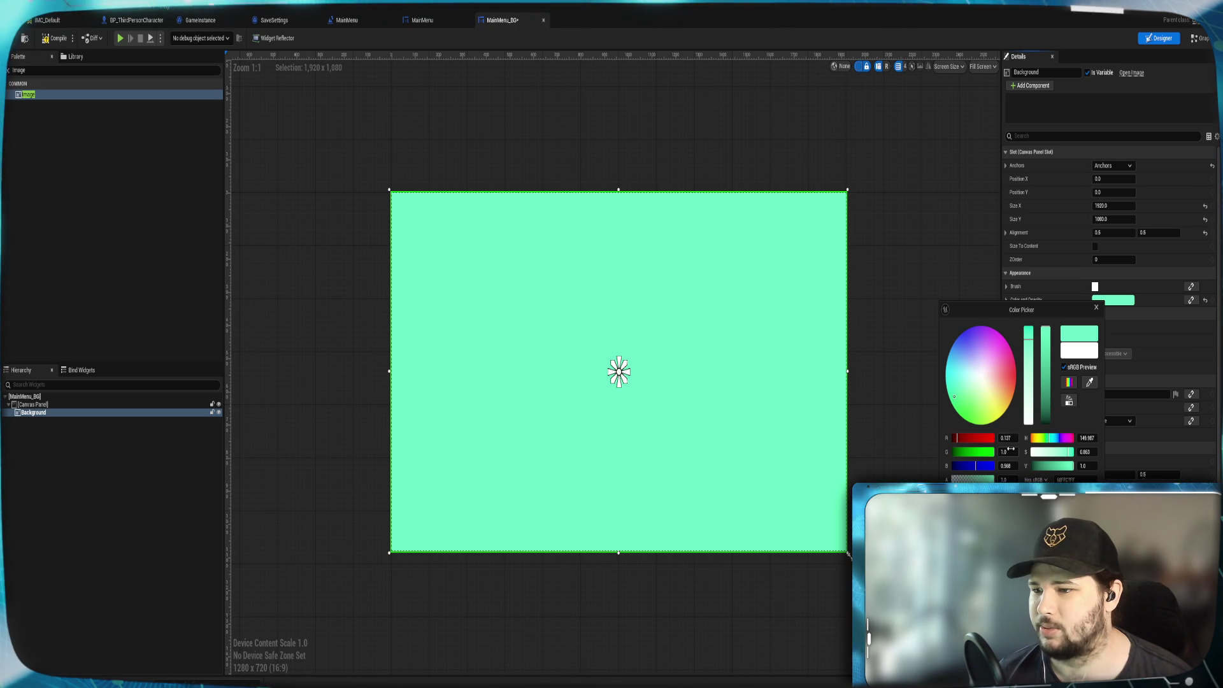
Deepen the Background tint to a saturated green, then reselect the Background image.
{"action": "left_click_drag", "start_coordinate": [1046, 350], "coordinate": [1046, 374]}
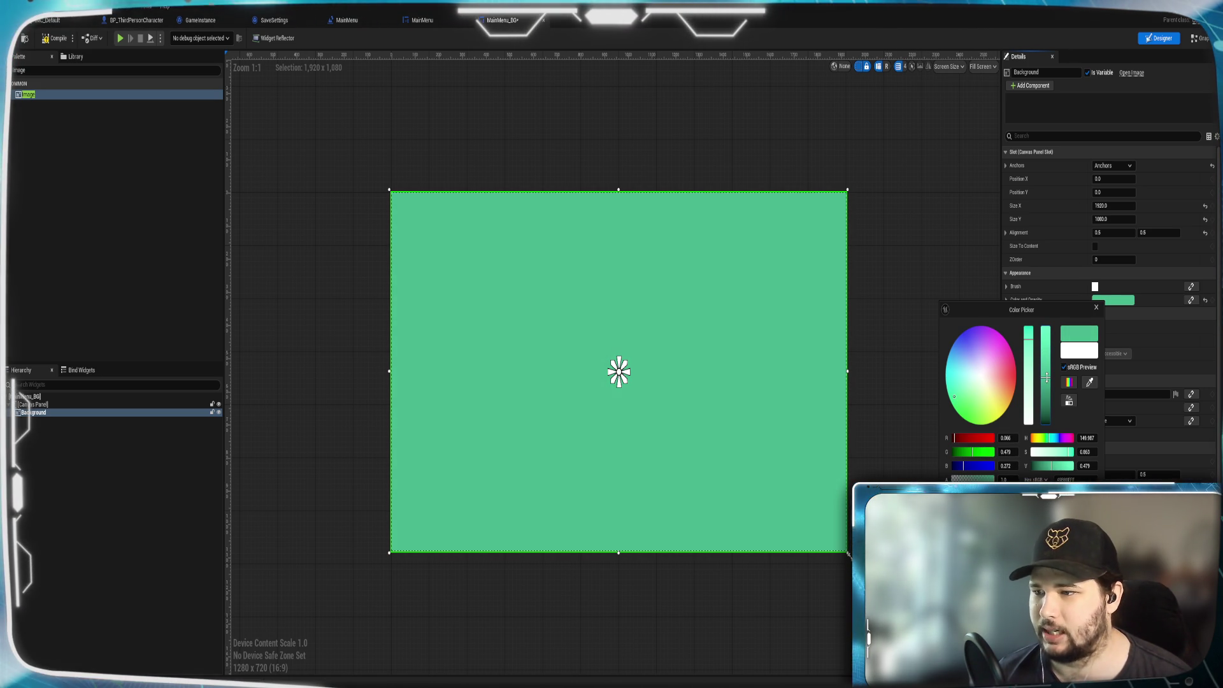
{"action": "left_click_drag", "start_coordinate": [956, 403], "coordinate": [952, 399]}
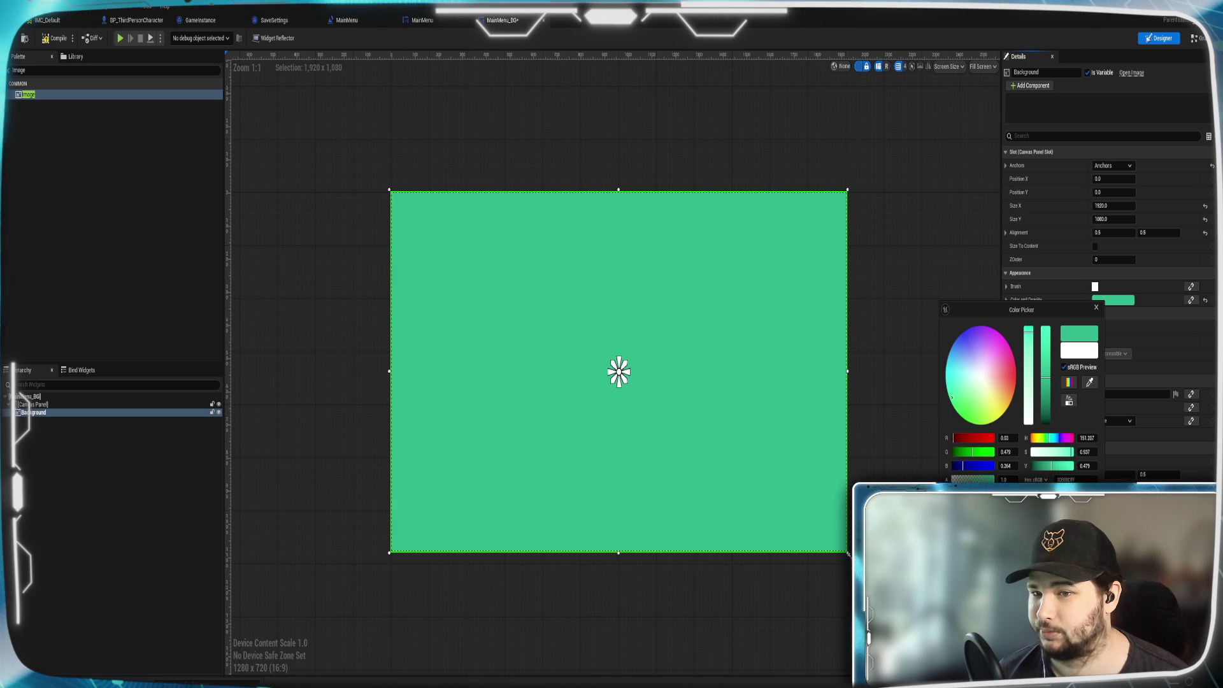
{"action": "left_click_drag", "start_coordinate": [951, 399], "coordinate": [952, 400]}
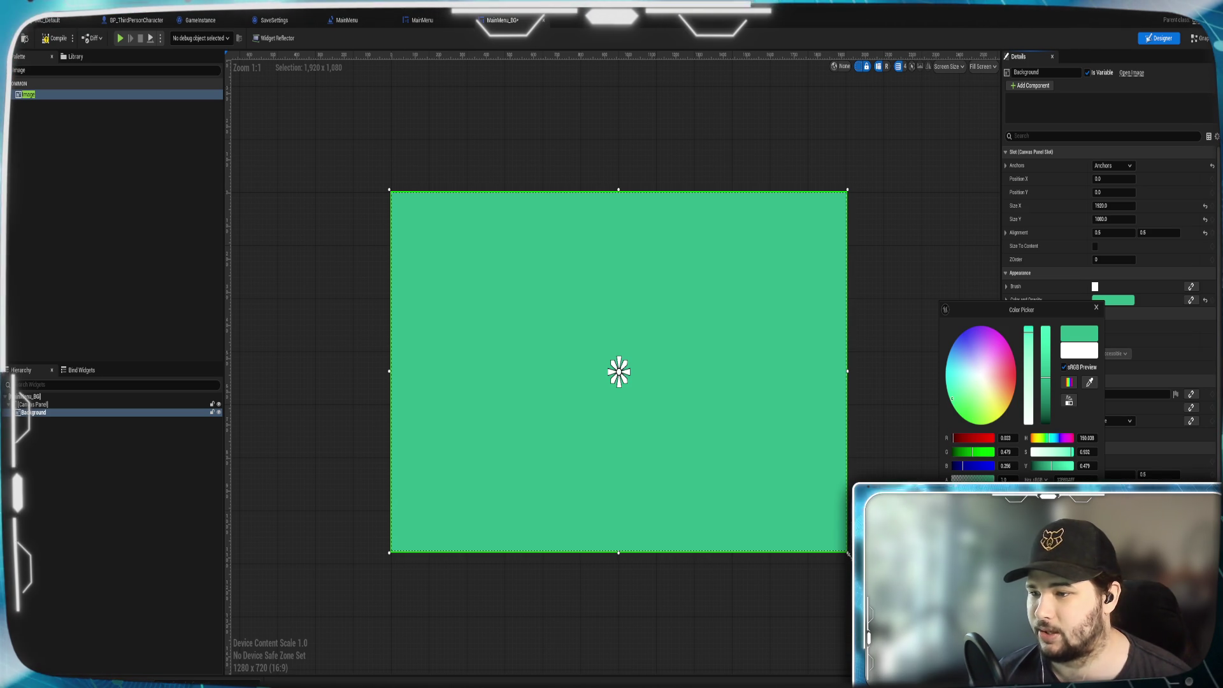
{"action": "left_click", "coordinate": [954, 281]}
{"action": "left_click", "coordinate": [953, 280]}
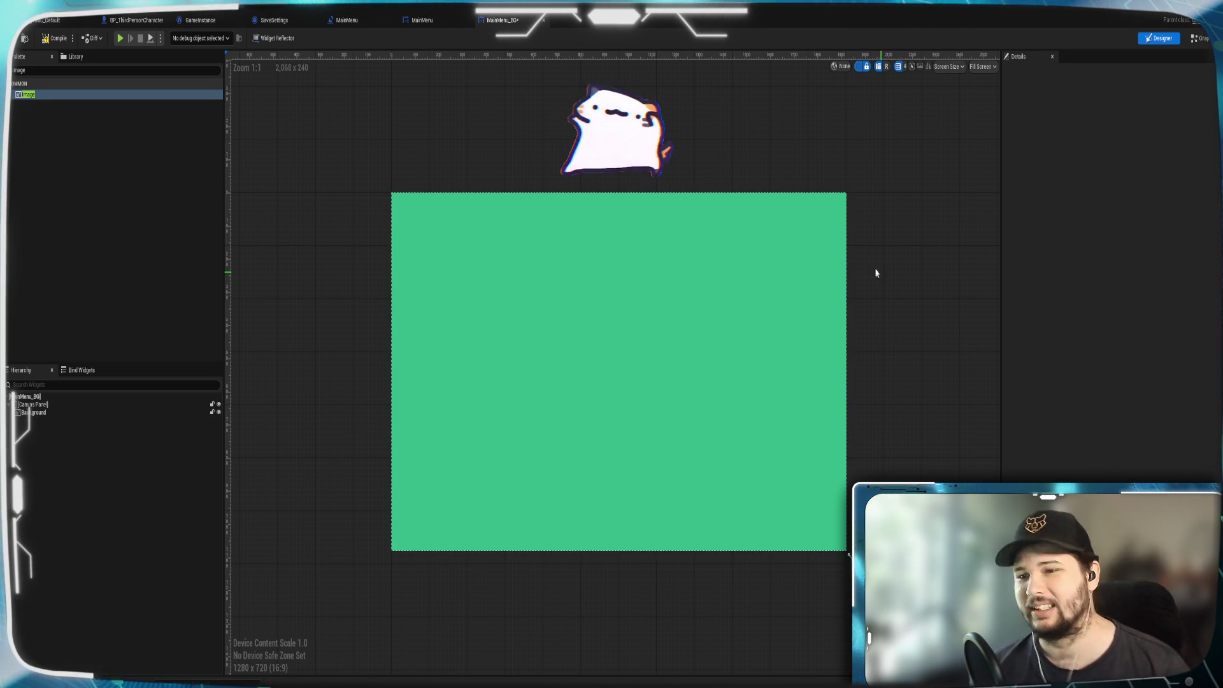
{"action": "scroll", "coordinate": [328, 358], "scroll_direction": "up", "scroll_amount": 2}
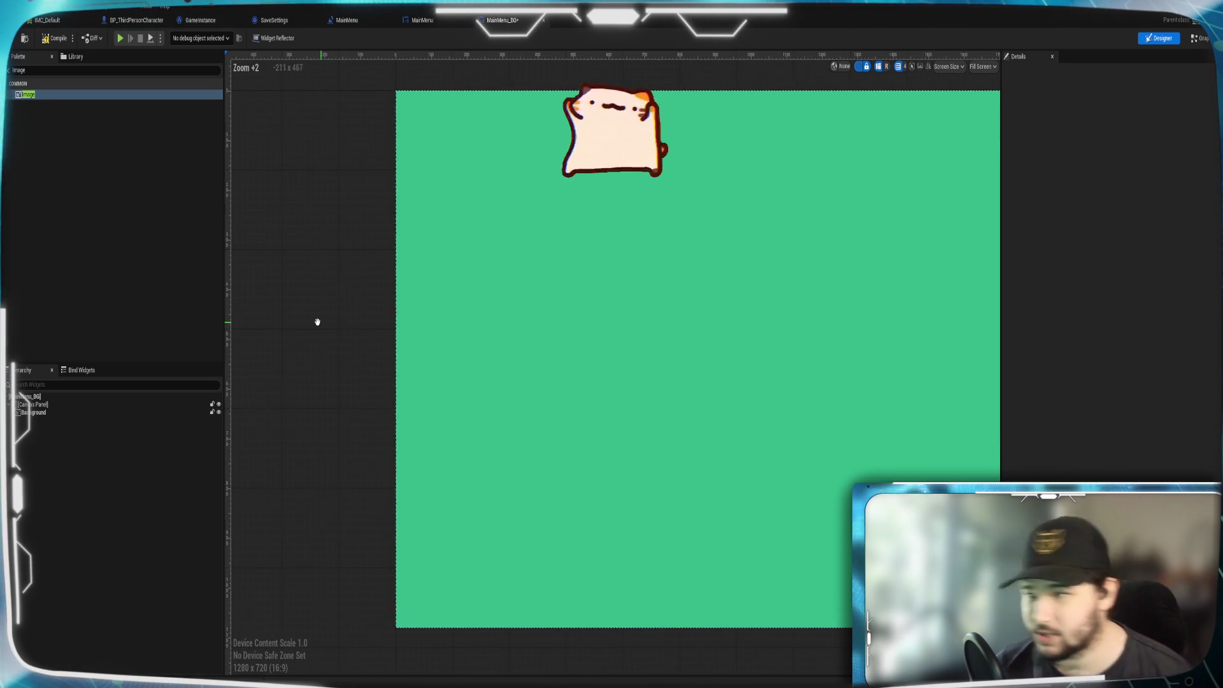
{"action": "scroll", "coordinate": [367, 344], "scroll_direction": "down", "scroll_amount": 1}
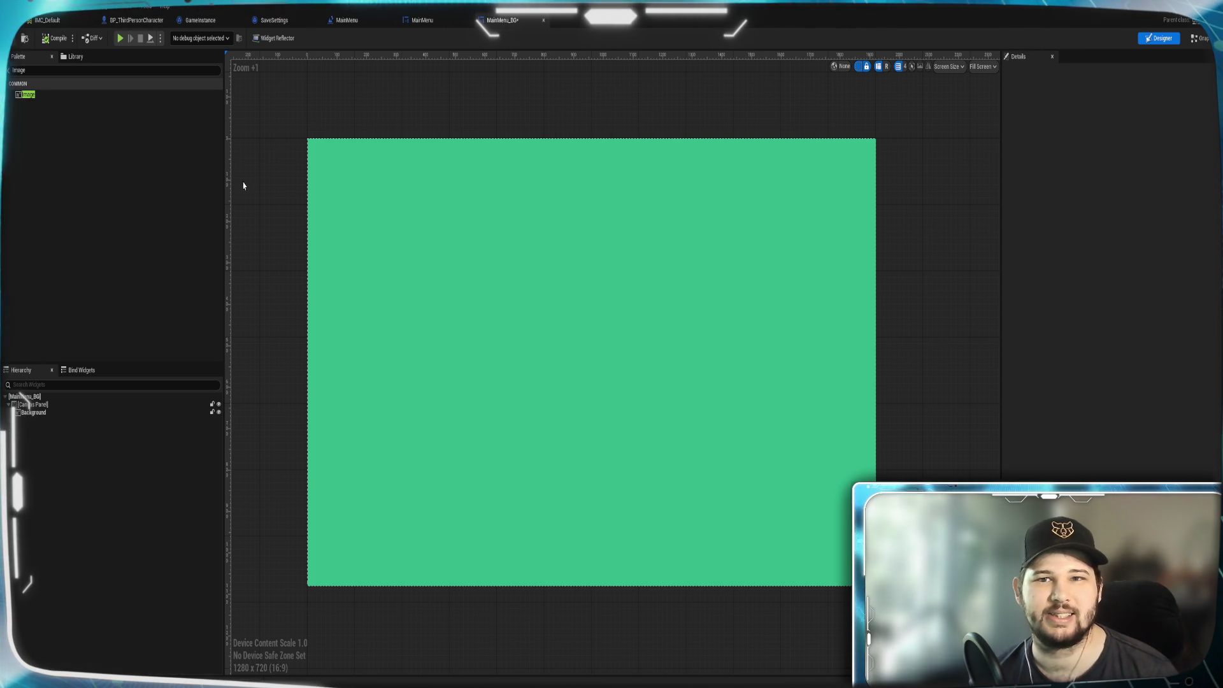
{"action": "left_click", "coordinate": [543, 110]}
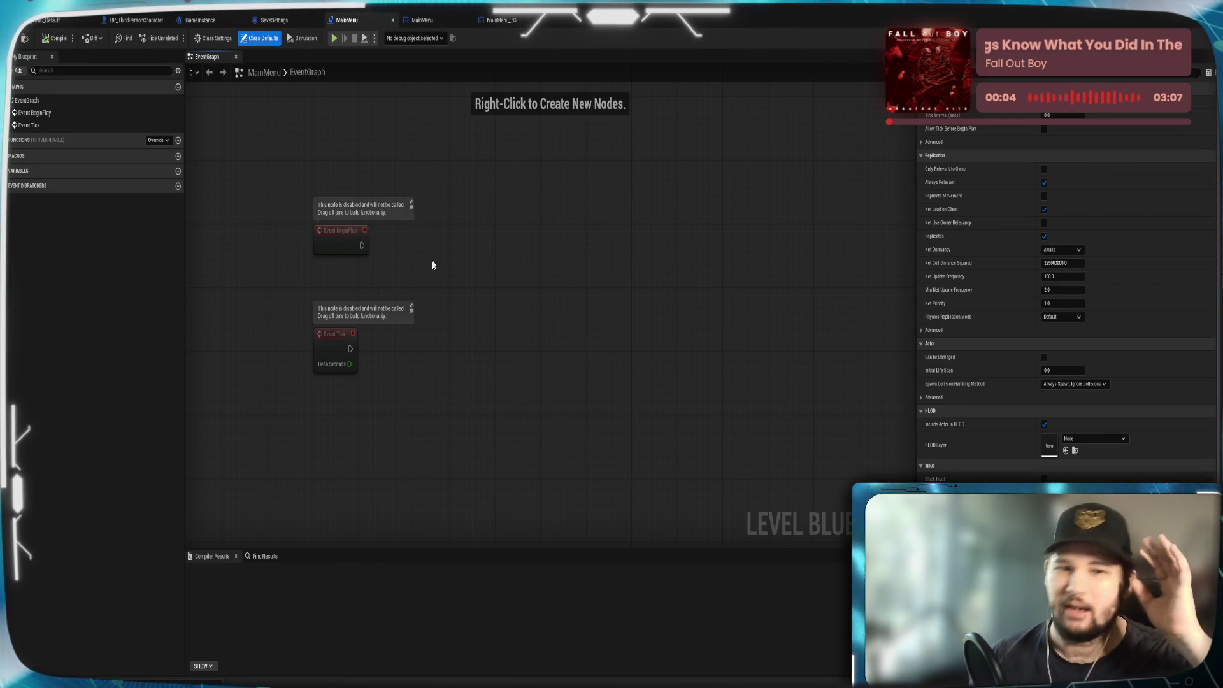
Add an Add to Viewport node after Event BeginPlay and reveal its ZOrder input.
{"action": "mouse_move", "coordinate": [362, 245]}
{"action": "left_mouse_down"}
{"action": "mouse_move", "coordinate": [374, 259]}
{"action": "mouse_move", "coordinate": [476, 232]}
{"action": "left_mouse_up"}
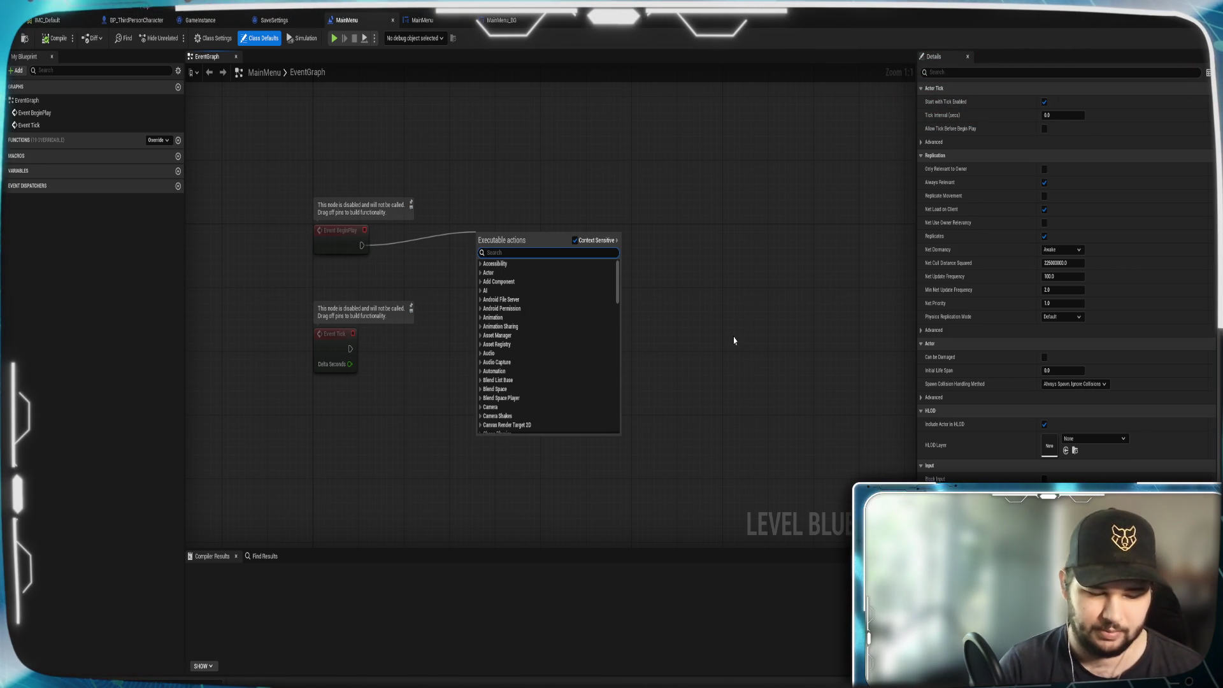
{"action": "type", "text": "addto"}
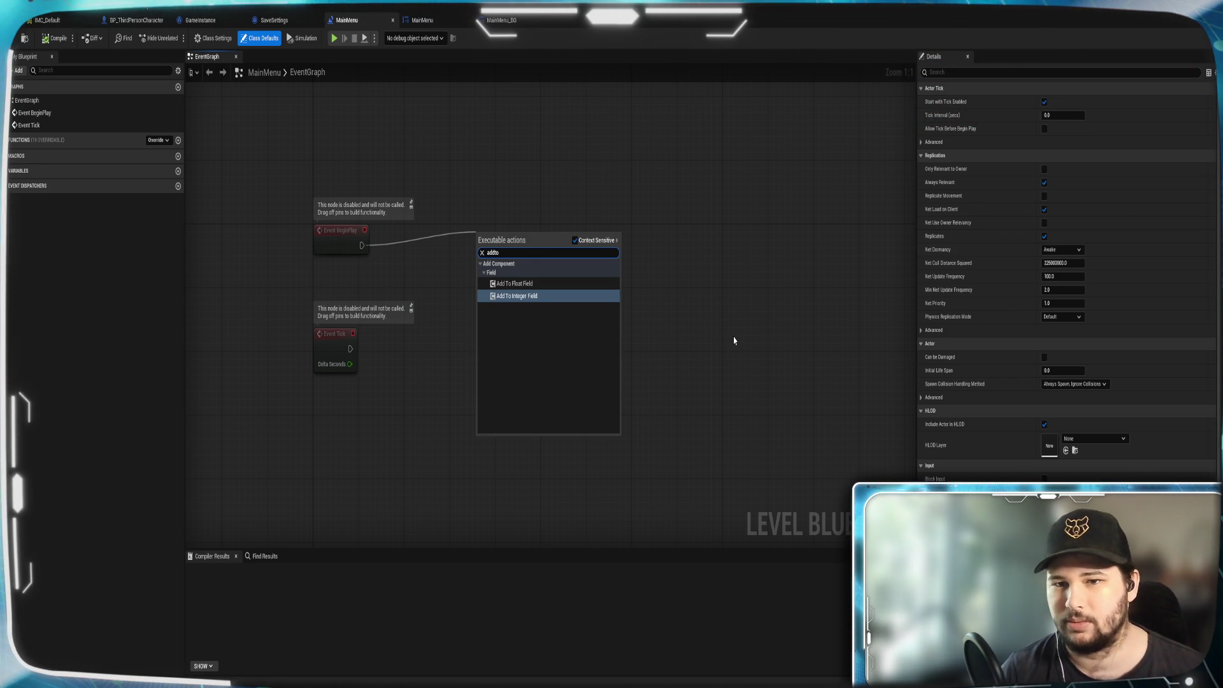
{"action": "left_click", "coordinate": [576, 240]}
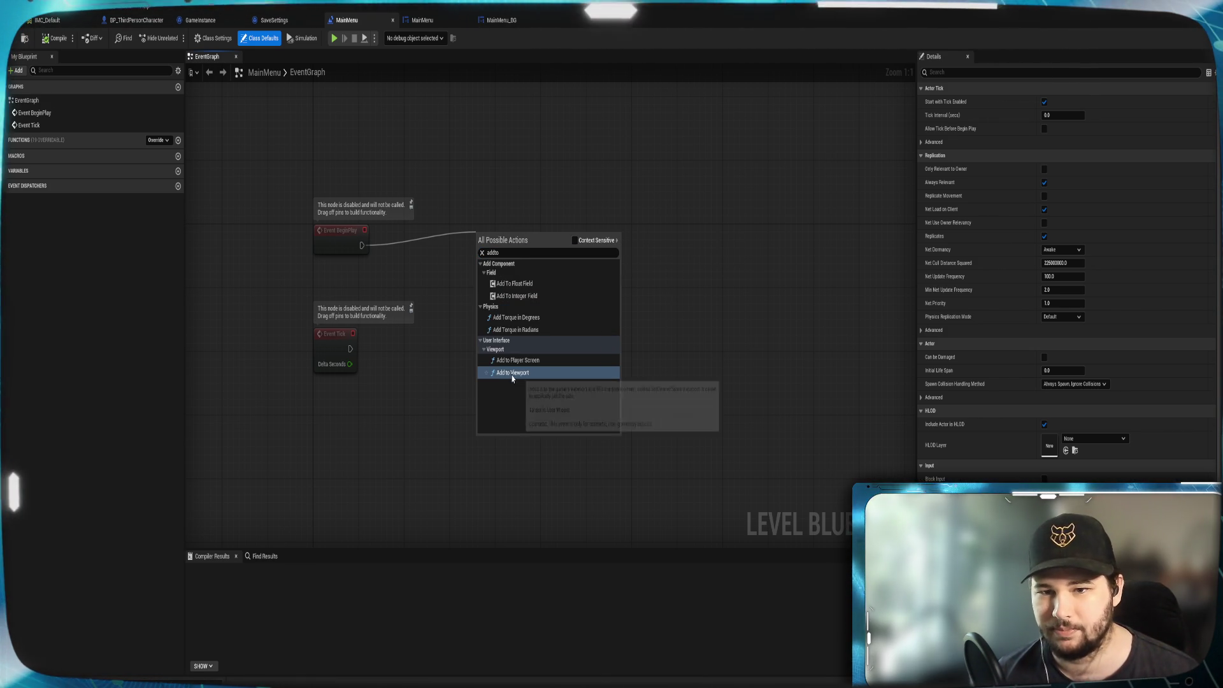
{"action": "left_click", "coordinate": [512, 378]}
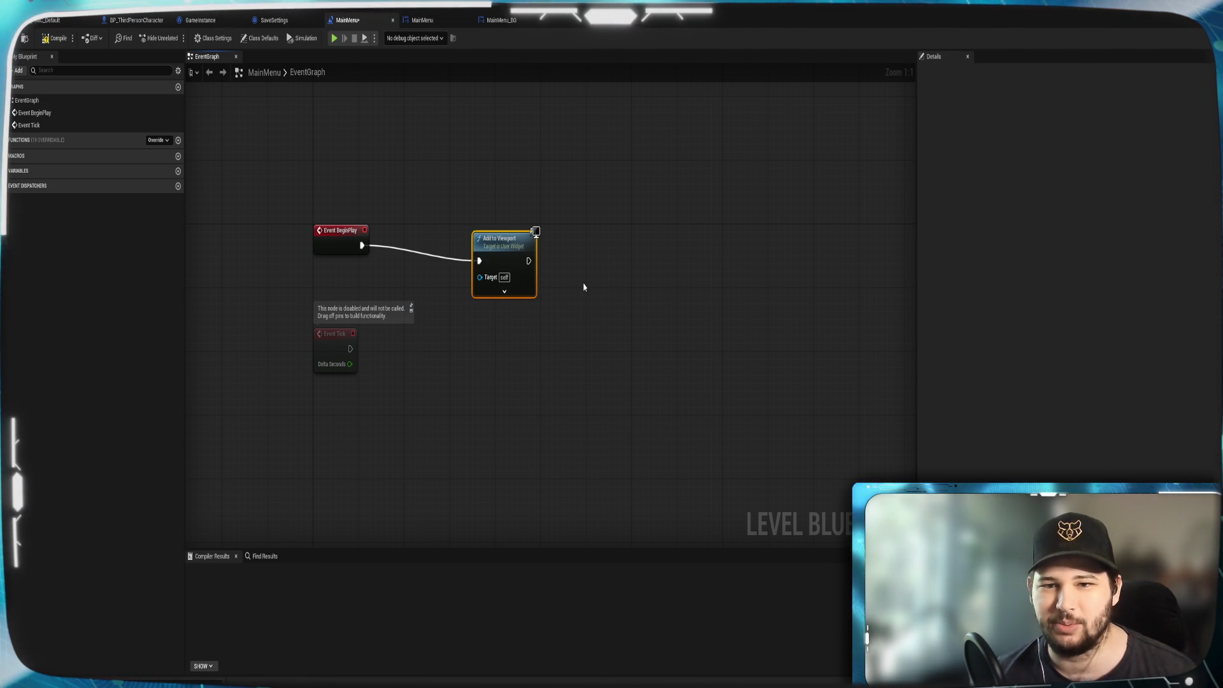
{"action": "left_click_drag", "start_coordinate": [502, 257], "coordinate": [480, 249]}
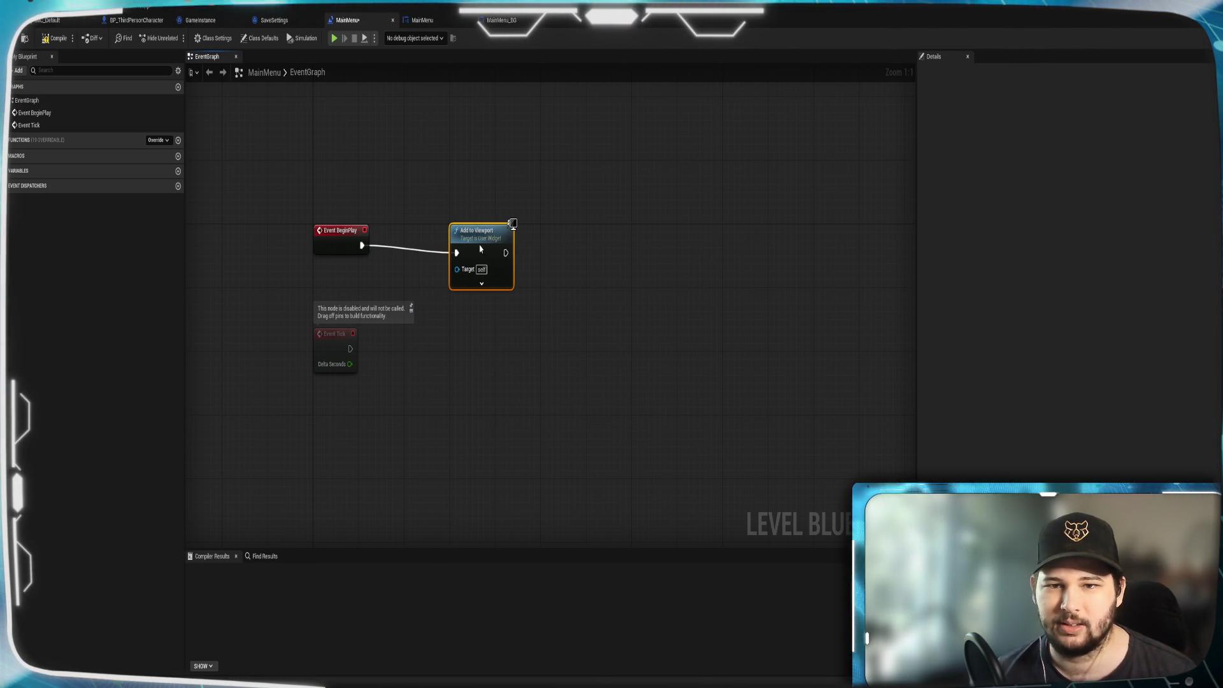
{"action": "left_click", "coordinate": [481, 282]}
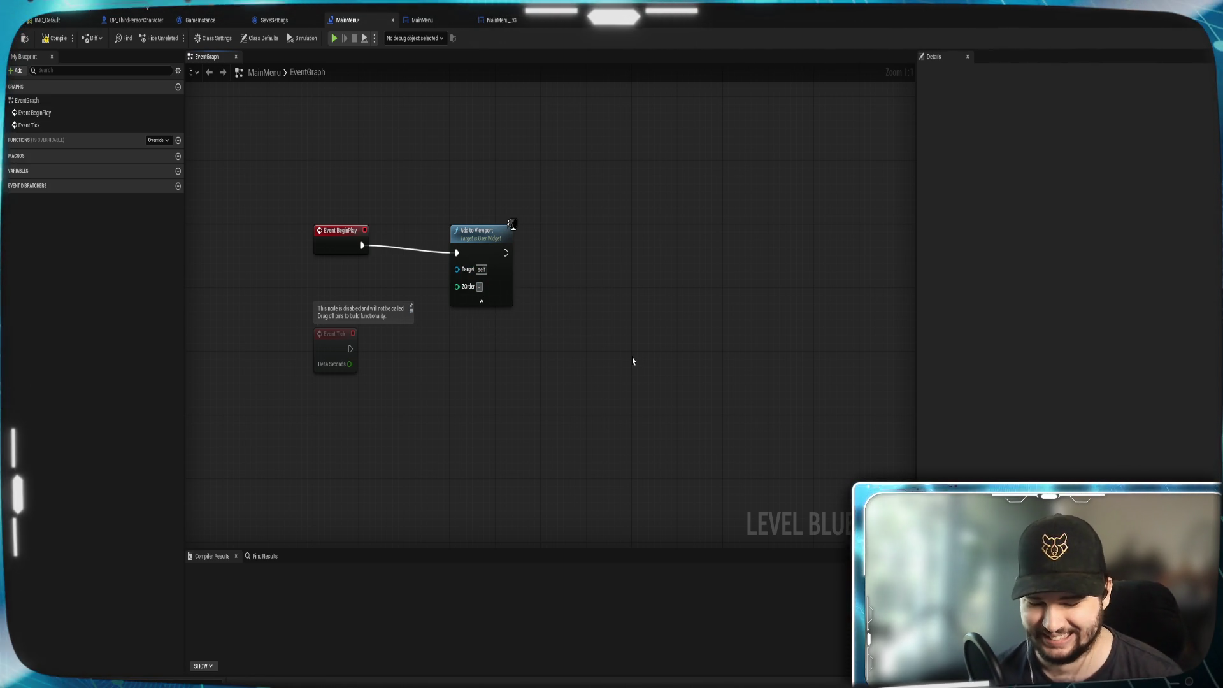
Move the Add to Viewport node right and start a Create Widget search from BeginPlay.
{"action": "left_click", "coordinate": [482, 249]}
{"action": "mouse_move", "coordinate": [478, 233]}
{"action": "left_mouse_down"}
{"action": "mouse_move", "coordinate": [614, 233]}
{"action": "mouse_move", "coordinate": [690, 248]}
{"action": "mouse_move", "coordinate": [675, 248]}
{"action": "left_mouse_up"}
{"action": "left_click", "coordinate": [534, 160]}
{"action": "left_click", "coordinate": [484, 222]}
{"action": "mouse_move", "coordinate": [362, 246]}
{"action": "left_mouse_down"}
{"action": "mouse_move", "coordinate": [373, 253]}
{"action": "mouse_move", "coordinate": [467, 195]}
{"action": "left_mouse_up"}
{"action": "type", "text": "create widget"}
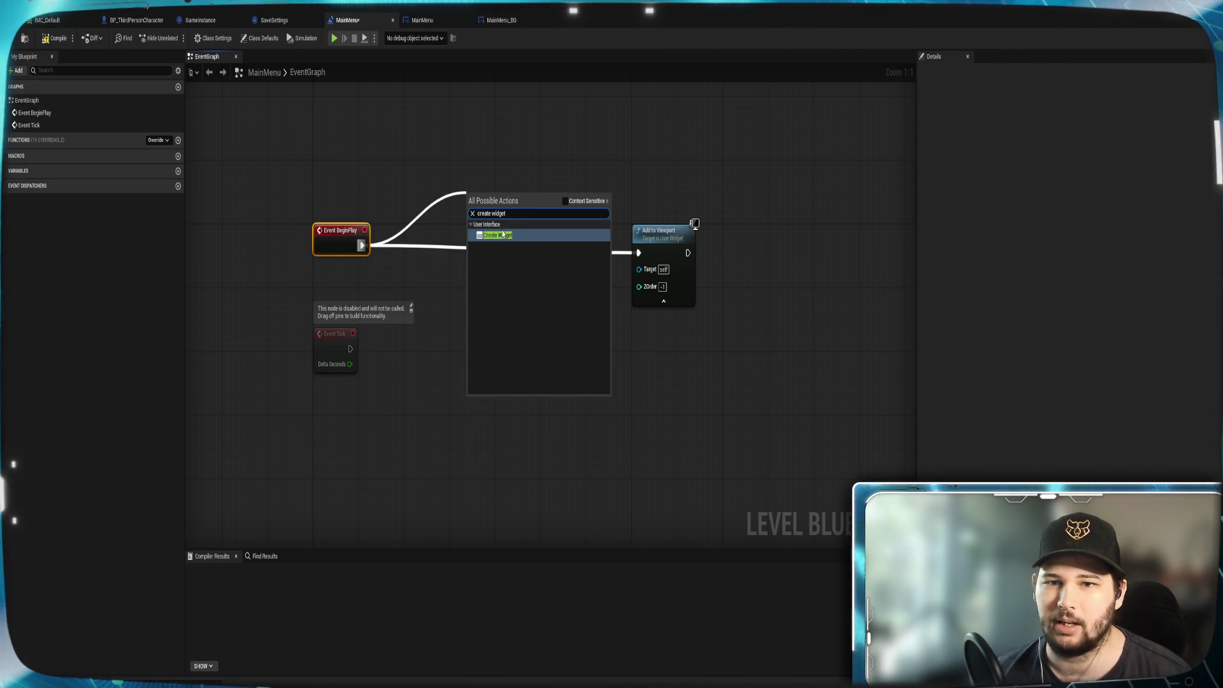
Insert a Create Widget node with class MainMenu_BG, its Return Value feeding Add to Viewport's Target.
{"action": "left_click", "coordinate": [500, 237]}
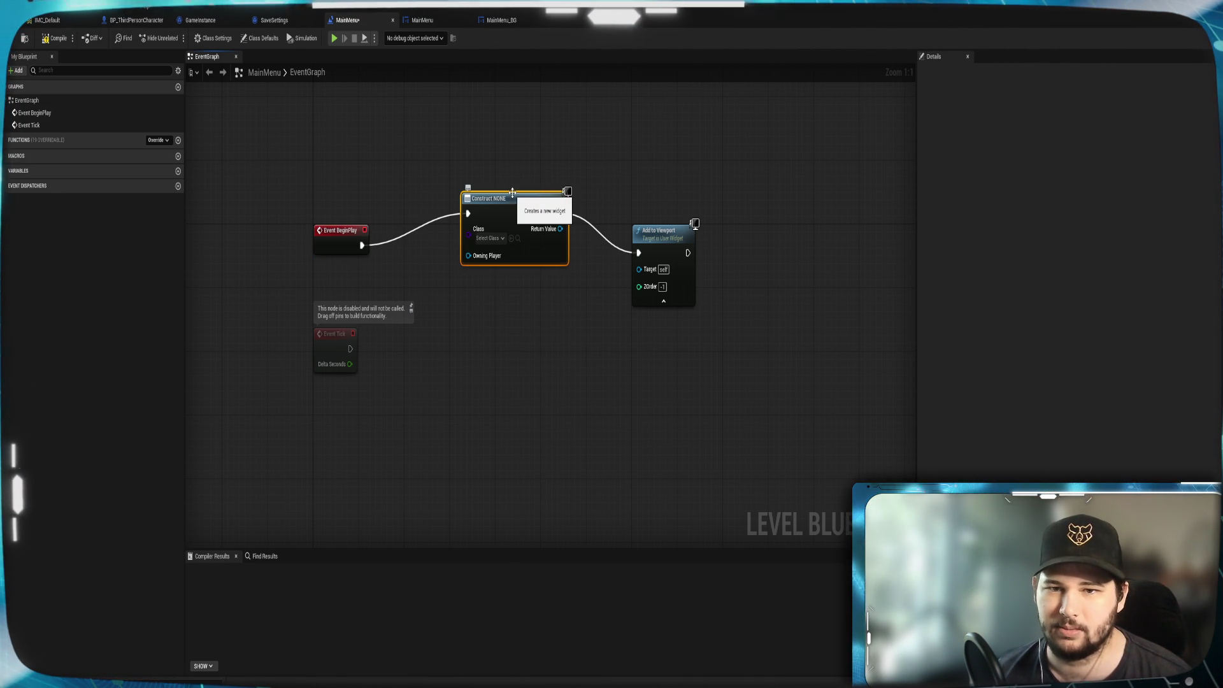
{"action": "left_click", "coordinate": [500, 238]}
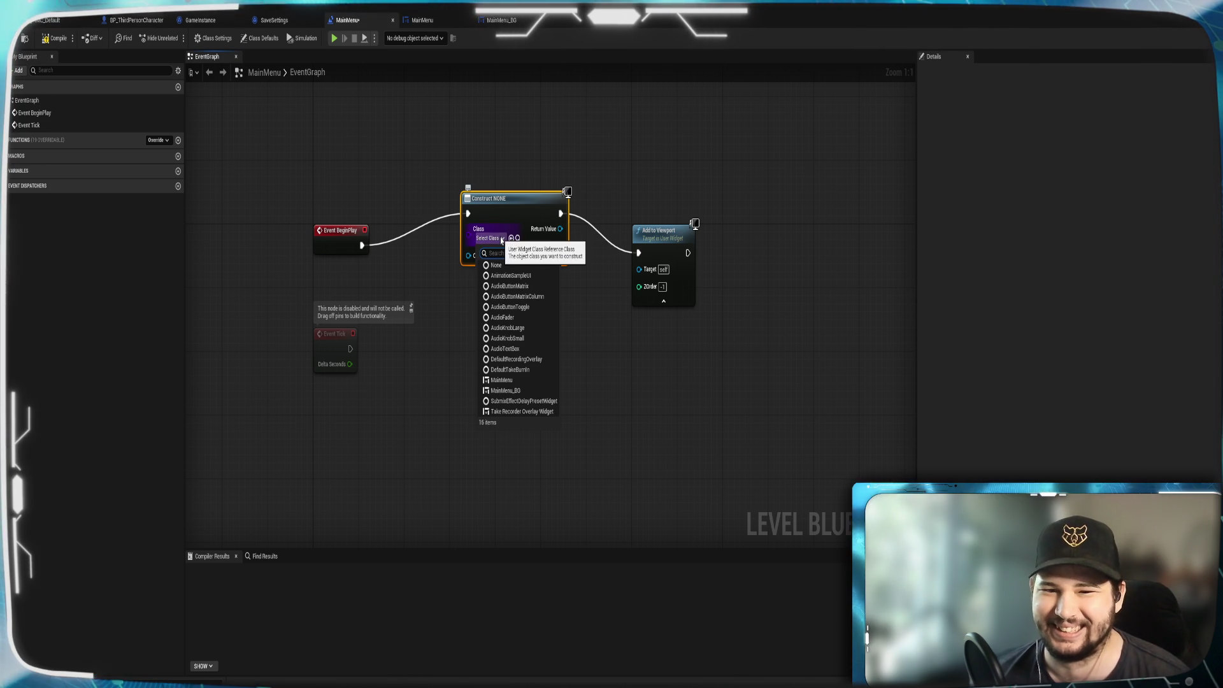
{"action": "left_click", "coordinate": [503, 239]}
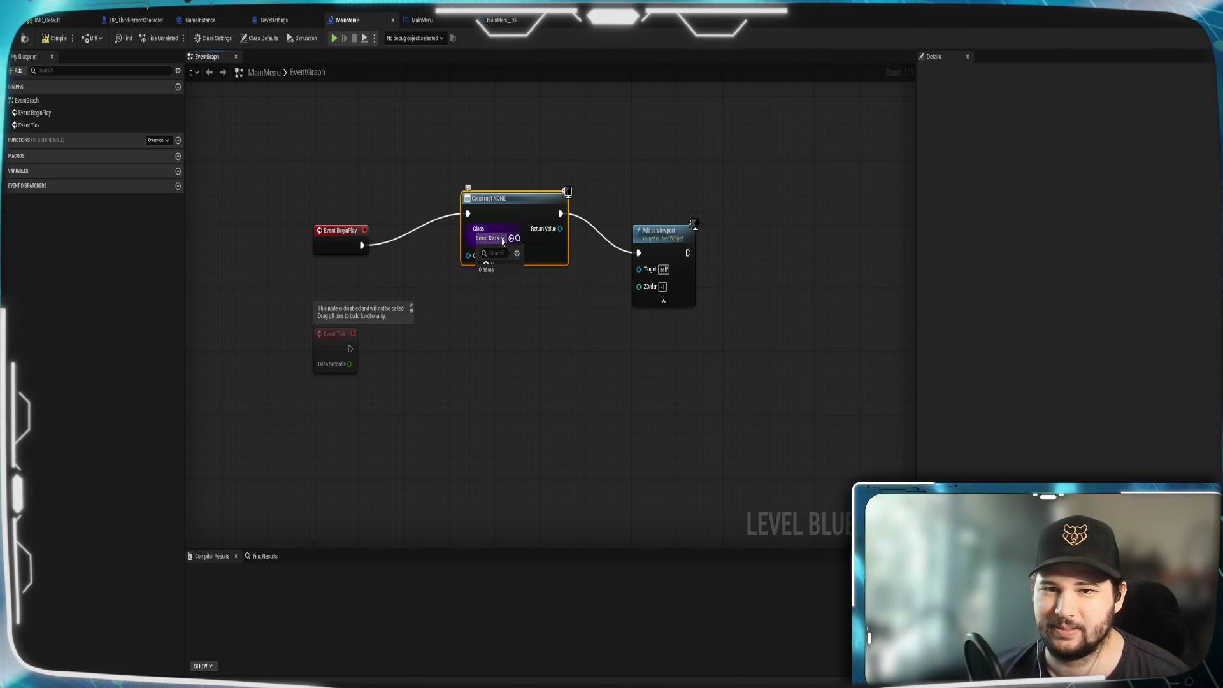
{"action": "left_click", "coordinate": [502, 238]}
{"action": "type", "text": "M"}
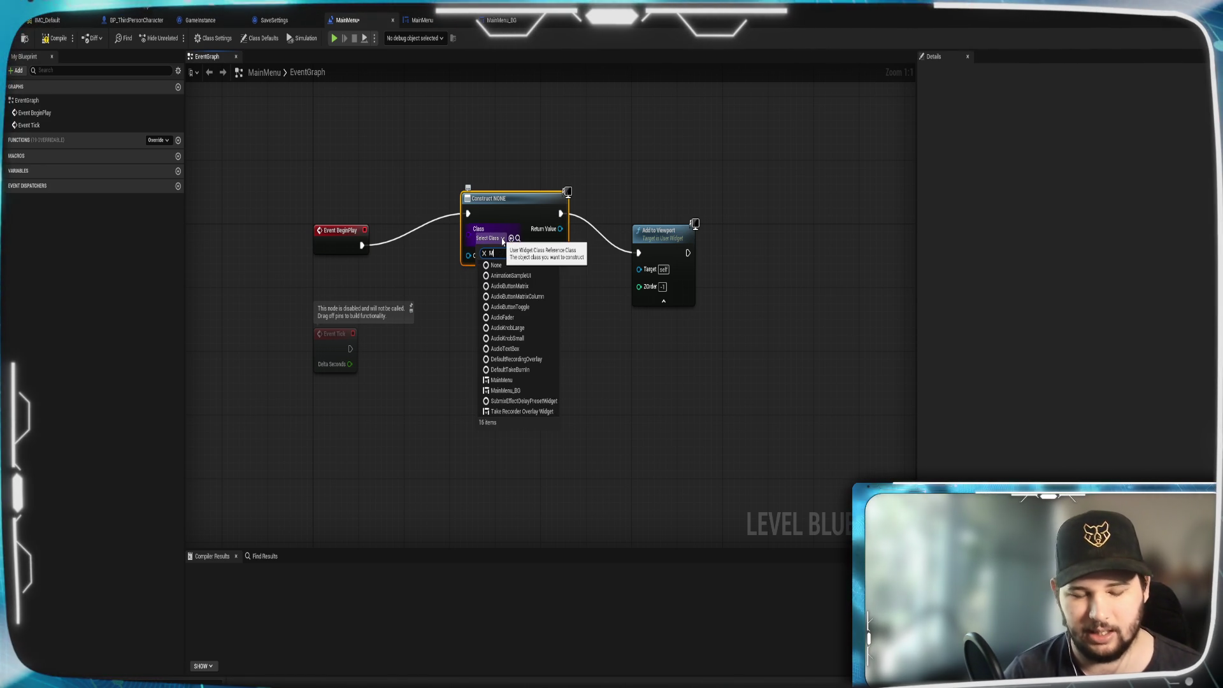
{"action": "type", "text": "Ain"}
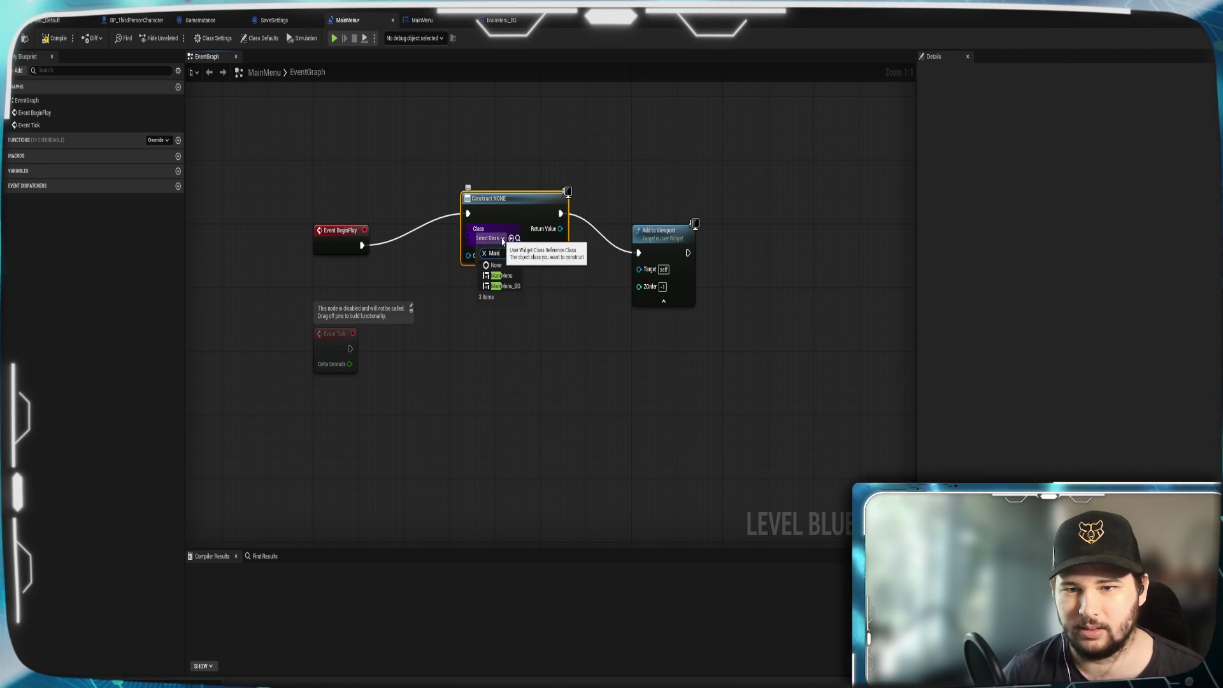
{"action": "left_click", "coordinate": [506, 286]}
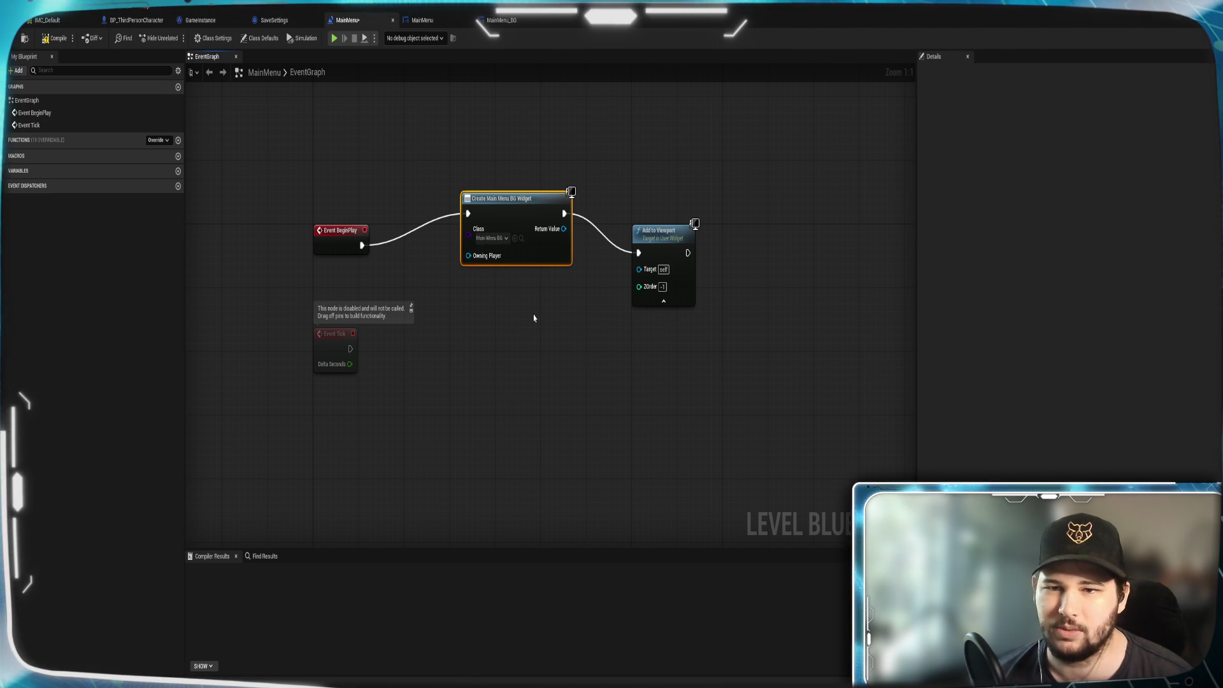
{"action": "left_click_drag", "start_coordinate": [563, 229], "coordinate": [639, 269]}
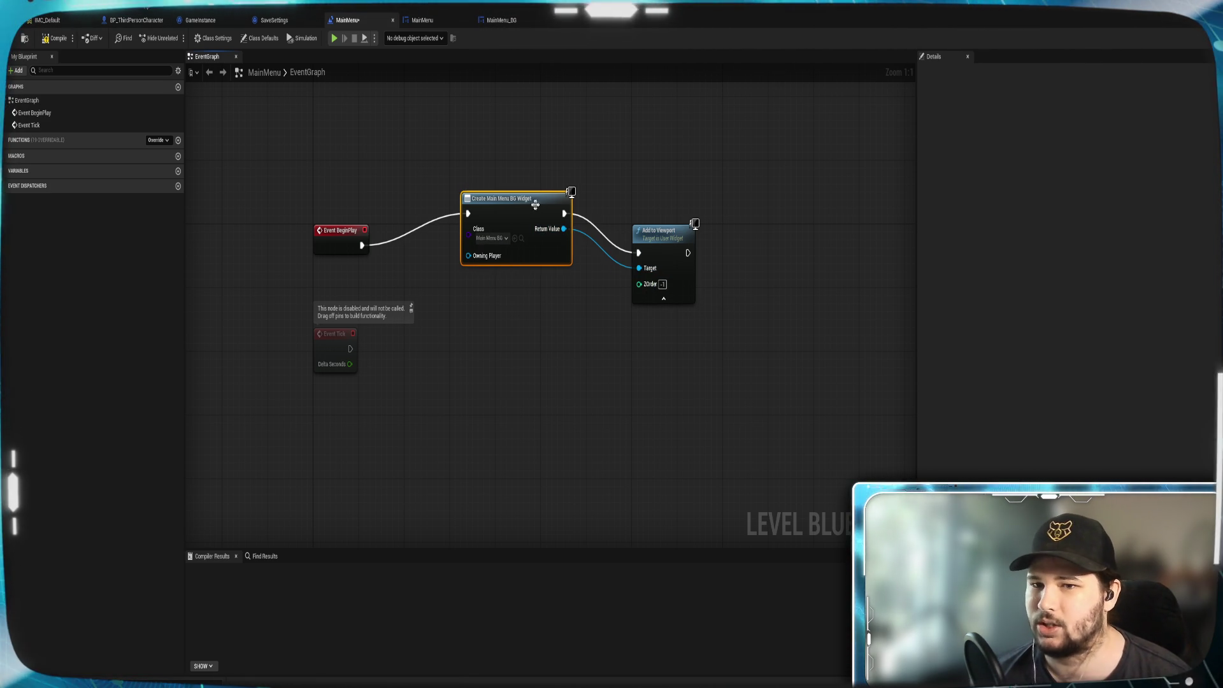
{"action": "left_click_drag", "start_coordinate": [531, 211], "coordinate": [520, 243]}
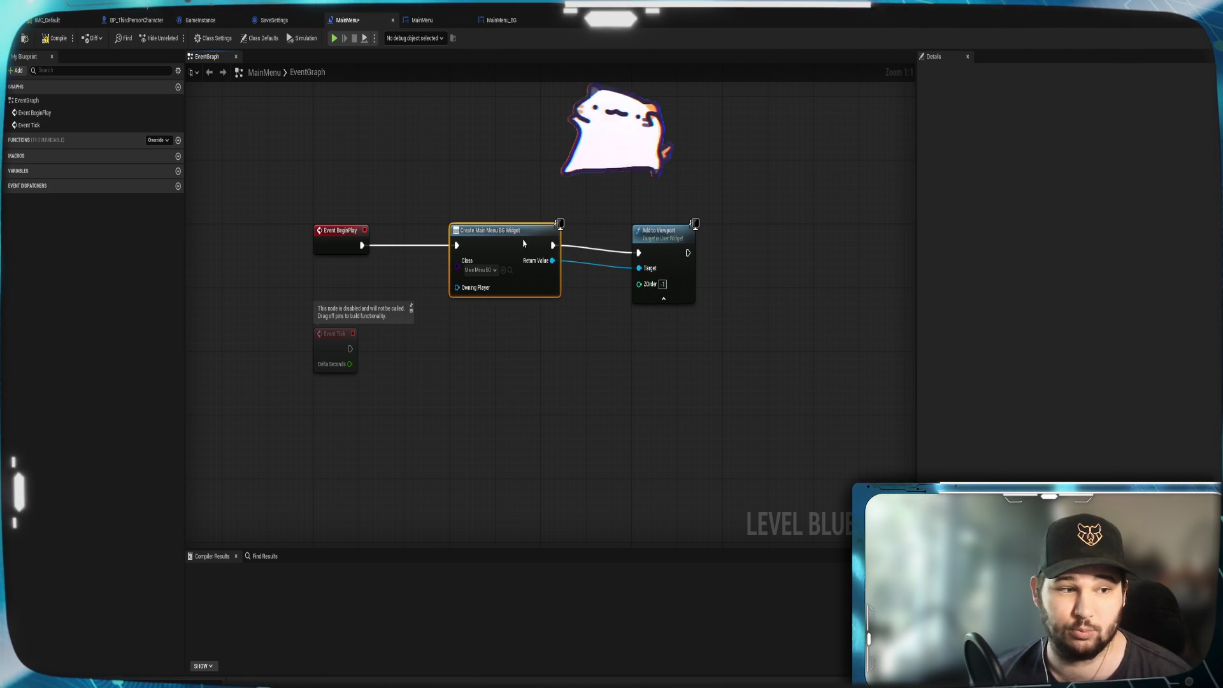
{"action": "mouse_move", "coordinate": [656, 244]}
{"action": "left_mouse_down"}
{"action": "mouse_move", "coordinate": [609, 236]}
{"action": "mouse_move", "coordinate": [599, 220]}
{"action": "left_mouse_up"}
{"action": "left_click", "coordinate": [655, 131]}
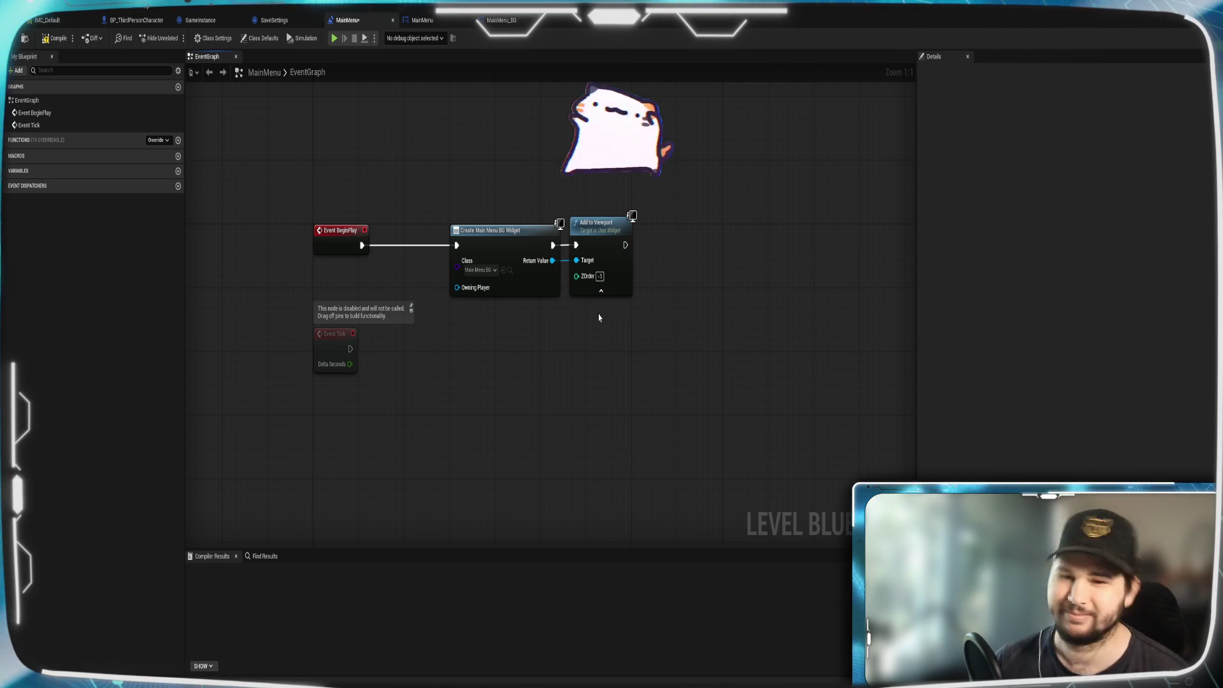
Duplicate the Create Widget node and chain the copy after Add to Viewport.
{"action": "left_click", "coordinate": [522, 254]}
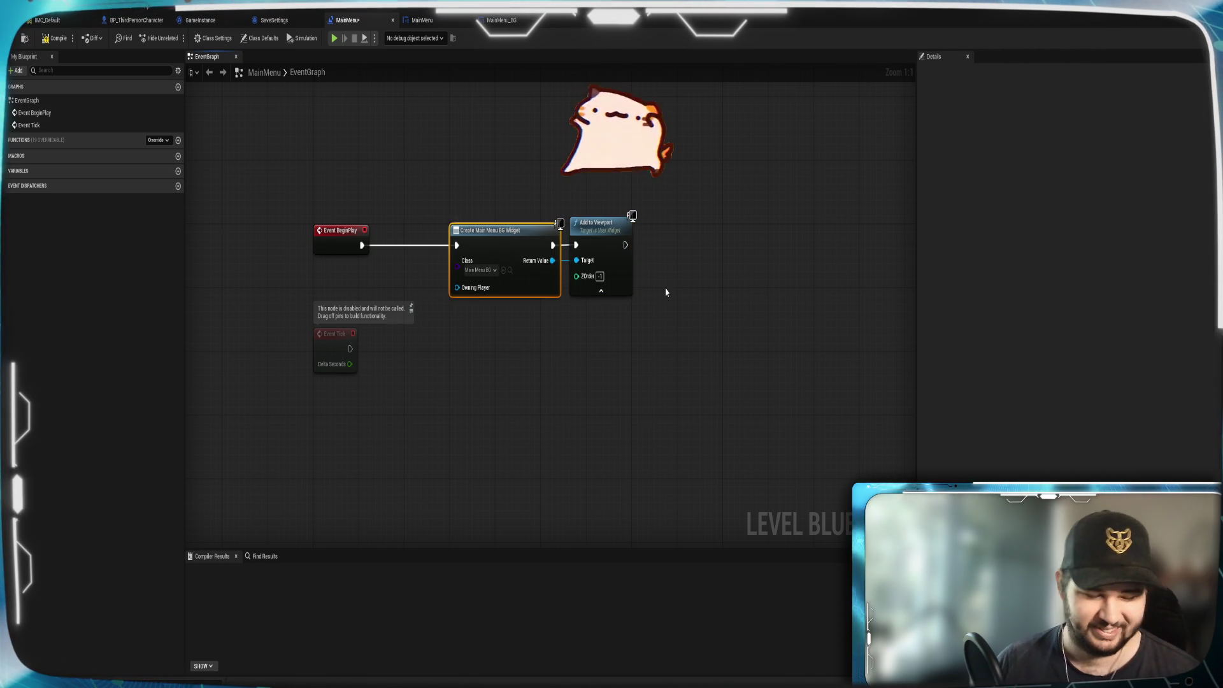
{"action": "key", "text": "ctrl+c"}
{"action": "key", "text": "ctrl+v"}
{"action": "left_click_drag", "start_coordinate": [716, 295], "coordinate": [720, 237]}
{"action": "left_click", "coordinate": [727, 149]}
{"action": "mouse_move", "coordinate": [626, 245]}
{"action": "left_mouse_down"}
{"action": "mouse_move", "coordinate": [700, 254]}
{"action": "mouse_move", "coordinate": [684, 246]}
{"action": "left_mouse_up"}
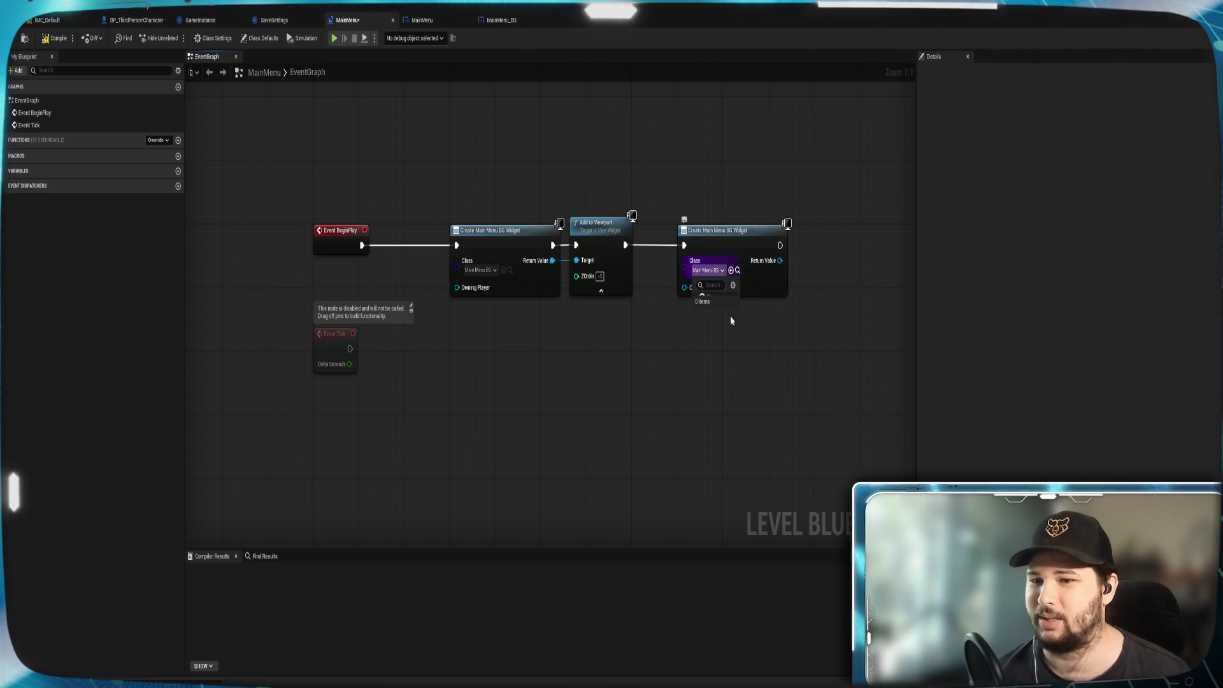
Set the copied Create Widget node's class to MainMenu.
{"action": "left_click", "coordinate": [708, 270]}
{"action": "type", "text": "in"}
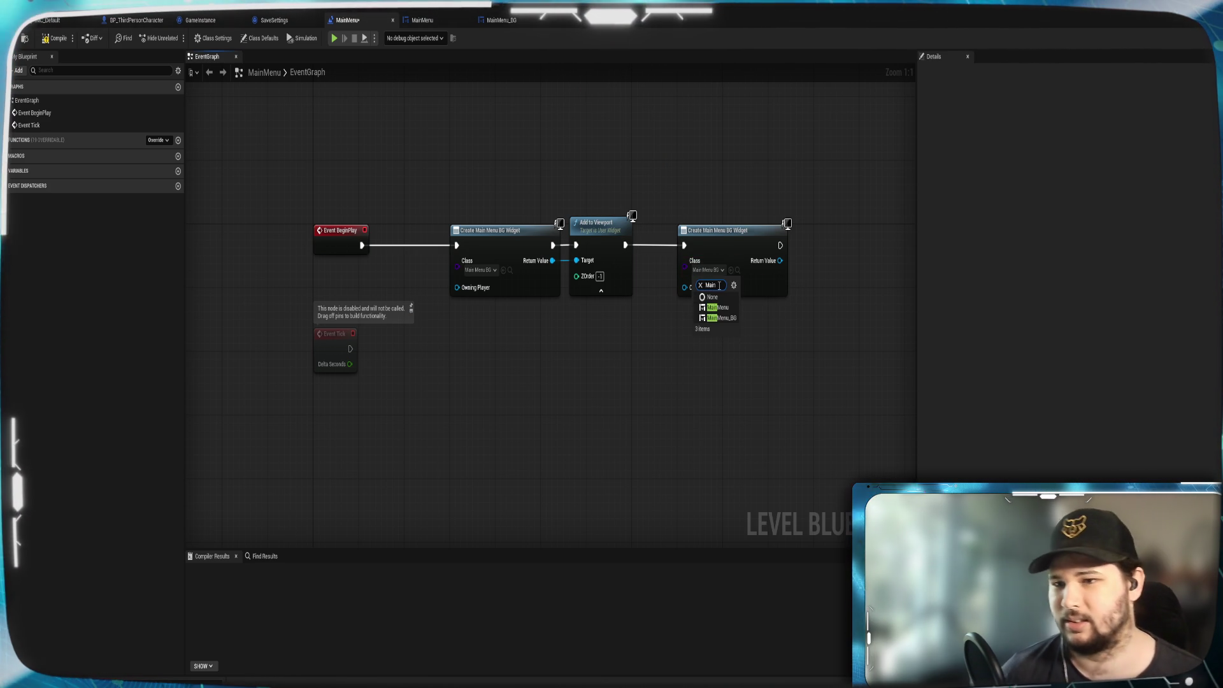
{"action": "left_click", "coordinate": [720, 307]}
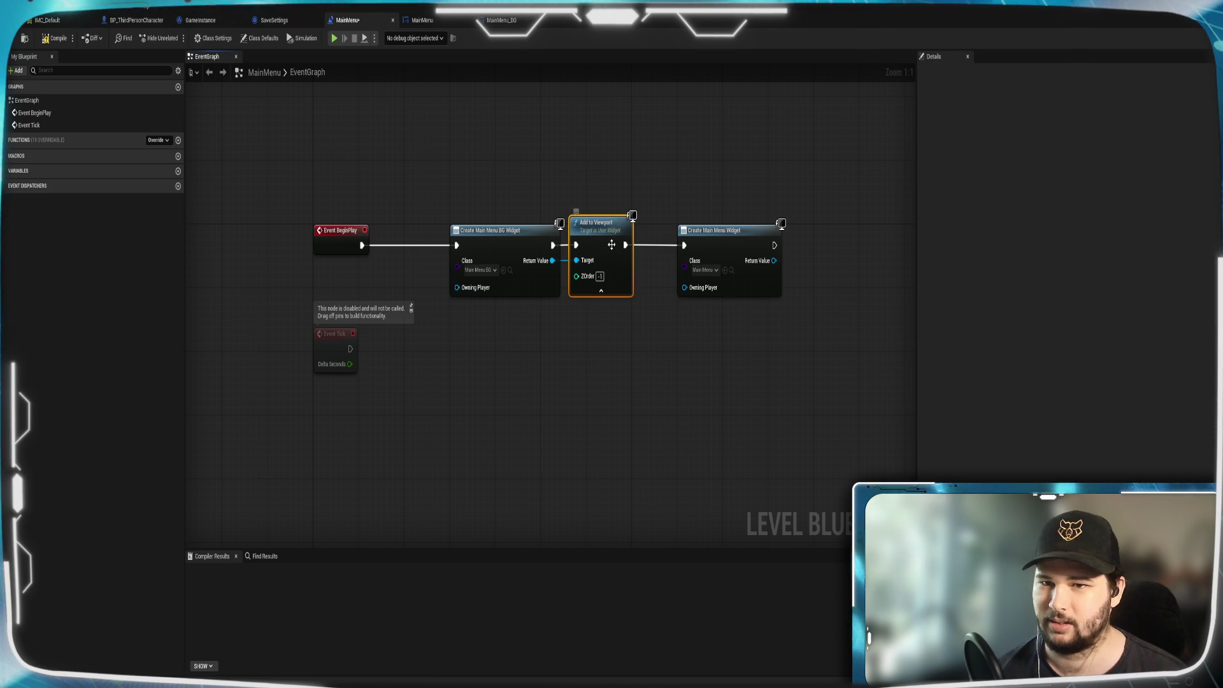
Add a second Add to Viewport after Create Main Menu Widget, adjust its ZOrder, and compile.
{"action": "left_click", "coordinate": [576, 276]}
{"action": "key", "text": "ctrl+c"}
{"action": "key", "text": "ctrl+v"}
{"action": "mouse_move", "coordinate": [862, 289]}
{"action": "left_mouse_down"}
{"action": "mouse_move", "coordinate": [827, 241]}
{"action": "mouse_move", "coordinate": [774, 245]}
{"action": "mouse_move", "coordinate": [798, 261]}
{"action": "left_mouse_up"}
{"action": "left_click", "coordinate": [822, 277]}
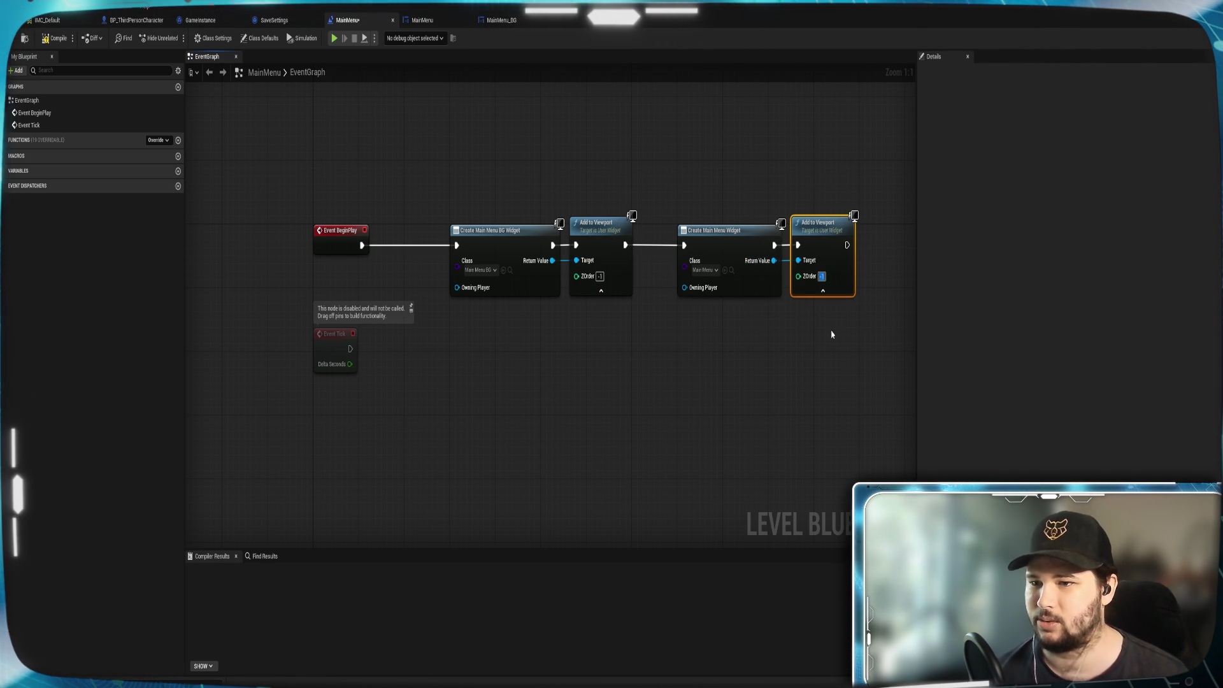
{"action": "left_click", "coordinate": [749, 334]}
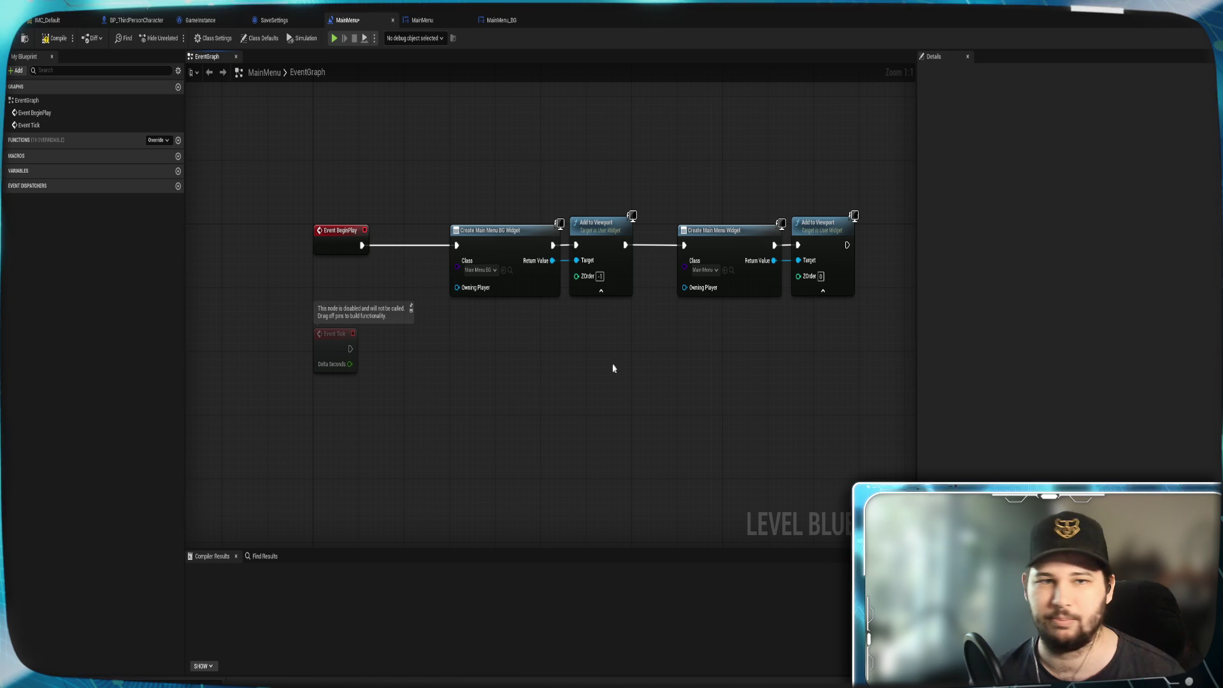
{"action": "left_click", "coordinate": [51, 38]}
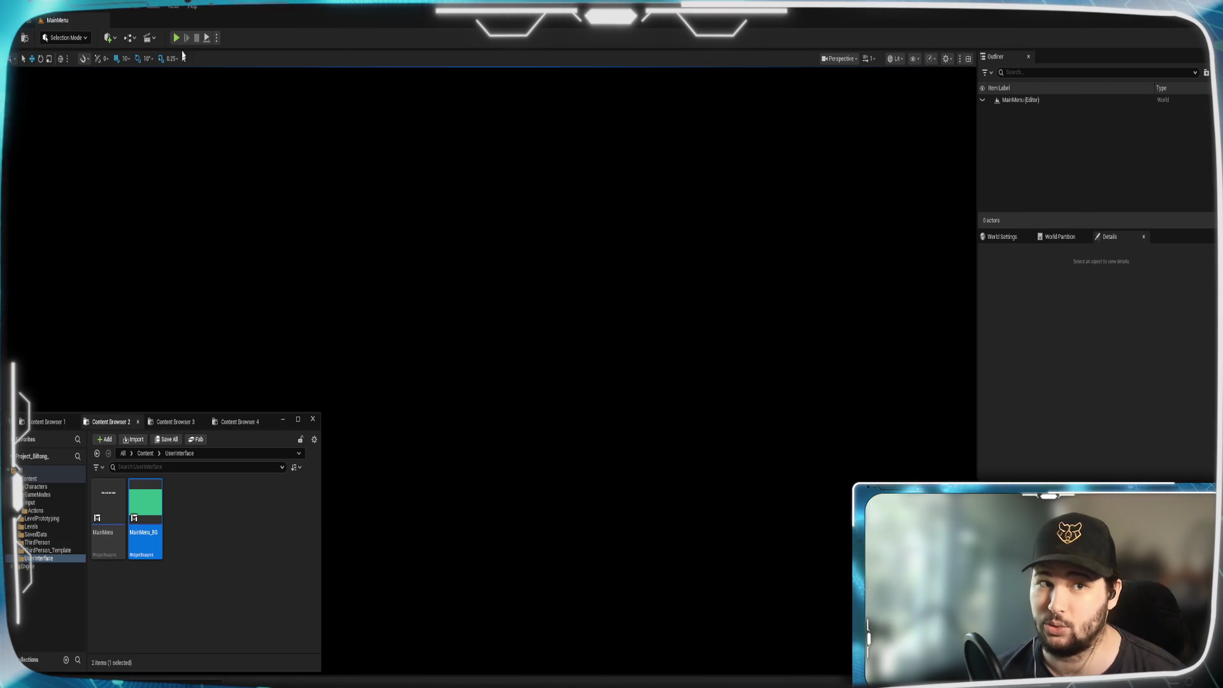
Play the MainMenu level to preview the green PROJECT BILTONG menu, then stop the session.
{"action": "left_click", "coordinate": [177, 38]}
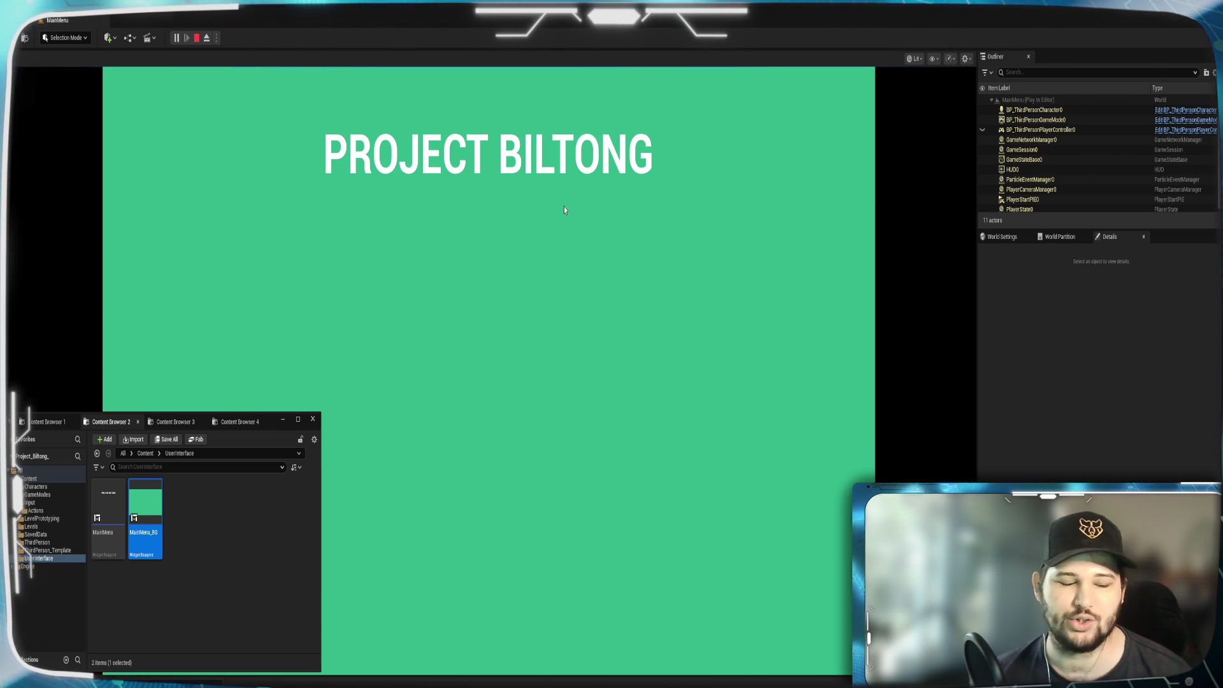
{"action": "key", "text": "Escape"}
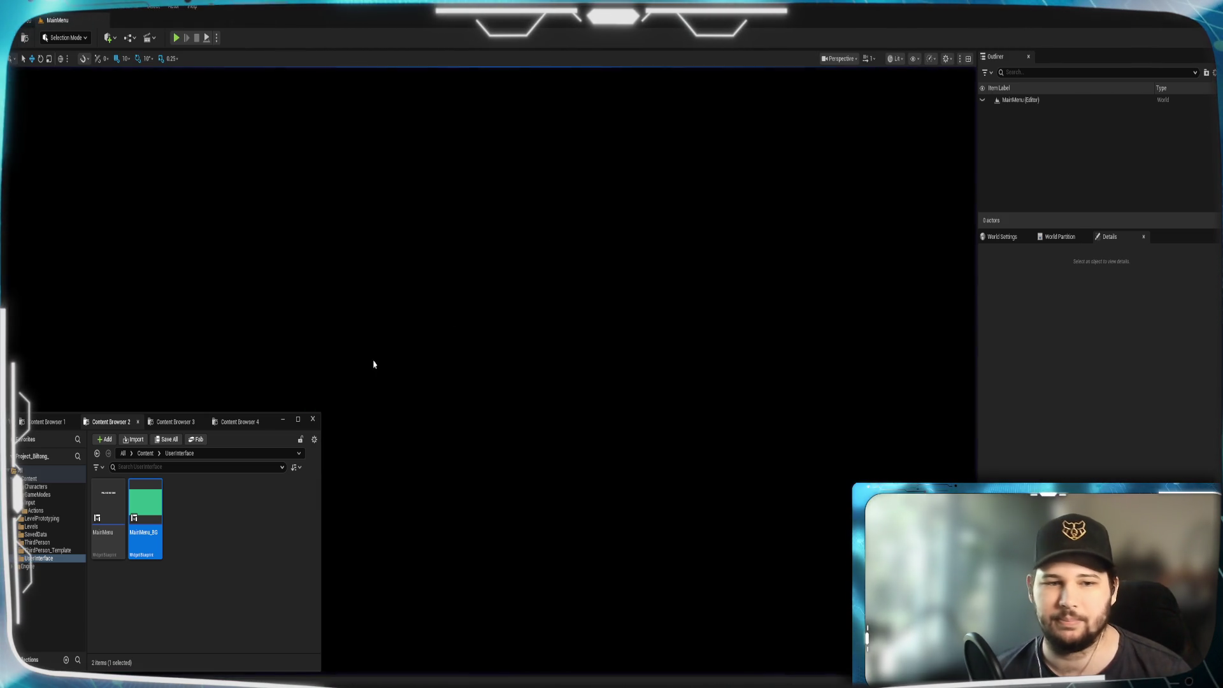
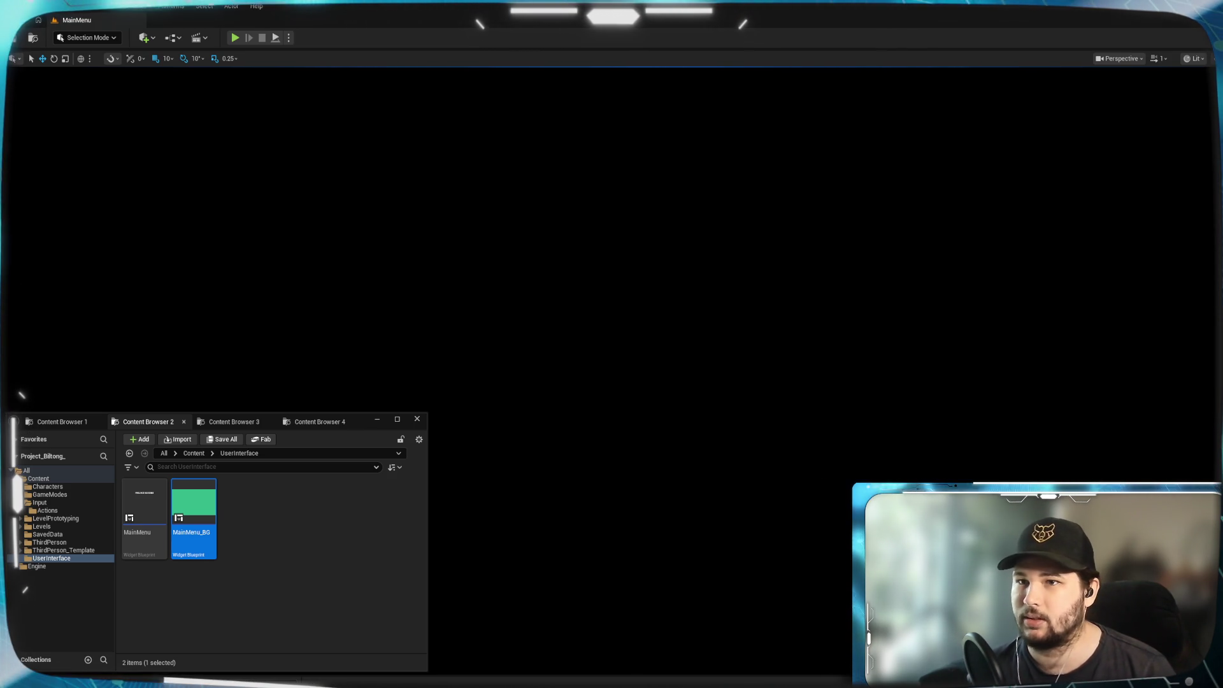
Exit fullscreen, reposition and widen the editor window, and run the MainMenu level in Play in Editor.
{"action": "key", "text": "F11"}
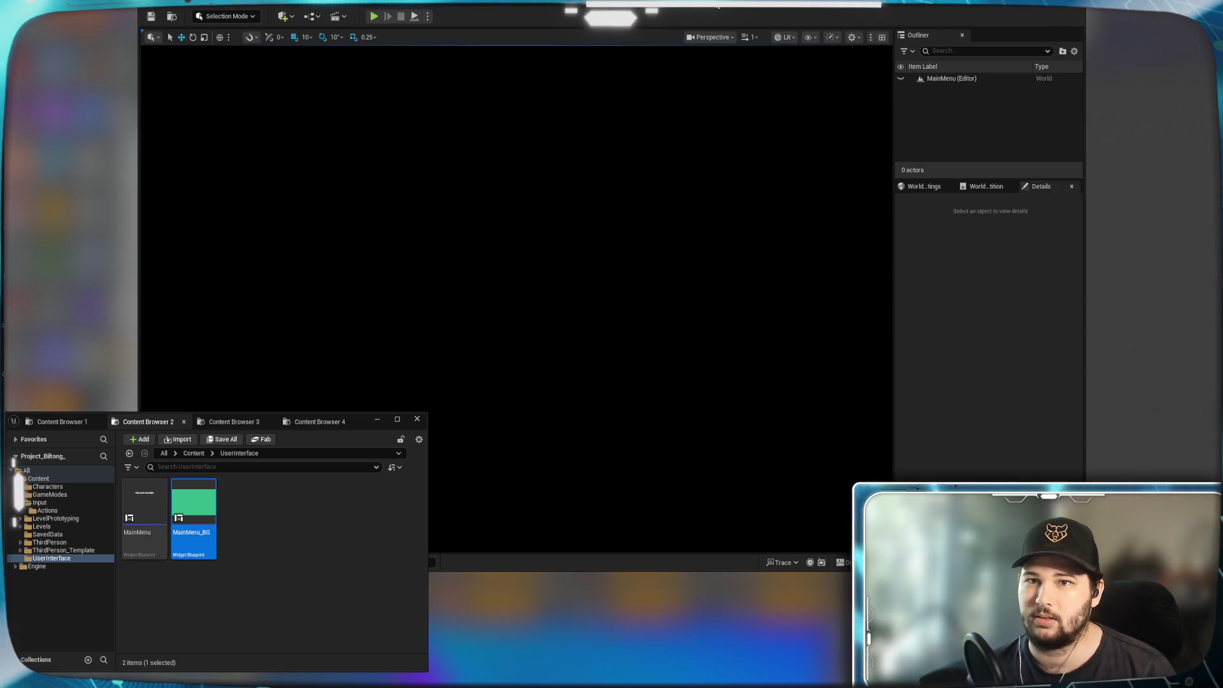
{"action": "mouse_move", "coordinate": [649, 5]}
{"action": "left_mouse_down"}
{"action": "mouse_move", "coordinate": [419, 151]}
{"action": "mouse_move", "coordinate": [0, 127]}
{"action": "mouse_move", "coordinate": [4, 64]}
{"action": "left_mouse_up"}
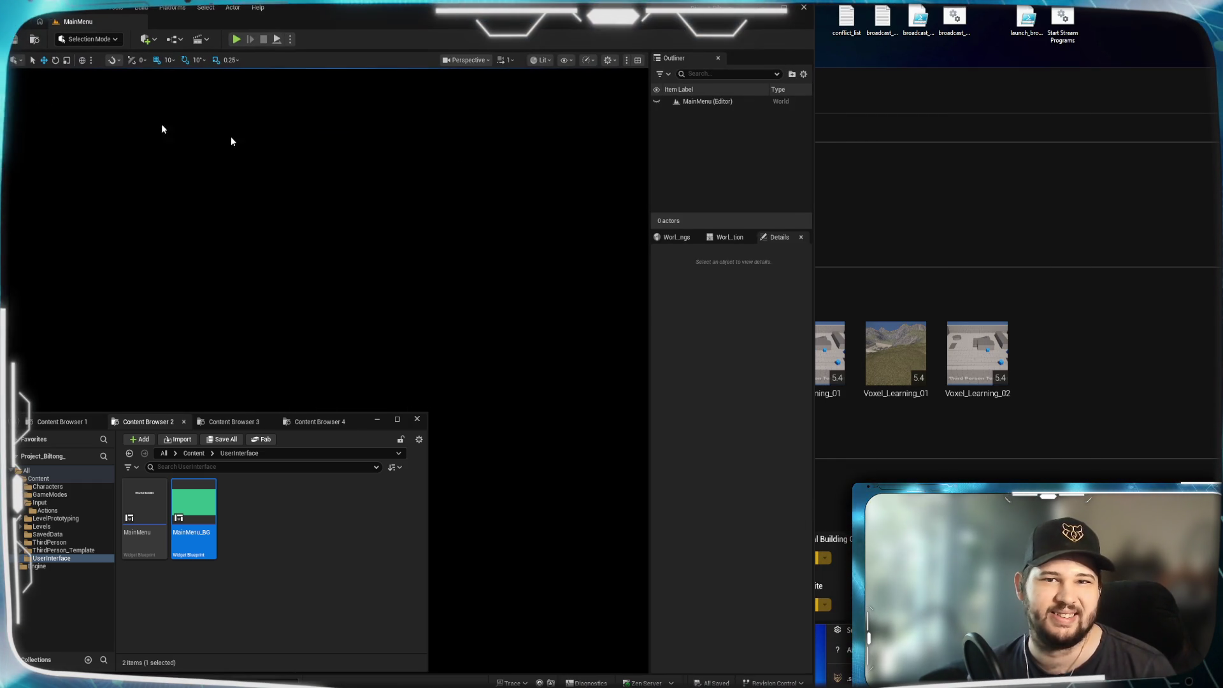
{"action": "mouse_move", "coordinate": [814, 160]}
{"action": "left_mouse_down"}
{"action": "mouse_move", "coordinate": [1042, 195]}
{"action": "mouse_move", "coordinate": [1202, 191]}
{"action": "left_mouse_up"}
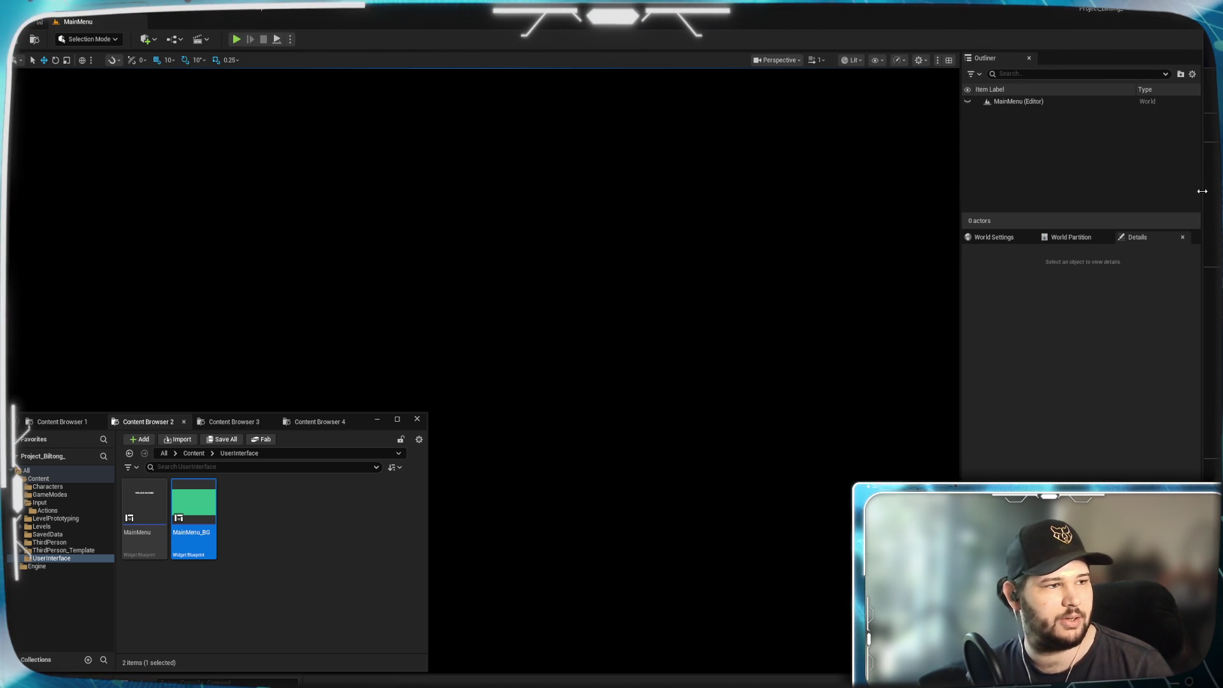
{"action": "left_click_drag", "start_coordinate": [1202, 191], "coordinate": [1218, 190]}
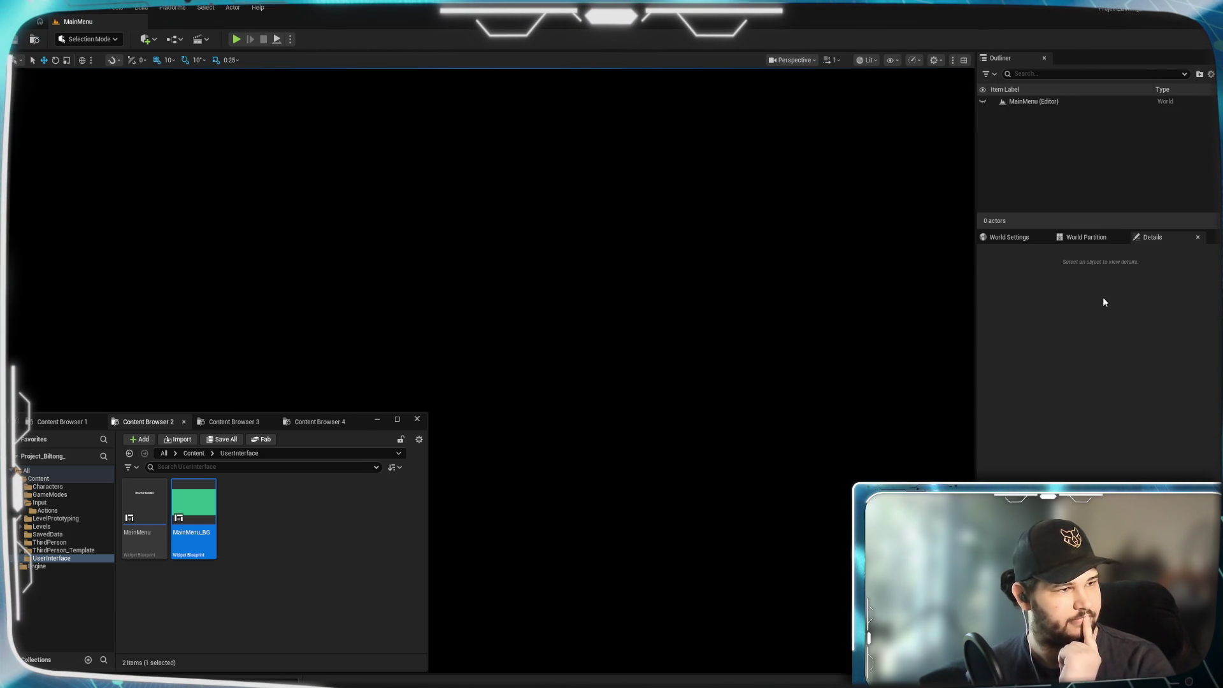
{"action": "left_click", "coordinate": [1105, 302]}
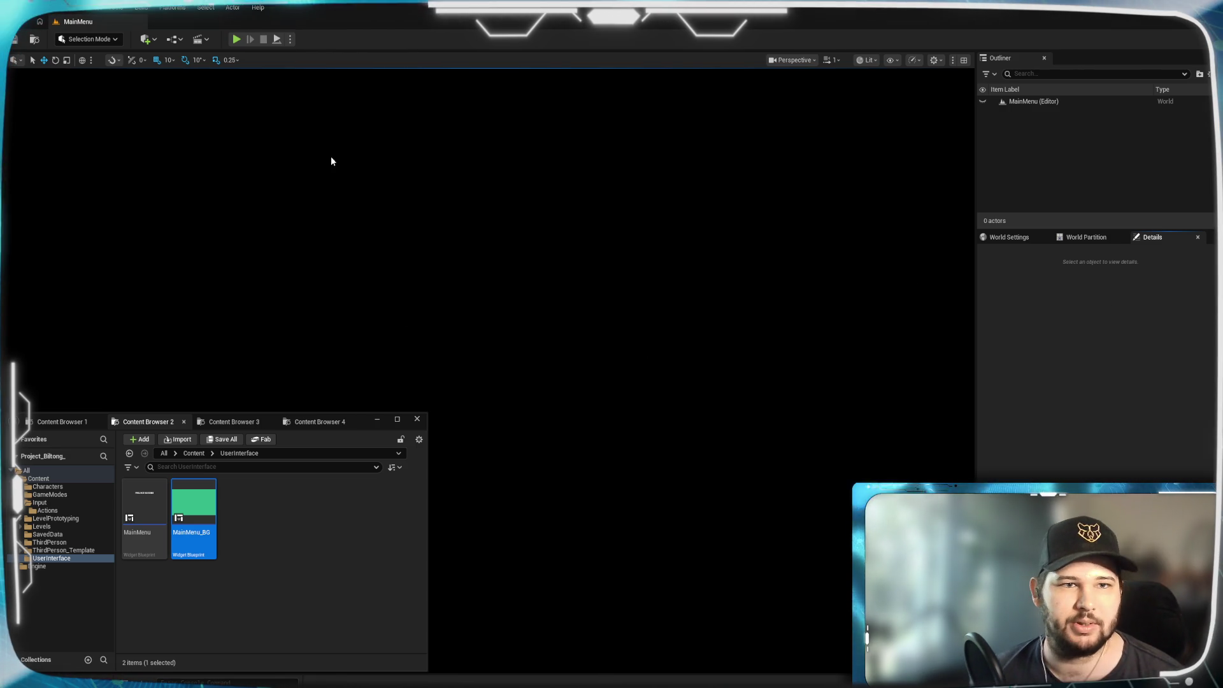
{"action": "left_click", "coordinate": [237, 40]}
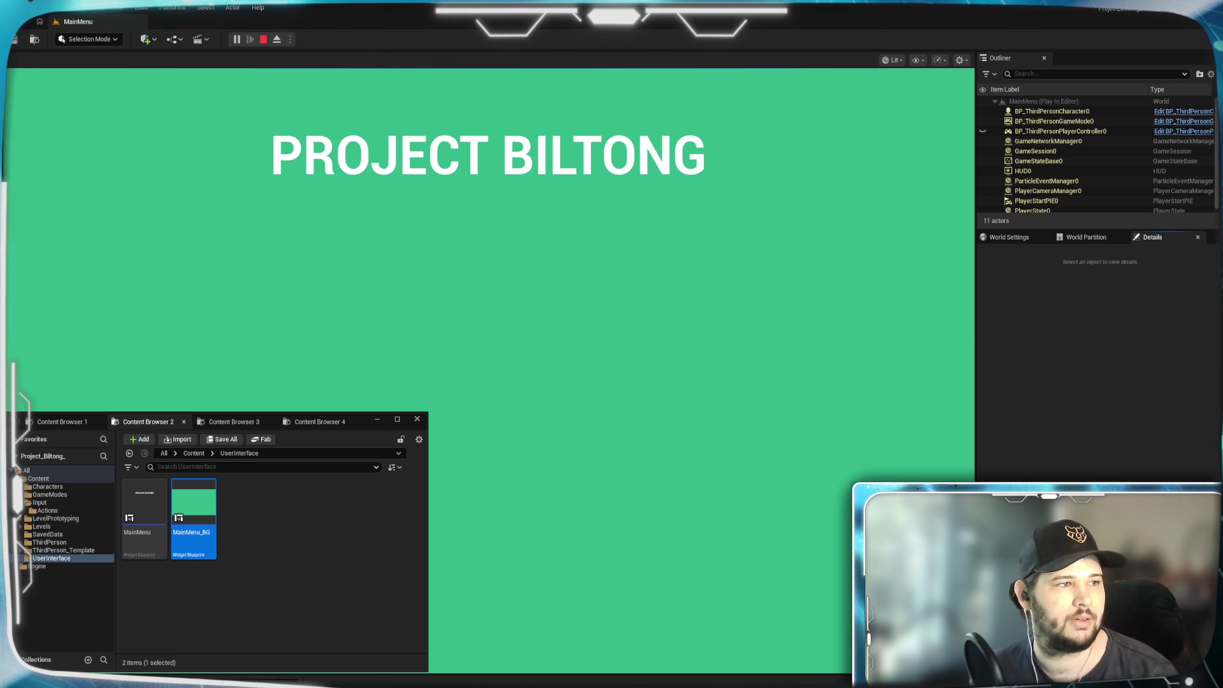
Launch Windows Calculator, shift it slightly left, and enter 1440.
{"action": "key", "text": "XF86Calculator"}
{"action": "left_click_drag", "start_coordinate": [888, 113], "coordinate": [861, 118]}
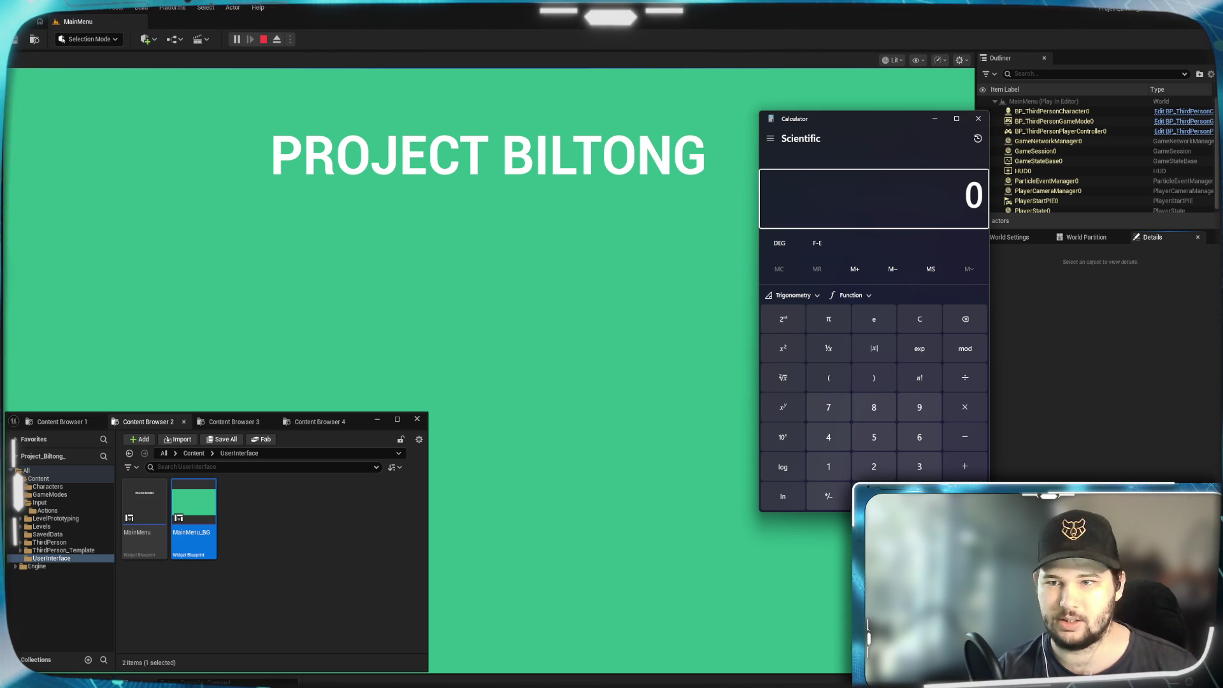
{"action": "type", "text": "1440"}
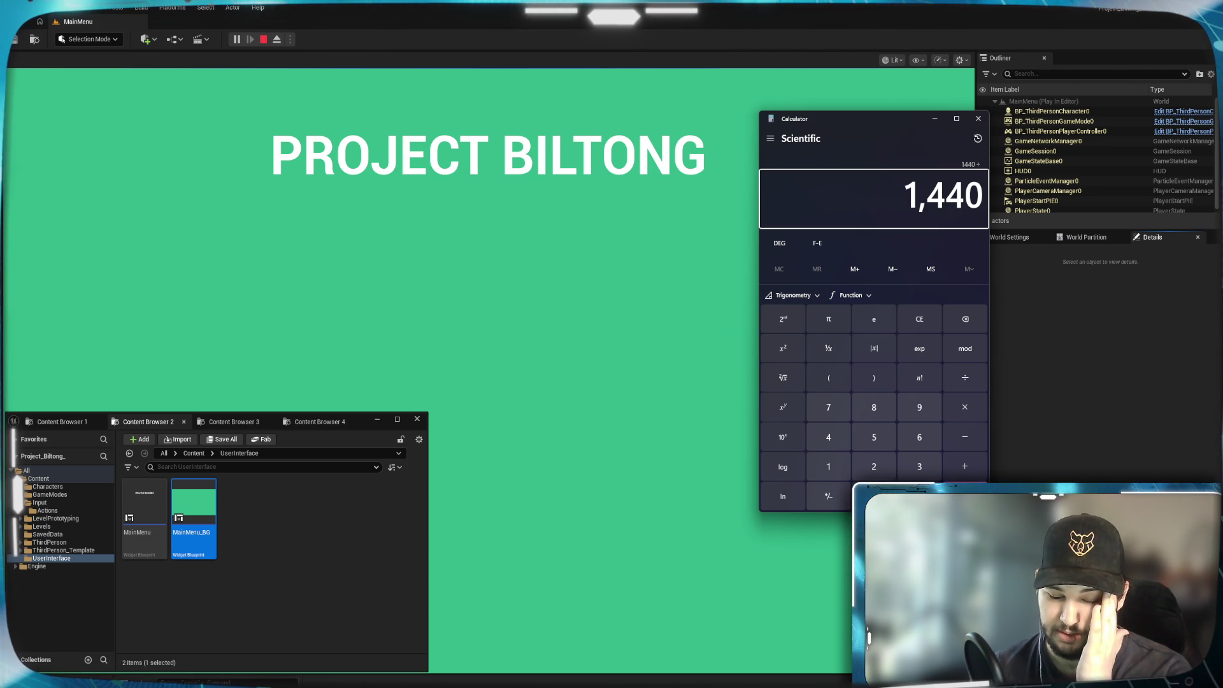
Compute 1440 ÷ 1080 (1.3333), then 1440 ÷ 1.33333333.
{"action": "type", "text": "1080"}
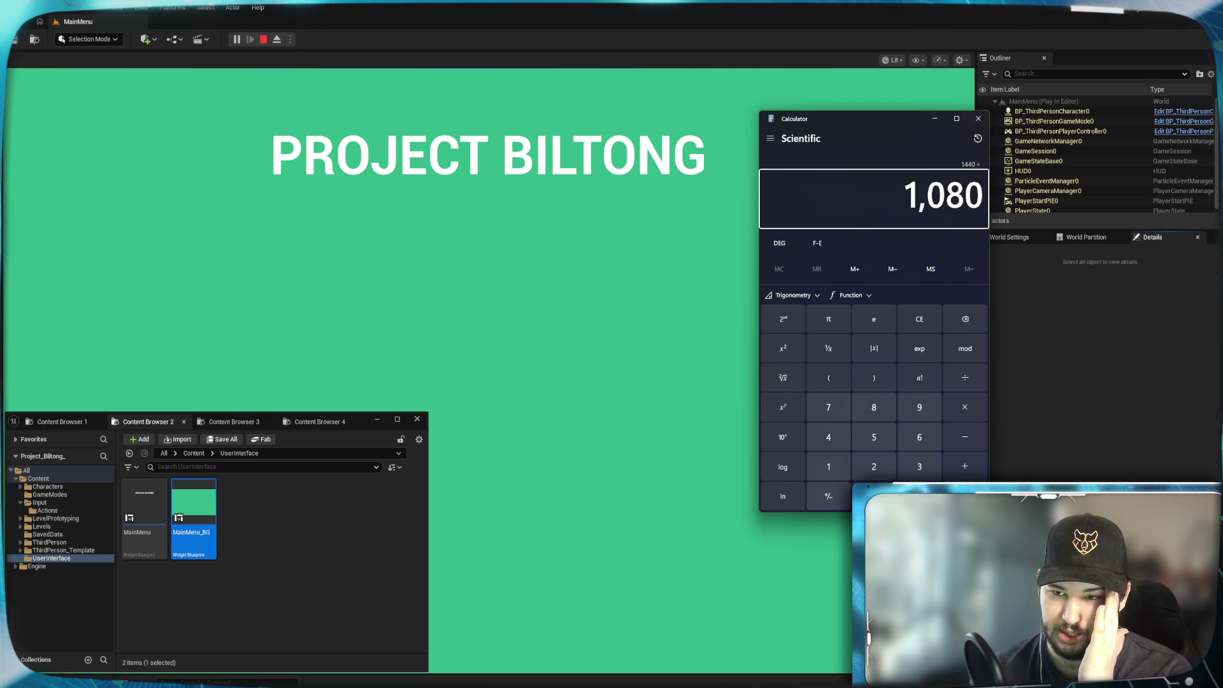
{"action": "key", "text": "Return"}
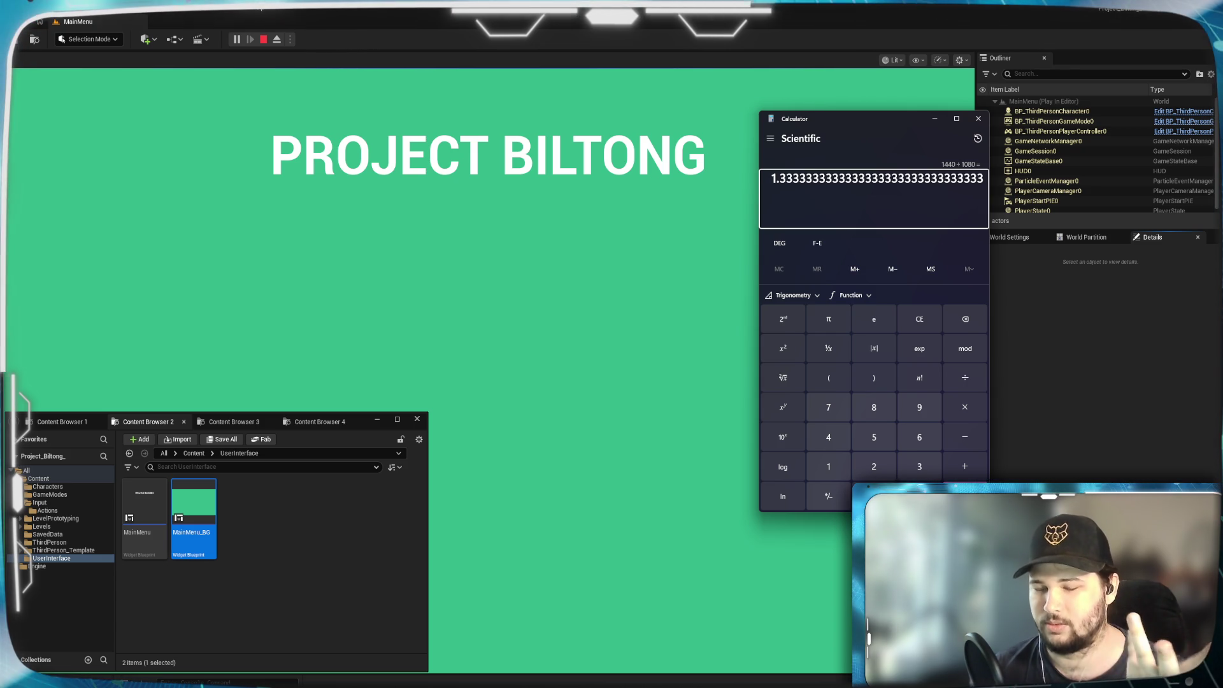
{"action": "type", "text": "1440"}
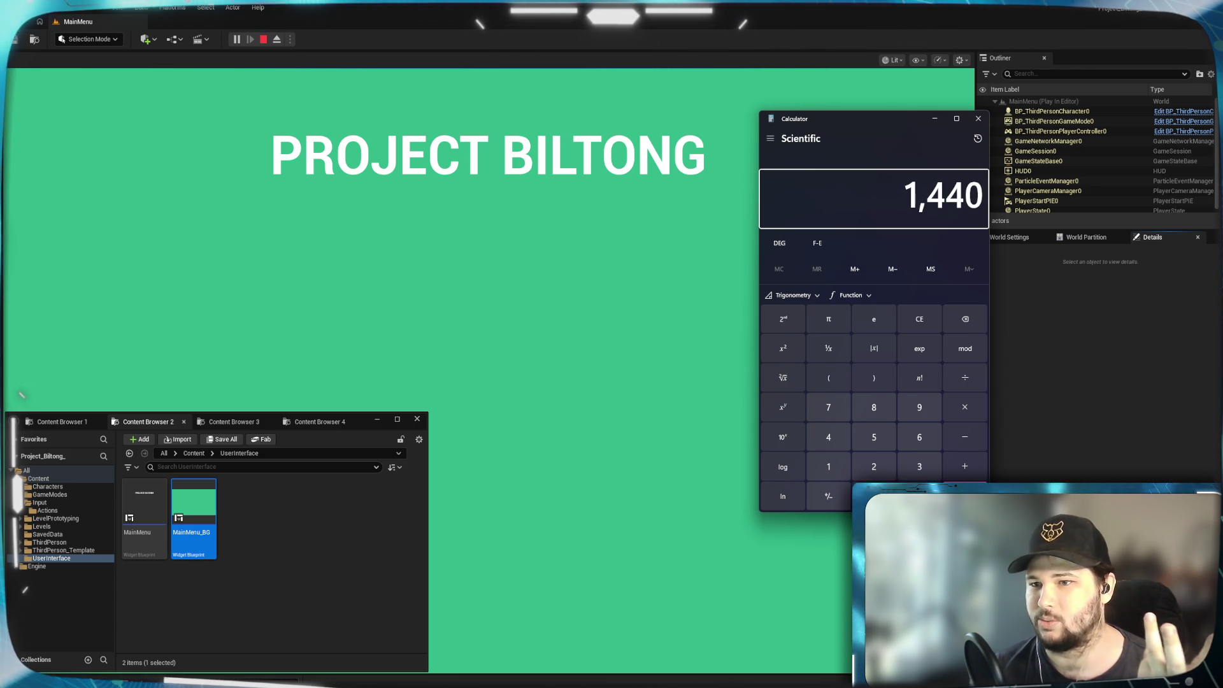
{"action": "type", "text": "103333"}
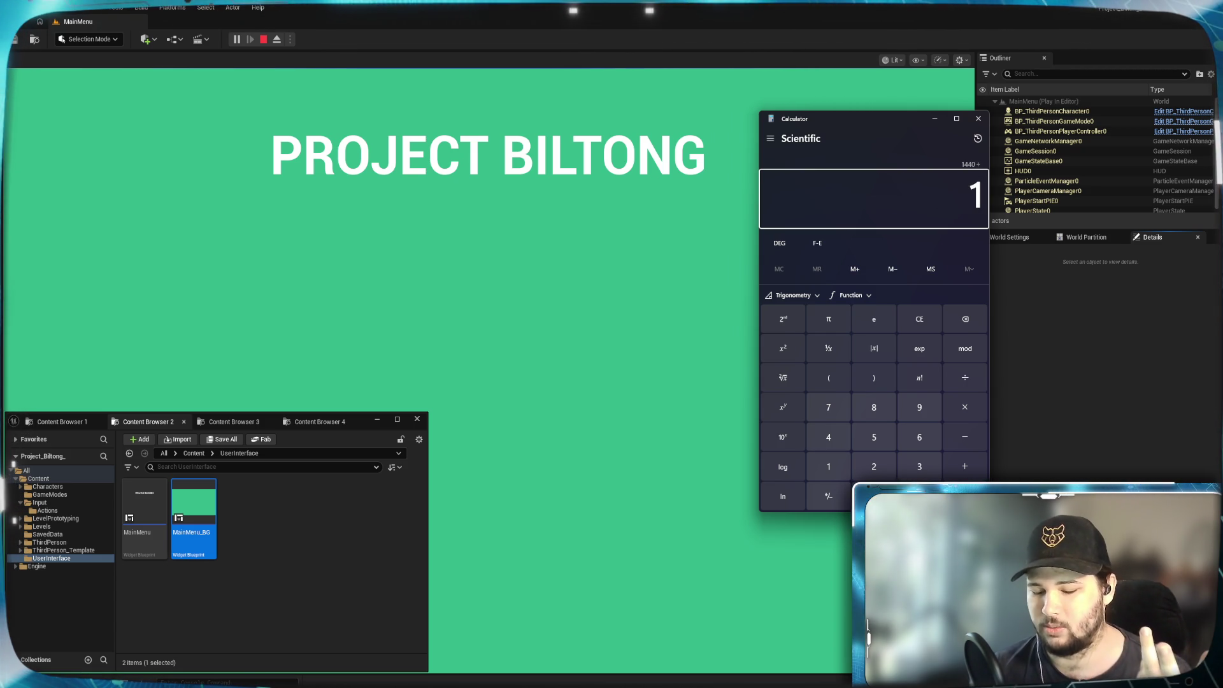
{"action": "key", "text": "BackSpace"}
{"action": "key", "text": "BackSpace"}
{"action": "key", "text": "BackSpace"}
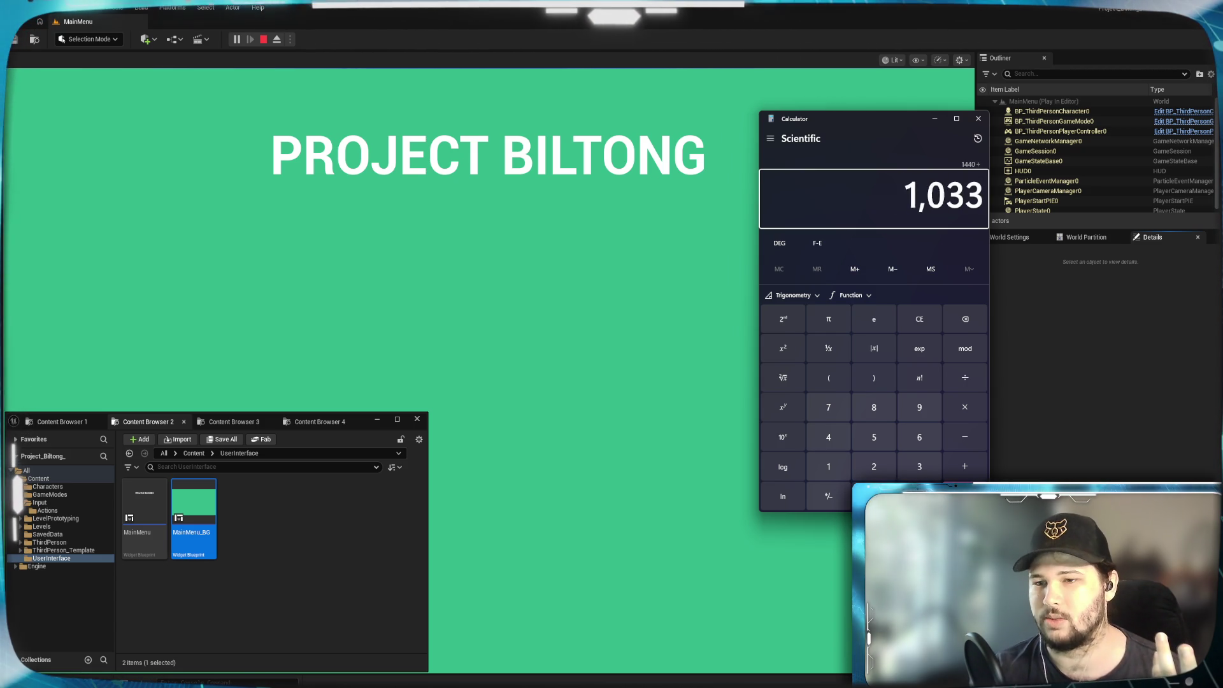
{"action": "type", "text": "."}
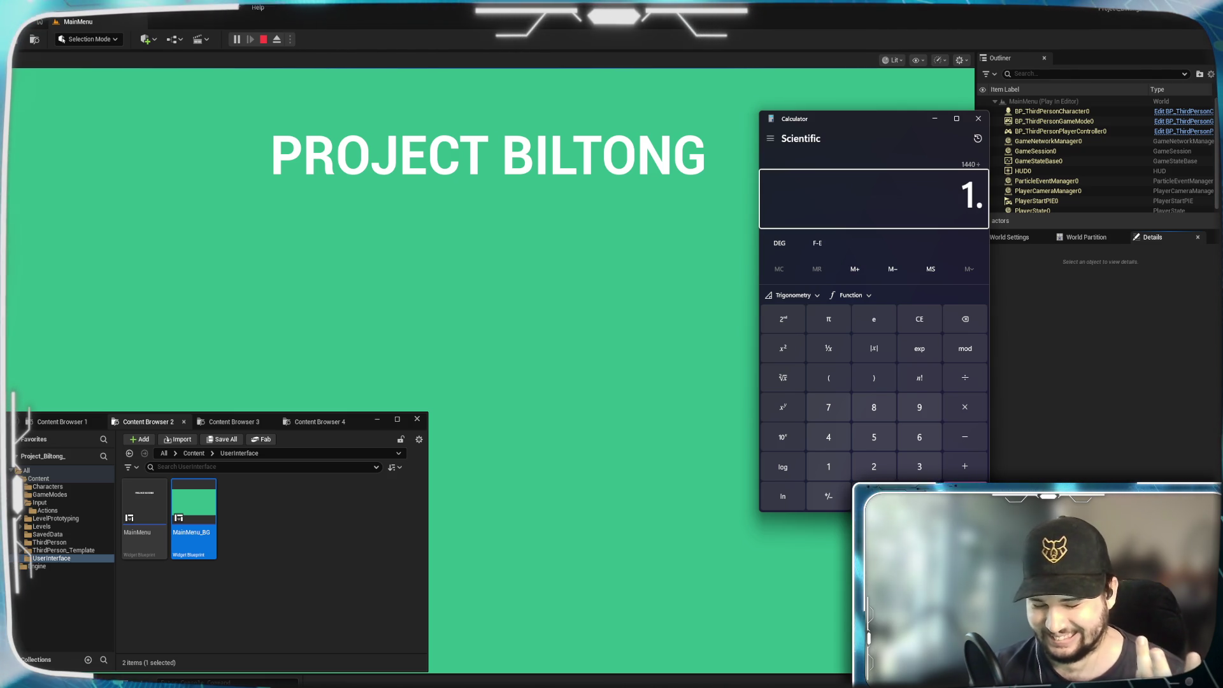
{"action": "type", "text": "3333333"}
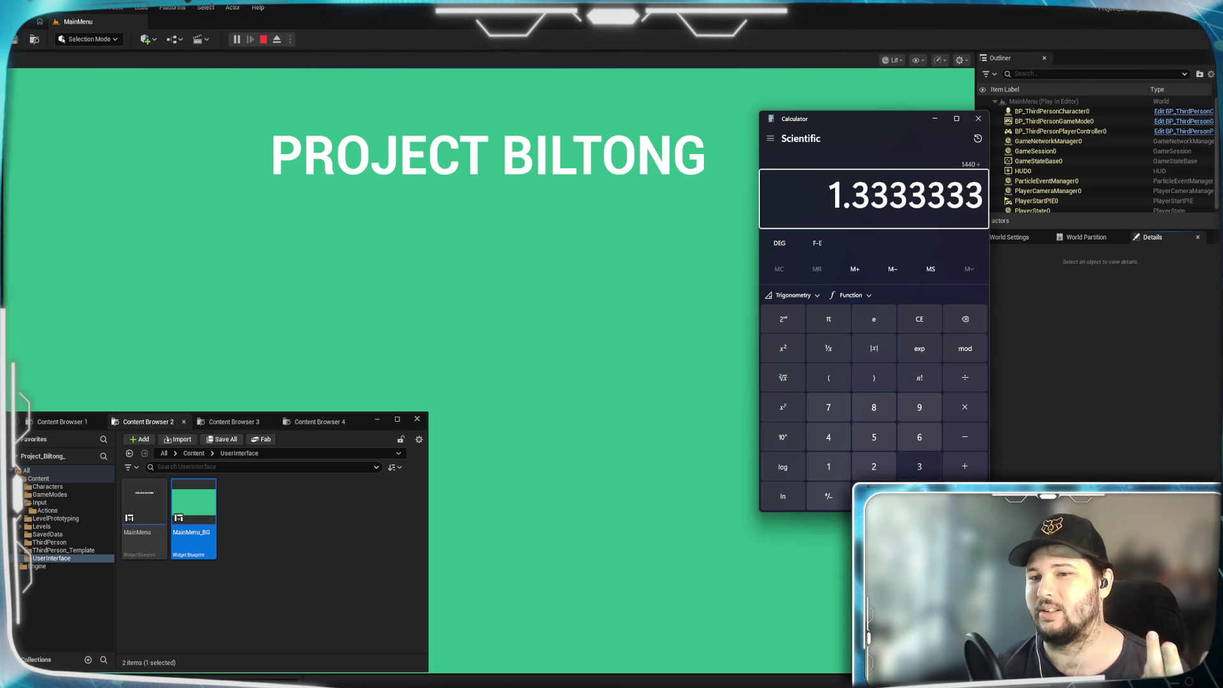
{"action": "type", "text": "3"}
{"action": "key", "text": "Return"}
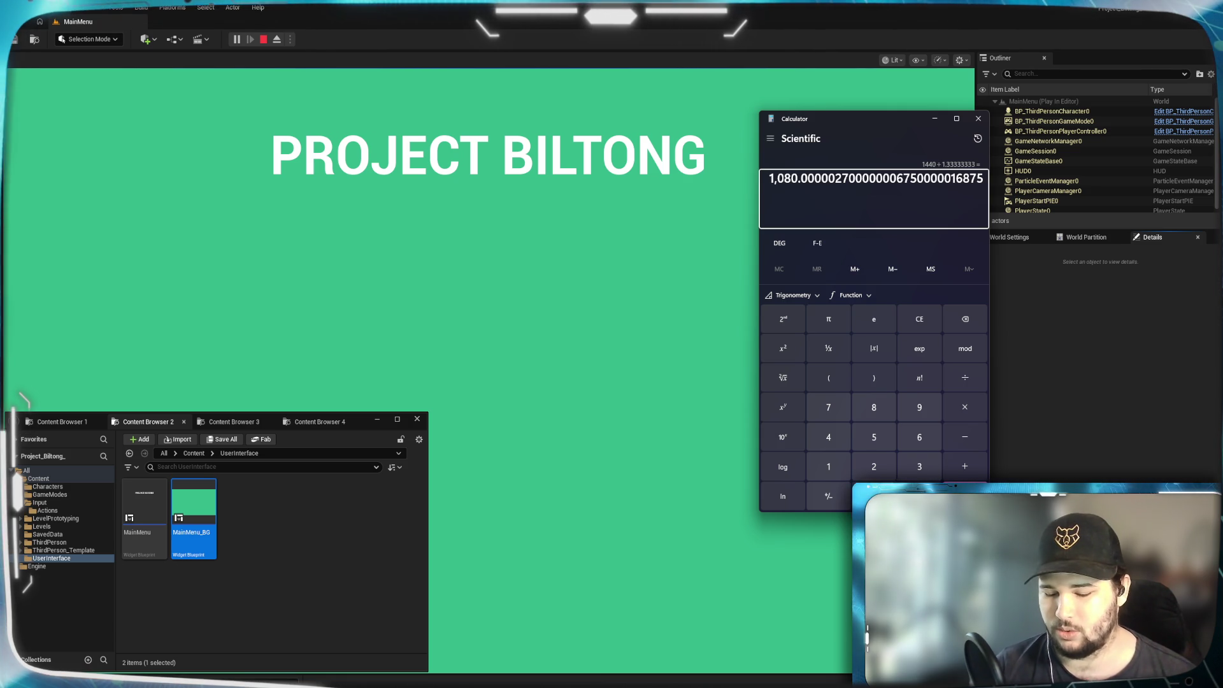
Compute 3440 ÷ 1.33333333 (about 2,580), then dismiss the calculator.
{"action": "type", "text": "3,4"}
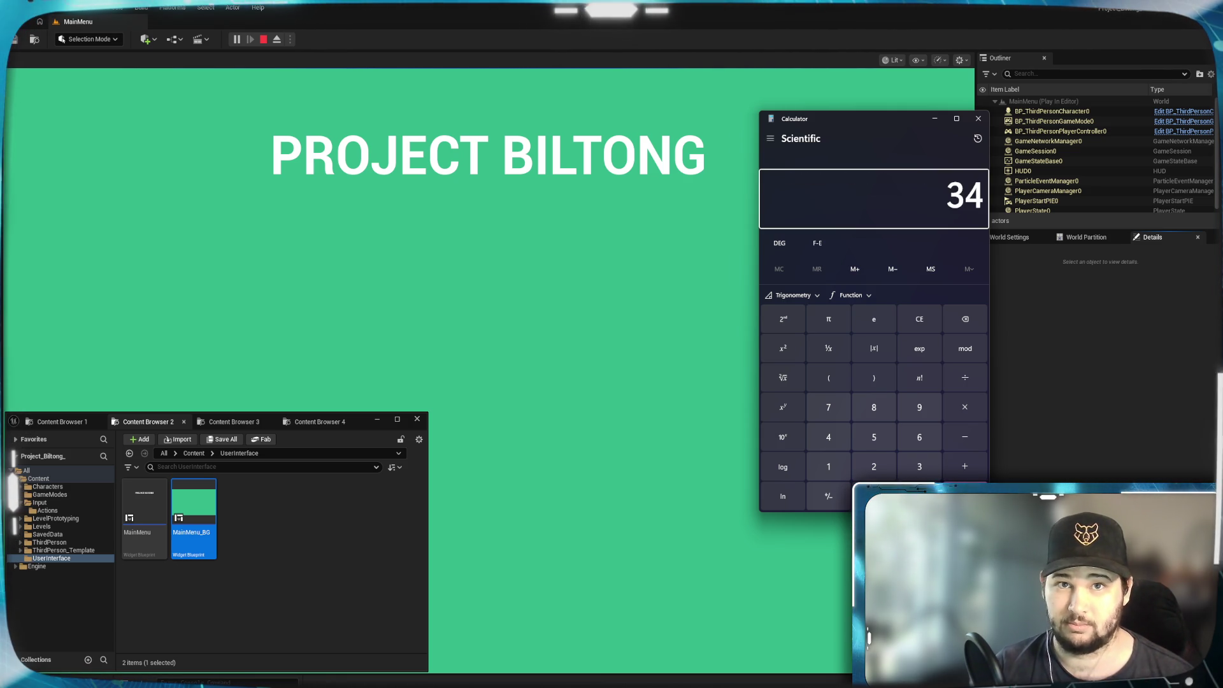
{"action": "type", "text": "40"}
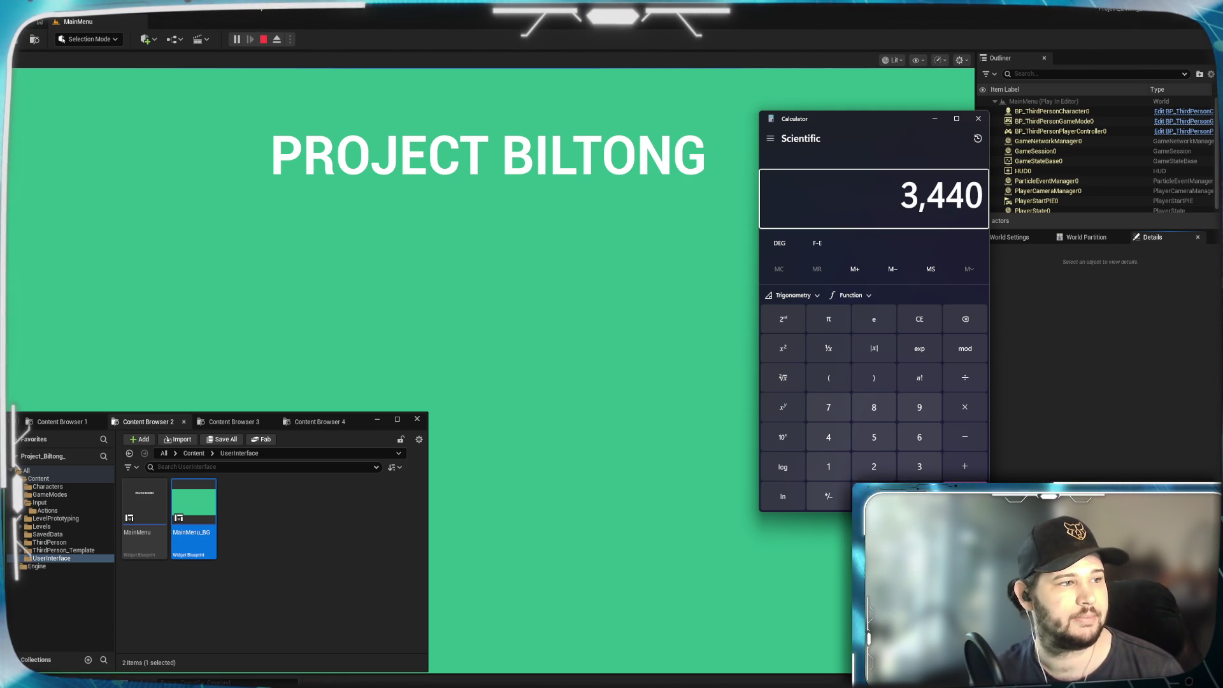
{"action": "key", "text": "alt+Tab"}
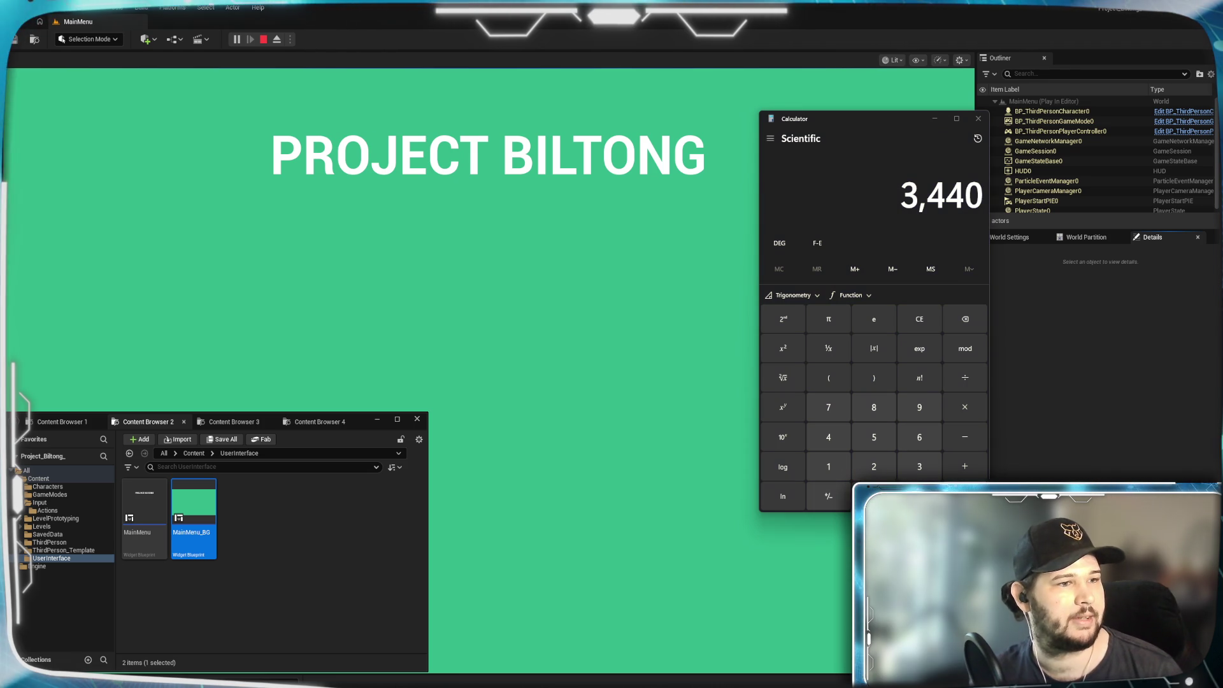
{"action": "left_click", "coordinate": [872, 124]}
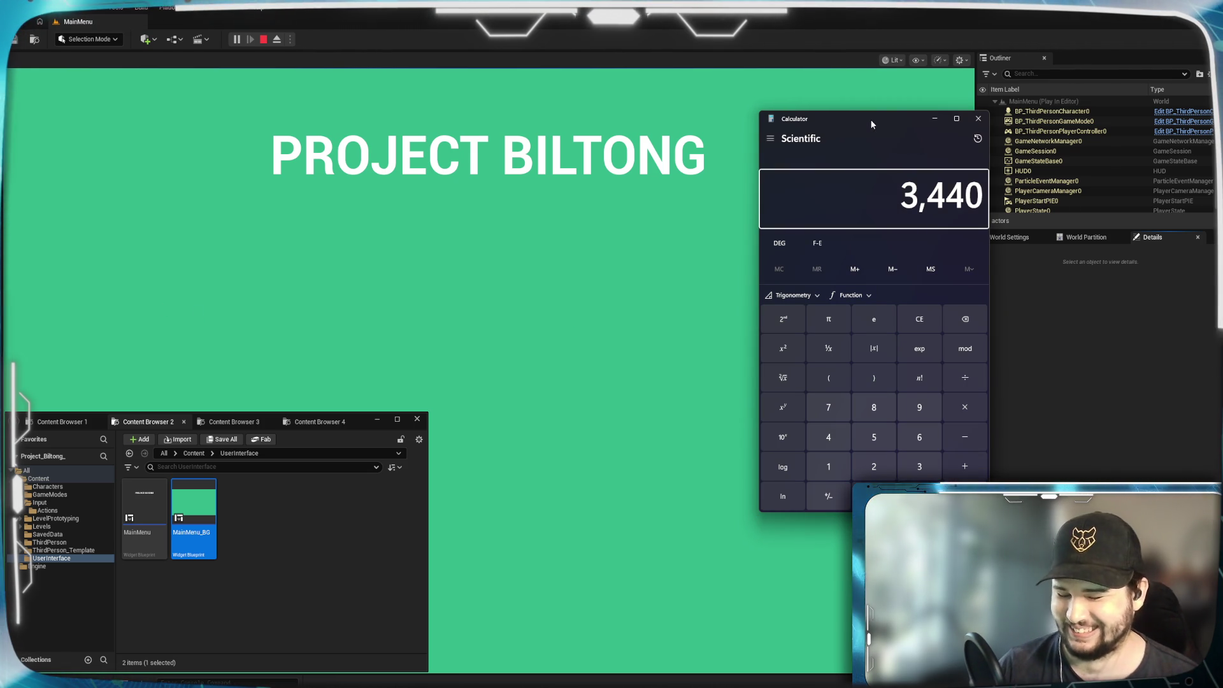
{"action": "key", "text": "slash"}
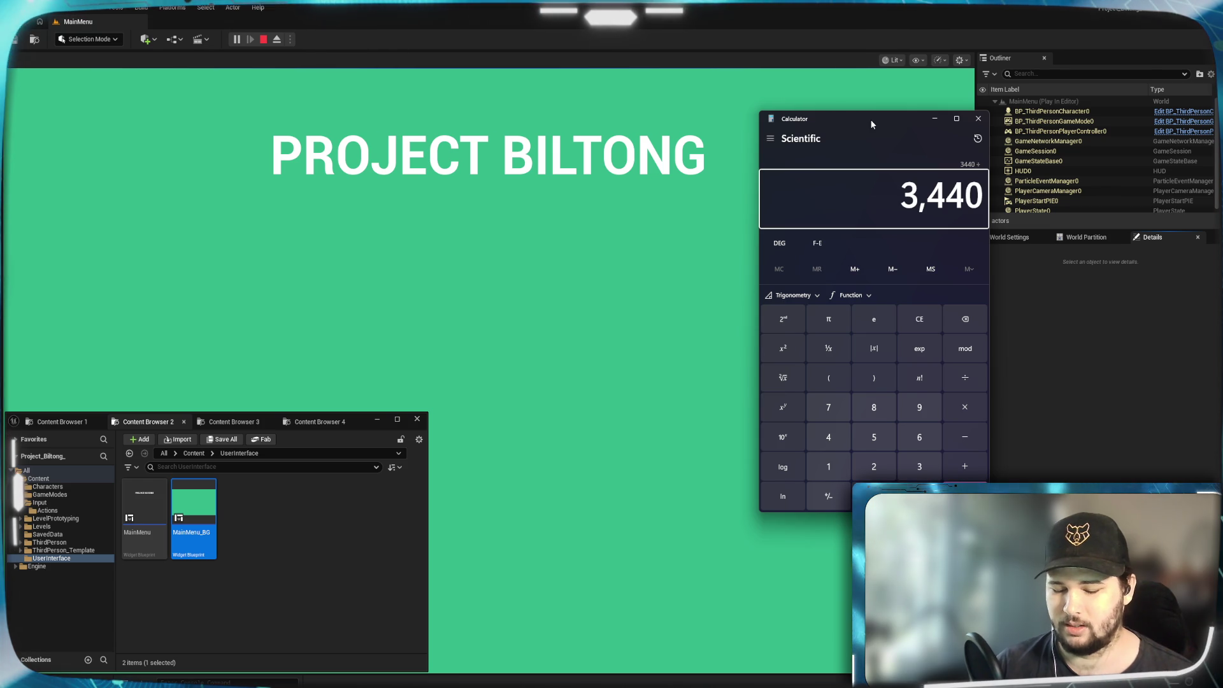
{"action": "type", "text": "1.3333333"}
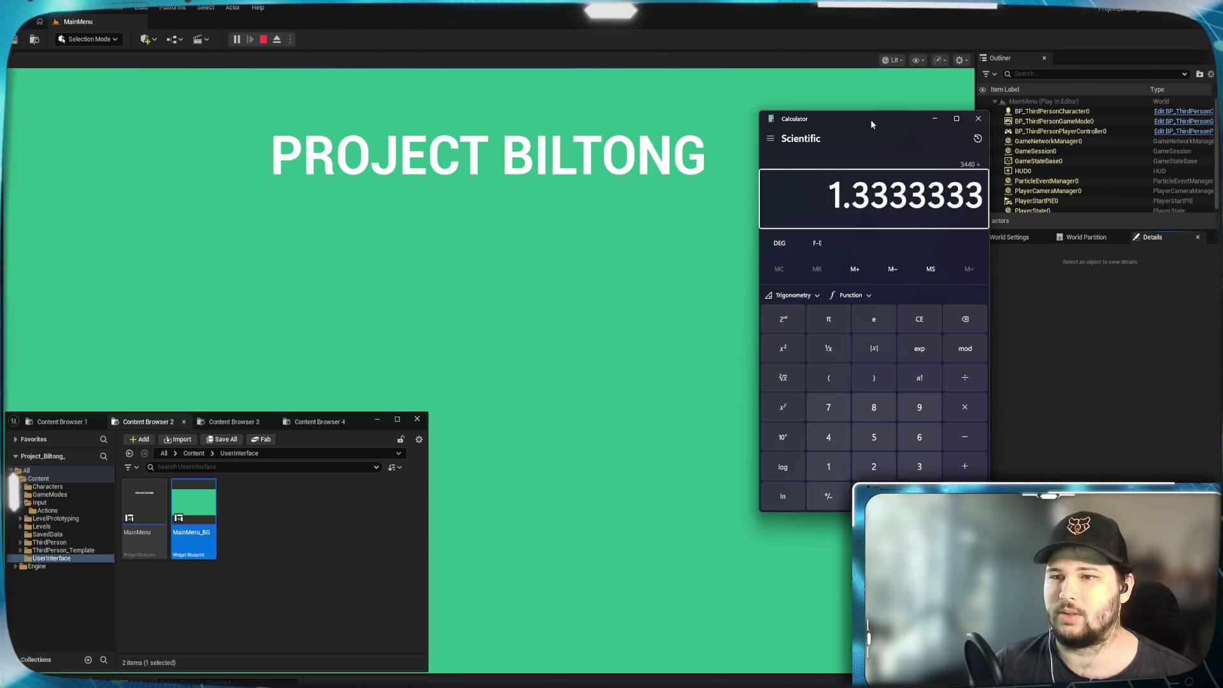
{"action": "type", "text": "3"}
{"action": "key", "text": "Return"}
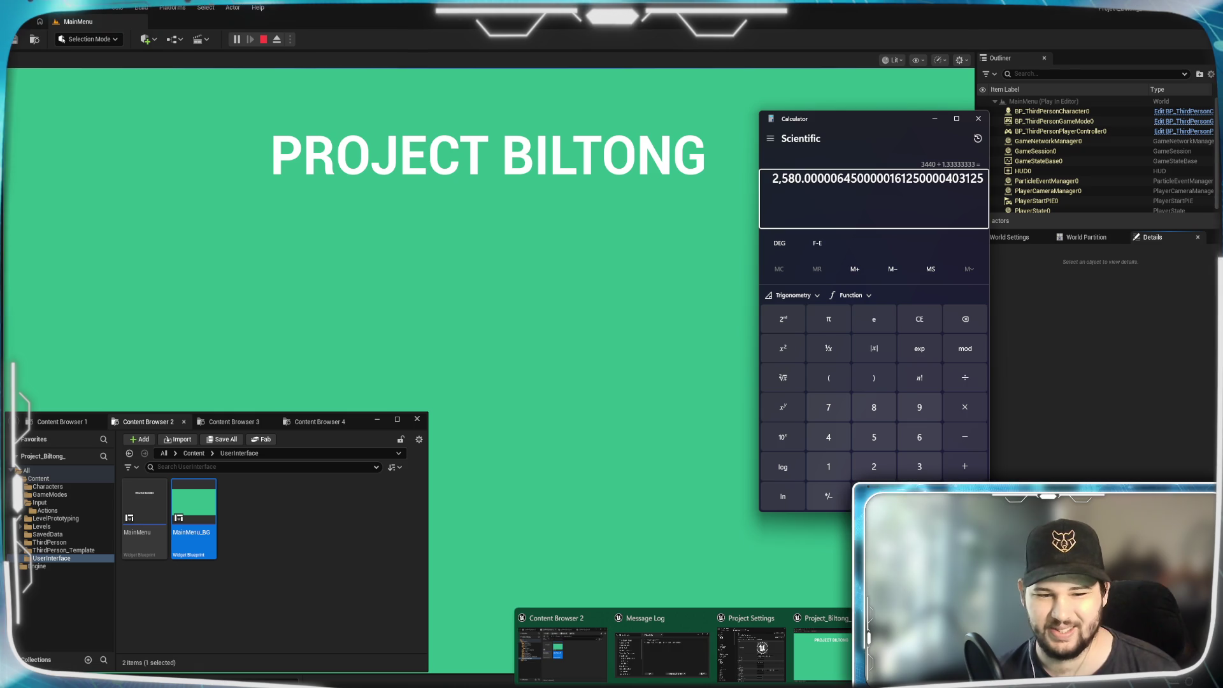
{"action": "left_click", "coordinate": [379, 685]}
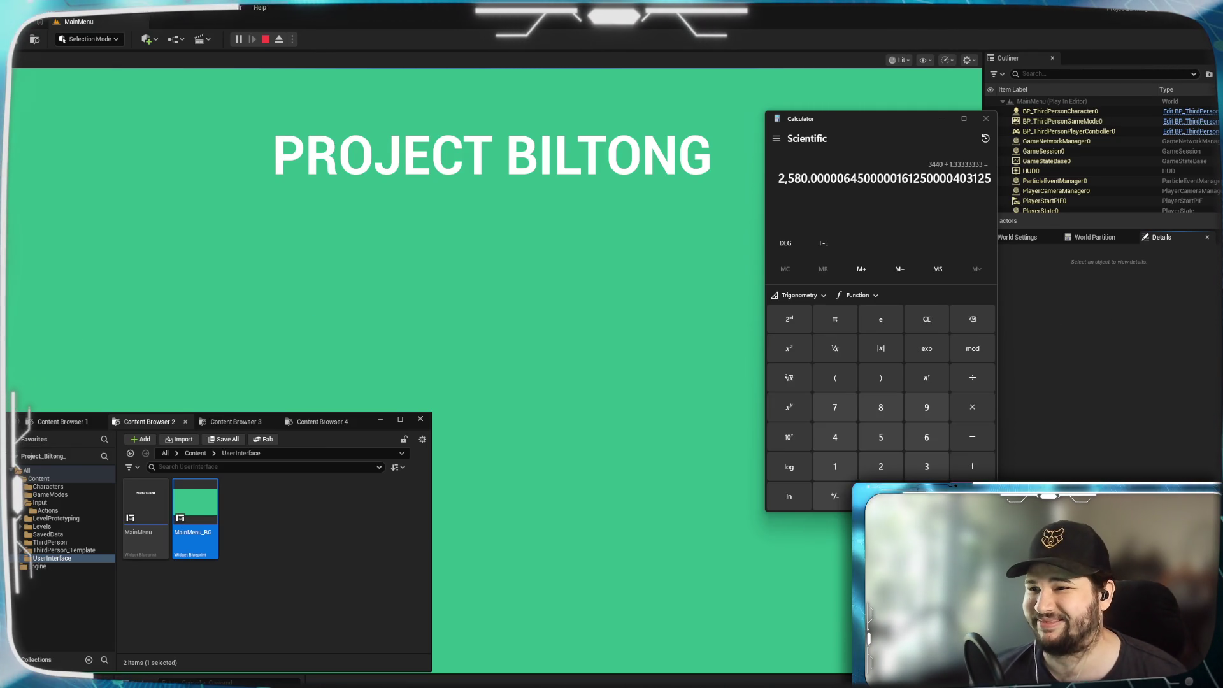
{"action": "left_click", "coordinate": [1201, 308]}
Narrow the editor window slightly and stop the running play session with Esc.
{"action": "left_click_drag", "start_coordinate": [1222, 306], "coordinate": [1217, 306]}
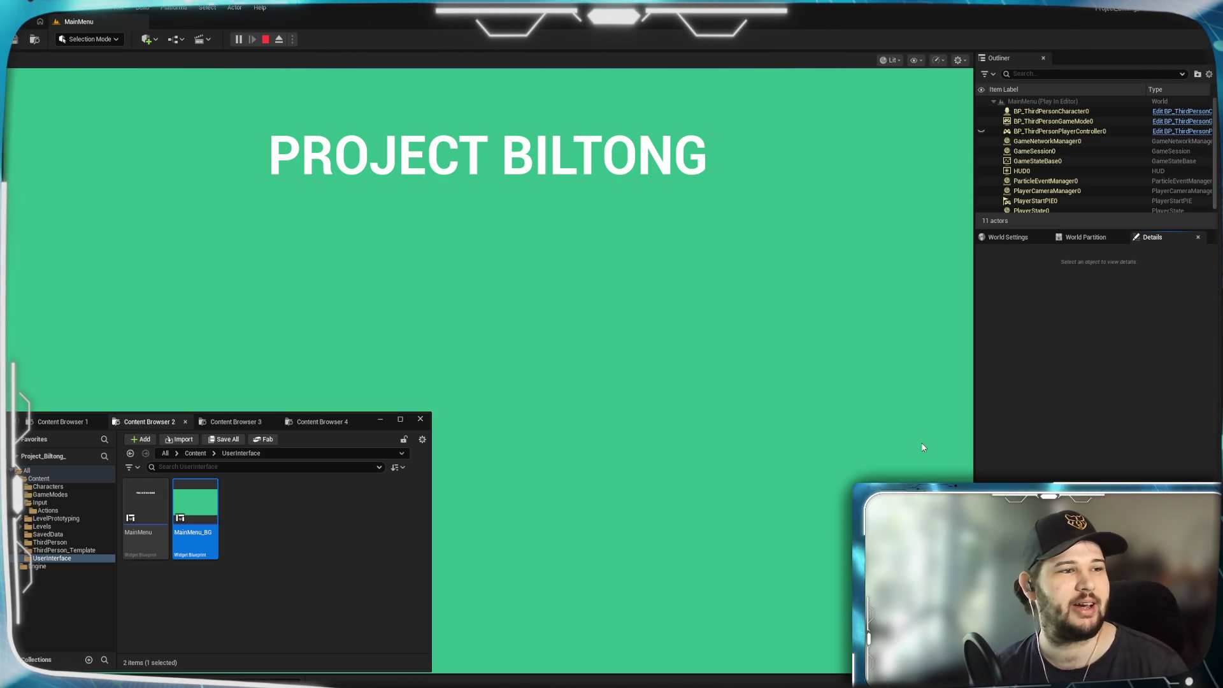
{"action": "left_click", "coordinate": [623, 327]}
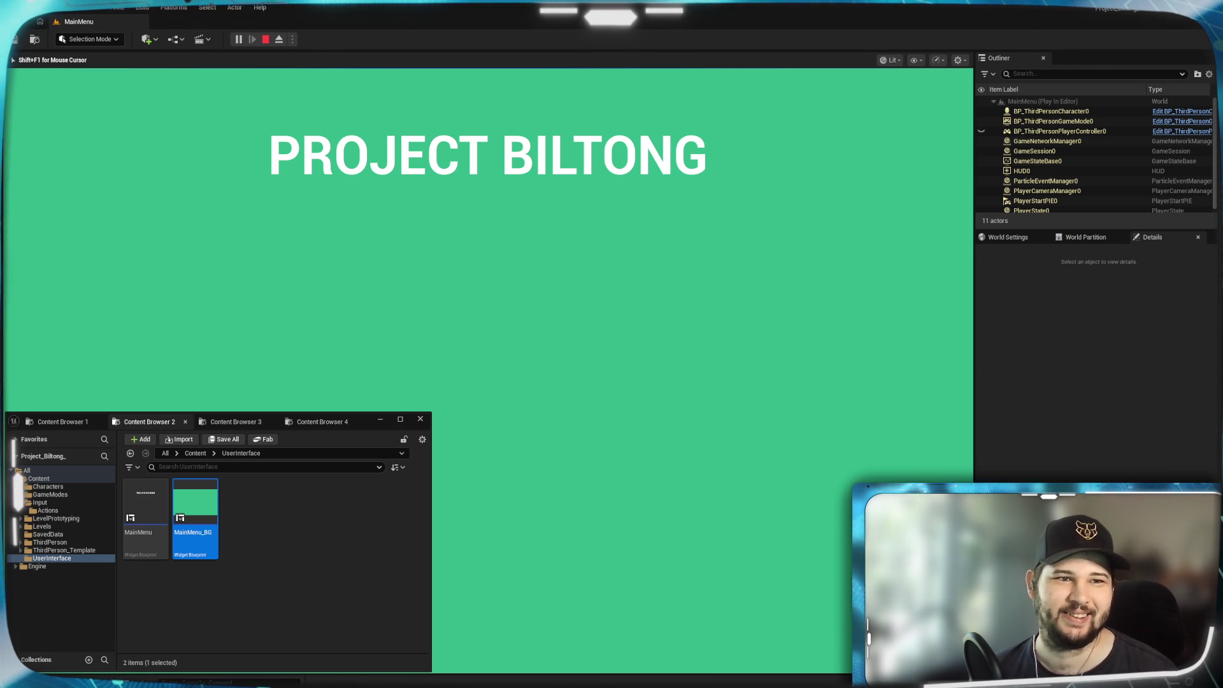
{"action": "key", "text": "Escape"}
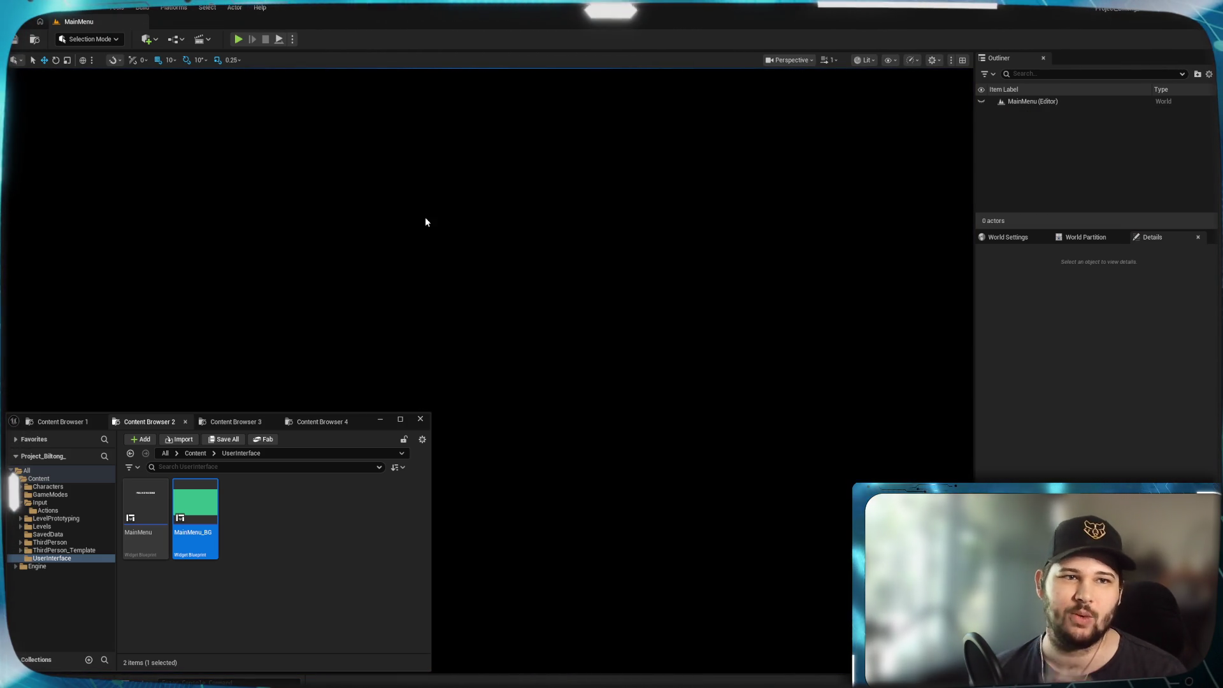
Move the MainMenu Blueprint window to the screen top, widen it, and open the MainMenu widget layout.
{"action": "mouse_move", "coordinate": [847, 683]}
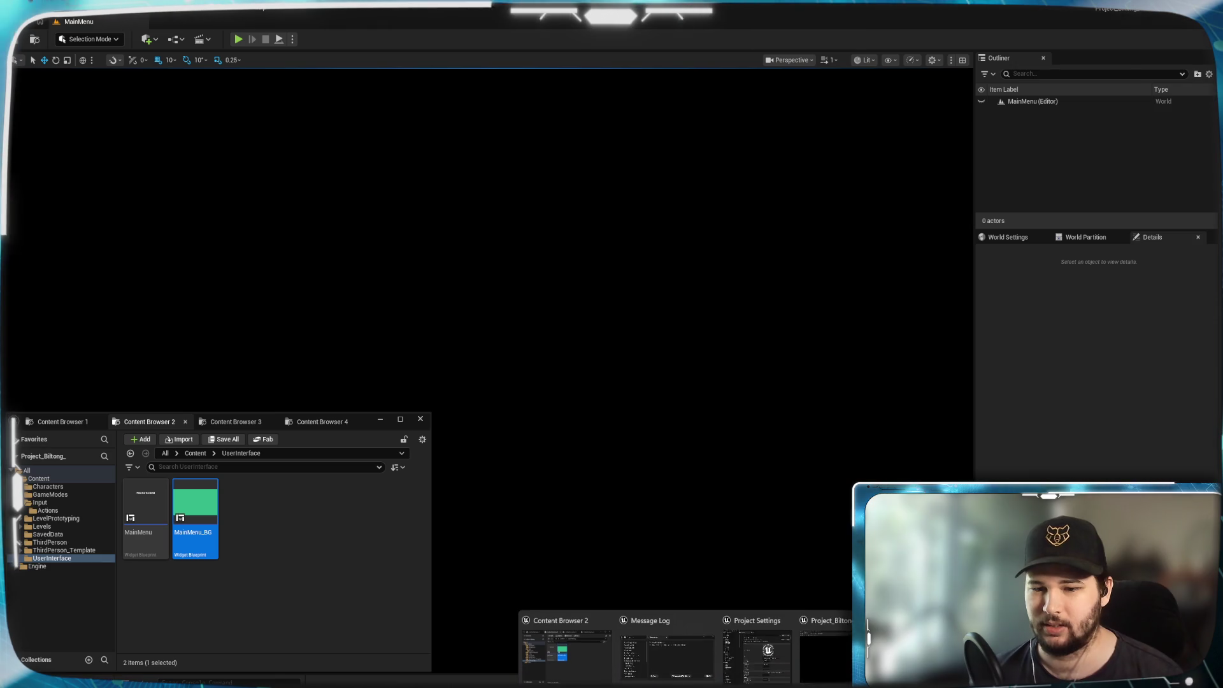
{"action": "mouse_move", "coordinate": [924, 649]}
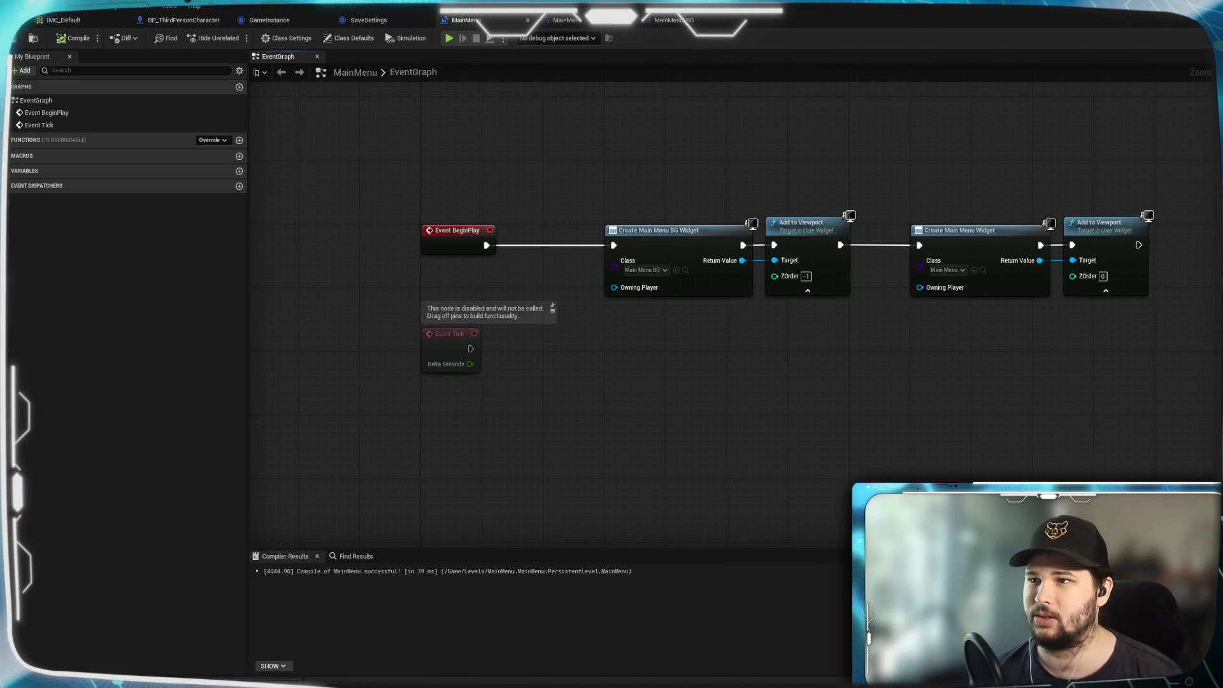
{"action": "left_click", "coordinate": [923, 650]}
{"action": "mouse_move", "coordinate": [624, 148]}
{"action": "left_mouse_down"}
{"action": "mouse_move", "coordinate": [519, 7]}
{"action": "mouse_move", "coordinate": [751, 2]}
{"action": "mouse_move", "coordinate": [754, 32]}
{"action": "left_mouse_up"}
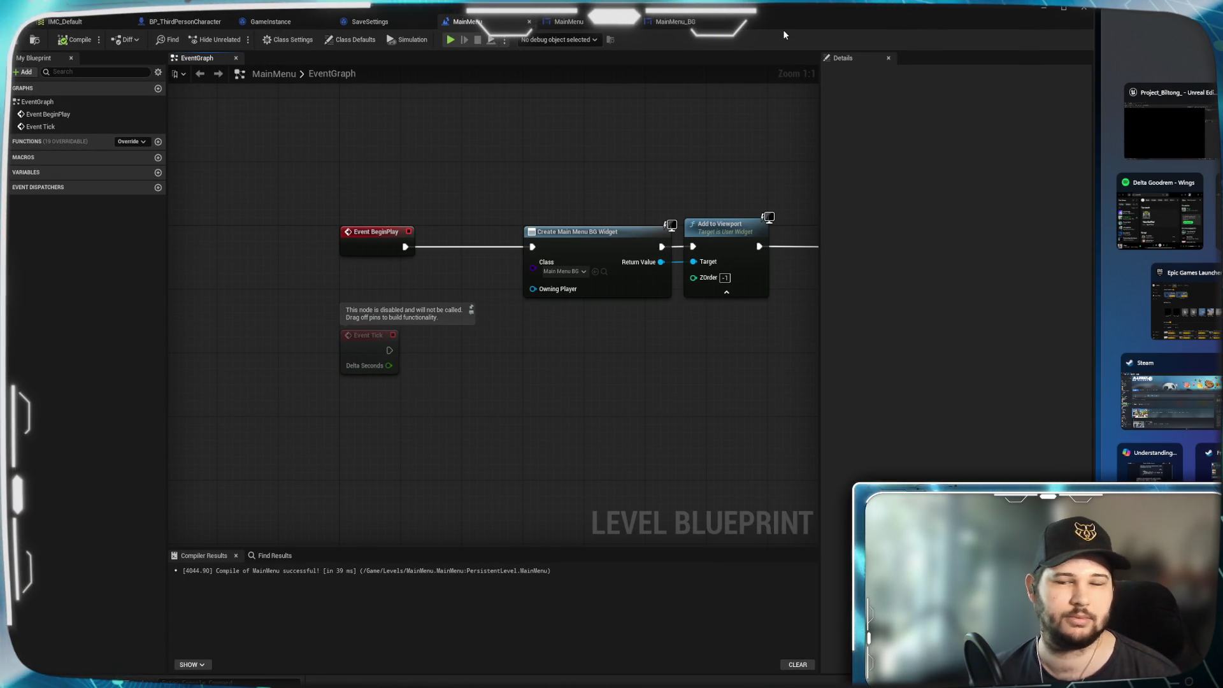
{"action": "left_click", "coordinate": [901, 304]}
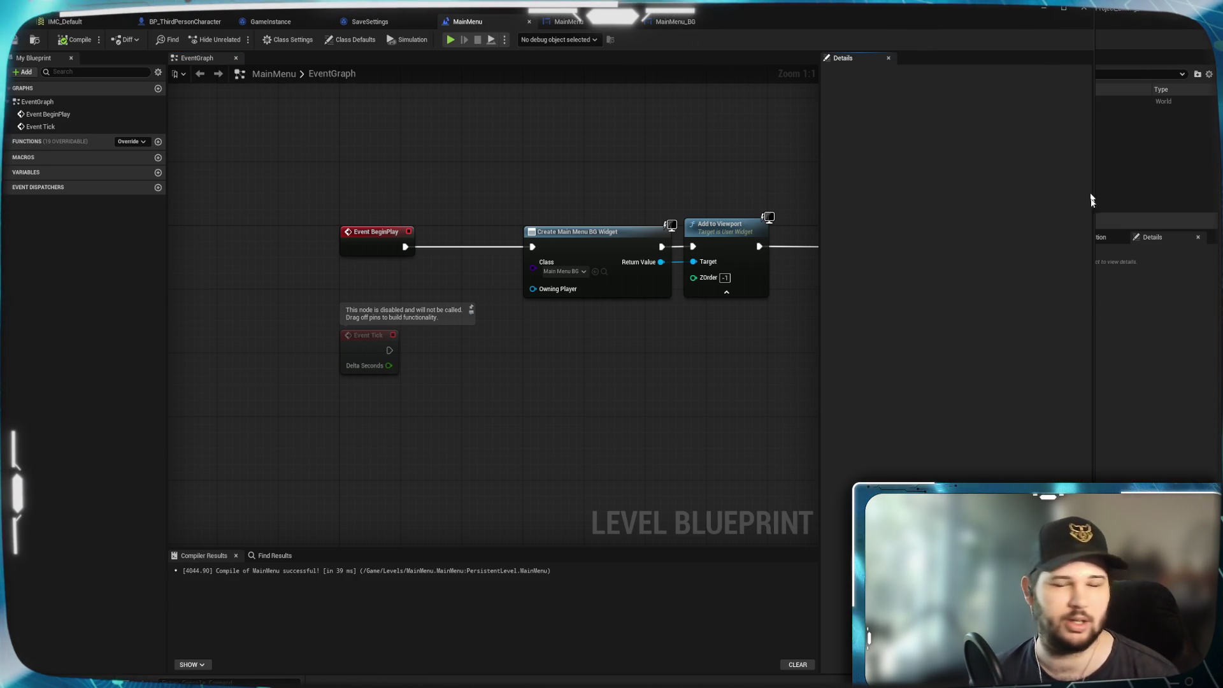
{"action": "left_click_drag", "start_coordinate": [1094, 298], "coordinate": [1216, 305]}
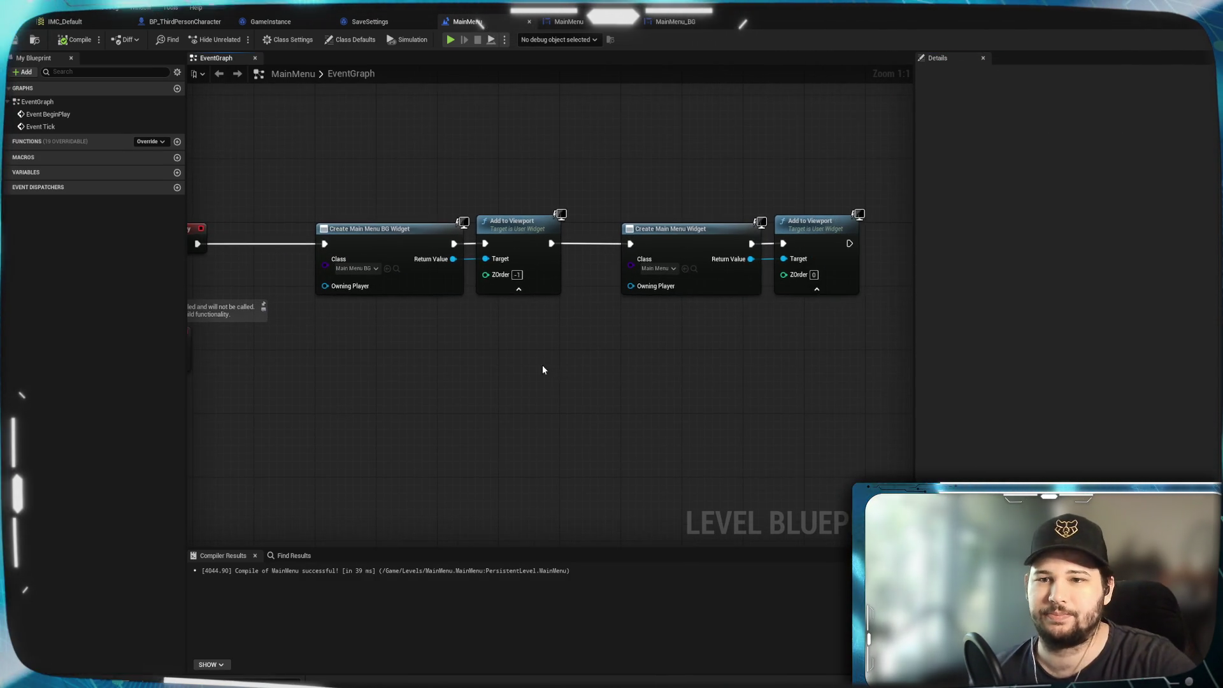
{"action": "left_click", "coordinate": [575, 23]}
Select the root canvas panel and recentre the MainMenu layout in view.
{"action": "left_click", "coordinate": [794, 385]}
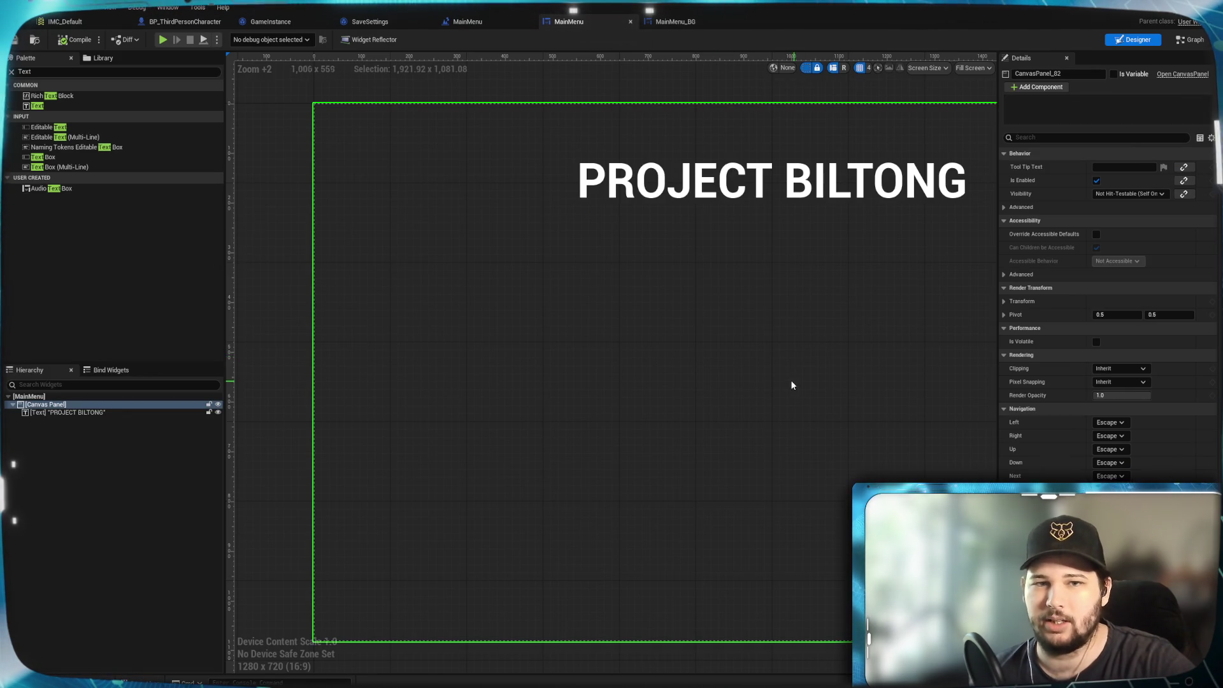
{"action": "scroll", "coordinate": [736, 363], "scroll_direction": "down", "scroll_amount": 2}
{"action": "left_click_drag", "start_coordinate": [714, 387], "coordinate": [647, 380]}
{"action": "scroll", "coordinate": [649, 379], "scroll_direction": "up", "scroll_amount": 1}
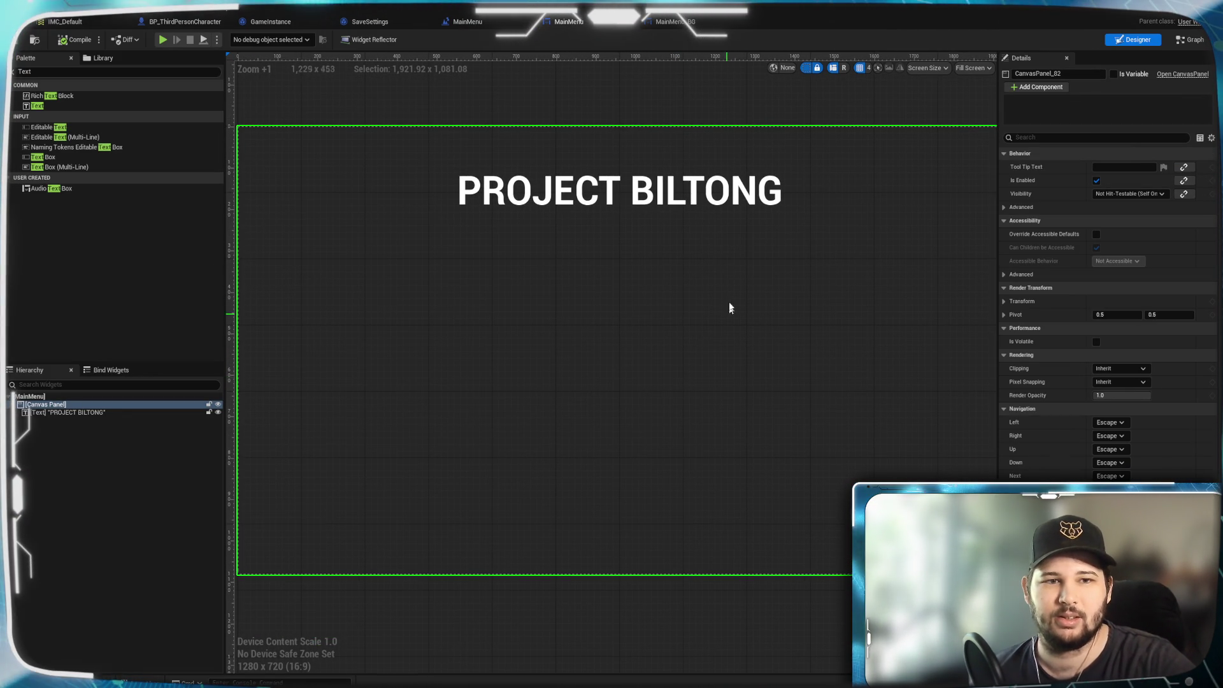
{"action": "scroll", "coordinate": [686, 290], "scroll_direction": "down", "scroll_amount": 1}
{"action": "mouse_move", "coordinate": [686, 295]}
{"action": "left_mouse_down"}
{"action": "mouse_move", "coordinate": [672, 292]}
{"action": "mouse_move", "coordinate": [669, 308]}
{"action": "left_mouse_up"}
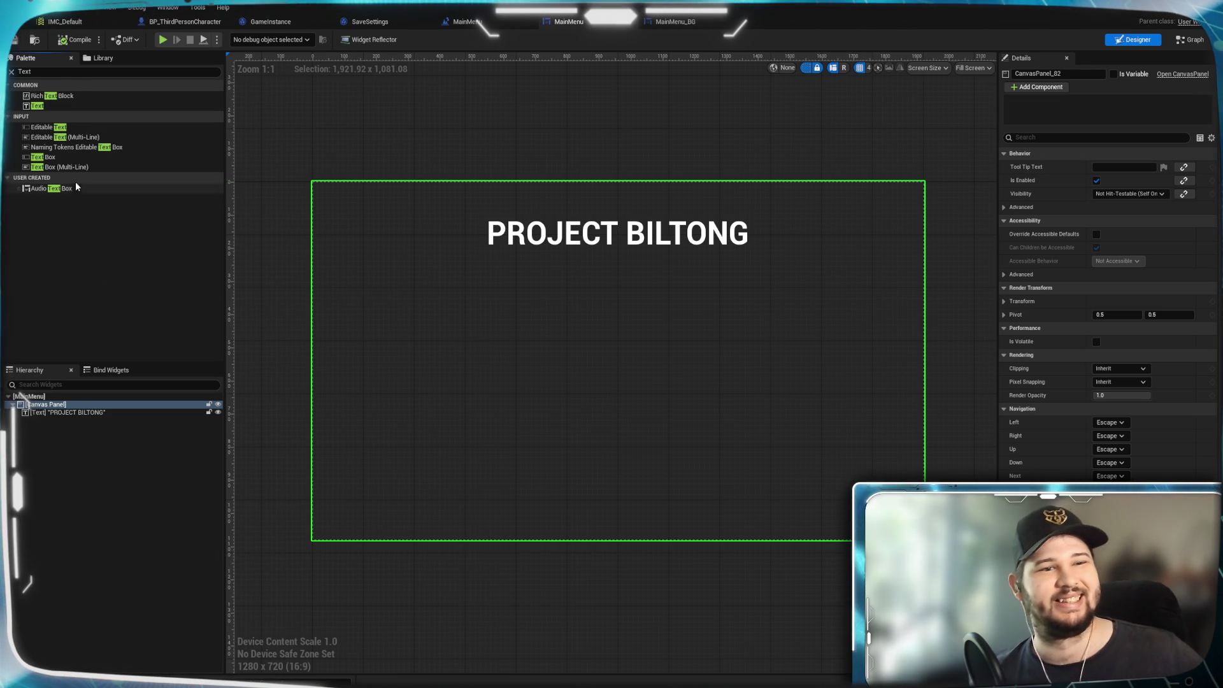
Search the Palette for Button, add it to the layout, and move it below the title.
{"action": "left_click", "coordinate": [48, 72]}
{"action": "key", "text": "BackSpace"}
{"action": "key", "text": "BackSpace"}
{"action": "key", "text": "BackSpace"}
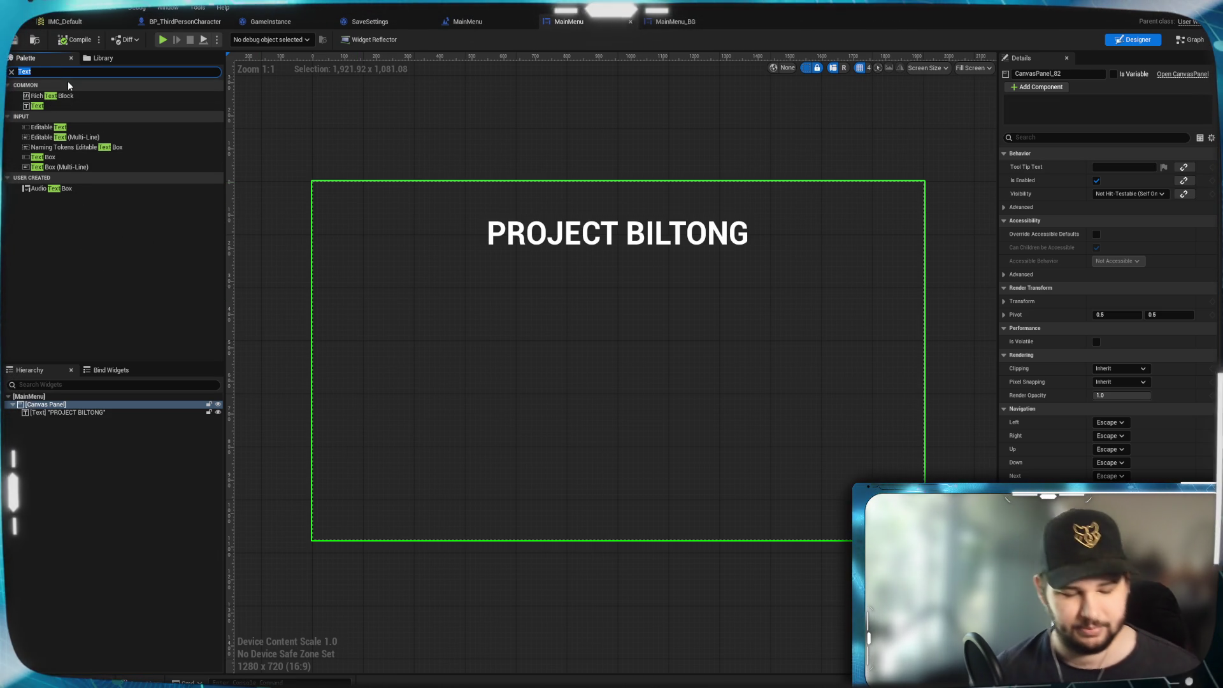
{"action": "type", "text": "Button"}
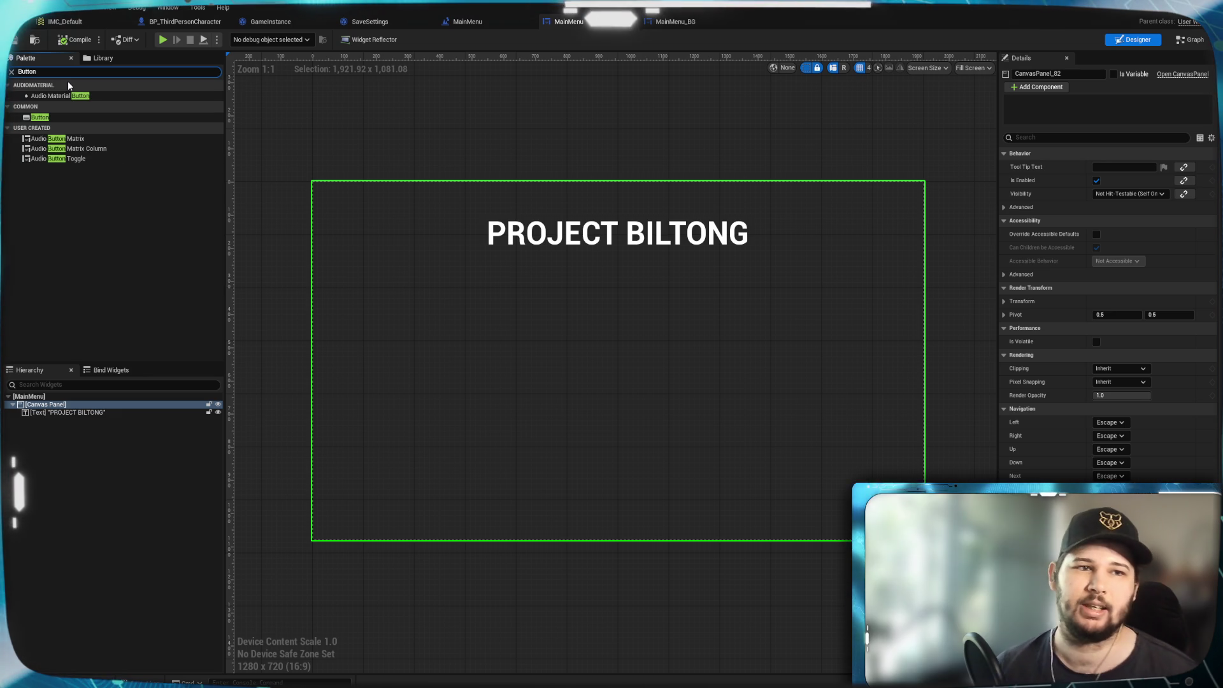
{"action": "mouse_move", "coordinate": [60, 117]}
{"action": "left_mouse_down"}
{"action": "mouse_move", "coordinate": [57, 418]}
{"action": "mouse_move", "coordinate": [51, 407]}
{"action": "left_mouse_up"}
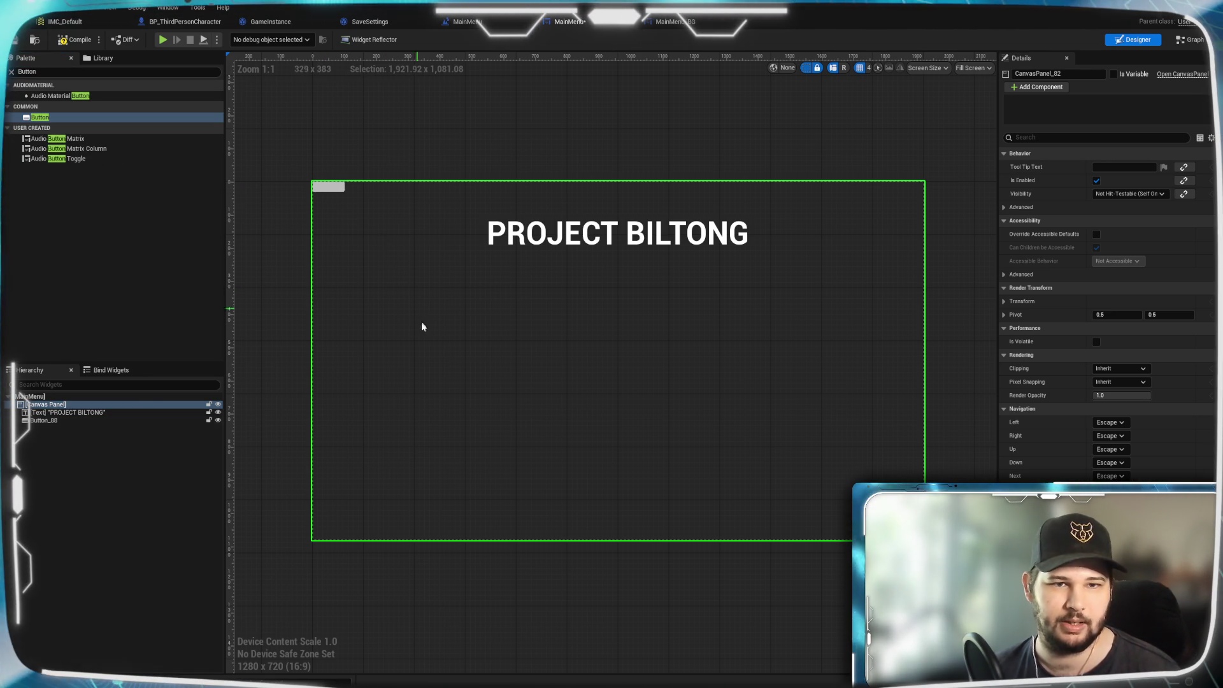
{"action": "left_click", "coordinate": [339, 190]}
{"action": "mouse_move", "coordinate": [338, 190]}
{"action": "left_mouse_down"}
{"action": "mouse_move", "coordinate": [390, 240]}
{"action": "mouse_move", "coordinate": [452, 351]}
{"action": "mouse_move", "coordinate": [526, 414]}
{"action": "left_mouse_up"}
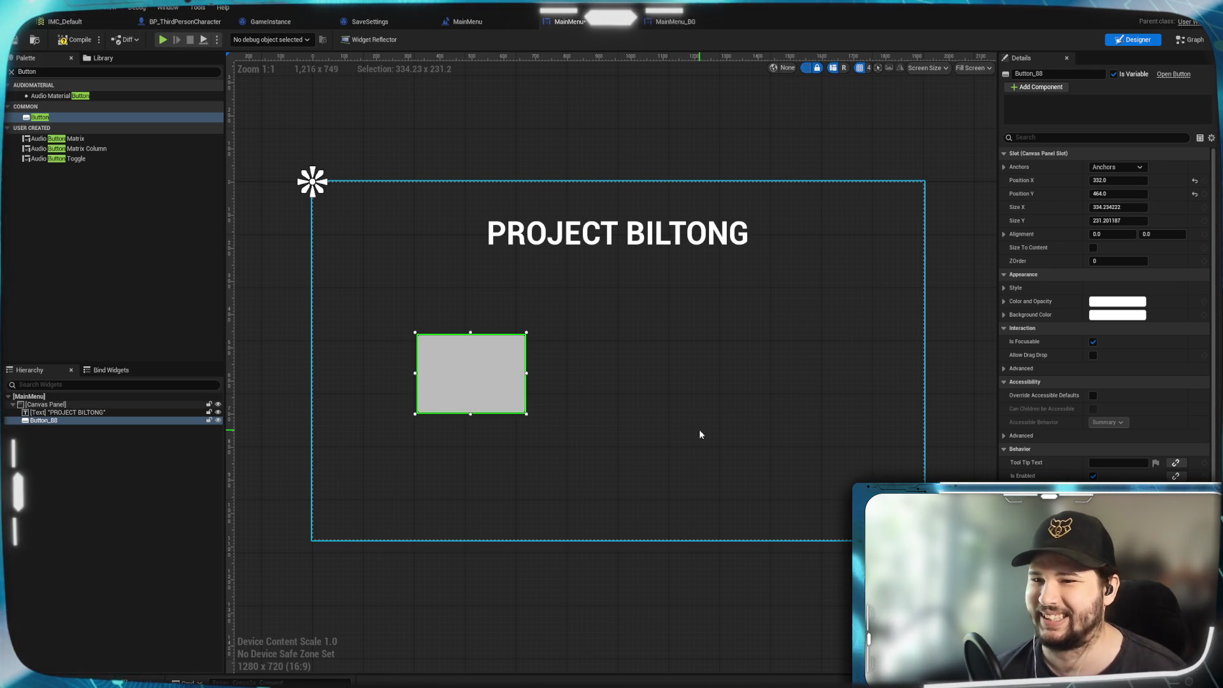
{"action": "left_click", "coordinate": [115, 71]}
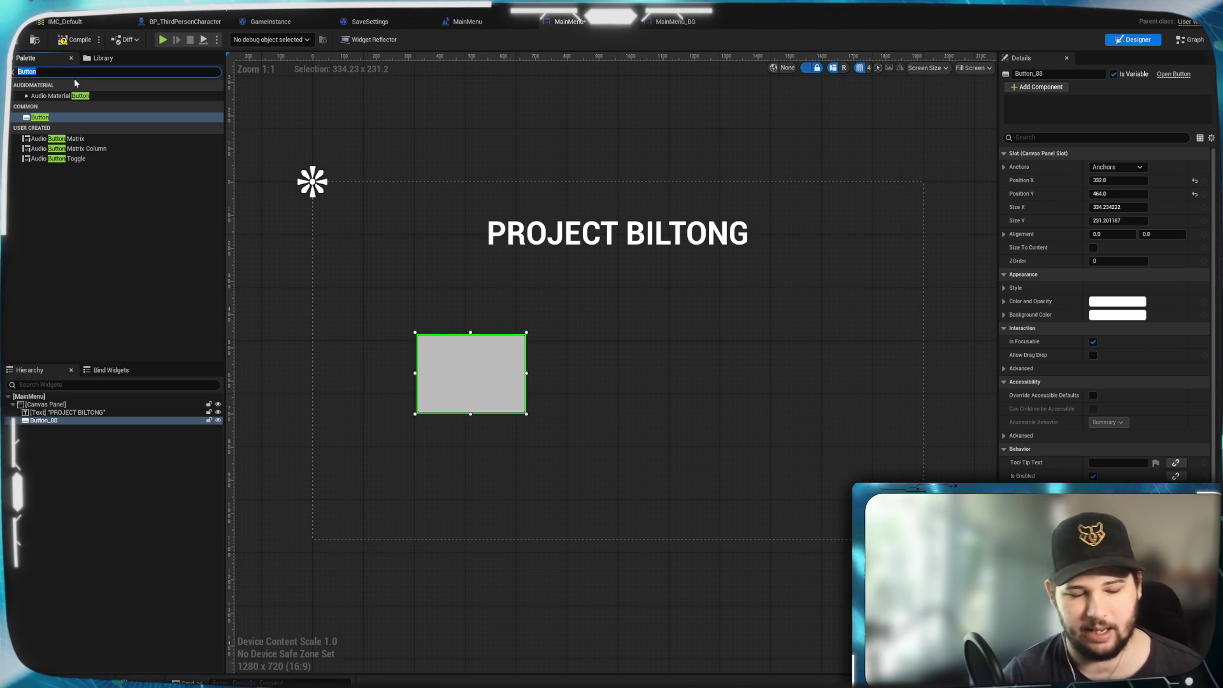
Place a Text block inside the button reading New Game with a larger font size.
{"action": "type", "text": "Text"}
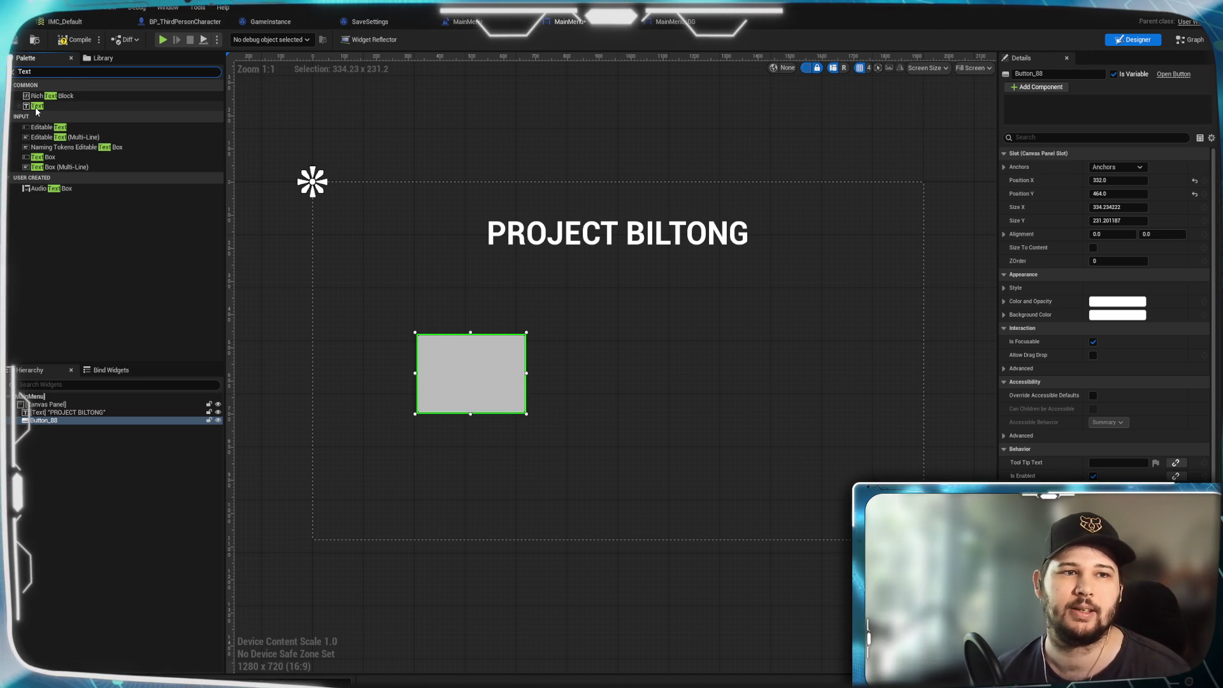
{"action": "left_click_drag", "start_coordinate": [36, 109], "coordinate": [57, 275]}
{"action": "left_click_drag", "start_coordinate": [42, 426], "coordinate": [42, 425]}
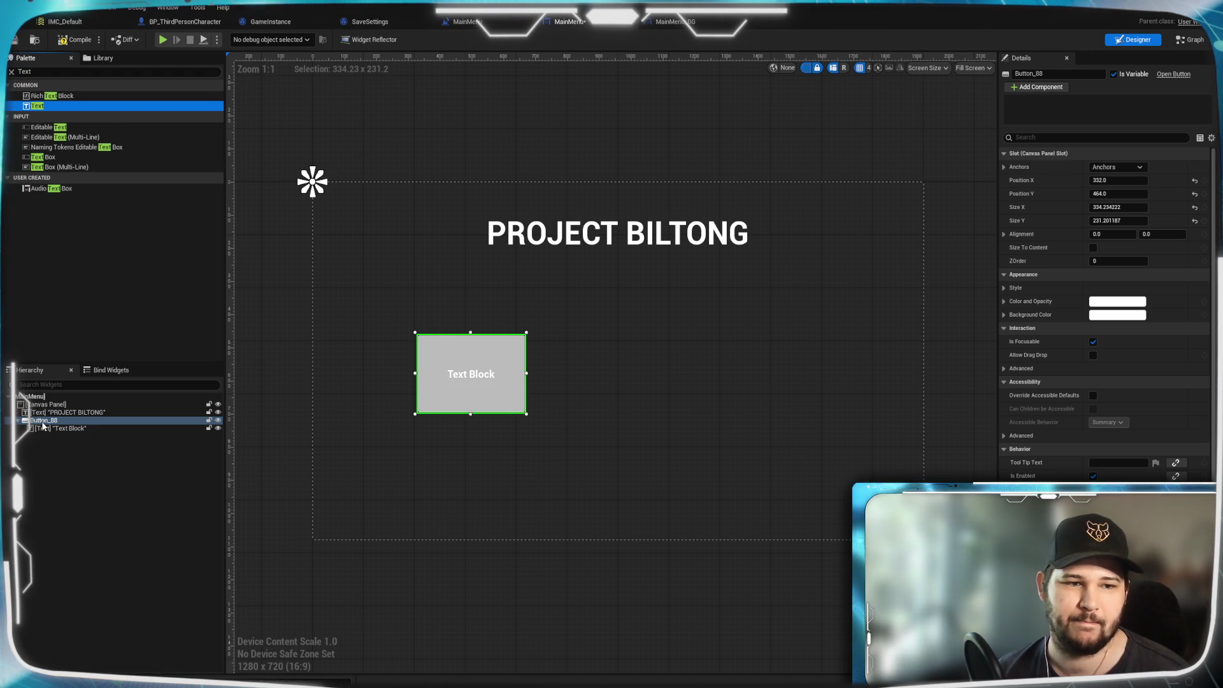
{"action": "left_click", "coordinate": [84, 430]}
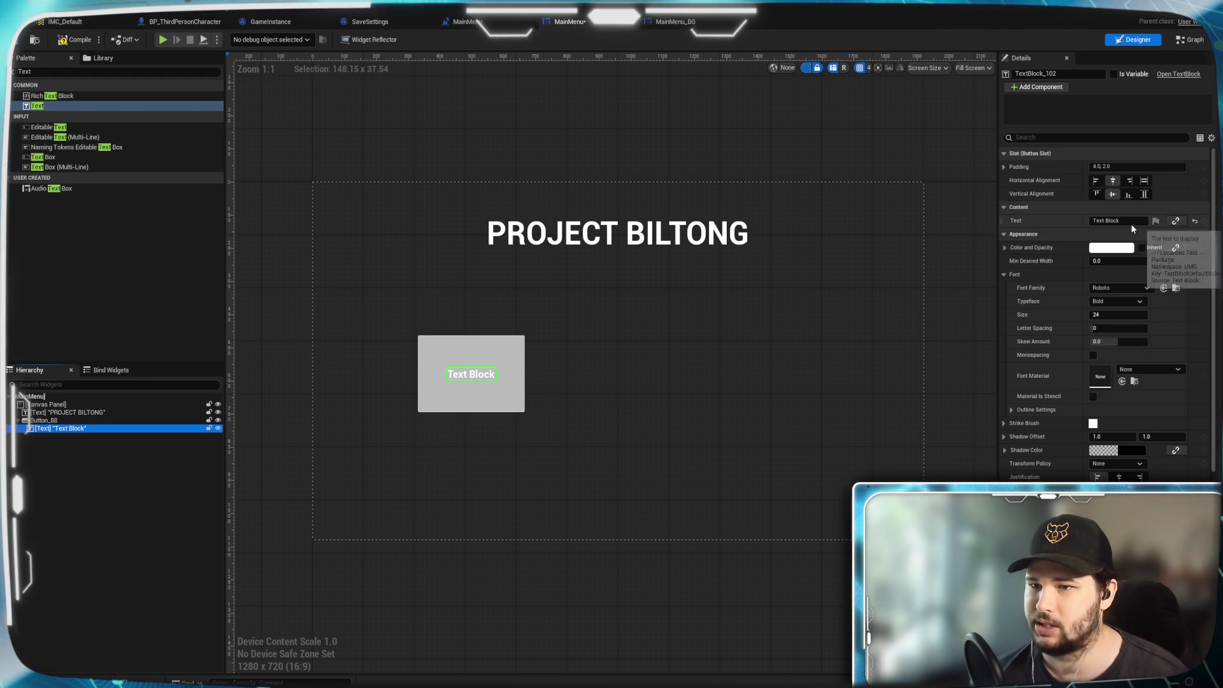
{"action": "left_click", "coordinate": [1102, 220]}
{"action": "type", "text": "New Game"}
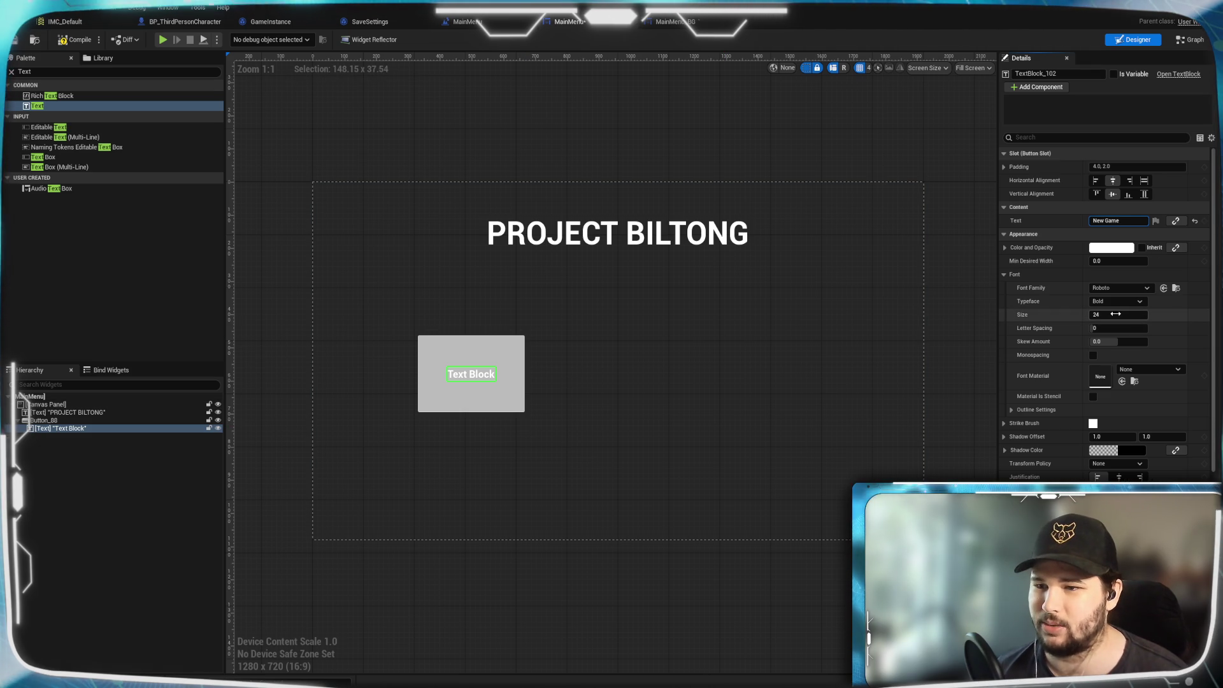
{"action": "left_click", "coordinate": [589, 328]}
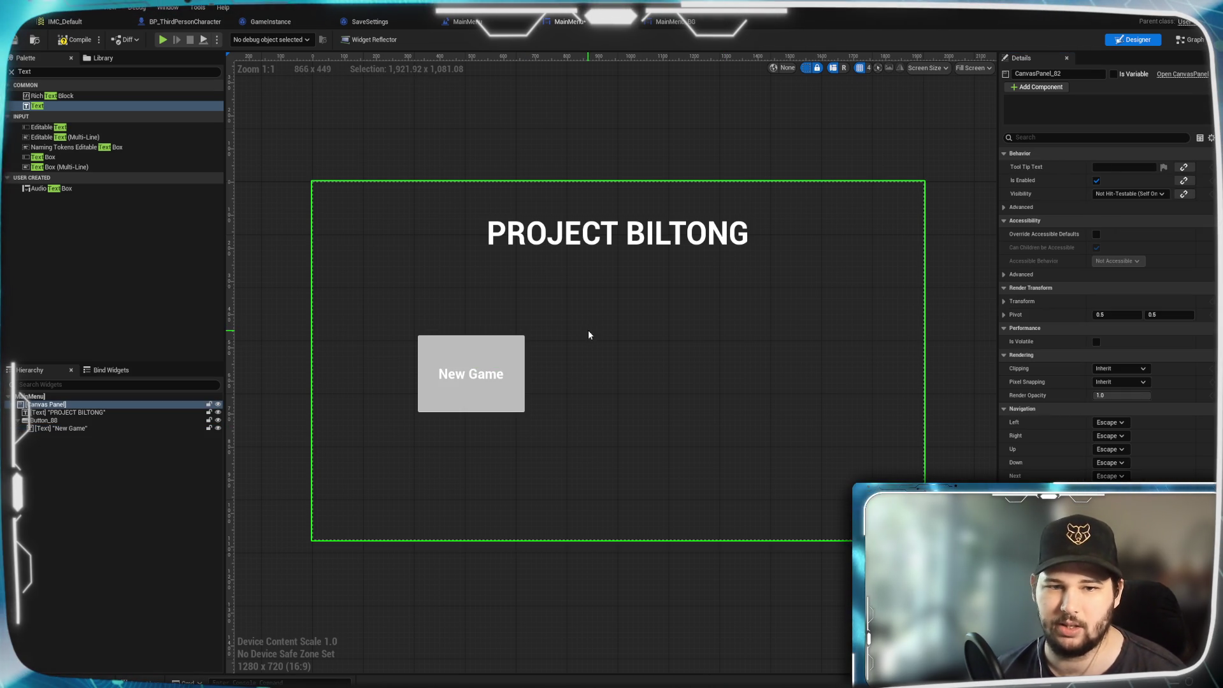
Make the New Game button shorter.
{"action": "left_click", "coordinate": [508, 395]}
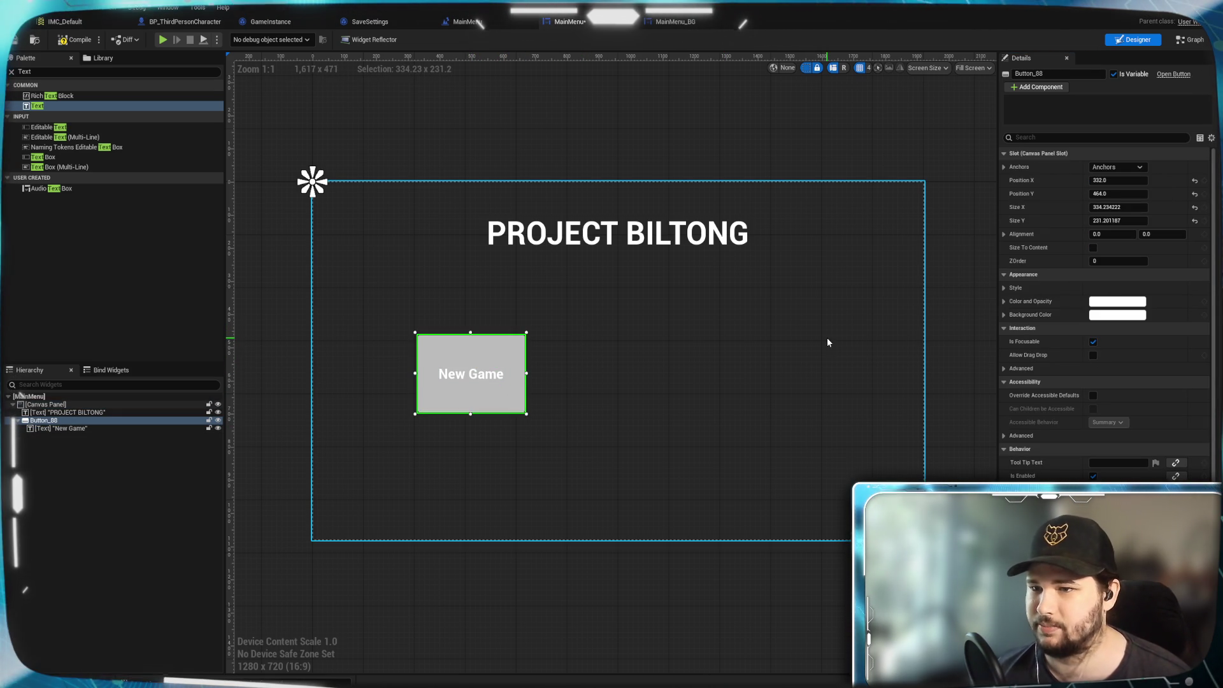
{"action": "mouse_move", "coordinate": [470, 333]}
{"action": "left_mouse_down"}
{"action": "mouse_move", "coordinate": [465, 383]}
{"action": "mouse_move", "coordinate": [494, 379]}
{"action": "mouse_move", "coordinate": [472, 322]}
{"action": "left_mouse_up"}
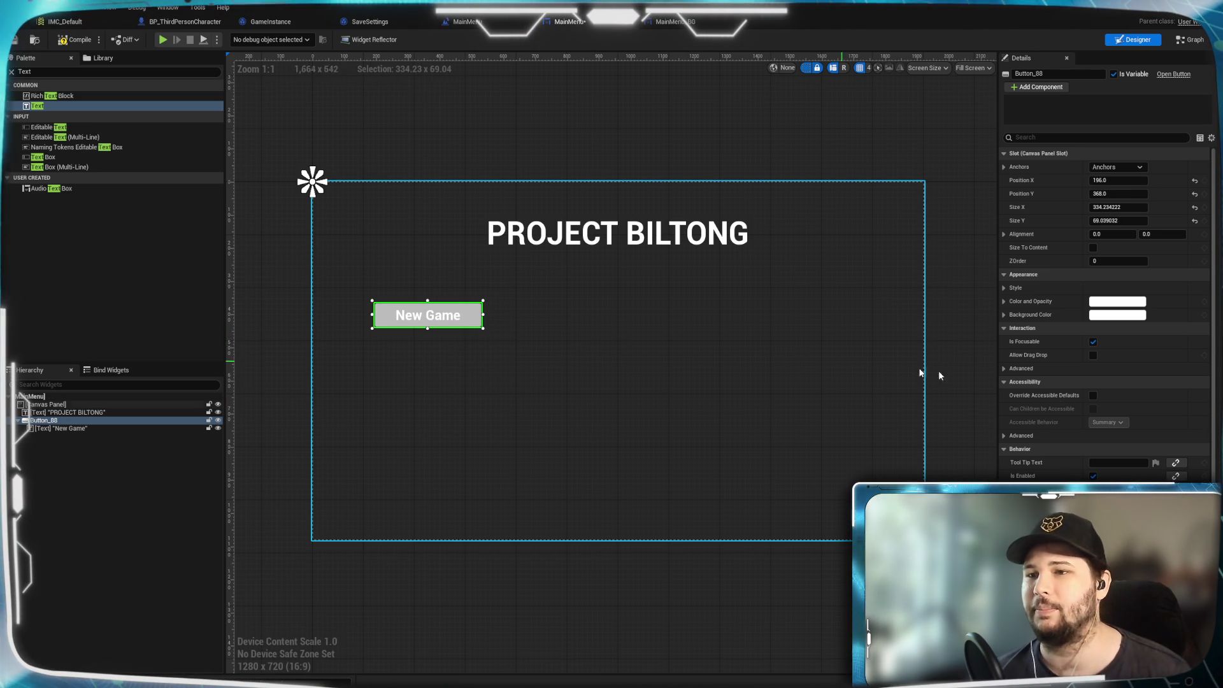
{"action": "scroll", "coordinate": [1048, 397], "scroll_direction": "down", "scroll_amount": 5}
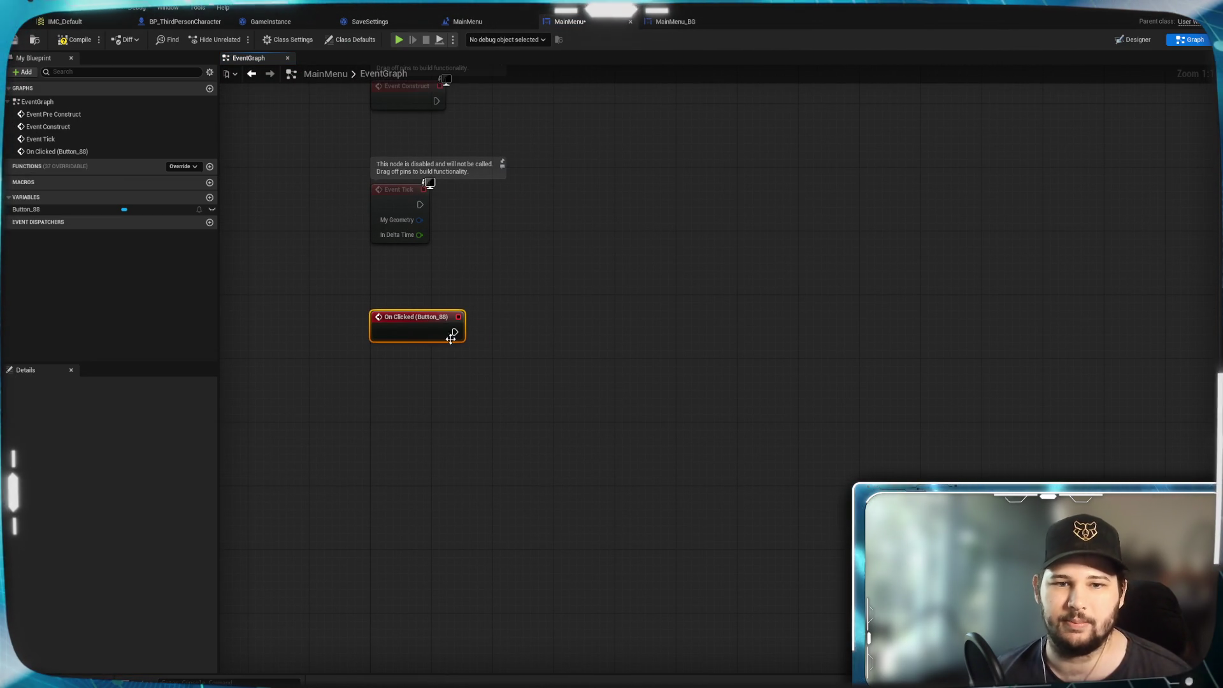
Add a Load Level Instance node after On Clicked (Button_88), then delete it.
{"action": "left_click_drag", "start_coordinate": [455, 332], "coordinate": [602, 332]}
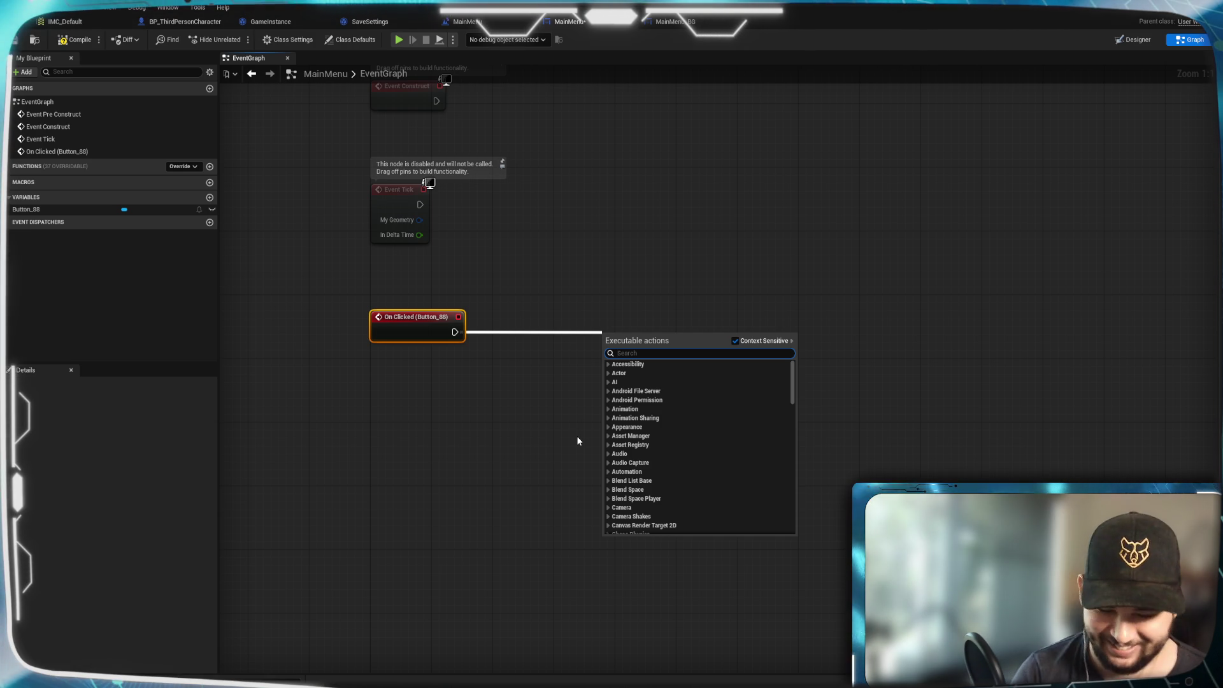
{"action": "type", "text": "load n"}
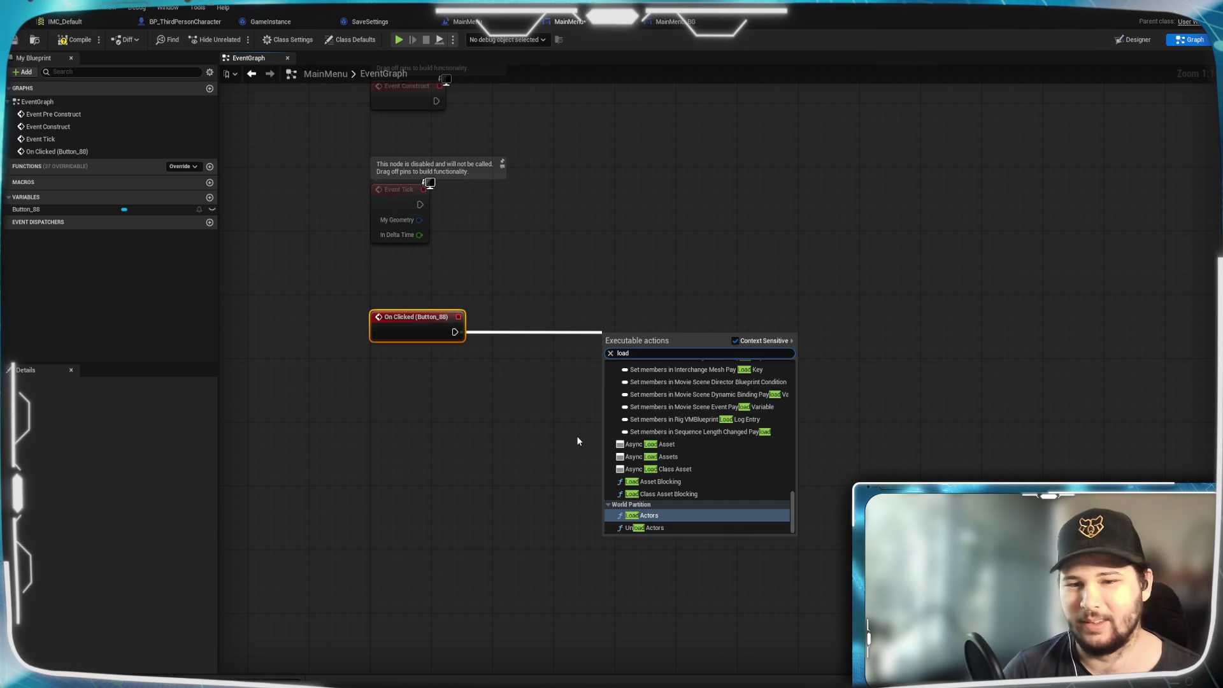
{"action": "key", "text": "BackSpace"}
{"action": "key", "text": "BackSpace"}
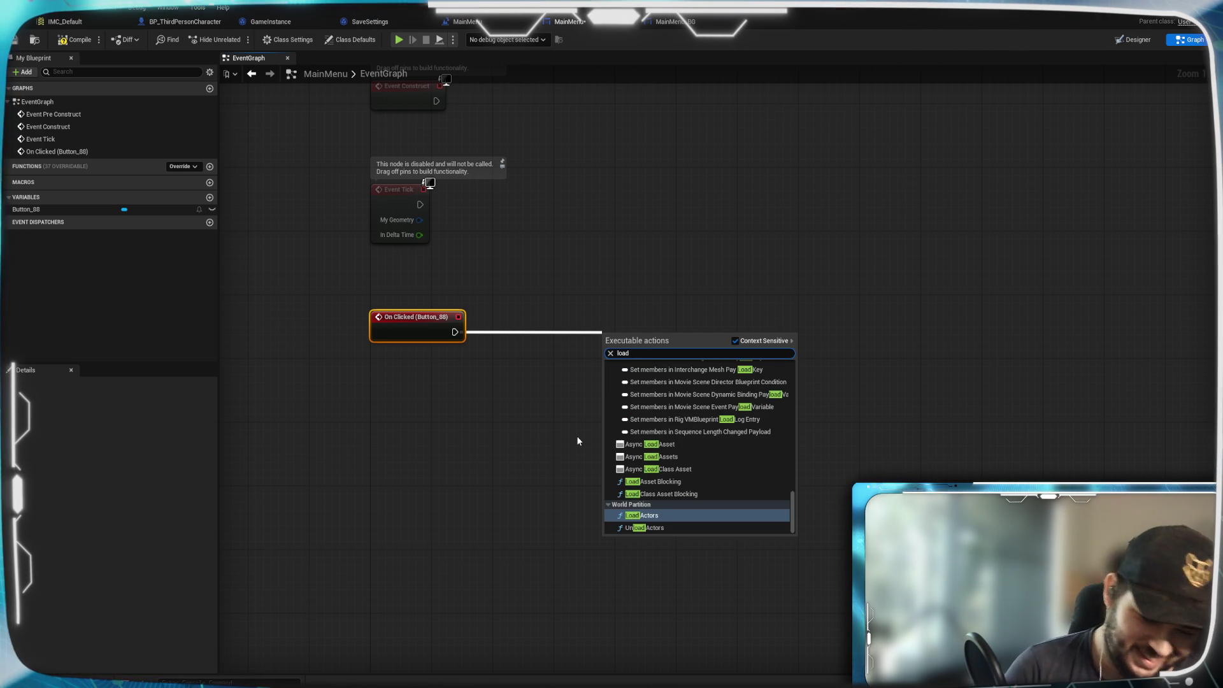
{"action": "type", "text": " L"}
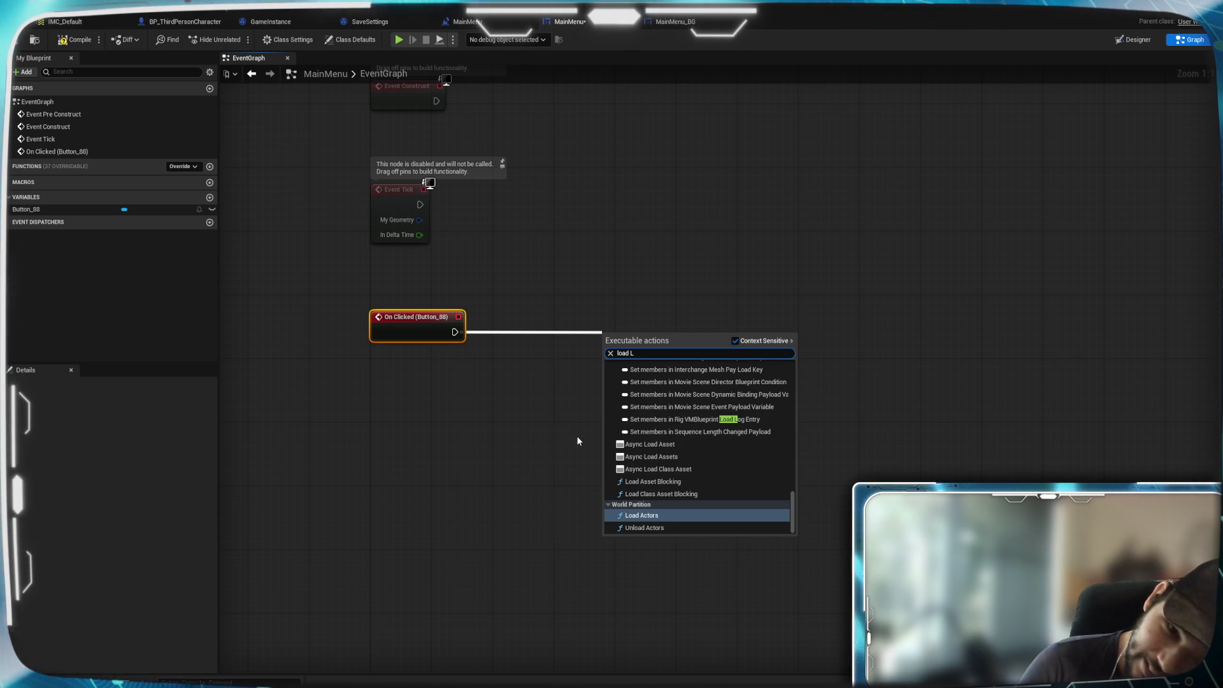
{"action": "type", "text": "erv"}
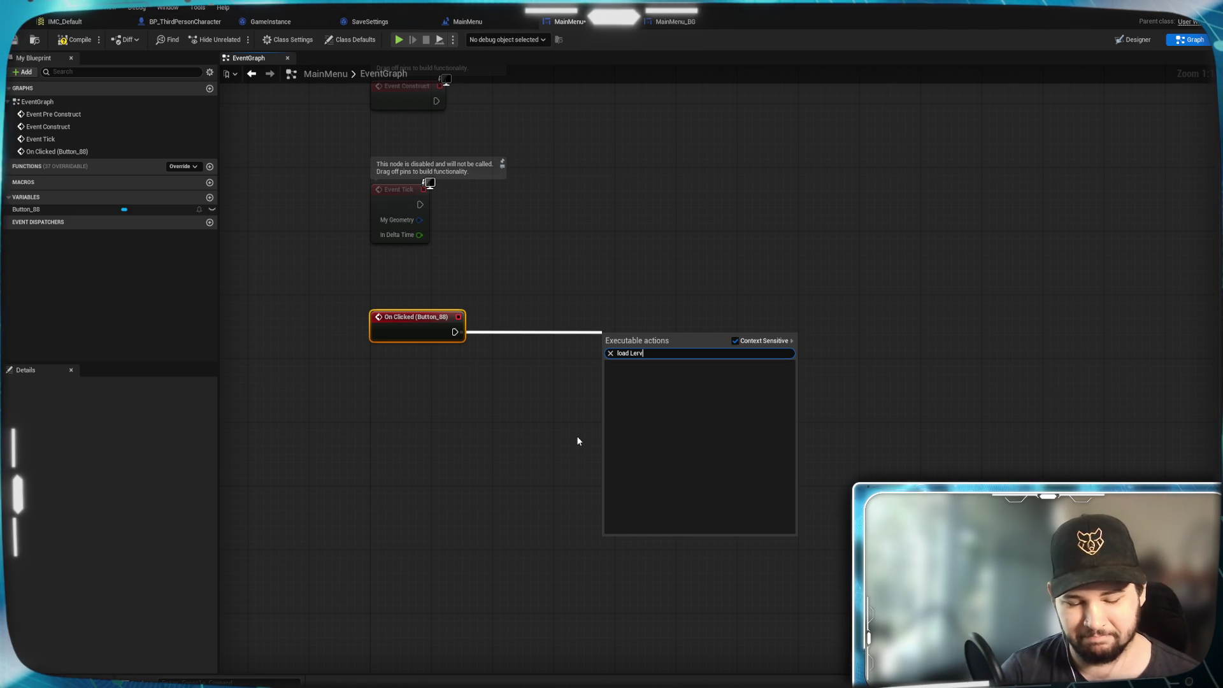
{"action": "key", "text": "BackSpace"}
{"action": "key", "text": "BackSpace"}
{"action": "key", "text": "BackSpace"}
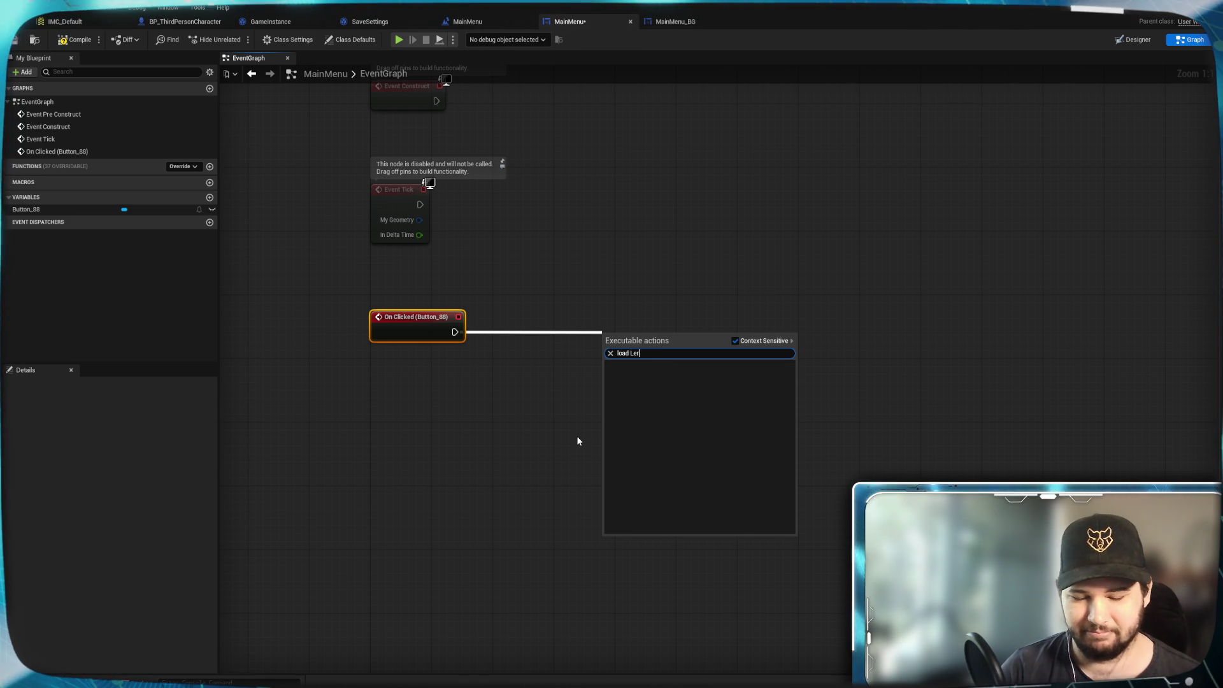
{"action": "type", "text": "vel"}
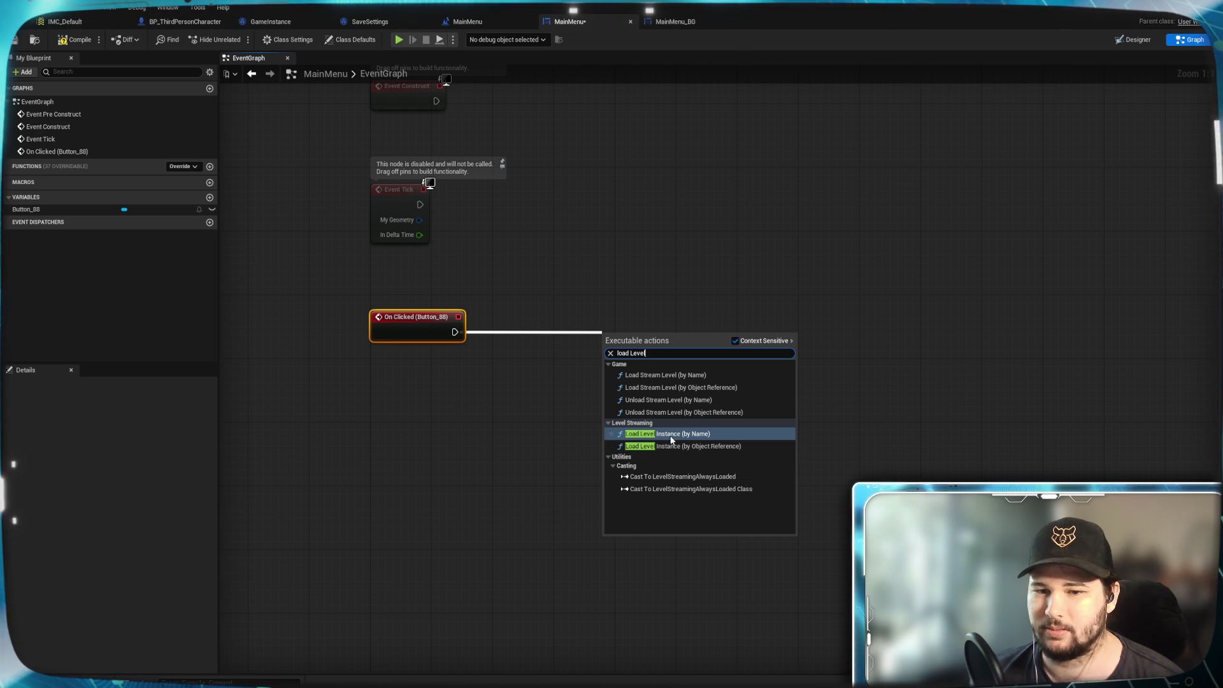
{"action": "left_click", "coordinate": [674, 446]}
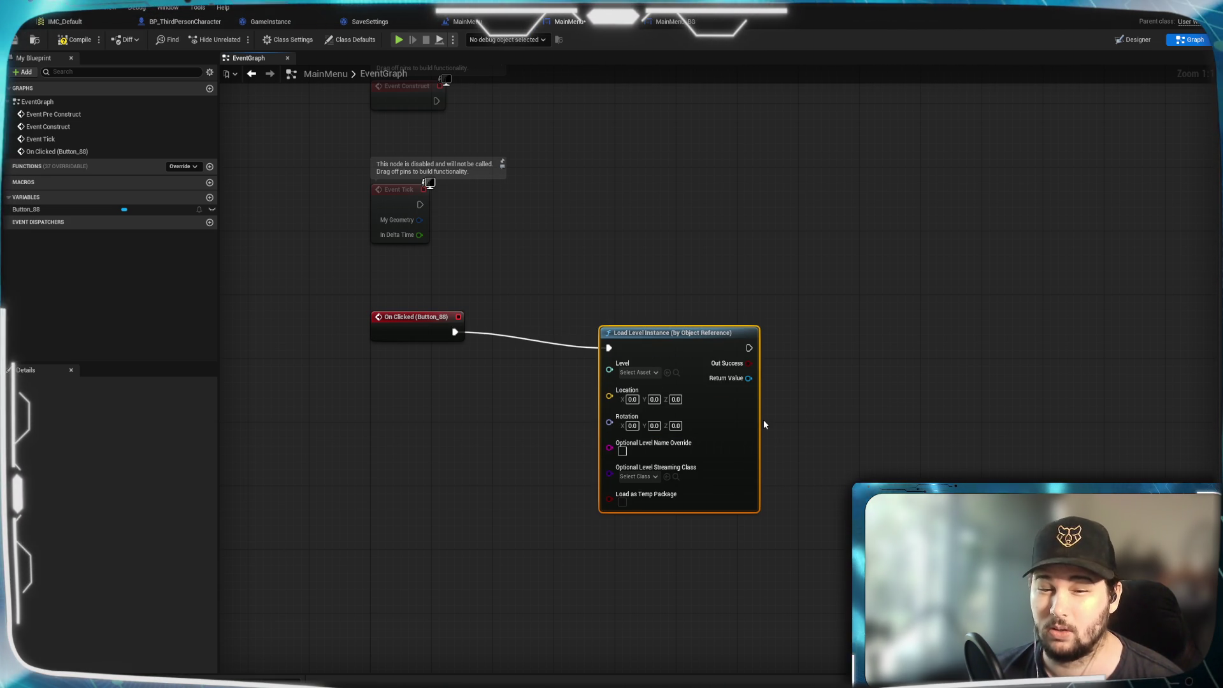
{"action": "left_click_drag", "start_coordinate": [731, 469], "coordinate": [976, 333]}
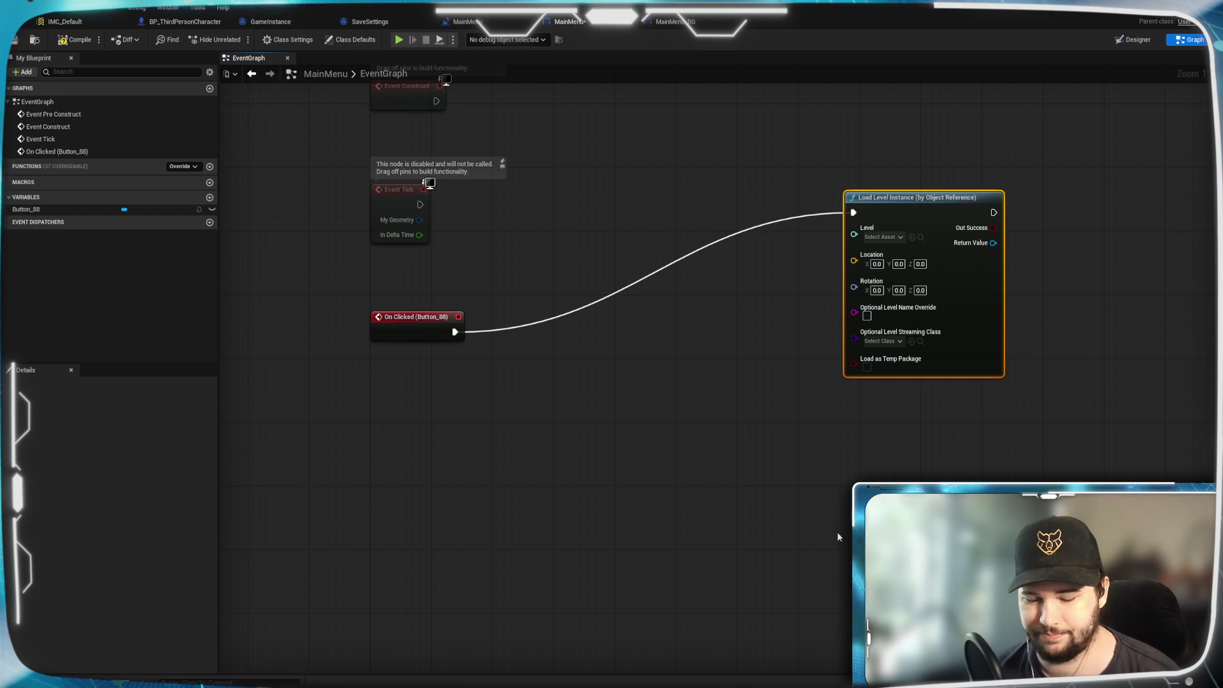
{"action": "key", "text": "Delete"}
Connect On Clicked (Button_88) to a new Open Level (by Object Reference) node found by searching 'level'.
{"action": "left_click_drag", "start_coordinate": [454, 332], "coordinate": [526, 348]}
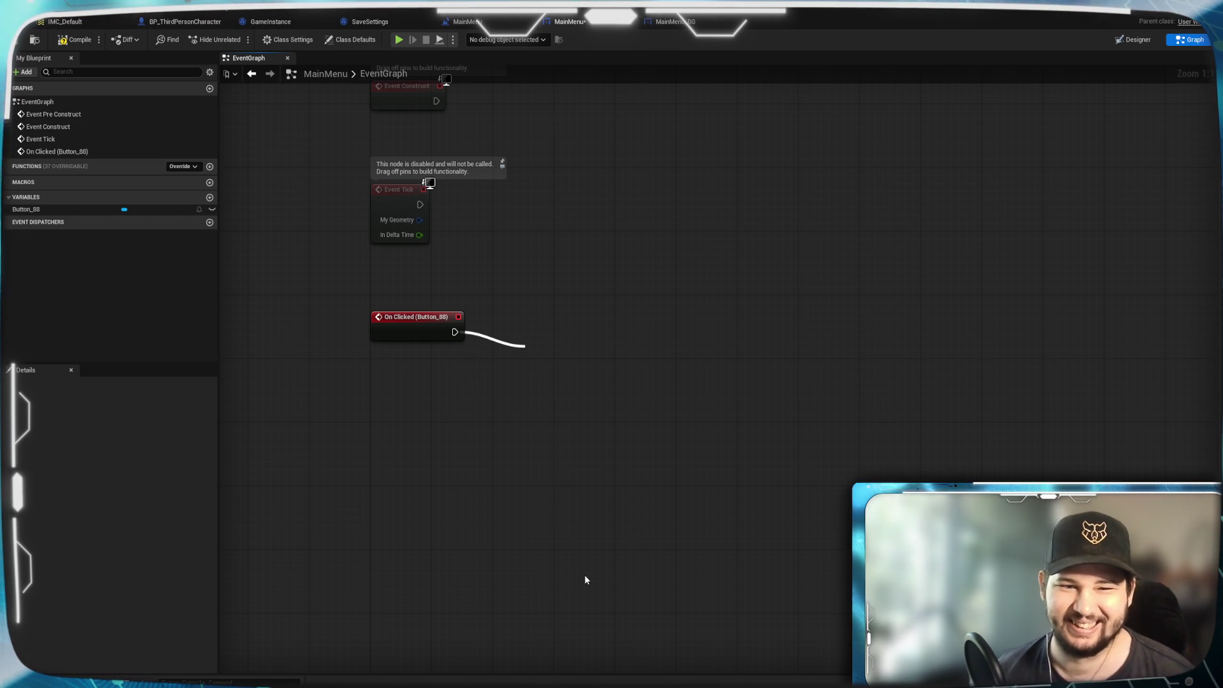
{"action": "type", "text": "level"}
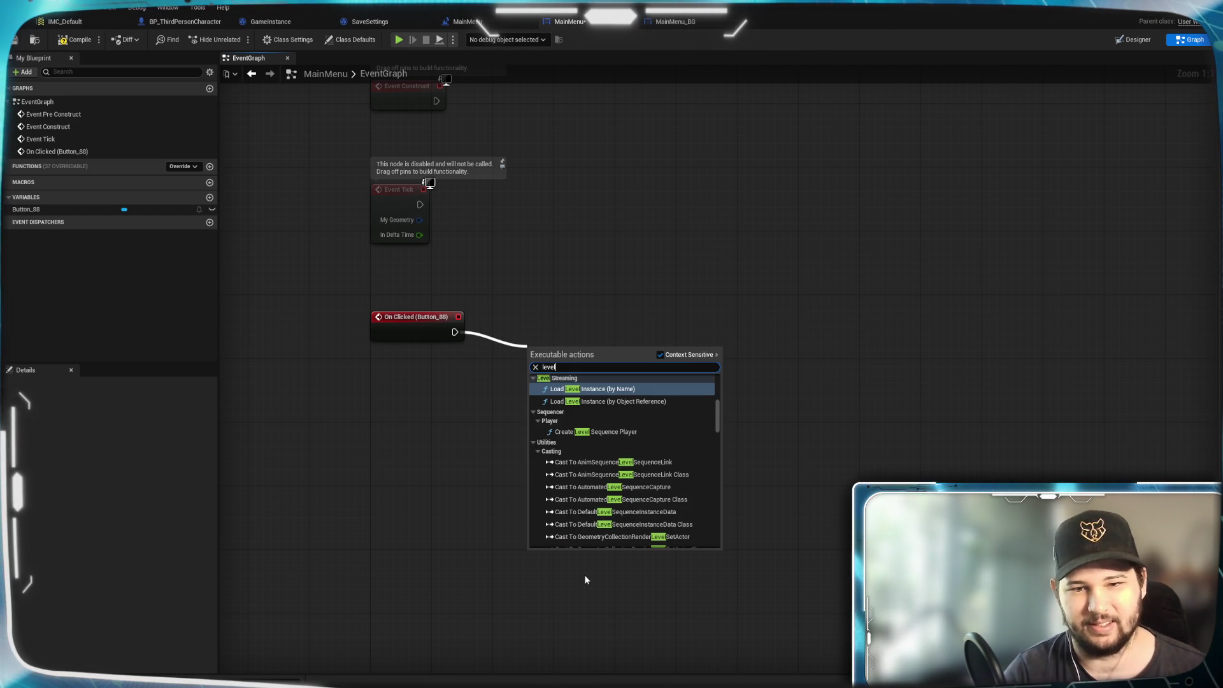
{"action": "scroll", "coordinate": [644, 490], "scroll_direction": "up", "scroll_amount": 2}
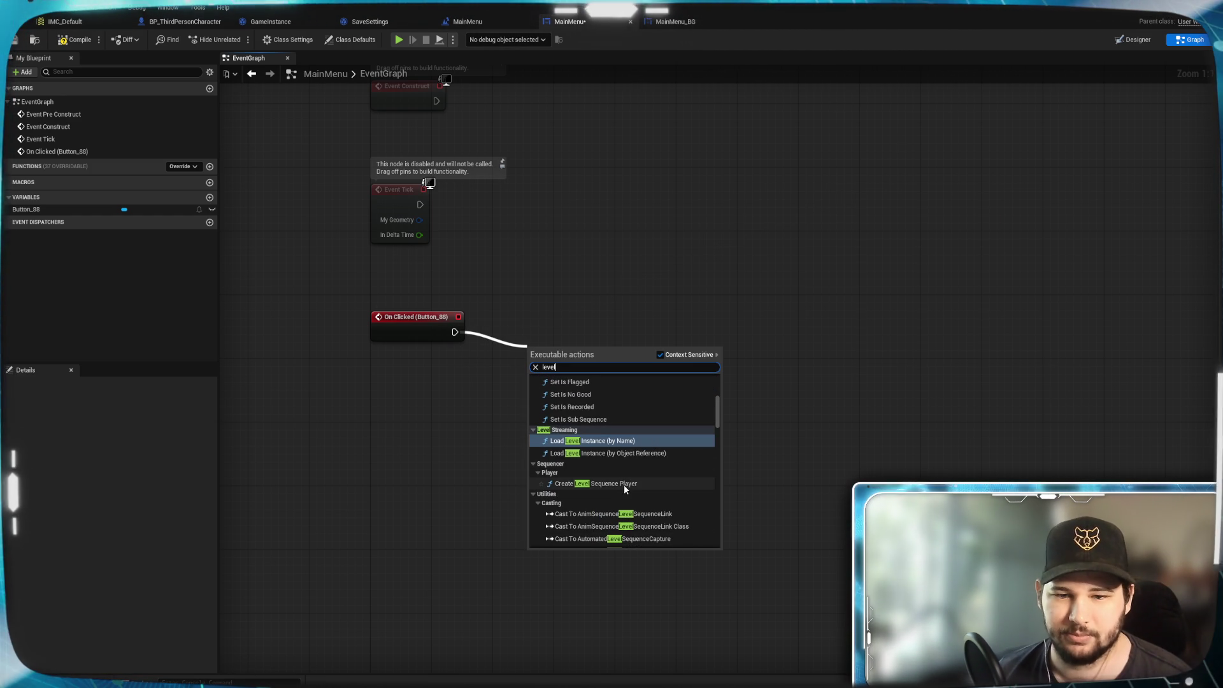
{"action": "scroll", "coordinate": [617, 483], "scroll_direction": "up", "scroll_amount": 2}
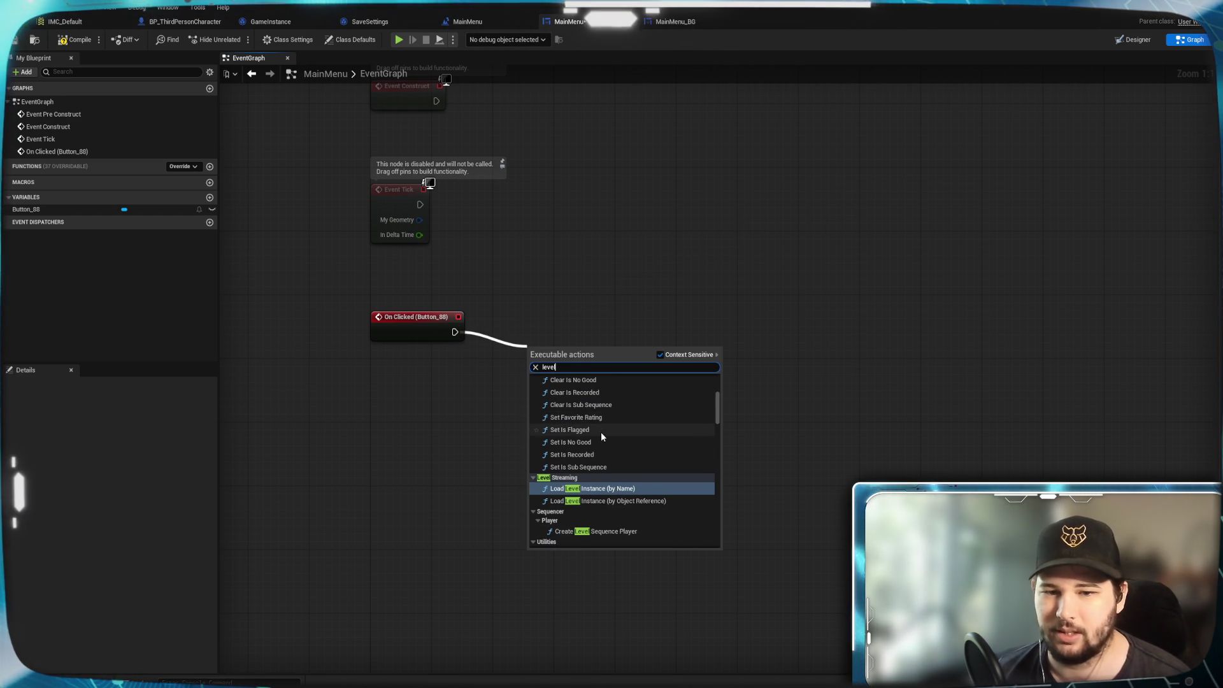
{"action": "scroll", "coordinate": [601, 432], "scroll_direction": "up", "scroll_amount": 3}
{"action": "scroll", "coordinate": [644, 507], "scroll_direction": "up", "scroll_amount": 2}
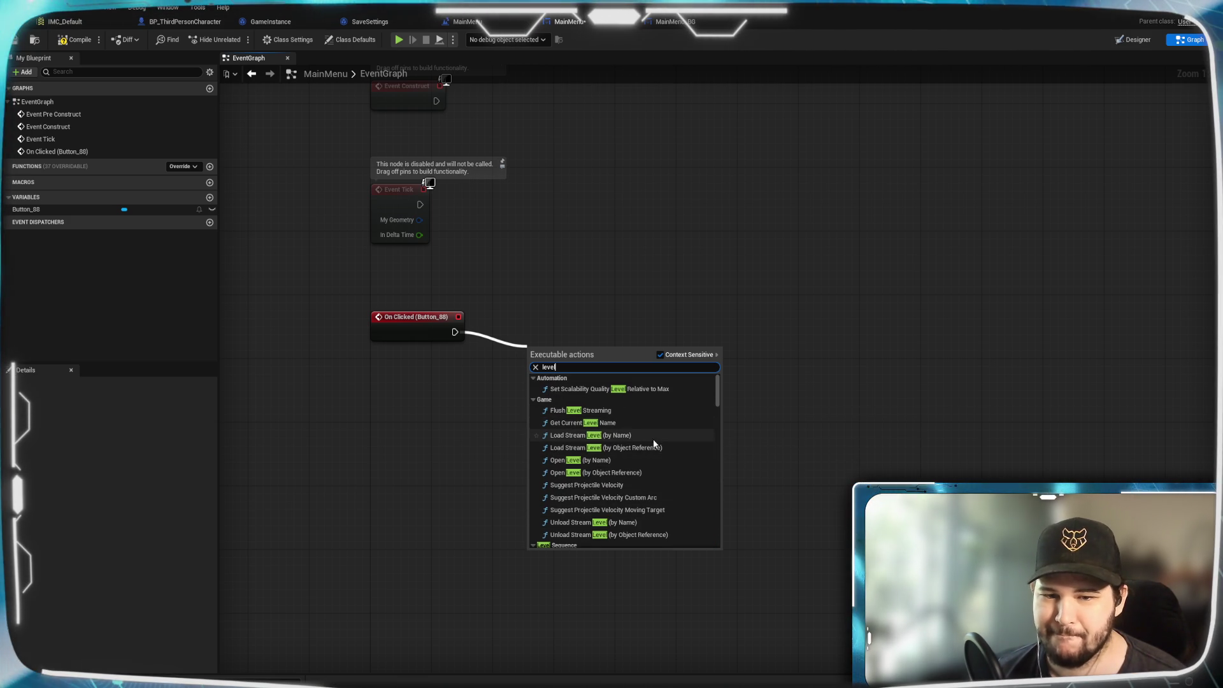
{"action": "left_click", "coordinate": [622, 472]}
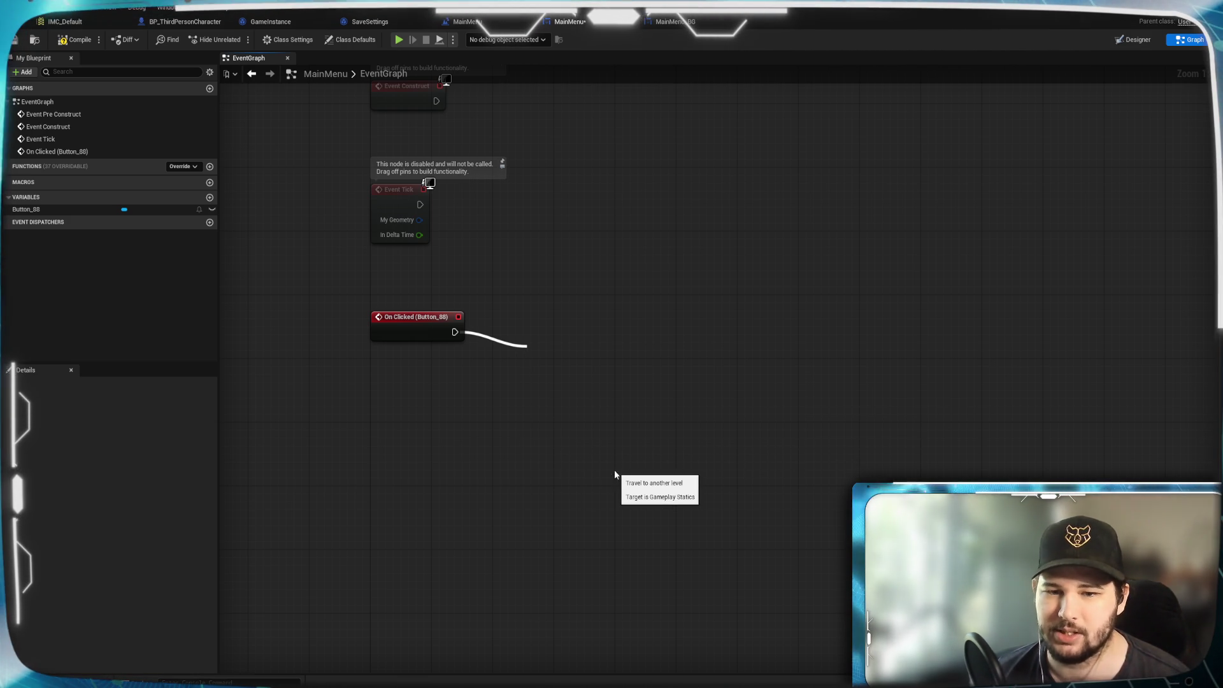
Set the Open Level node's Level to Lvl_ThirdPerson and move it beside the click event.
{"action": "left_click_drag", "start_coordinate": [558, 405], "coordinate": [627, 389]}
{"action": "left_click", "coordinate": [630, 373]}
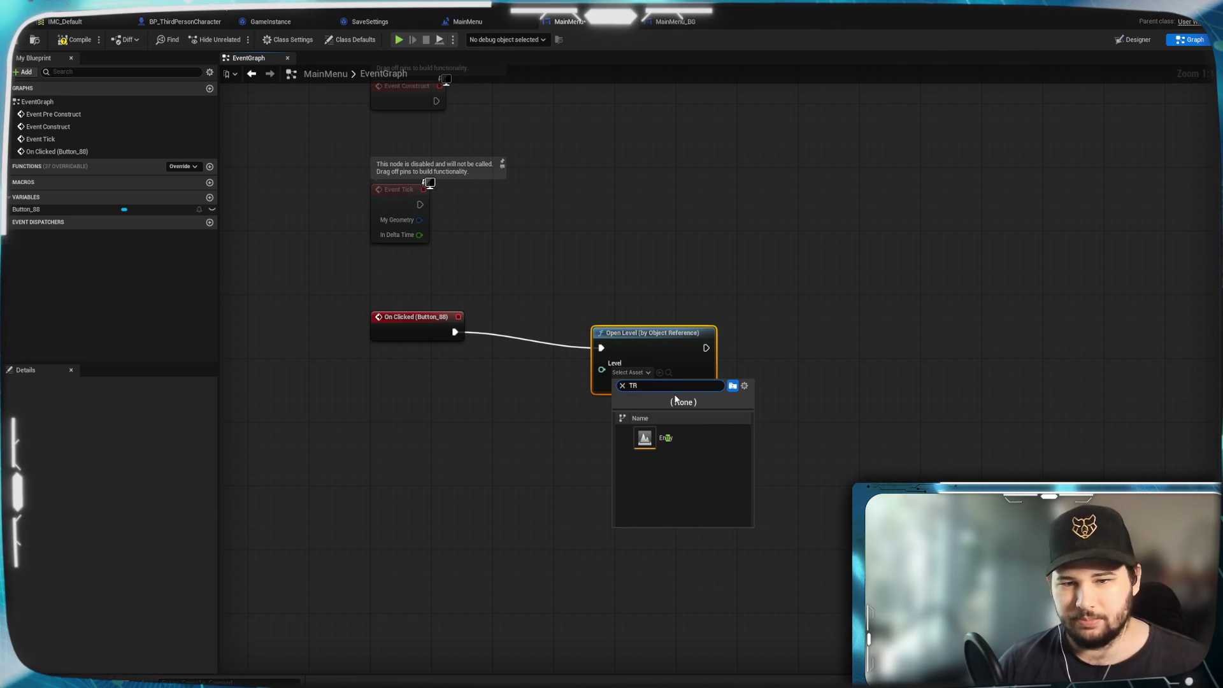
{"action": "key", "text": "BackSpace"}
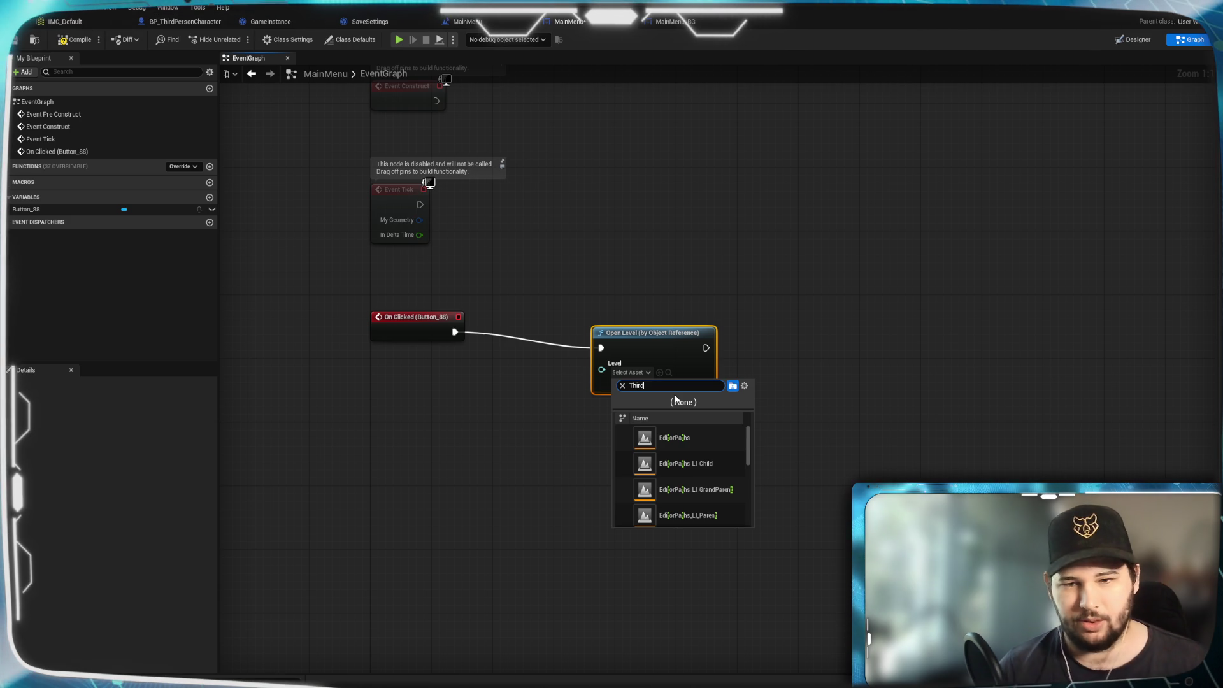
{"action": "left_click", "coordinate": [669, 440]}
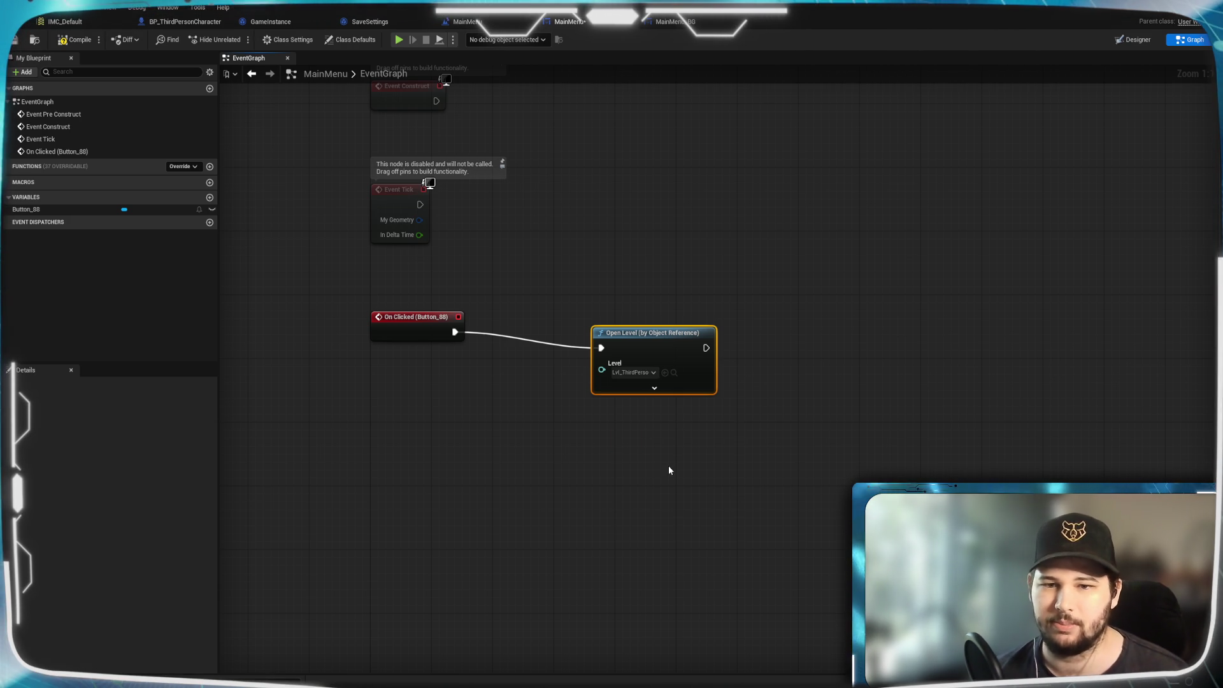
{"action": "mouse_move", "coordinate": [649, 353]}
{"action": "left_mouse_down"}
{"action": "mouse_move", "coordinate": [613, 320]}
{"action": "mouse_move", "coordinate": [558, 338]}
{"action": "left_mouse_up"}
{"action": "left_click", "coordinate": [750, 498]}
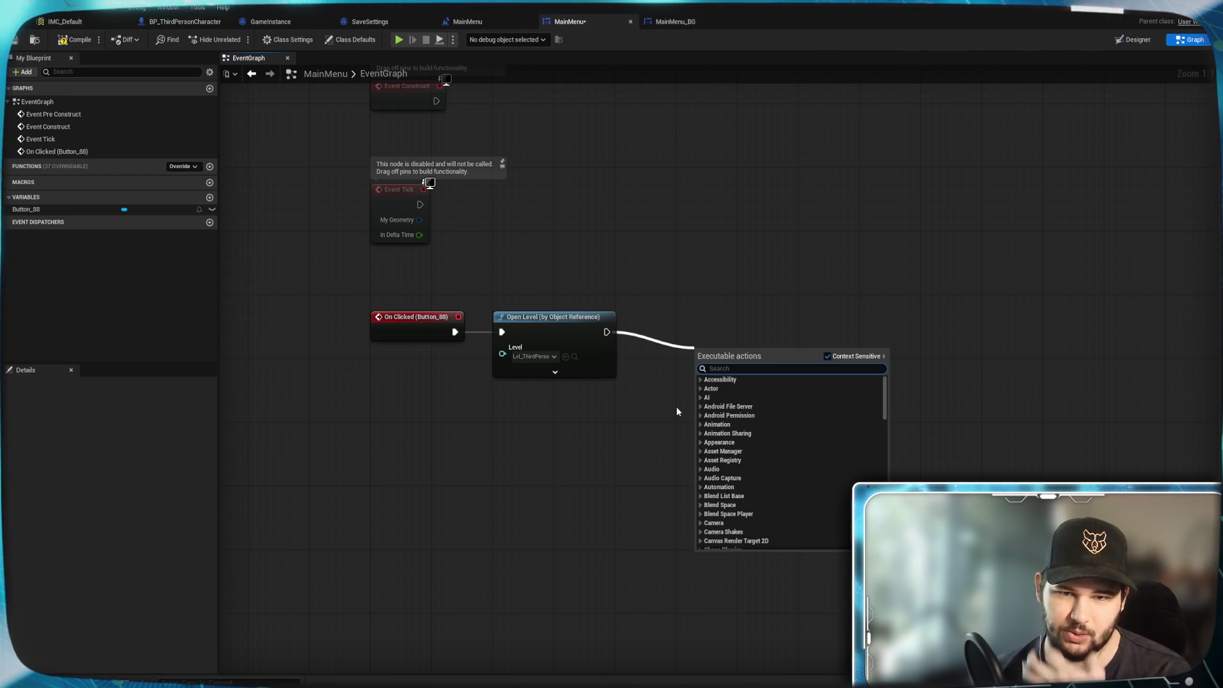
Search actions for 'close', cancel without adding anything, and switch to BP_ThirdPersonCharacter.
{"action": "type", "text": "close"}
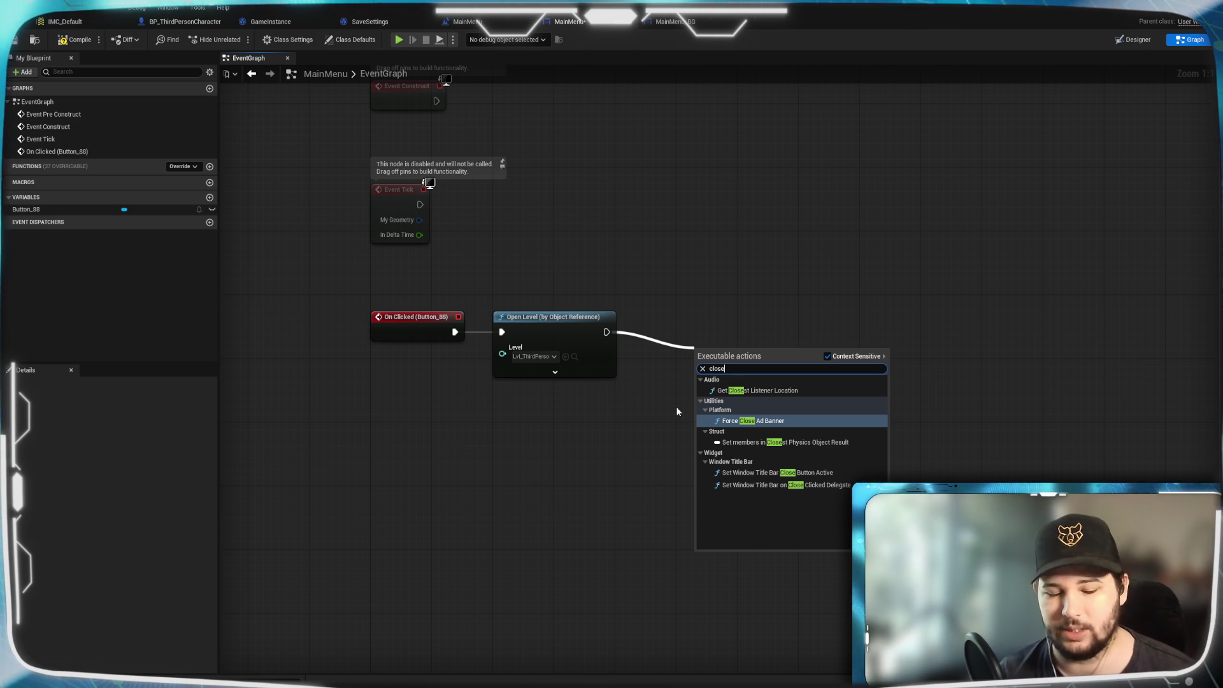
{"action": "key", "text": "BackSpace"}
{"action": "key", "text": "BackSpace"}
{"action": "key", "text": "BackSpace"}
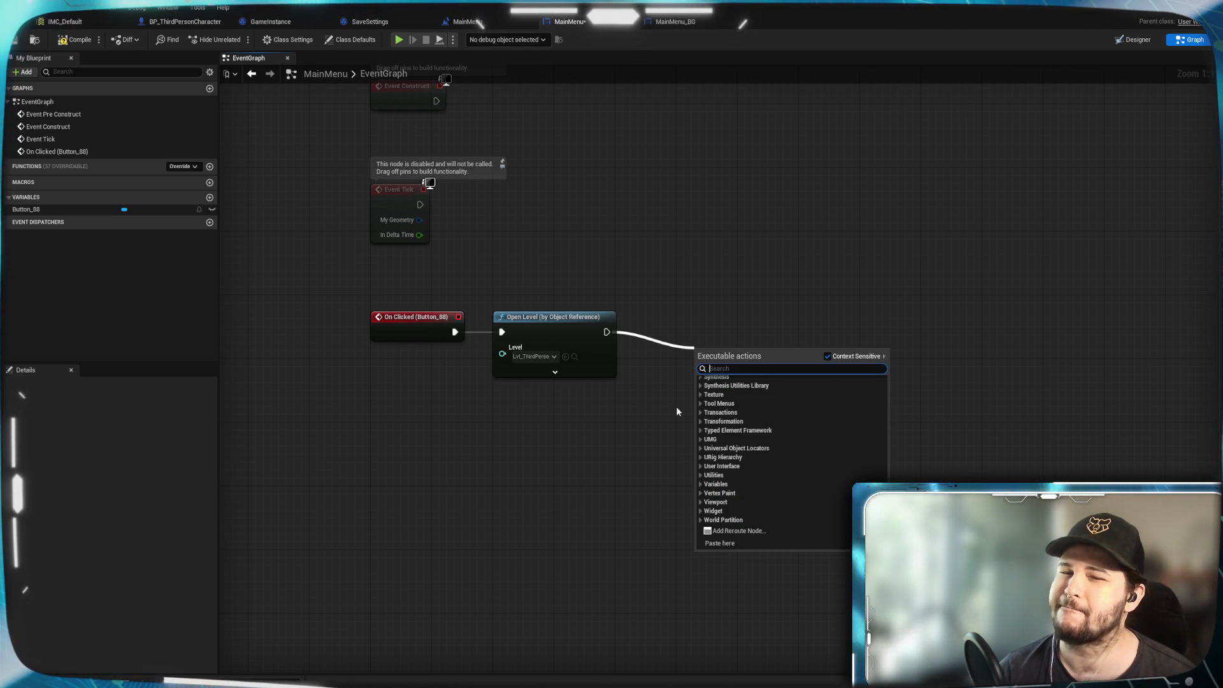
{"action": "left_click", "coordinate": [677, 410]}
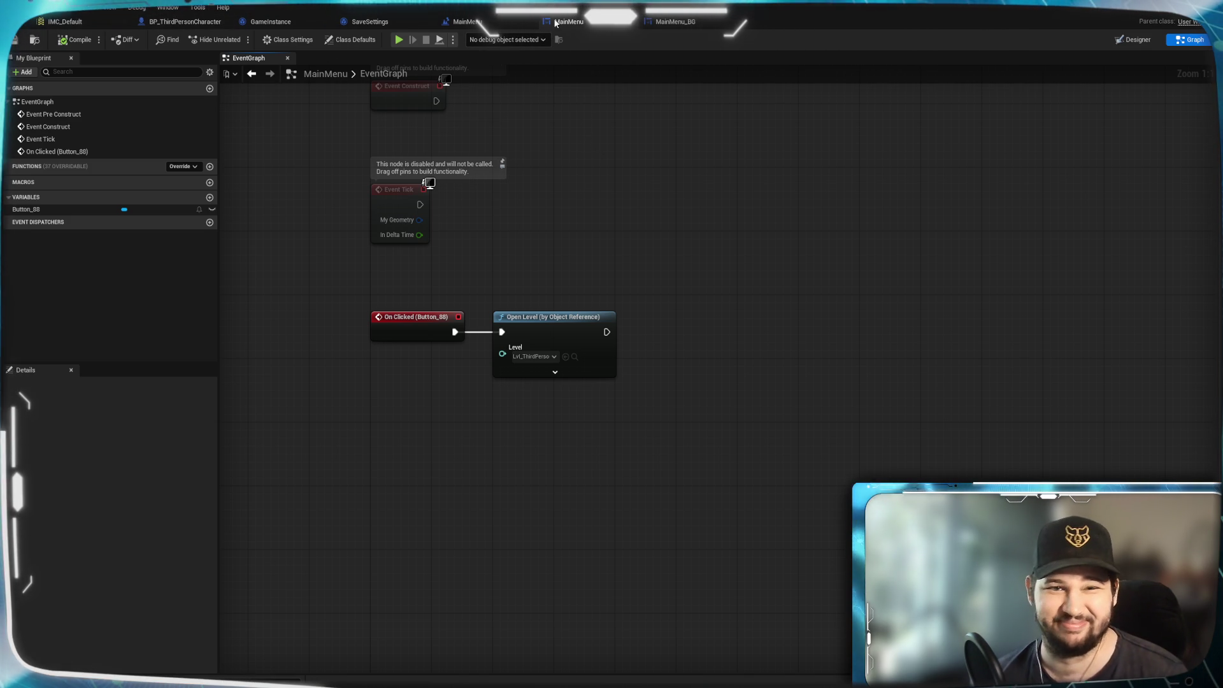
{"action": "left_click", "coordinate": [185, 22]}
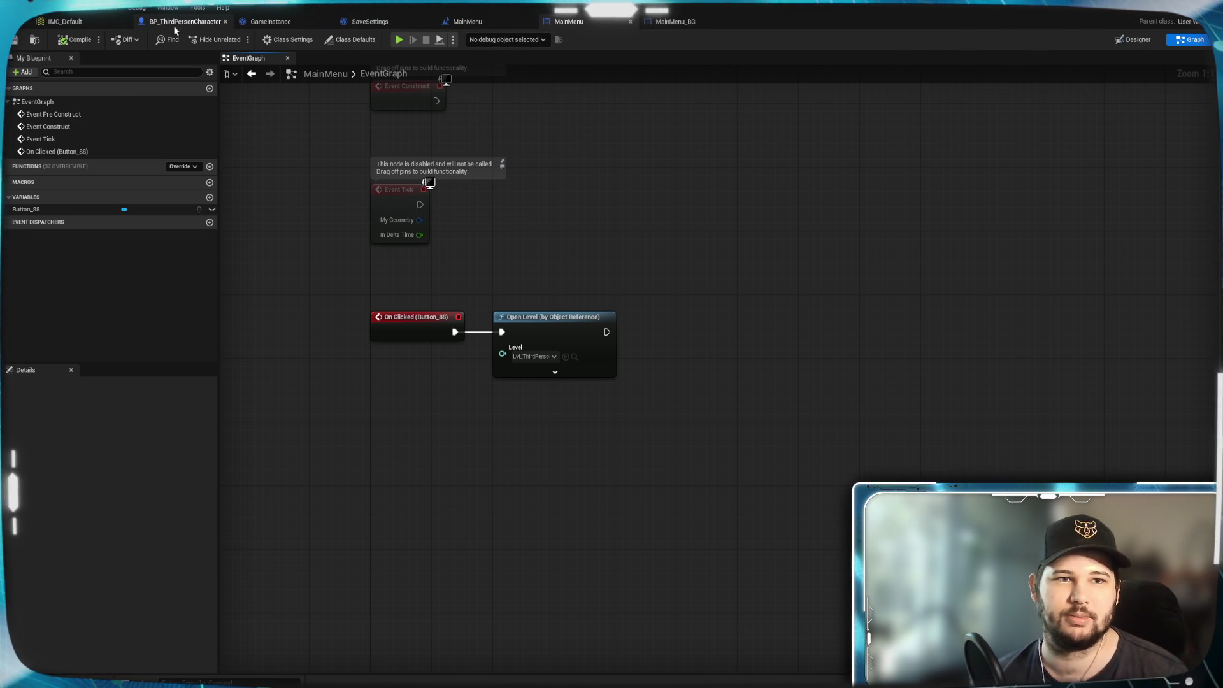
Close the blueprint editor and play-test New Game, walking and jumping in the third-person level.
{"action": "left_click", "coordinate": [468, 21]}
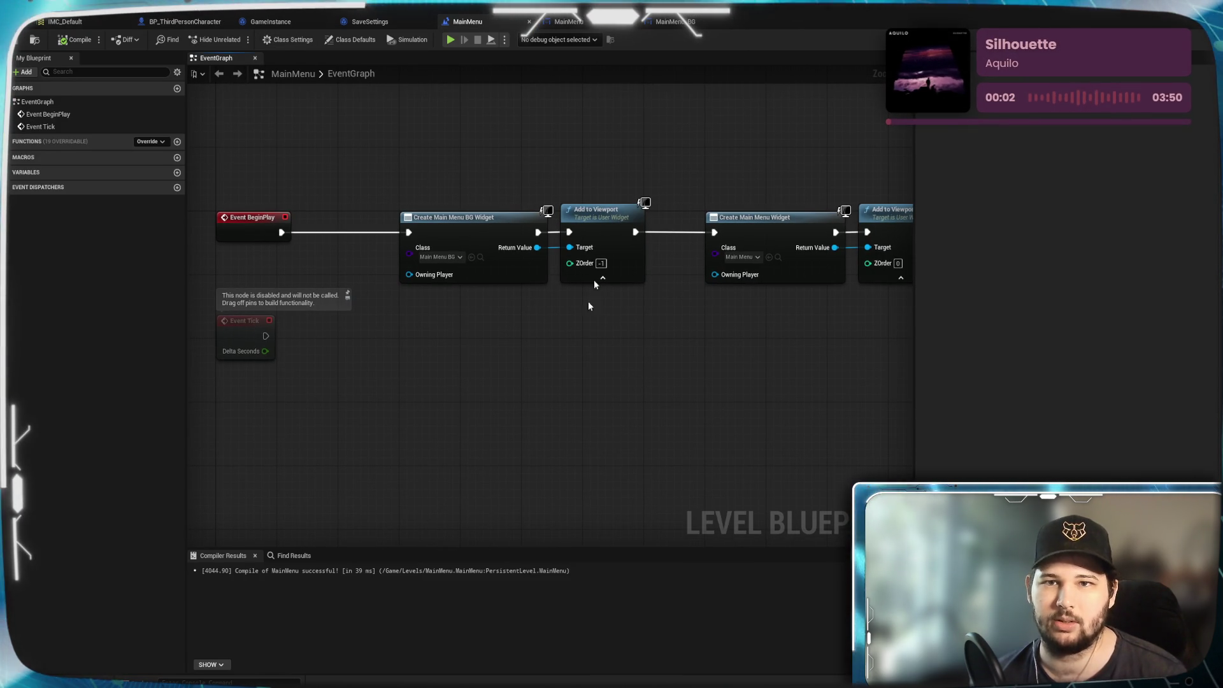
{"action": "left_click", "coordinate": [1165, 17]}
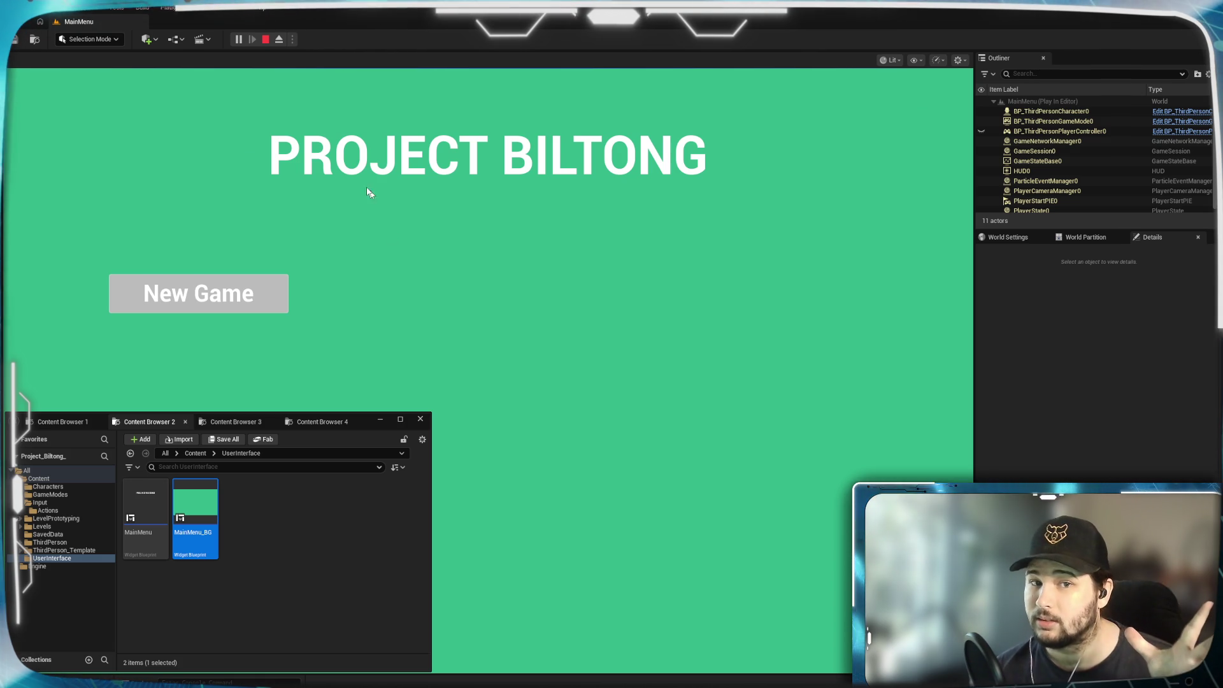
{"action": "left_click", "coordinate": [197, 308]}
{"action": "left_click", "coordinate": [196, 304]}
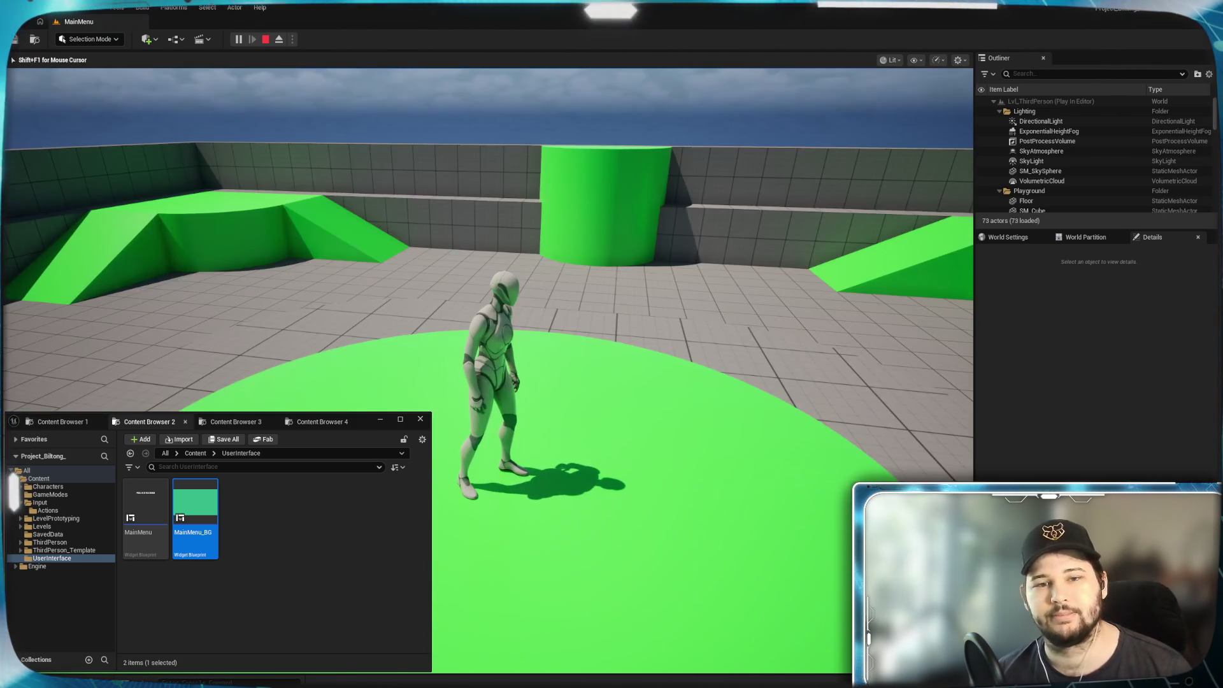
{"action": "key", "text": "w"}
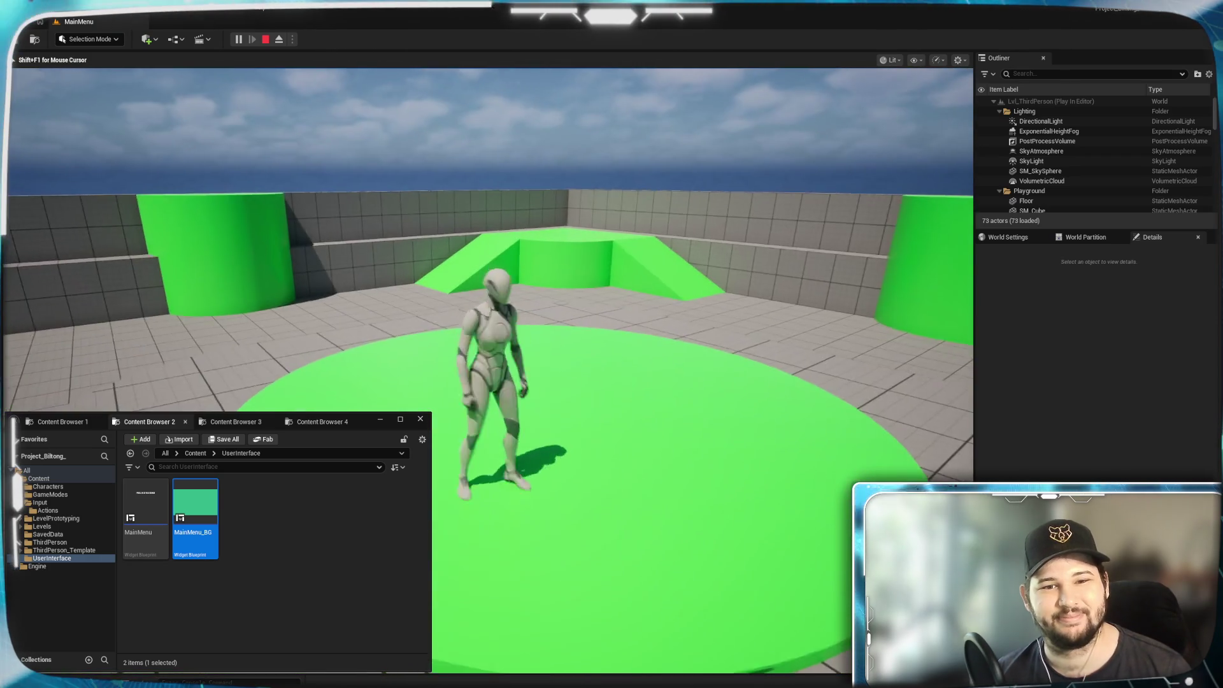
{"action": "key", "text": "space"}
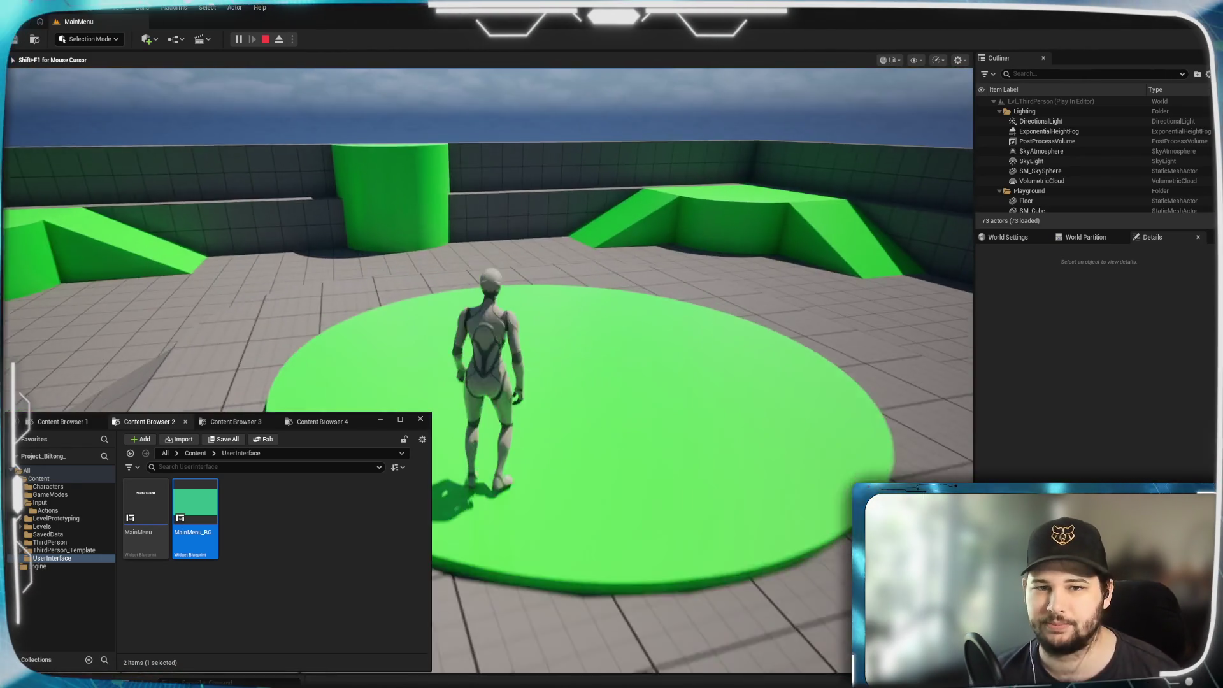
{"action": "key", "text": "Escape"}
Play-test New Game once more, stop, and bring up the MainMenu_BG widget designer.
{"action": "left_click", "coordinate": [238, 40]}
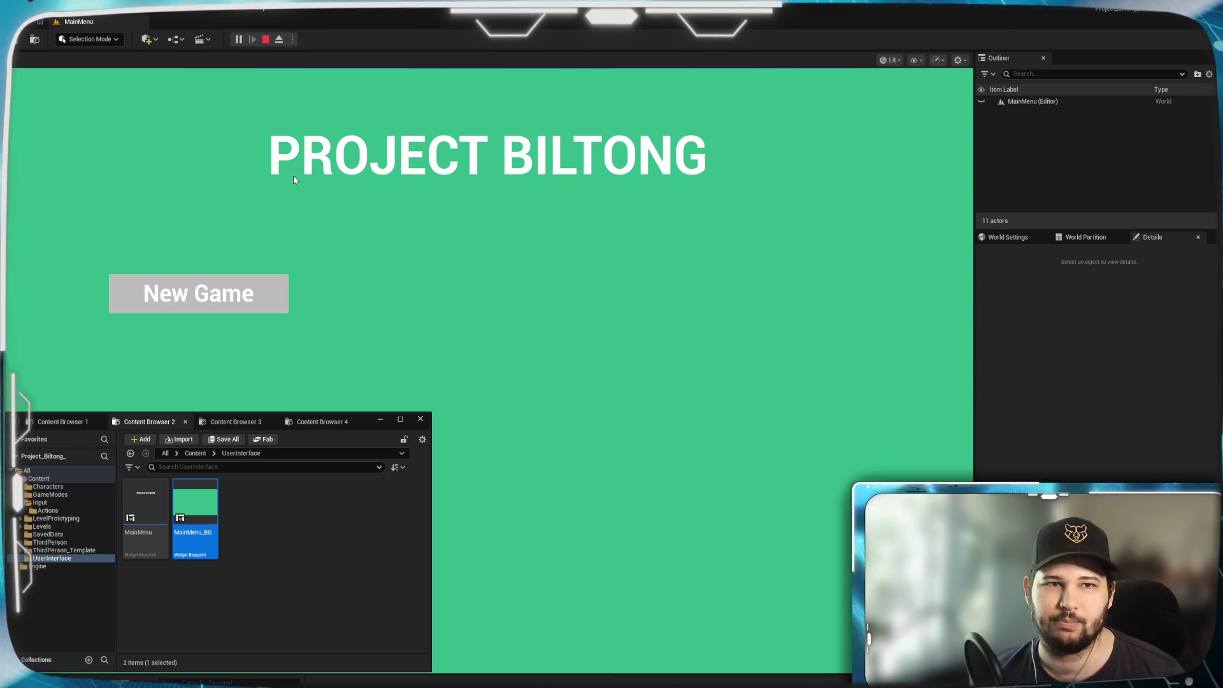
{"action": "left_click", "coordinate": [222, 295]}
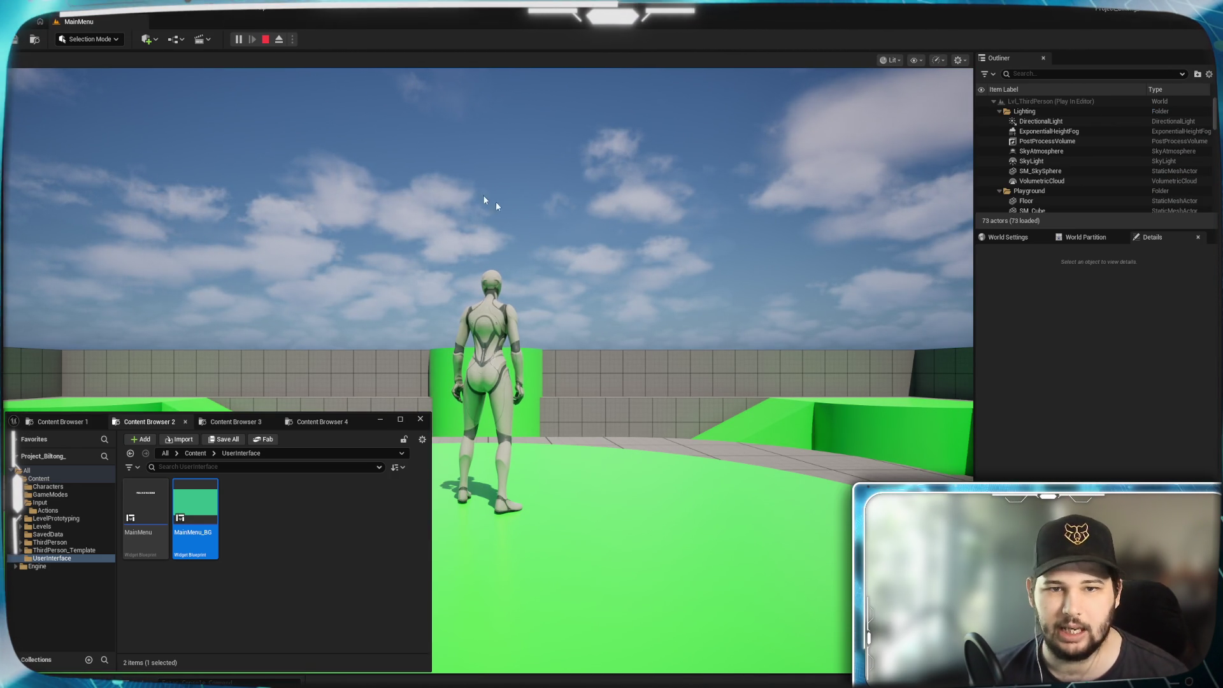
{"action": "left_click", "coordinate": [506, 256]}
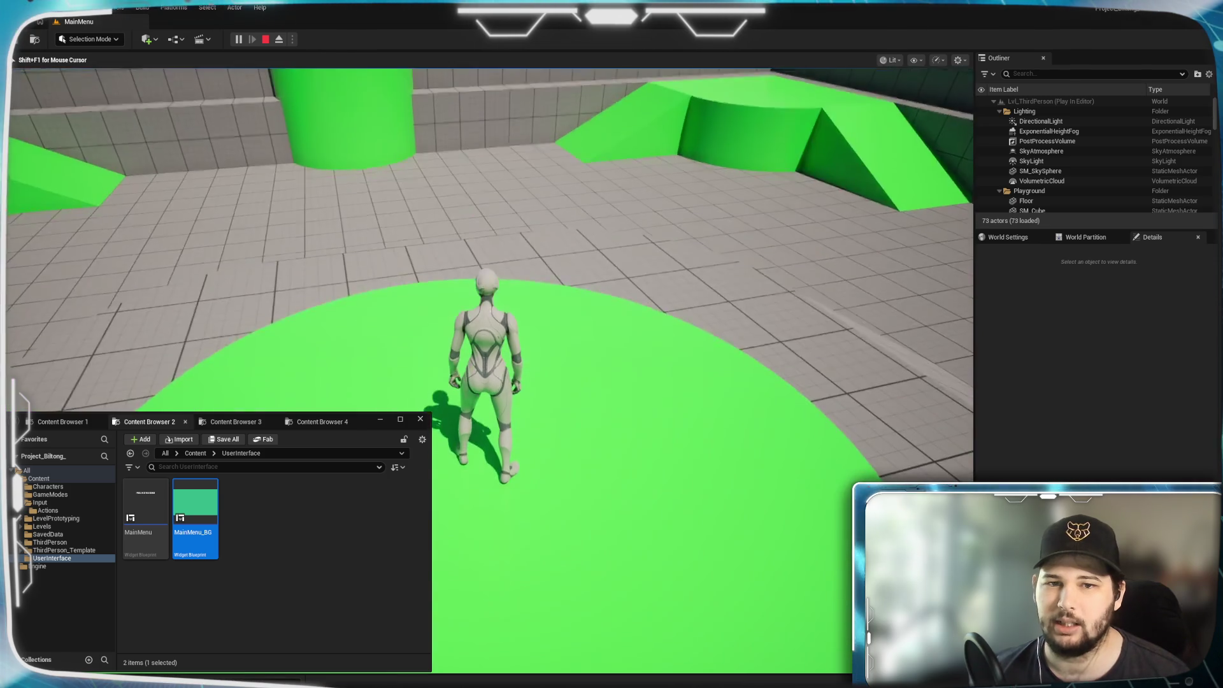
{"action": "key", "text": "Escape"}
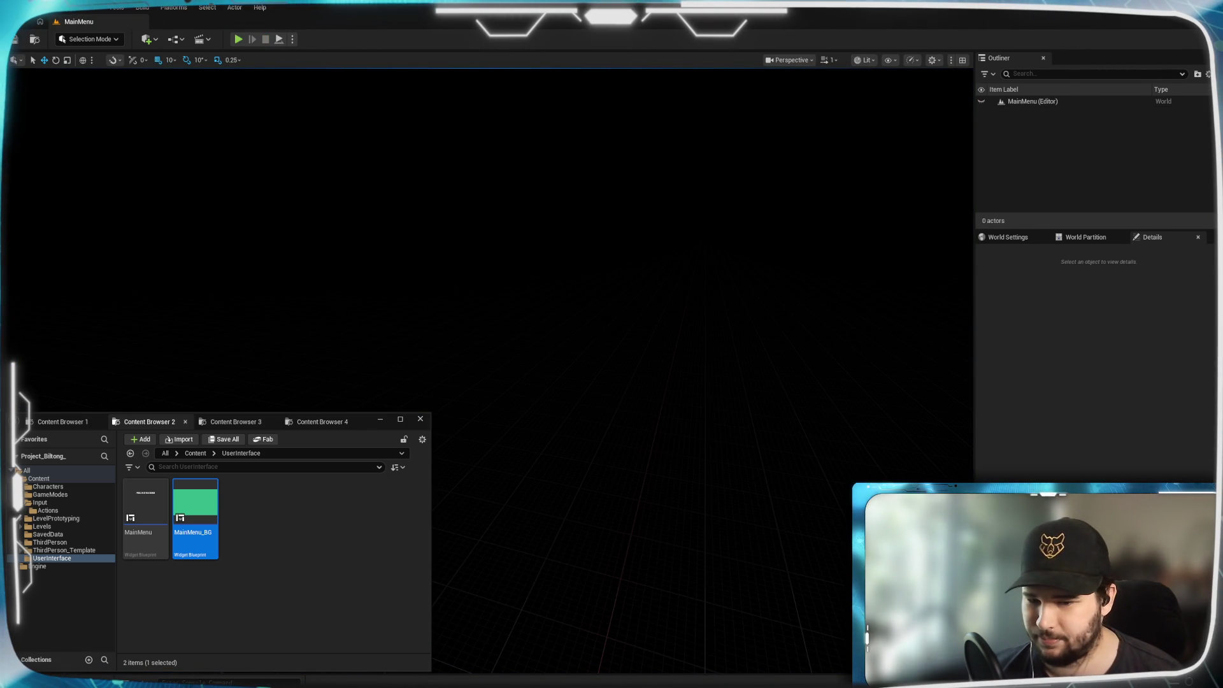
{"action": "mouse_move", "coordinate": [707, 685]}
{"action": "left_click", "coordinate": [892, 650]}
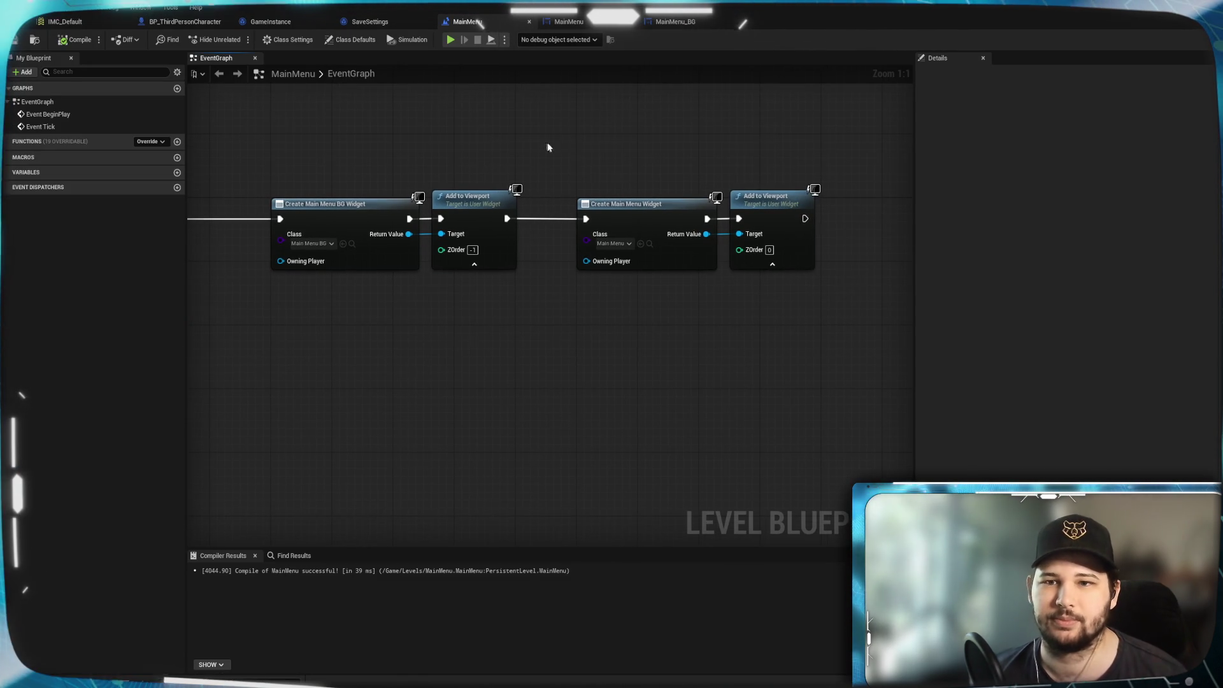
{"action": "left_click", "coordinate": [680, 24]}
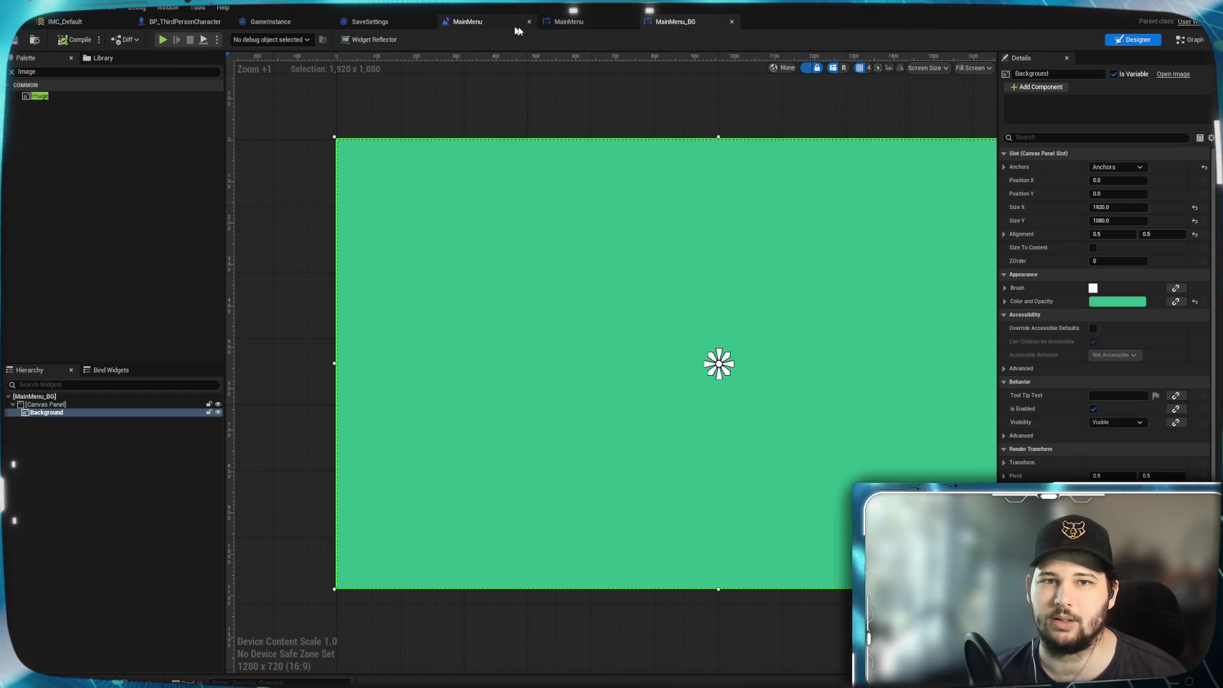
Return to the MainMenu event graph, cancel a wire dragged from Open Level, and bring the Content Browser forward.
{"action": "left_click", "coordinate": [586, 22]}
{"action": "left_click", "coordinate": [679, 23]}
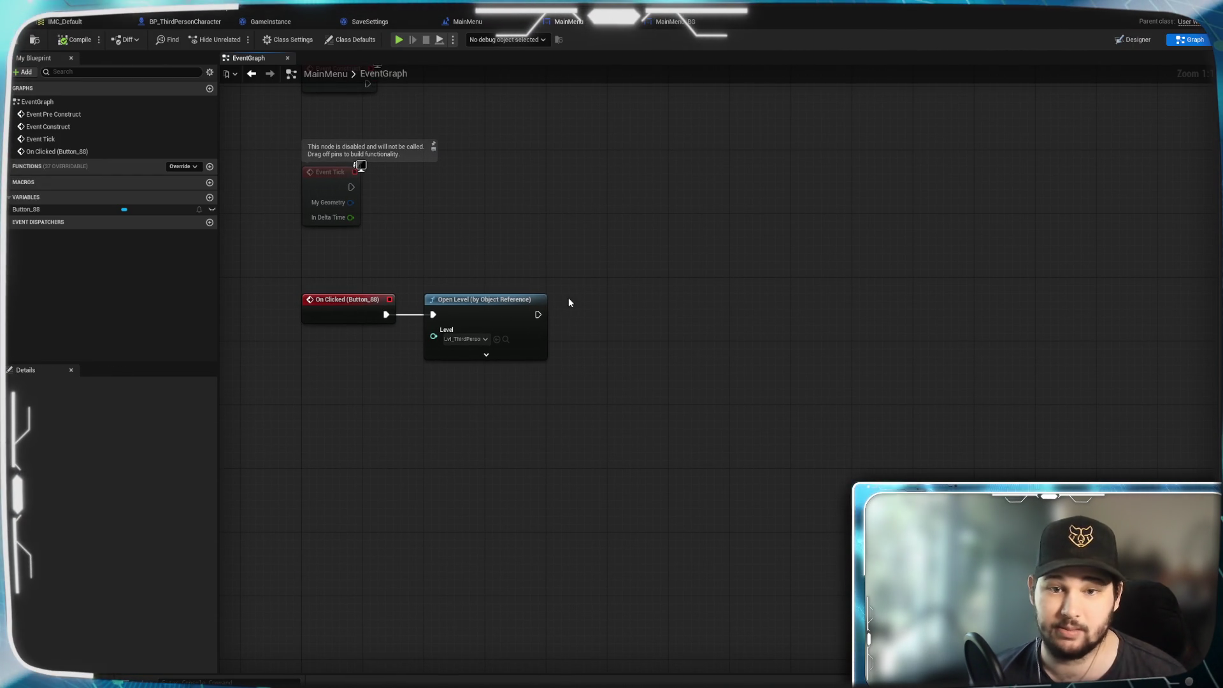
{"action": "left_click_drag", "start_coordinate": [538, 314], "coordinate": [589, 324]}
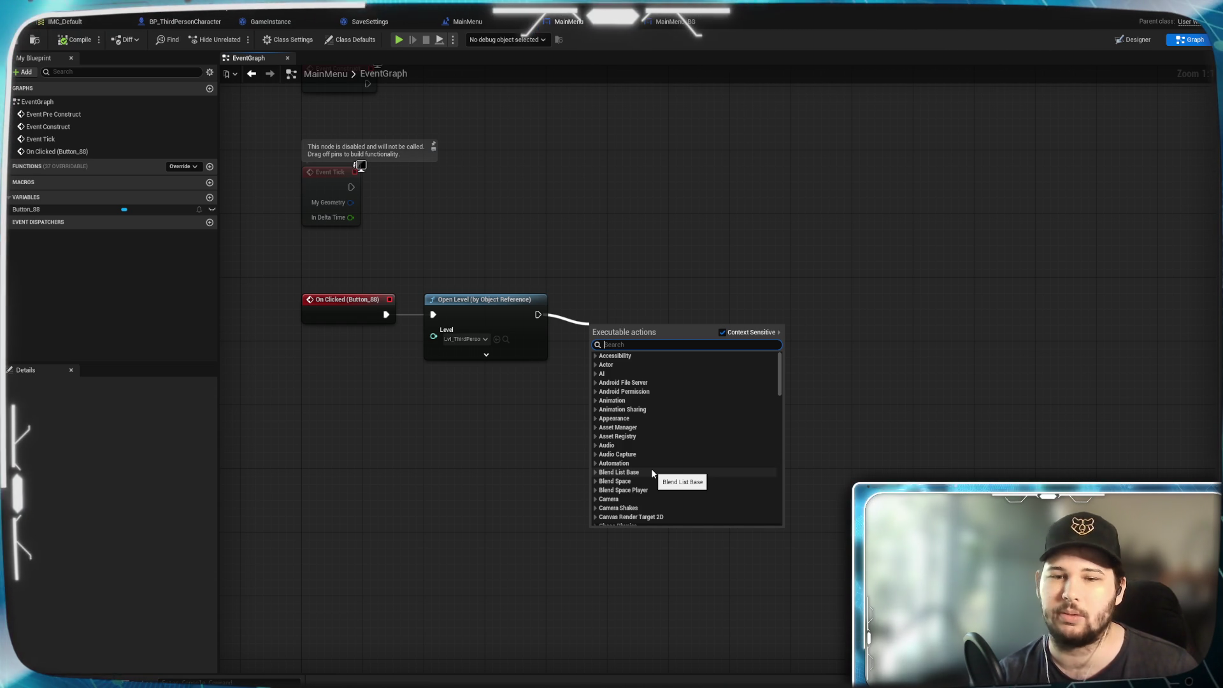
{"action": "left_click", "coordinate": [642, 313]}
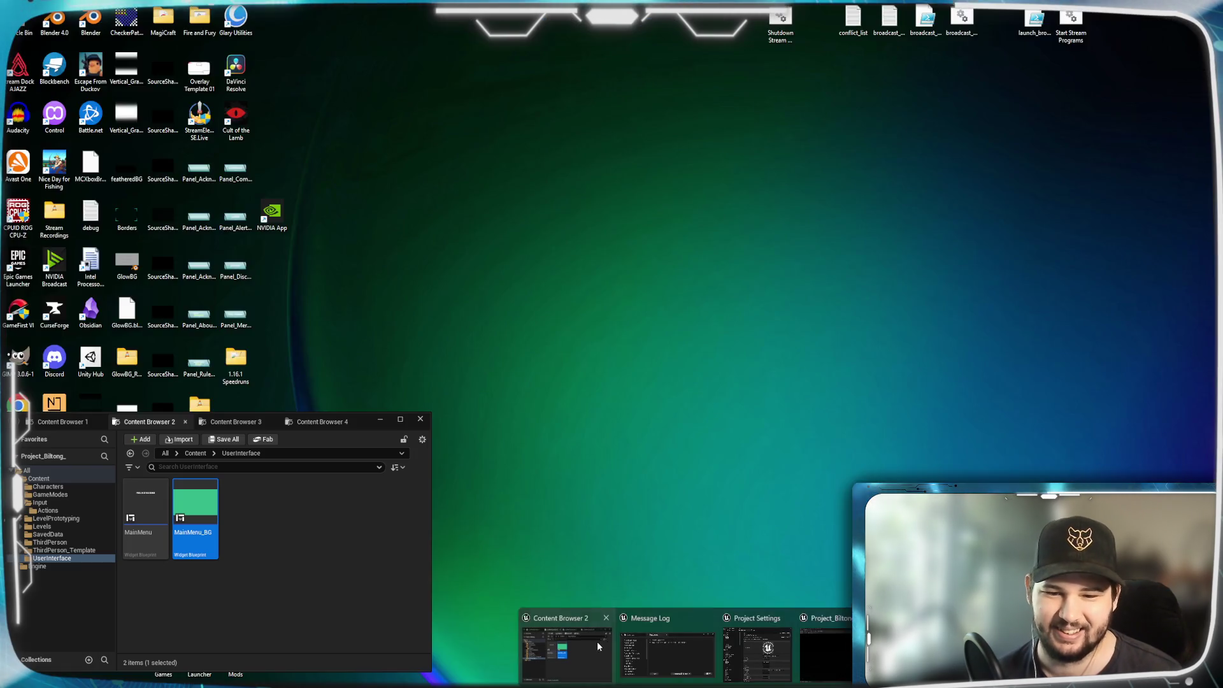
{"action": "left_click", "coordinate": [567, 643]}
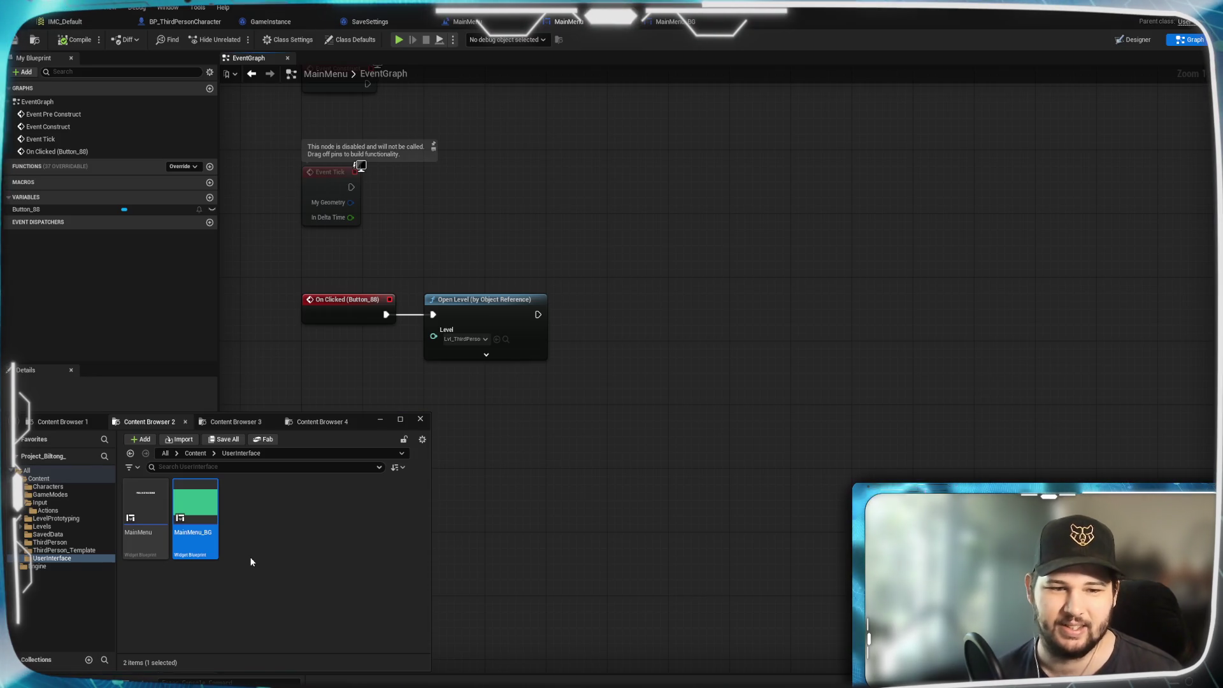
Open the Lvl_ThirdPerson level from Levels > ThirdPerson_Template in the Content Browser.
{"action": "left_click", "coordinate": [235, 422]}
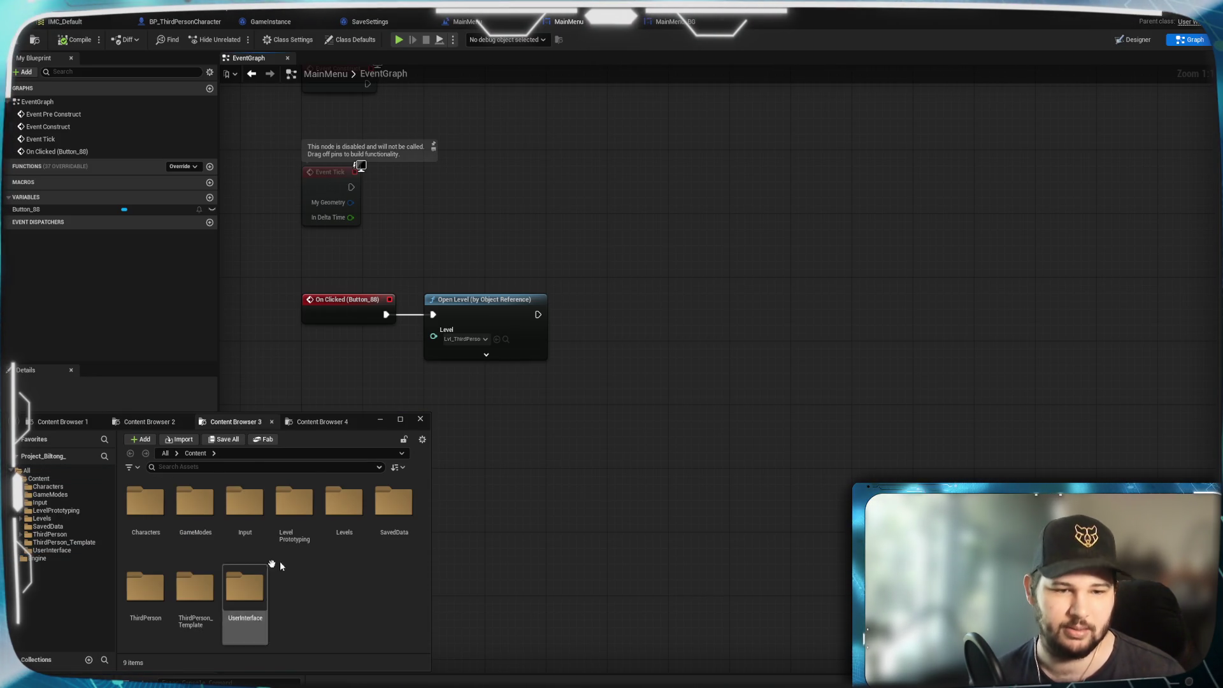
{"action": "double_click", "coordinate": [344, 504]}
{"action": "double_click", "coordinate": [134, 508]}
{"action": "double_click", "coordinate": [194, 507]}
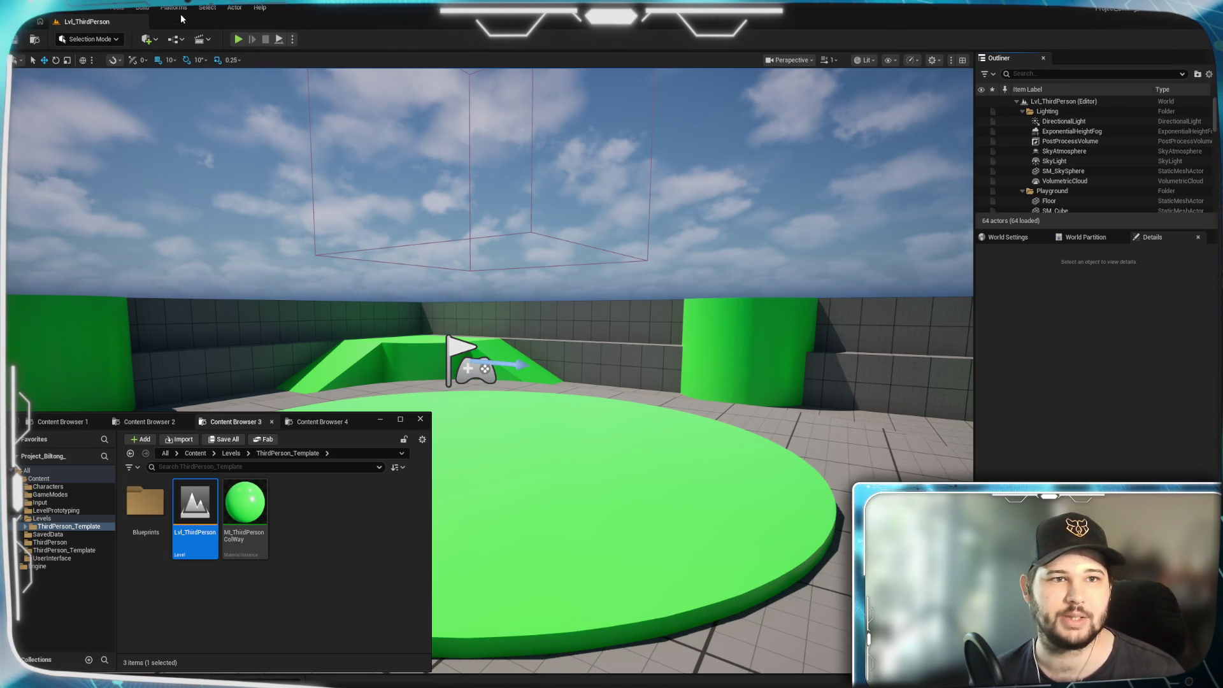
Open Lvl_ThirdPerson's Level Blueprint and centre its BeginPlay and Tick event nodes.
{"action": "left_click", "coordinate": [181, 40]}
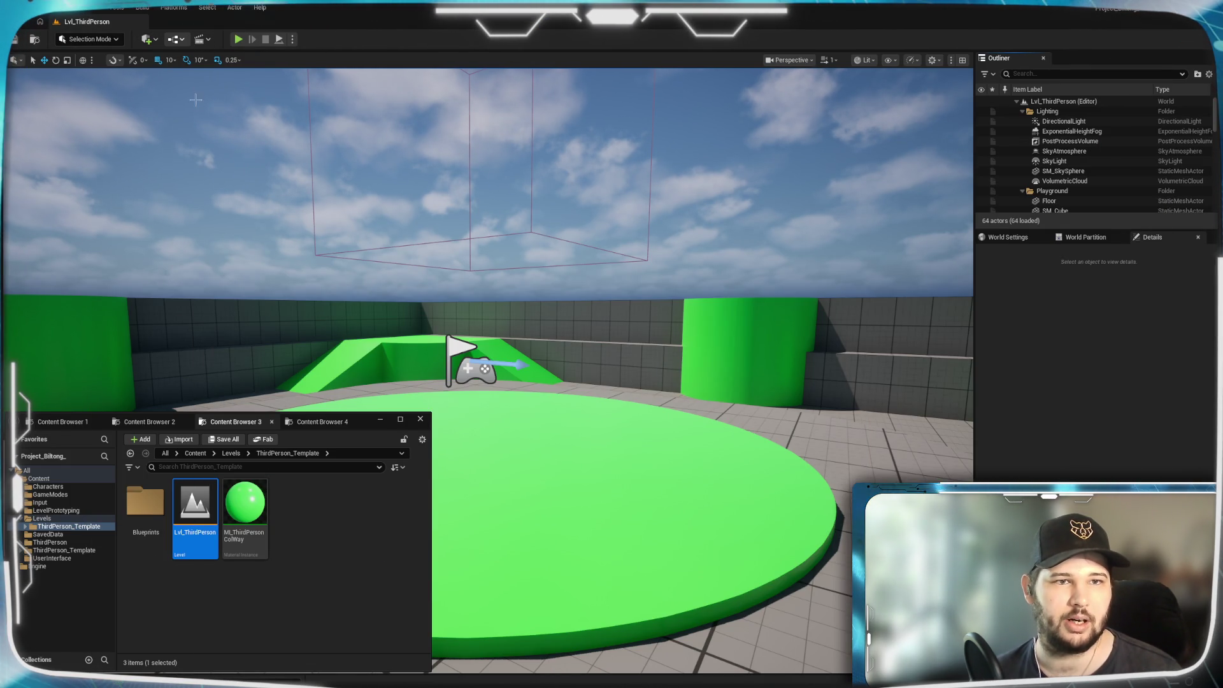
{"action": "left_click", "coordinate": [204, 114]}
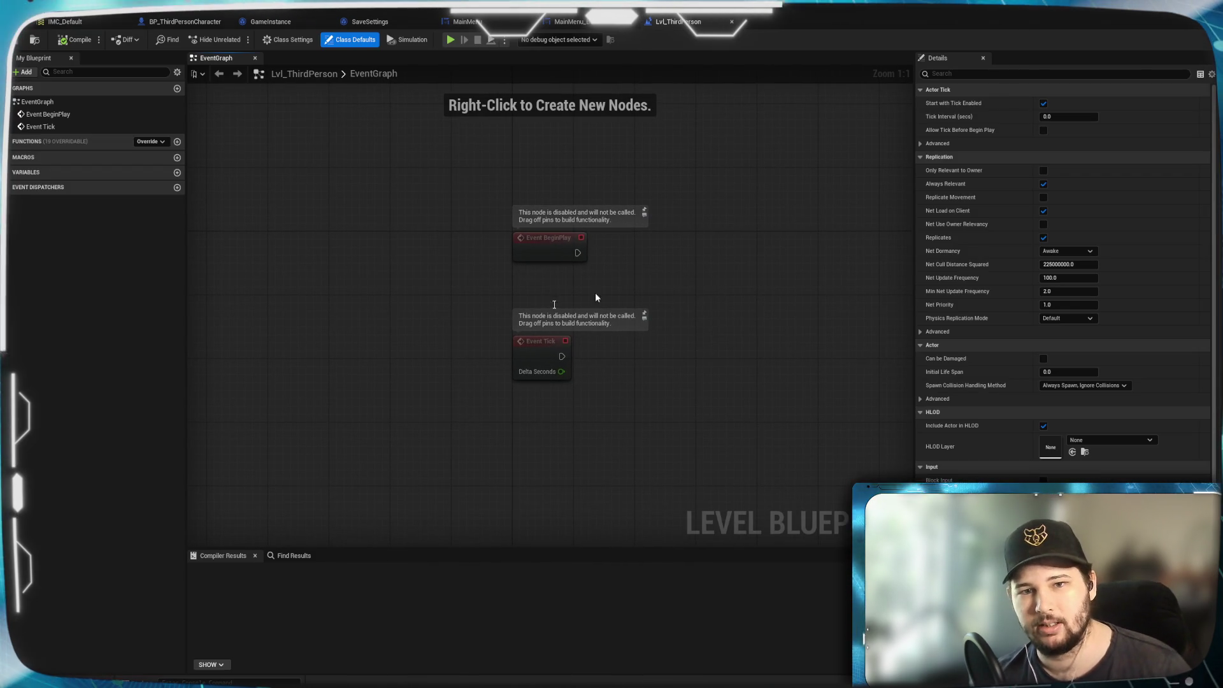
{"action": "left_click_drag", "start_coordinate": [557, 300], "coordinate": [573, 270]}
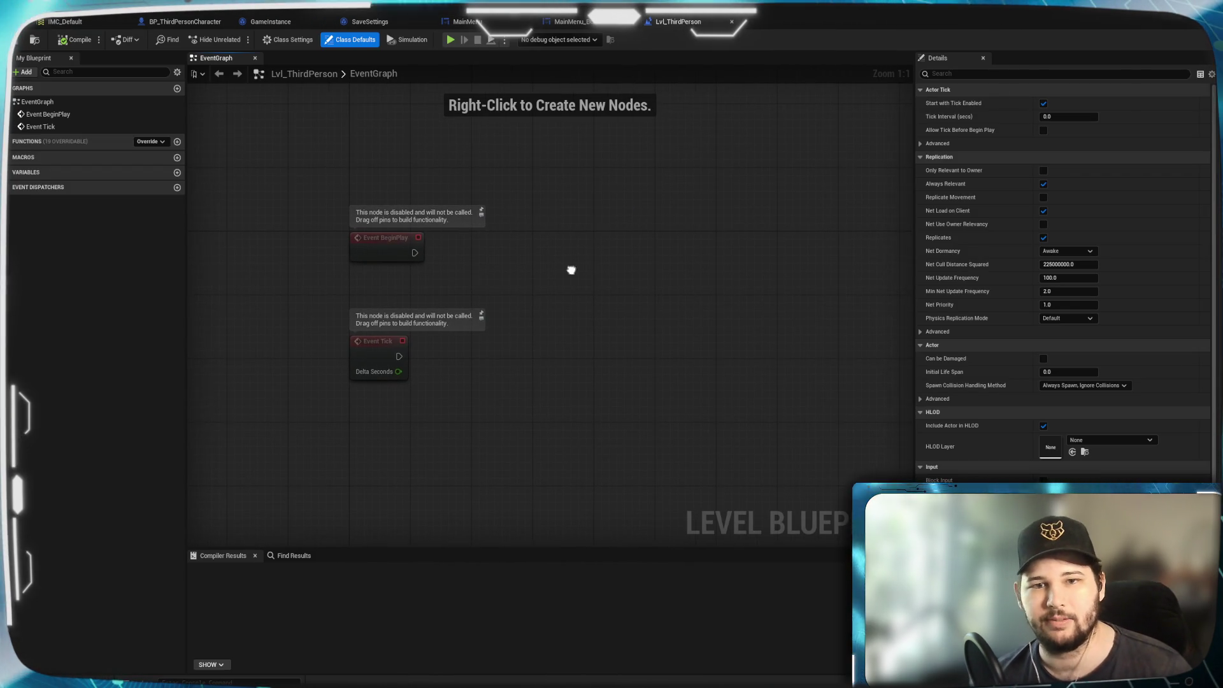
Search 'input' from Event BeginPlay, add Set Input Mode Game Only, and shift it right.
{"action": "left_click_drag", "start_coordinate": [408, 253], "coordinate": [541, 287]}
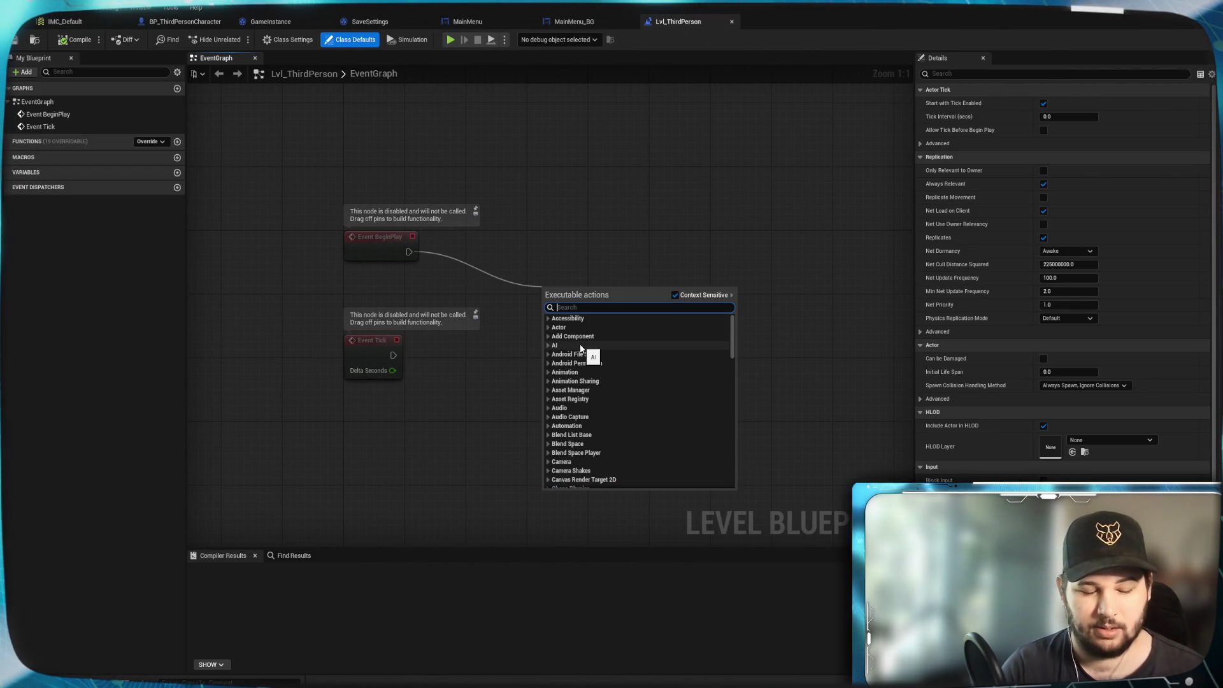
{"action": "type", "text": "input"}
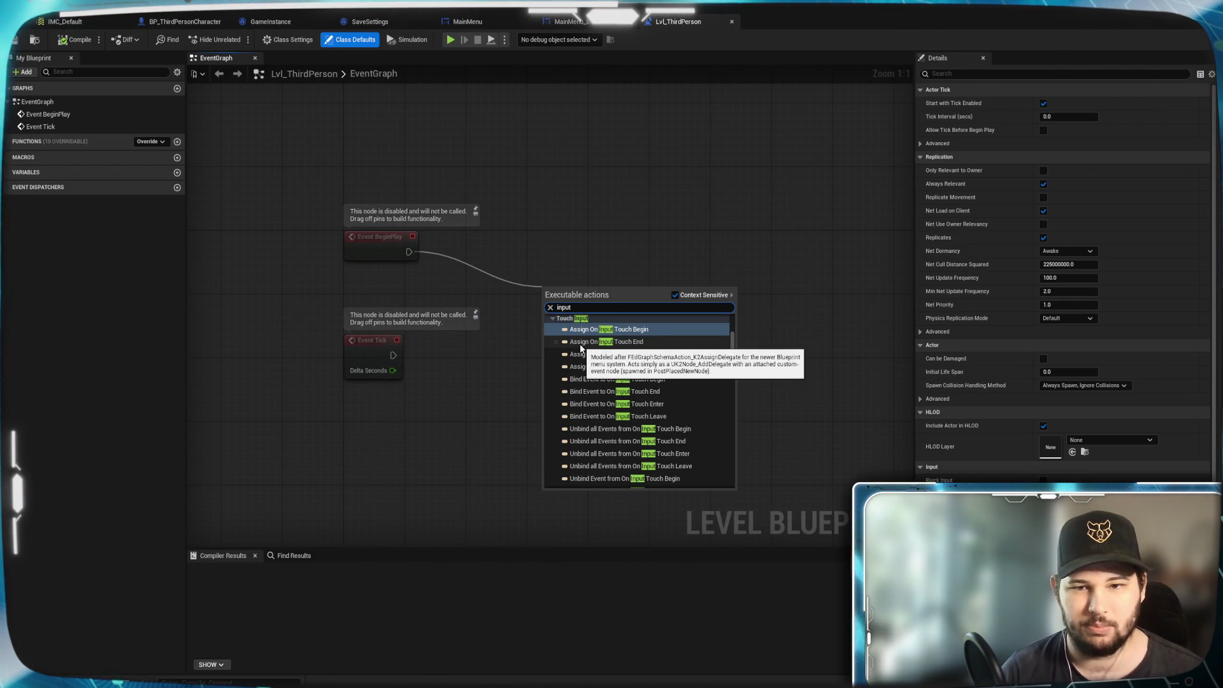
{"action": "scroll", "coordinate": [690, 417], "scroll_direction": "down", "scroll_amount": 3}
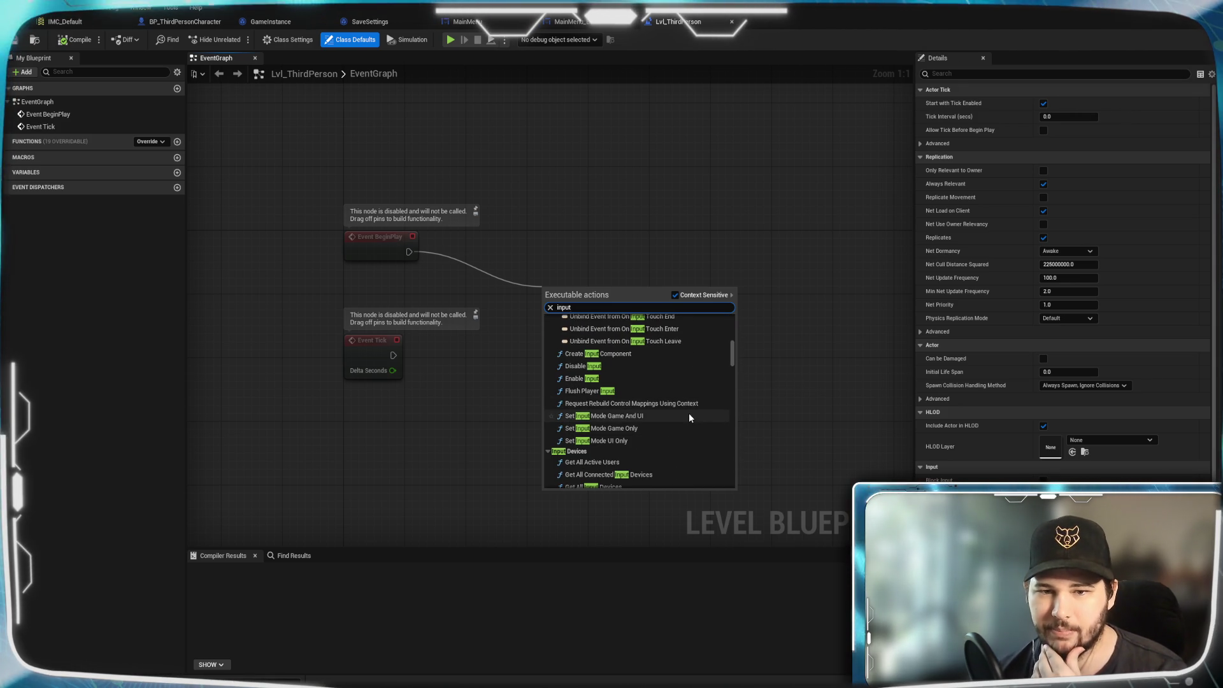
{"action": "scroll", "coordinate": [689, 413], "scroll_direction": "down", "scroll_amount": 3}
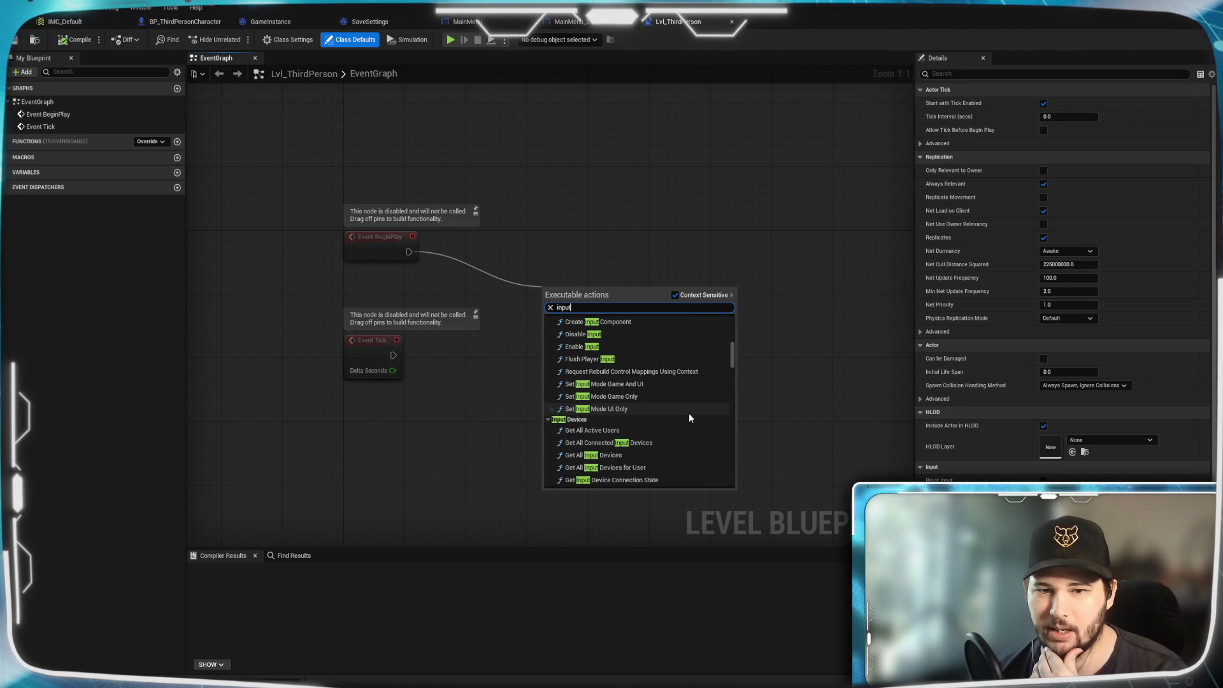
{"action": "left_click", "coordinate": [631, 397]}
{"action": "mouse_move", "coordinate": [583, 291]}
{"action": "left_mouse_down"}
{"action": "mouse_move", "coordinate": [539, 268]}
{"action": "mouse_move", "coordinate": [515, 233]}
{"action": "mouse_move", "coordinate": [706, 227]}
{"action": "mouse_move", "coordinate": [707, 242]}
{"action": "mouse_move", "coordinate": [688, 239]}
{"action": "left_mouse_up"}
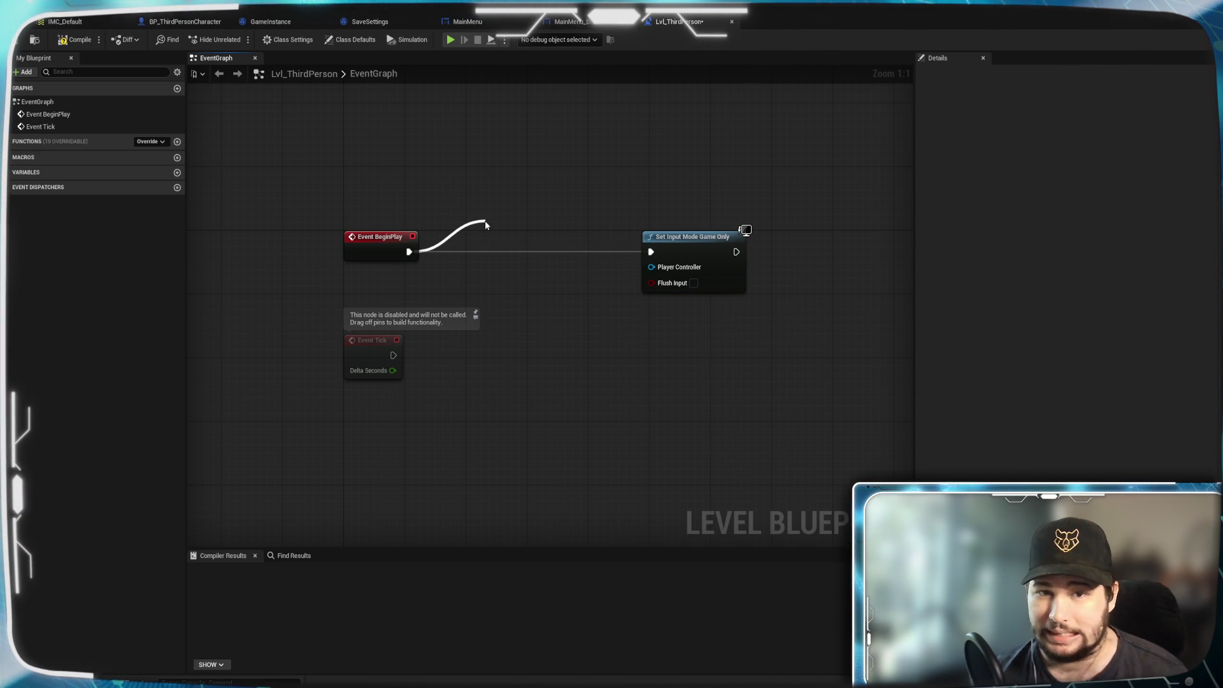
Cancel a Get Player Controller search and move Set Input Mode Game Only nearer BeginPlay.
{"action": "left_click_drag", "start_coordinate": [485, 224], "coordinate": [486, 224]}
{"action": "type", "text": "get"}
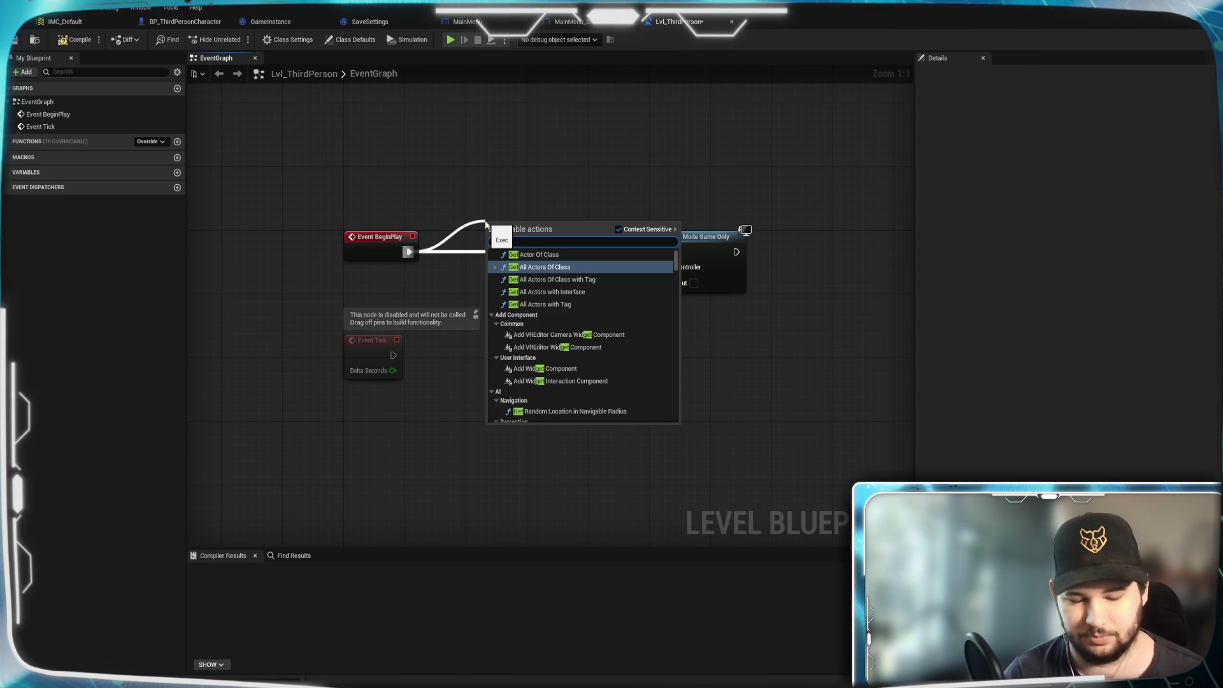
{"action": "type", "text": " player"}
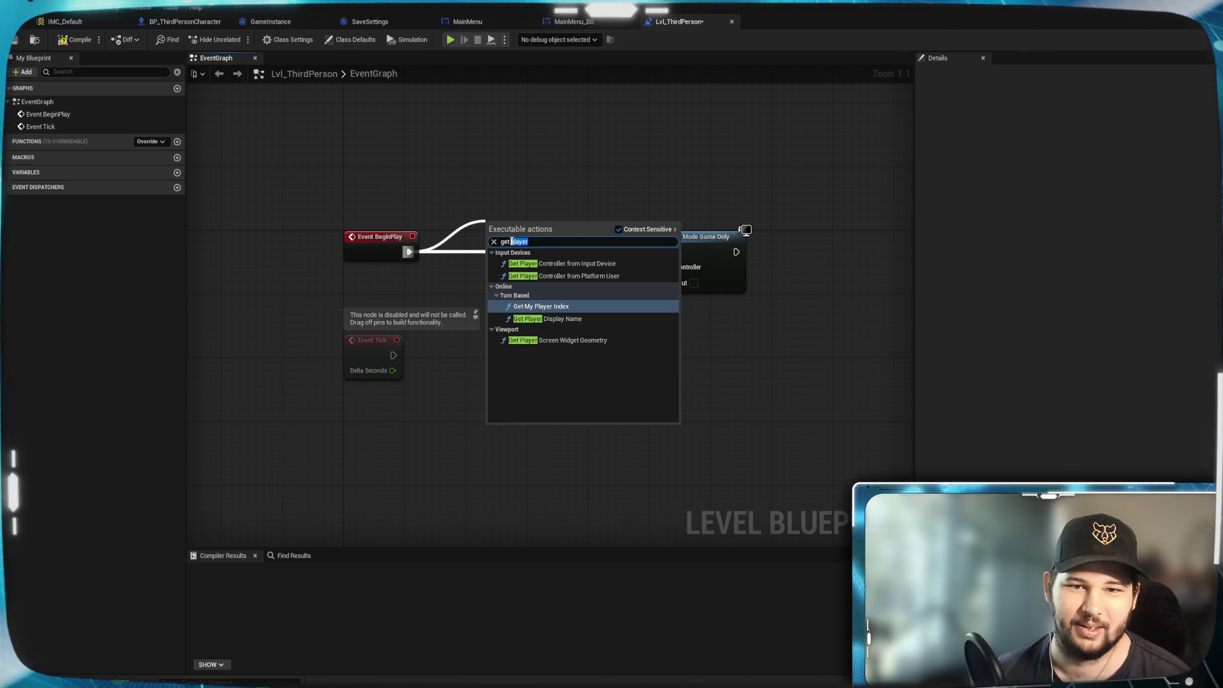
{"action": "type", "text": "controll"}
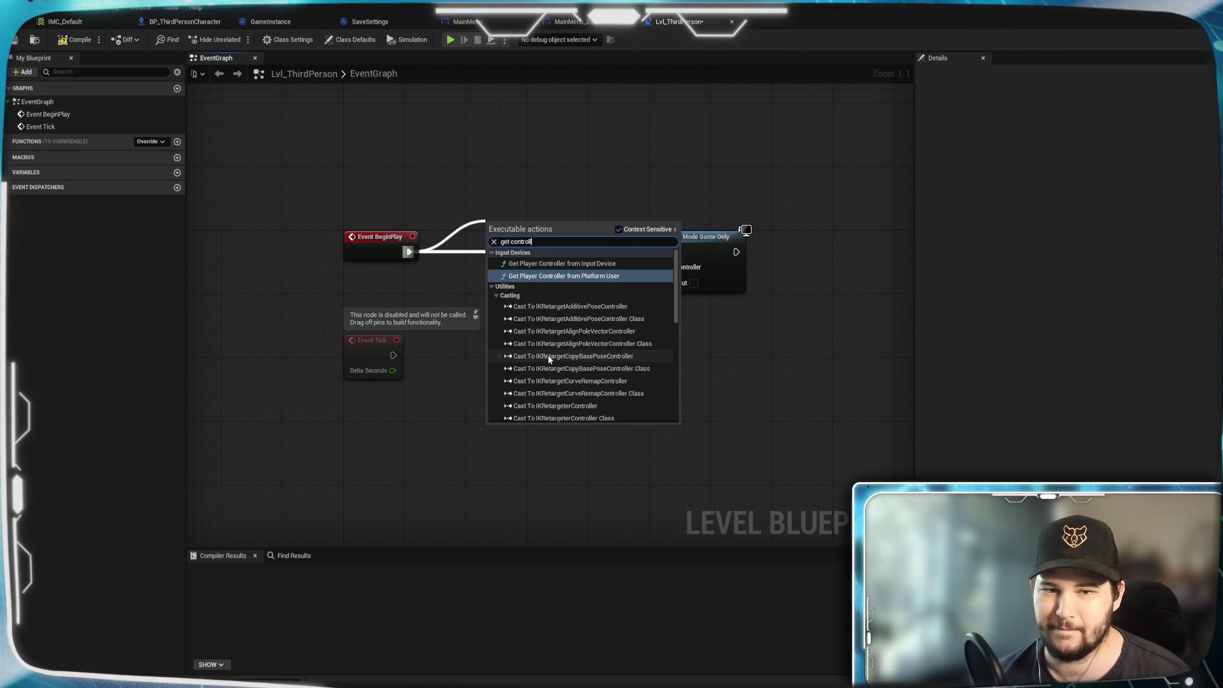
{"action": "left_click", "coordinate": [564, 175]}
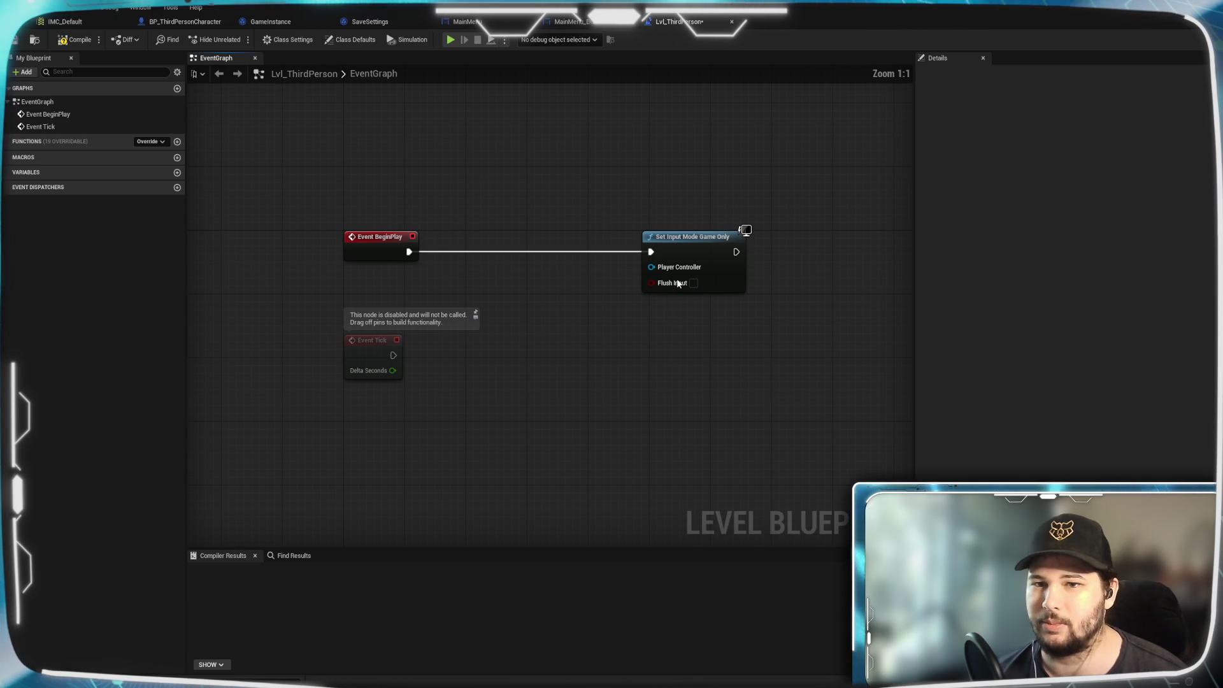
{"action": "left_click_drag", "start_coordinate": [691, 254], "coordinate": [519, 254]}
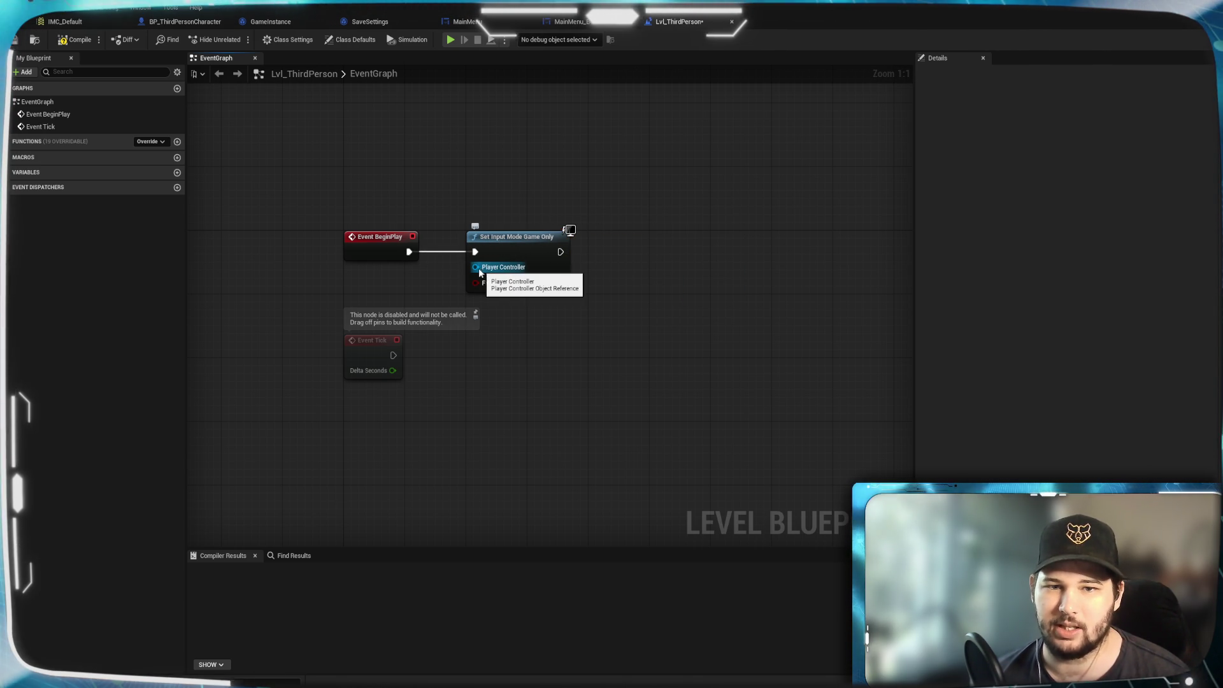
Feed a Get Player Controller node into the Player Controller input and tidy the node layout.
{"action": "mouse_move", "coordinate": [476, 268]}
{"action": "left_mouse_down"}
{"action": "mouse_move", "coordinate": [423, 280]}
{"action": "mouse_move", "coordinate": [463, 307]}
{"action": "left_mouse_up"}
{"action": "type", "text": "play"}
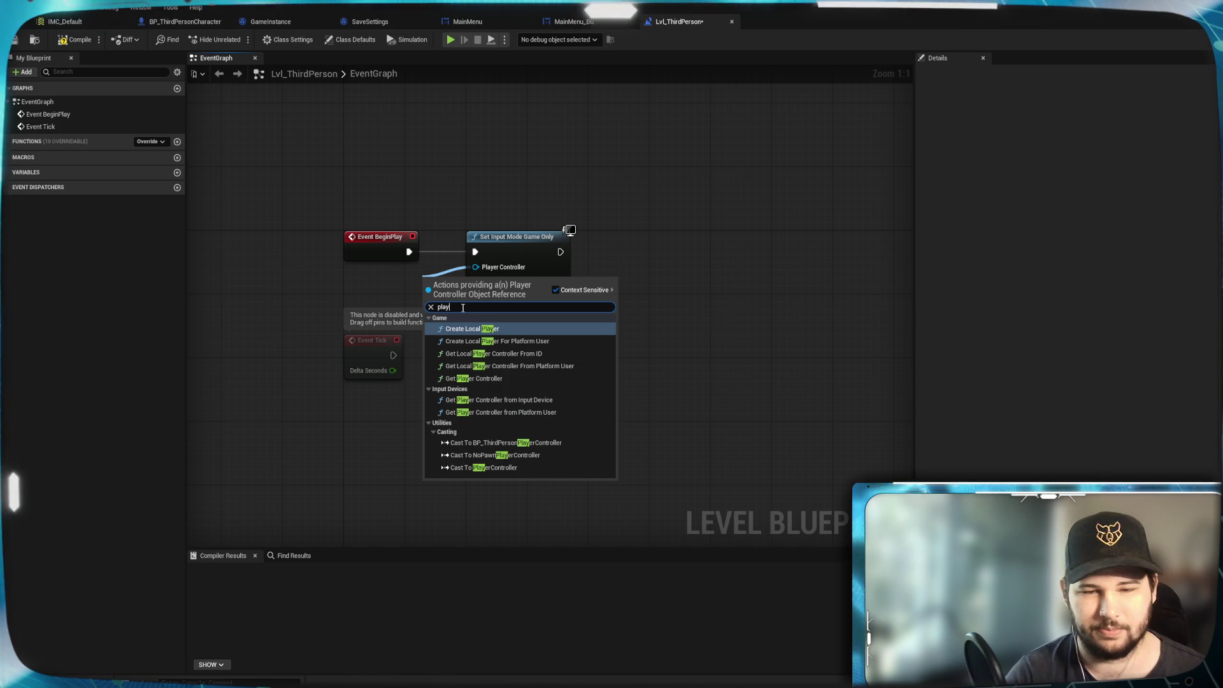
{"action": "left_click", "coordinate": [485, 378]}
{"action": "left_click_drag", "start_coordinate": [446, 280], "coordinate": [372, 277]}
{"action": "left_click", "coordinate": [529, 304]}
{"action": "left_click_drag", "start_coordinate": [528, 251], "coordinate": [589, 252]}
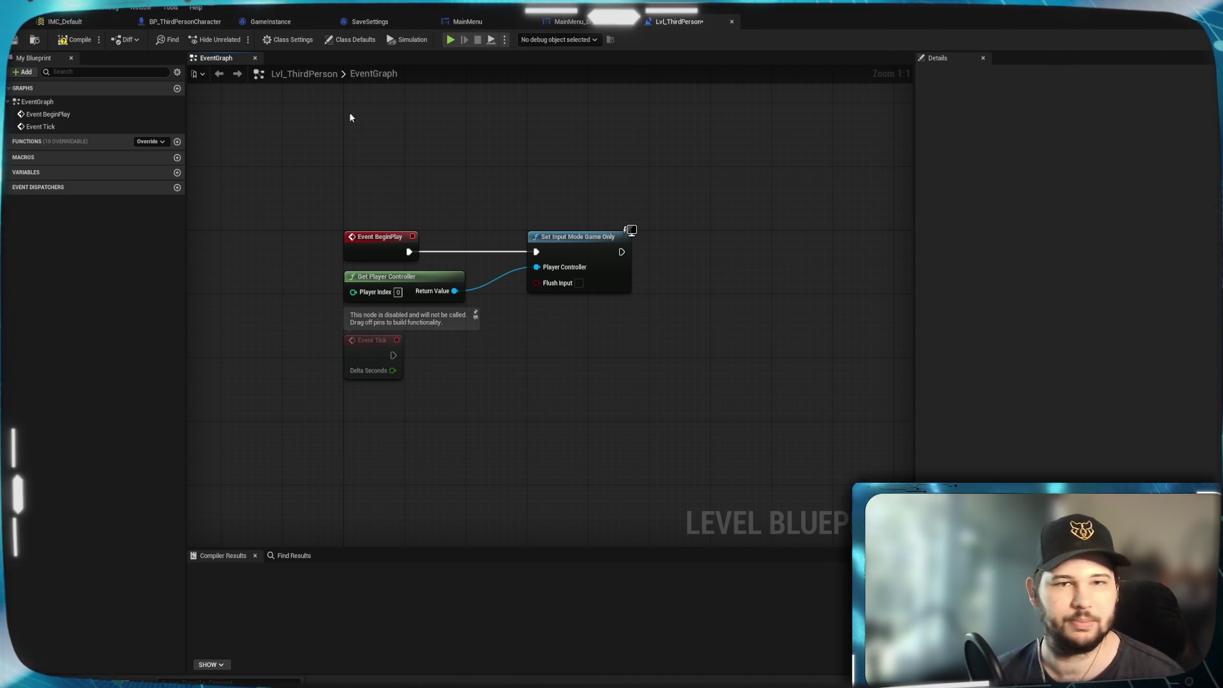
Compile the level blueprint with F7, then briefly simulate the level and stop.
{"action": "key", "text": "F7"}
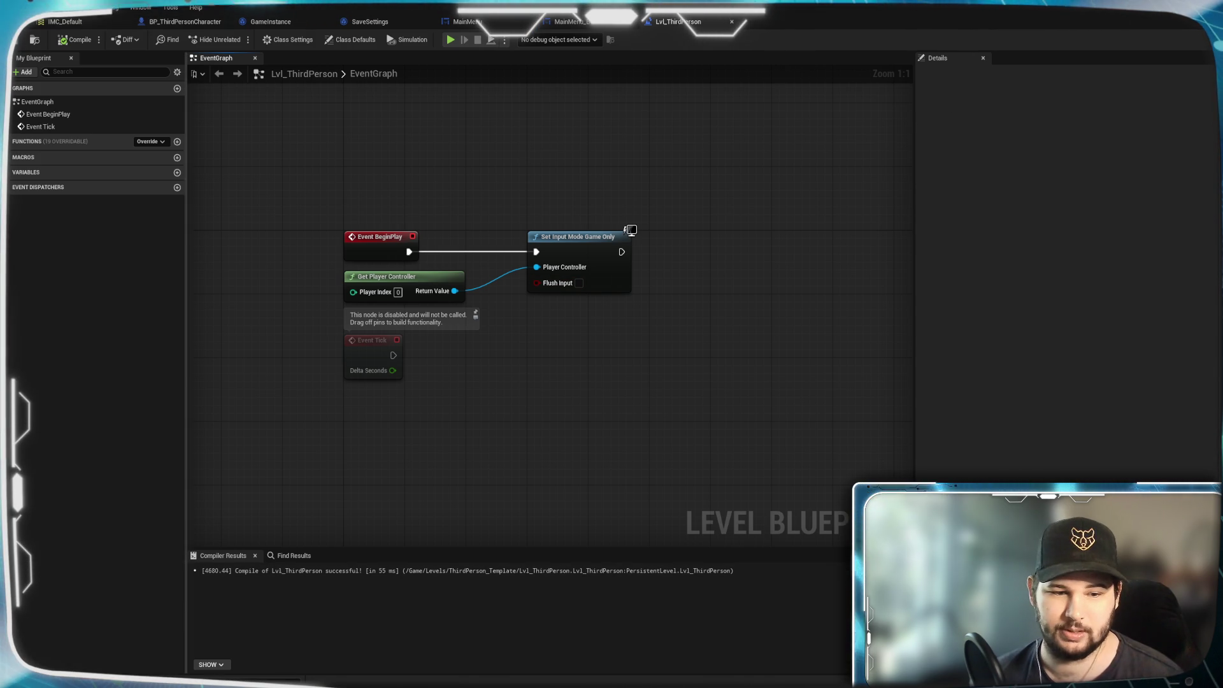
{"action": "mouse_move", "coordinate": [736, 685]}
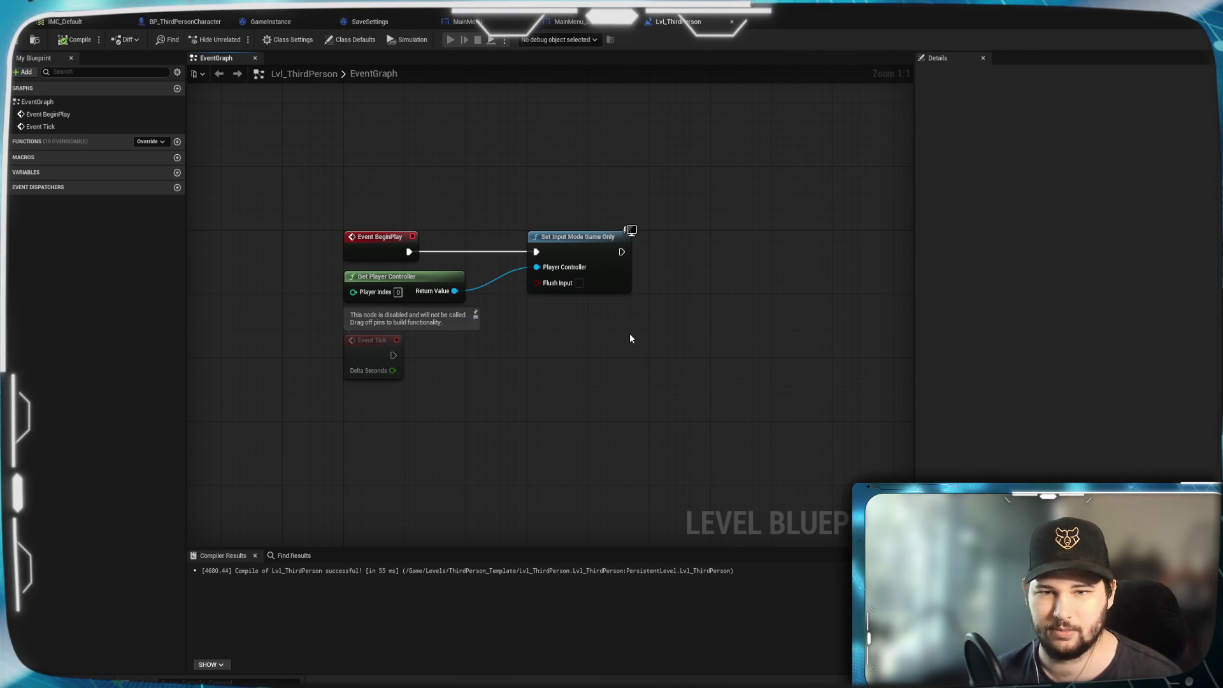
{"action": "key", "text": "alt+s"}
{"action": "key", "text": "Escape"}
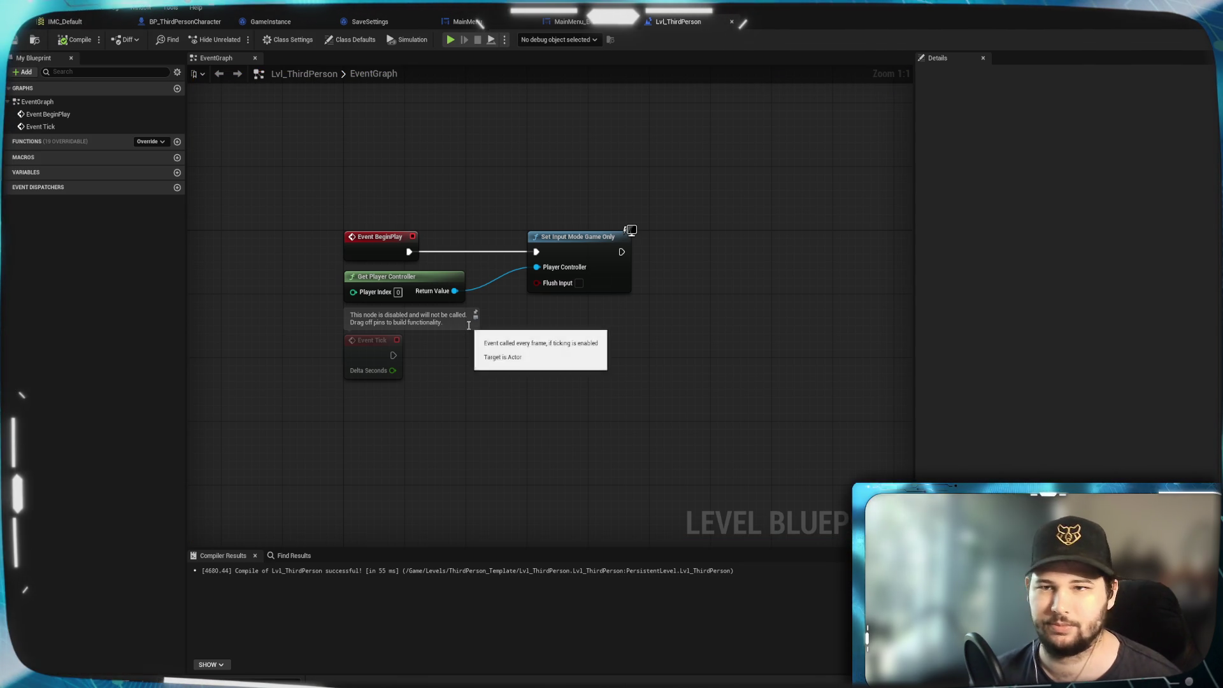
Back in the level editor, tilt the view toward the floor and test-play briefly.
{"action": "key", "text": "alt+Tab"}
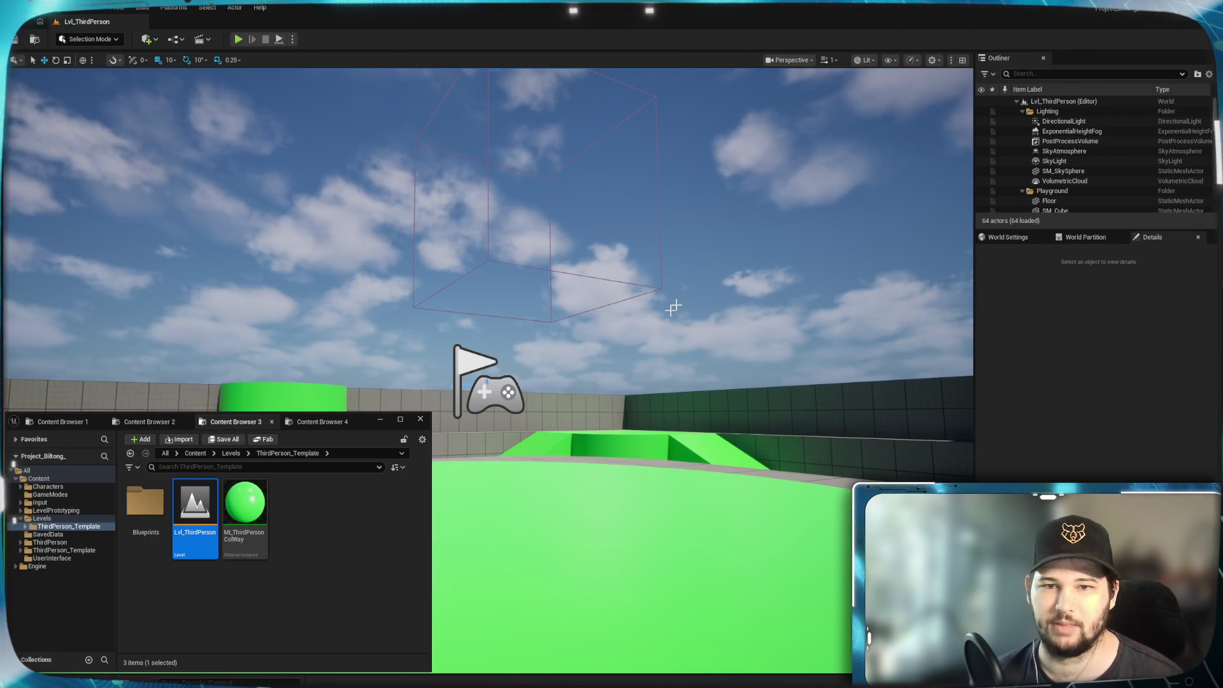
{"action": "right_click", "coordinate": [776, 257]}
{"action": "left_click", "coordinate": [737, 193]}
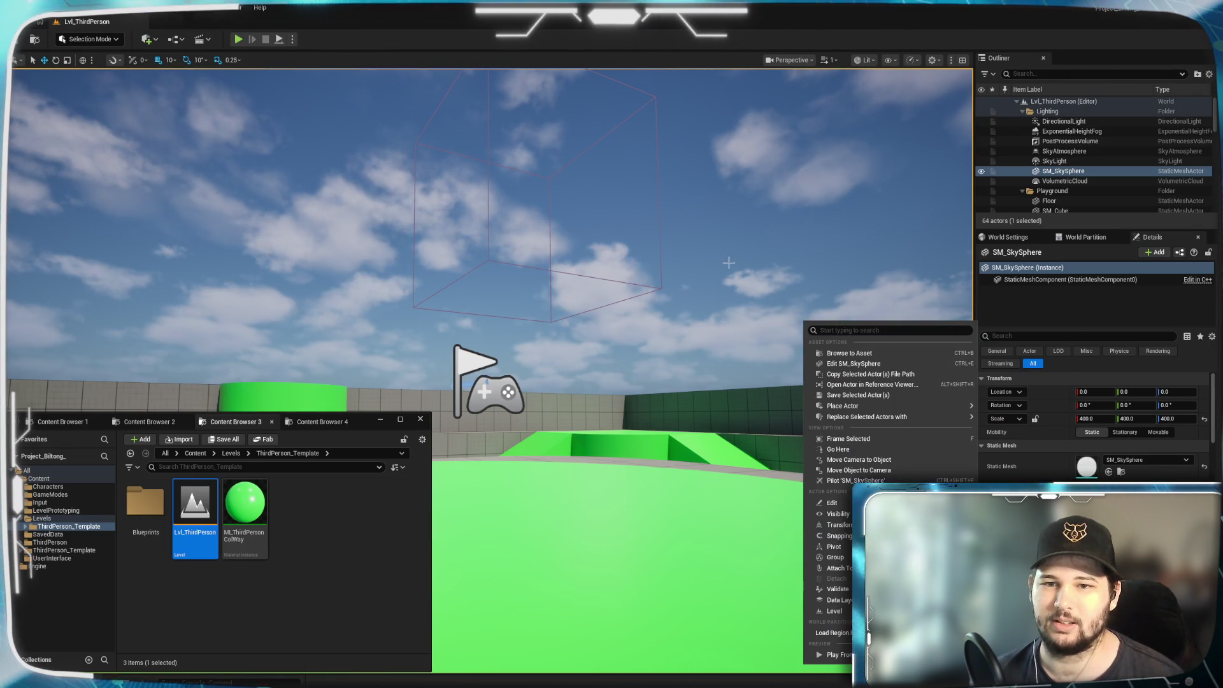
{"action": "mouse_move", "coordinate": [724, 227]}
{"action": "left_mouse_down"}
{"action": "mouse_move", "coordinate": [725, 291]}
{"action": "mouse_move", "coordinate": [725, 227]}
{"action": "left_mouse_up"}
{"action": "key", "text": "alt+p"}
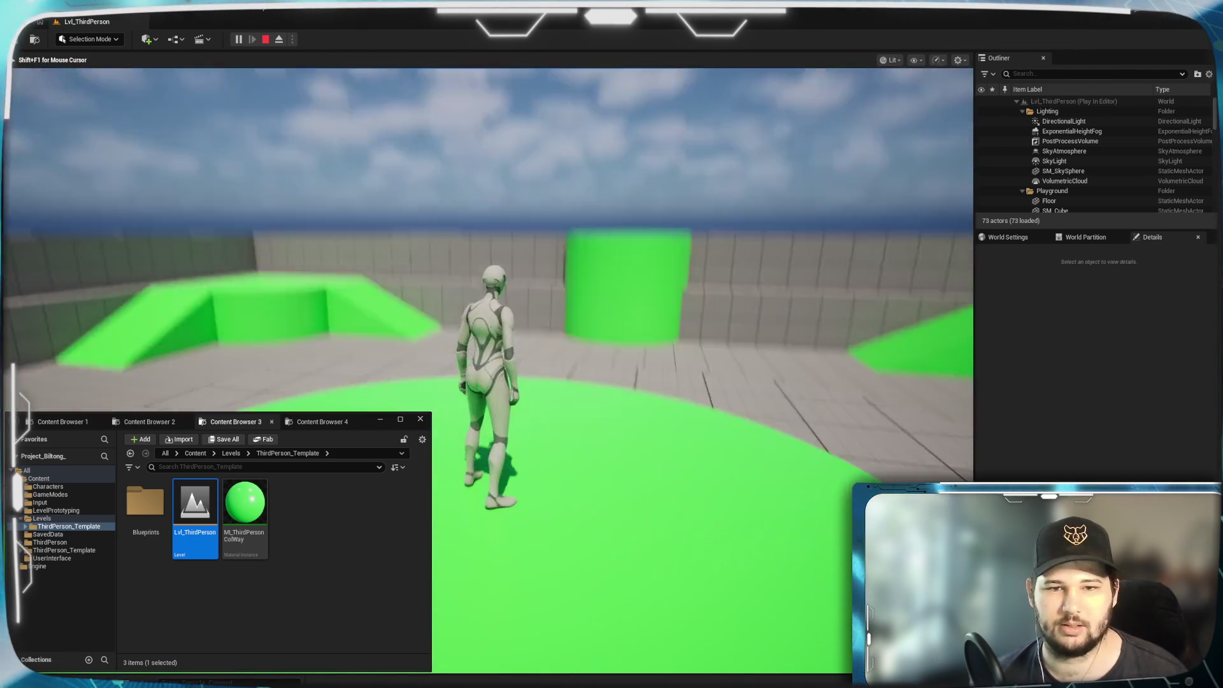
{"action": "key", "text": "Escape"}
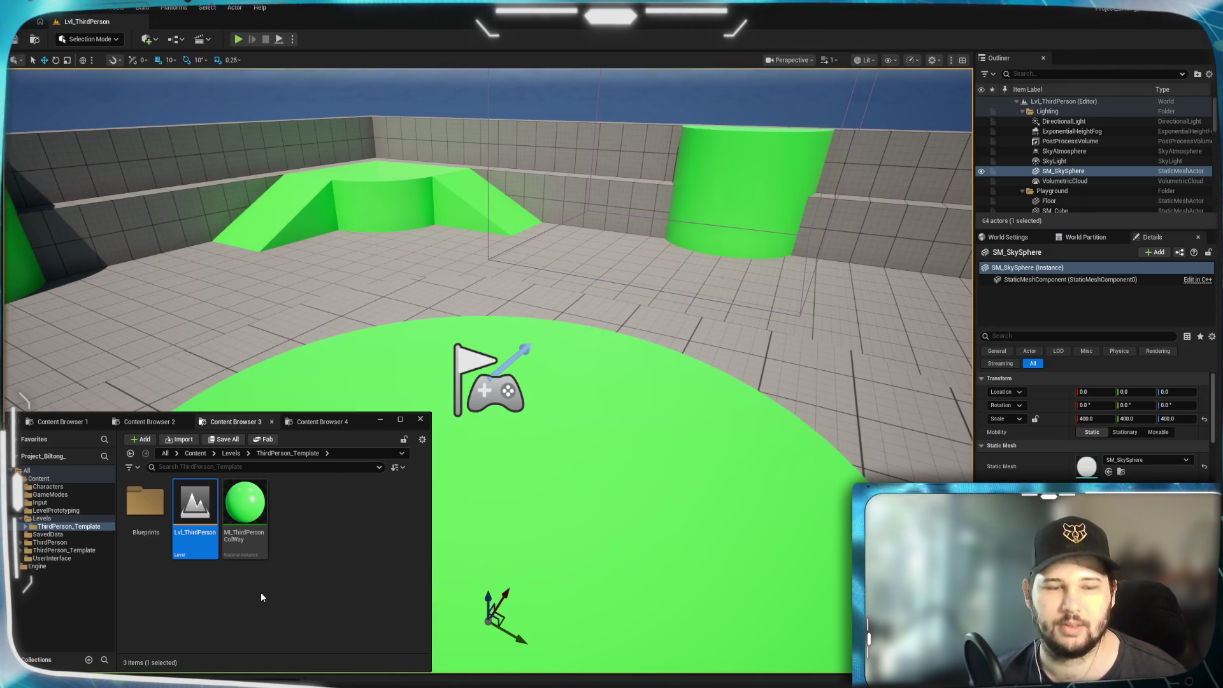
Go up to the Levels folder and play again, walking the character onto the green platform.
{"action": "left_click", "coordinate": [170, 565]}
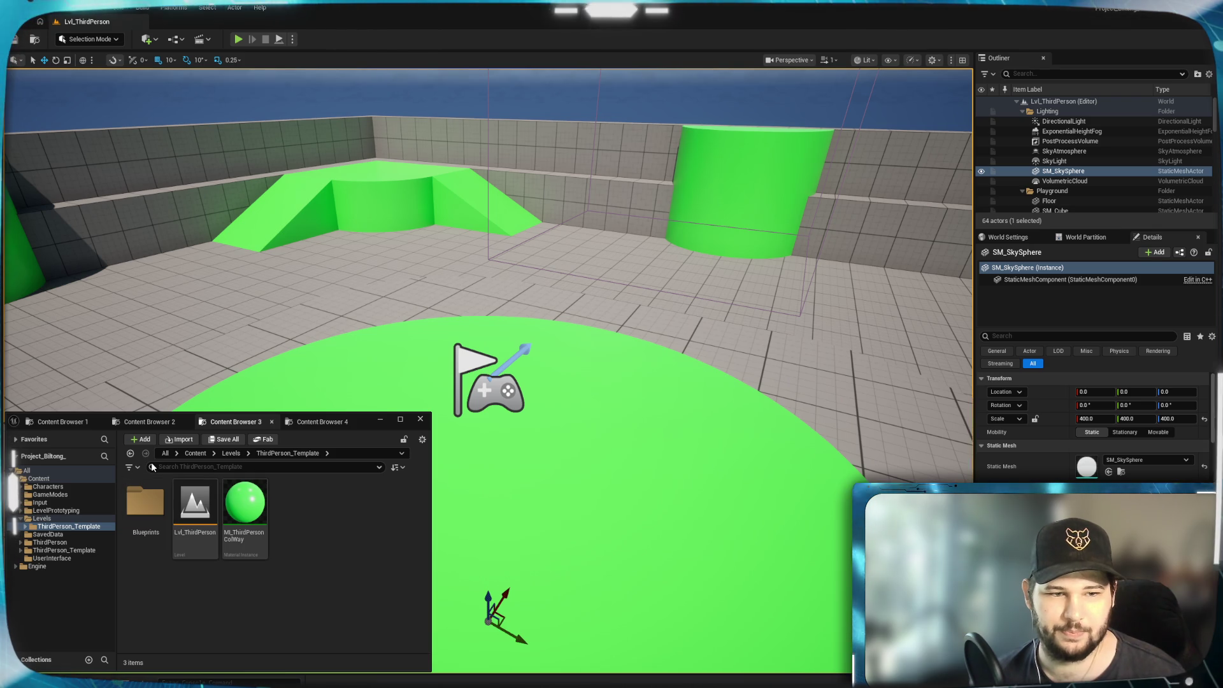
{"action": "key", "text": "alt+Left"}
{"action": "key", "text": "alt+p"}
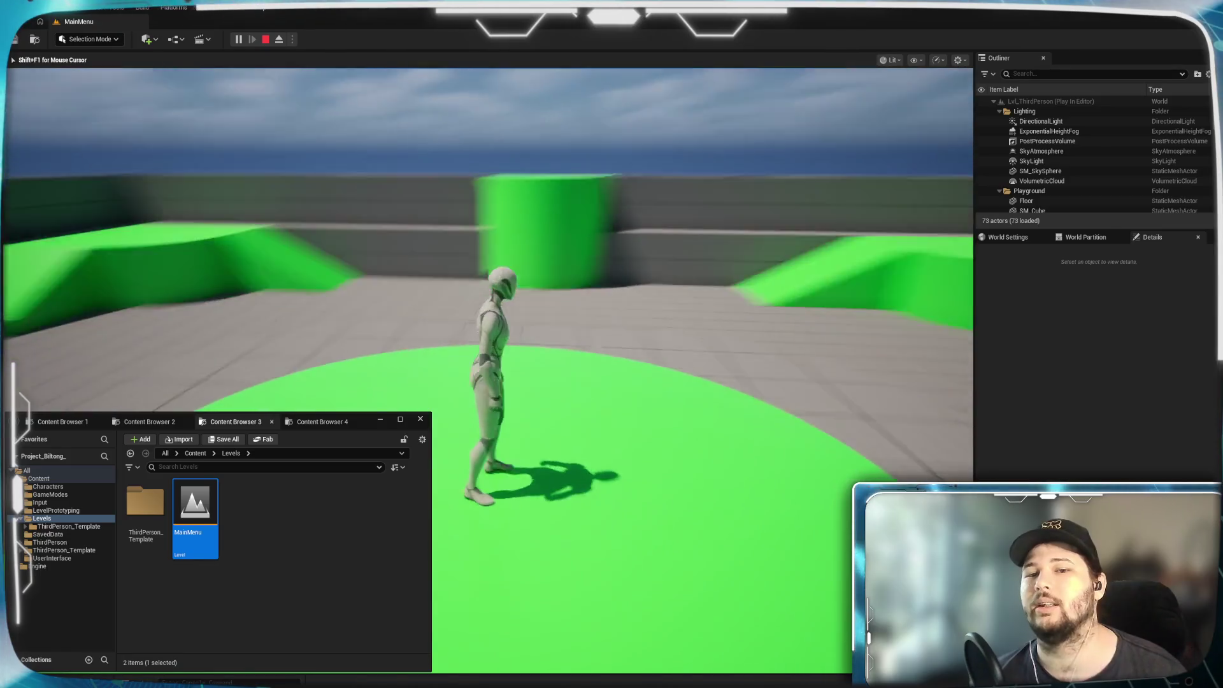
{"action": "key", "text": "w"}
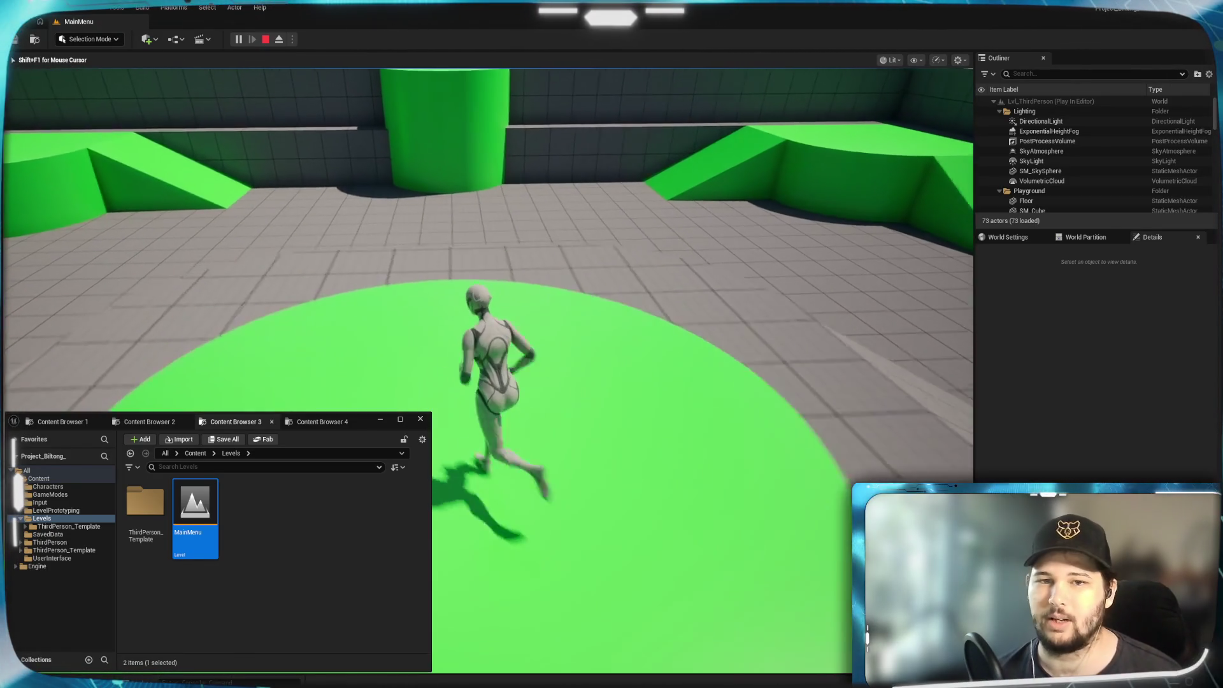
{"action": "key", "text": "w"}
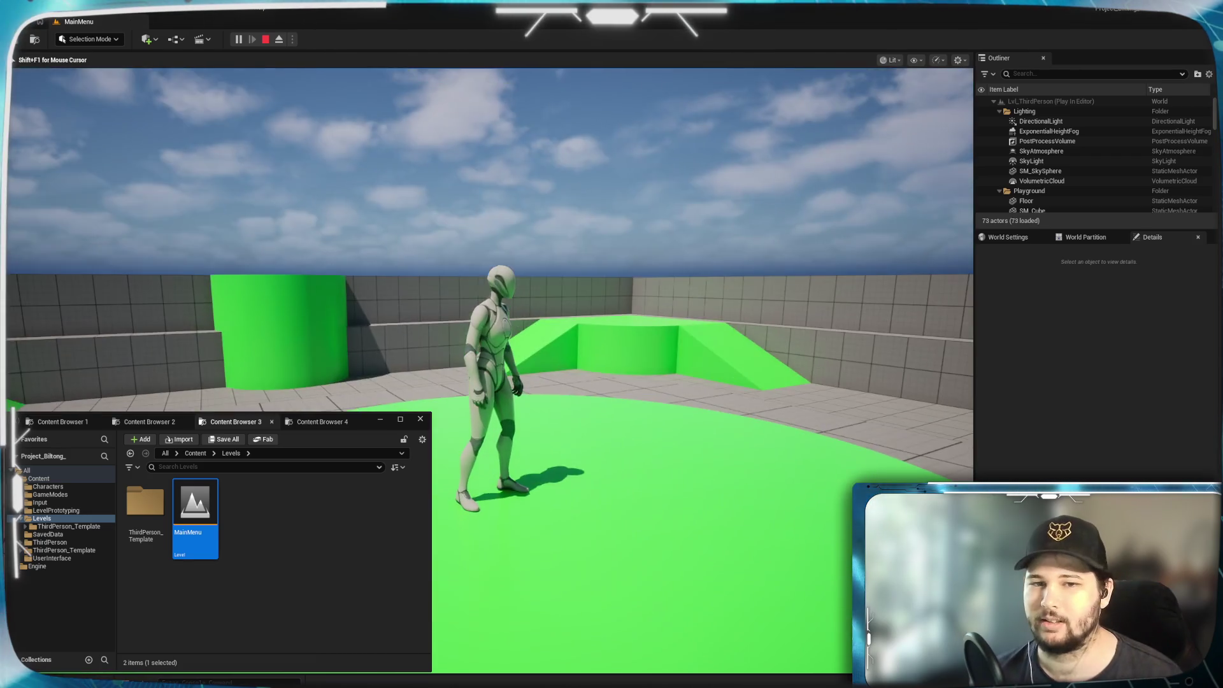
{"action": "key", "text": "Escape"}
{"action": "left_click", "coordinate": [370, 578]}
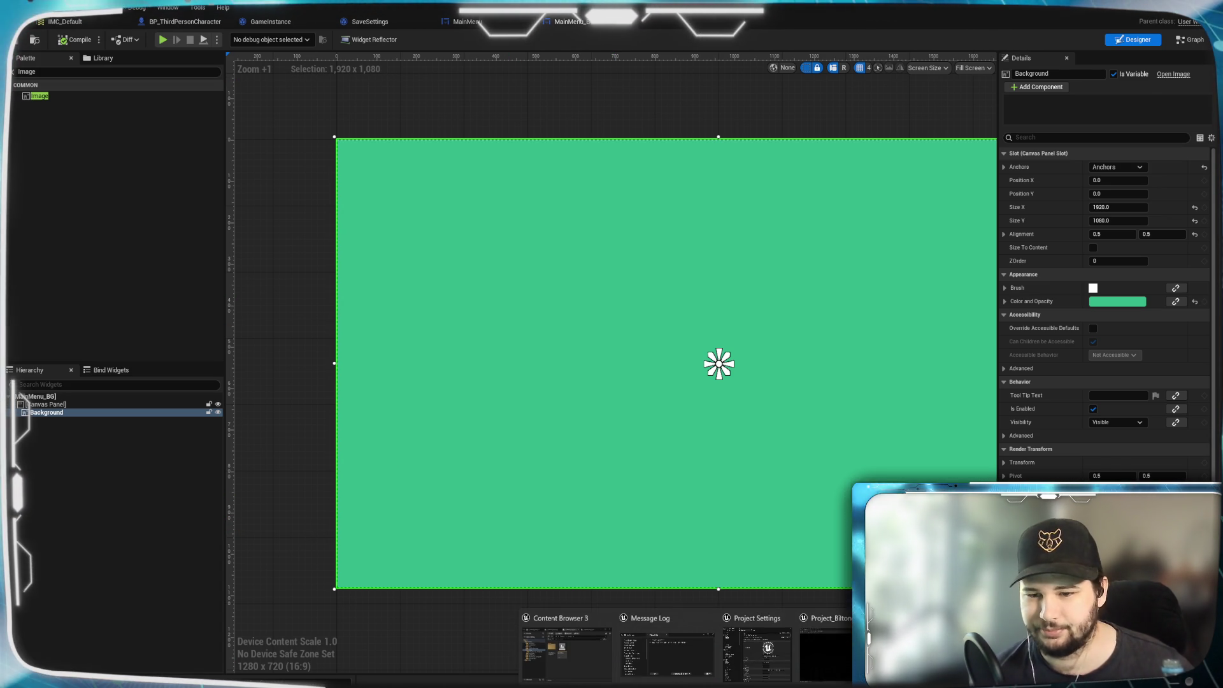
Bring the Content Browser back and check the MainMenu level asset's options.
{"action": "left_click", "coordinate": [606, 656]}
{"action": "right_click", "coordinate": [204, 509]}
{"action": "left_click", "coordinate": [175, 603]}
Open ThirdPerson_Template, check Lvl_ThirdPerson's options, and close the MainMenu_BG widget editor.
{"action": "double_click", "coordinate": [145, 504]}
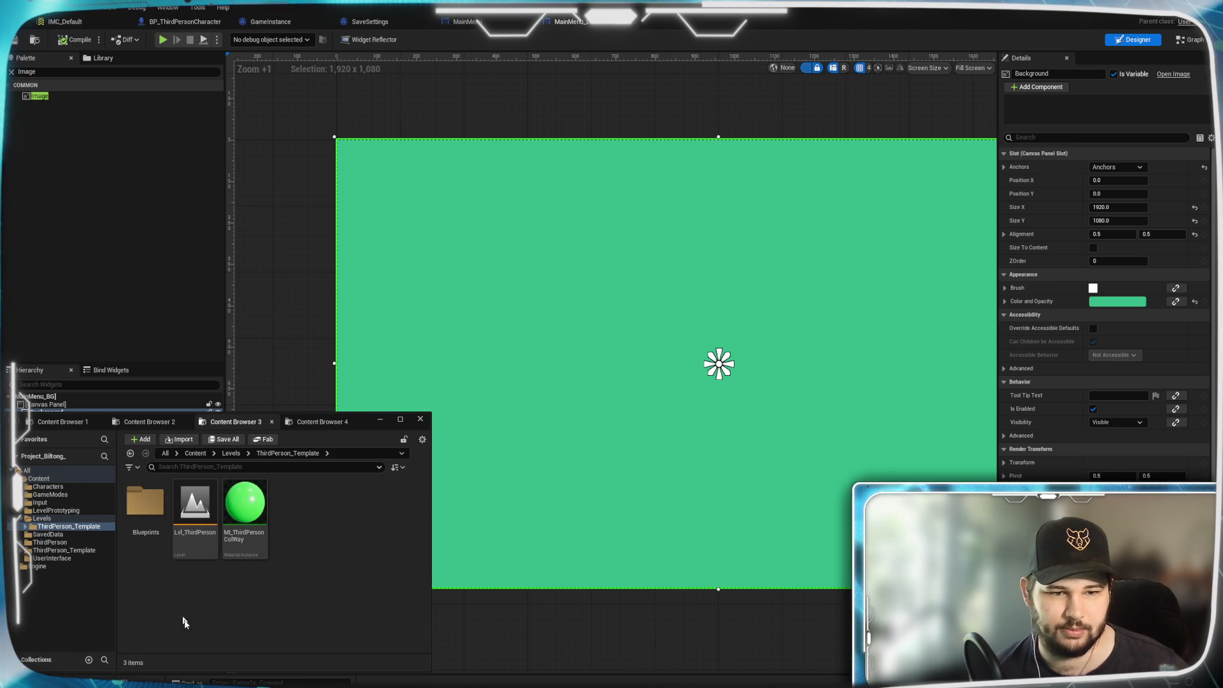
{"action": "right_click", "coordinate": [187, 524]}
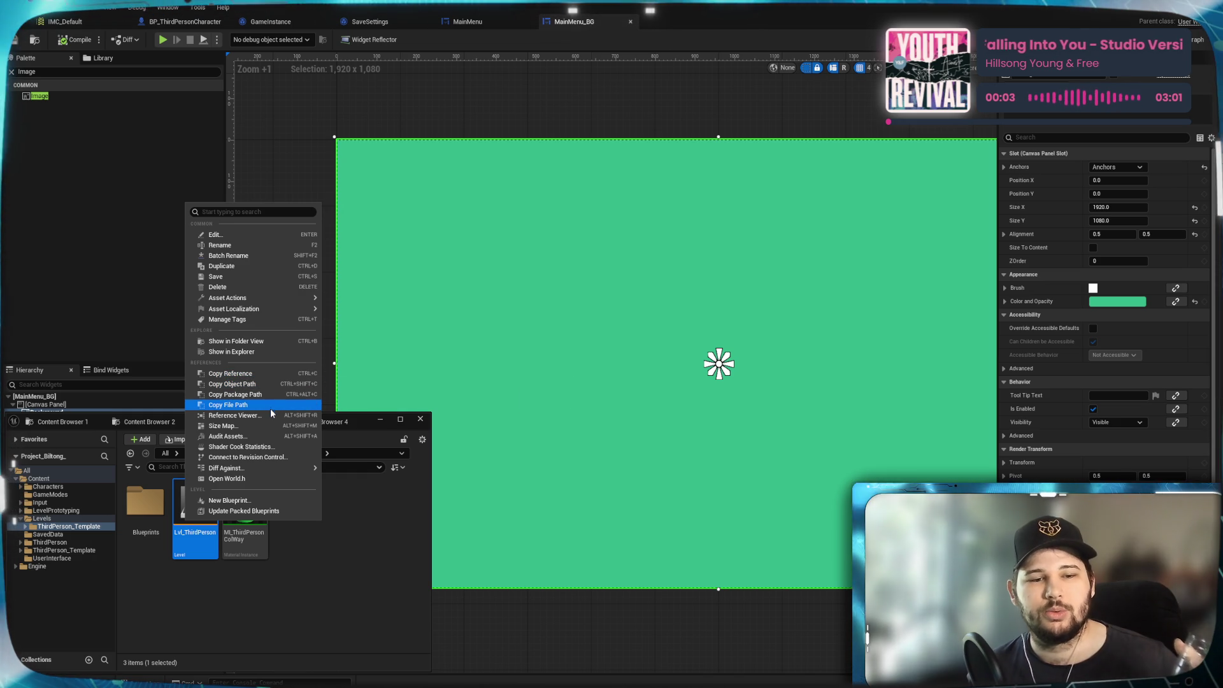
{"action": "mouse_move", "coordinate": [253, 297]}
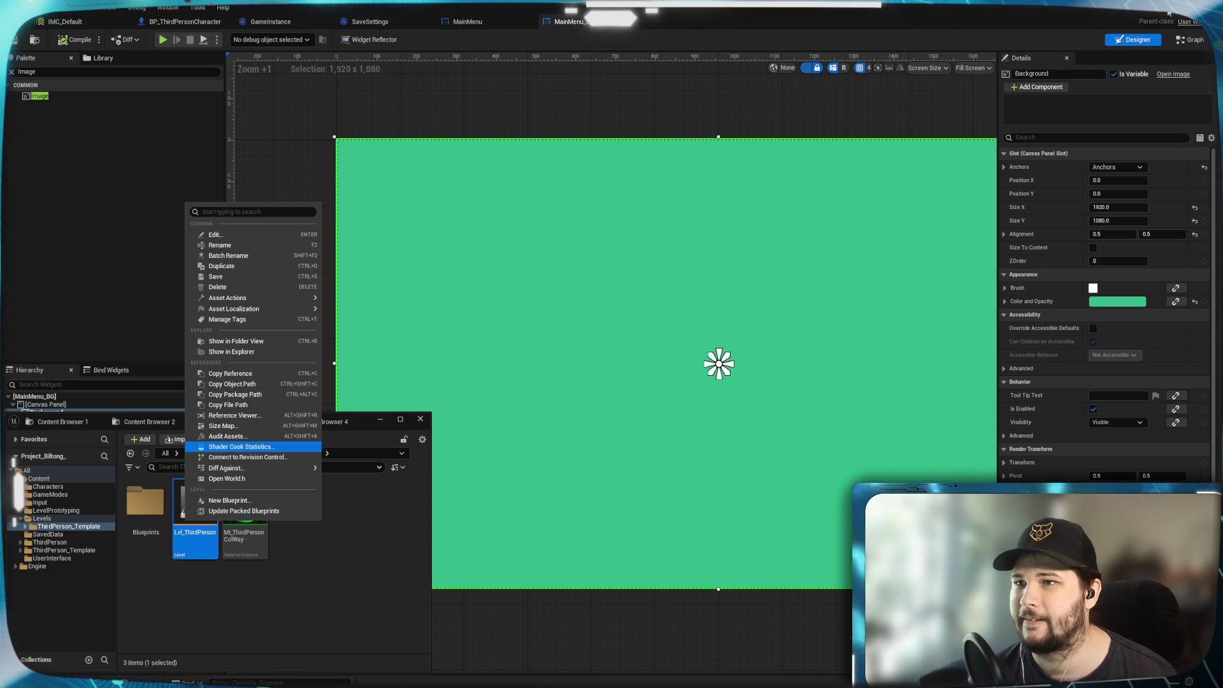
{"action": "left_click", "coordinate": [613, 384]}
{"action": "left_click", "coordinate": [1161, 17]}
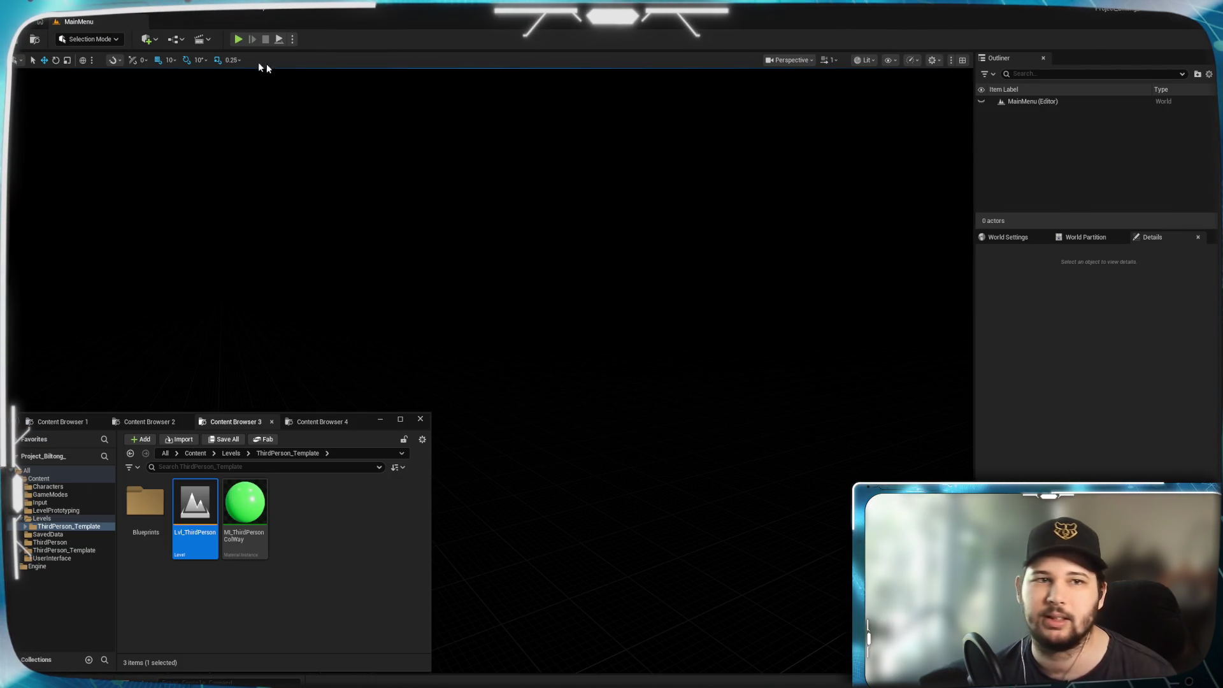
Check and dismiss the MainMenu tab options and the Lvl_ThirdPerson asset menu.
{"action": "right_click", "coordinate": [123, 21]}
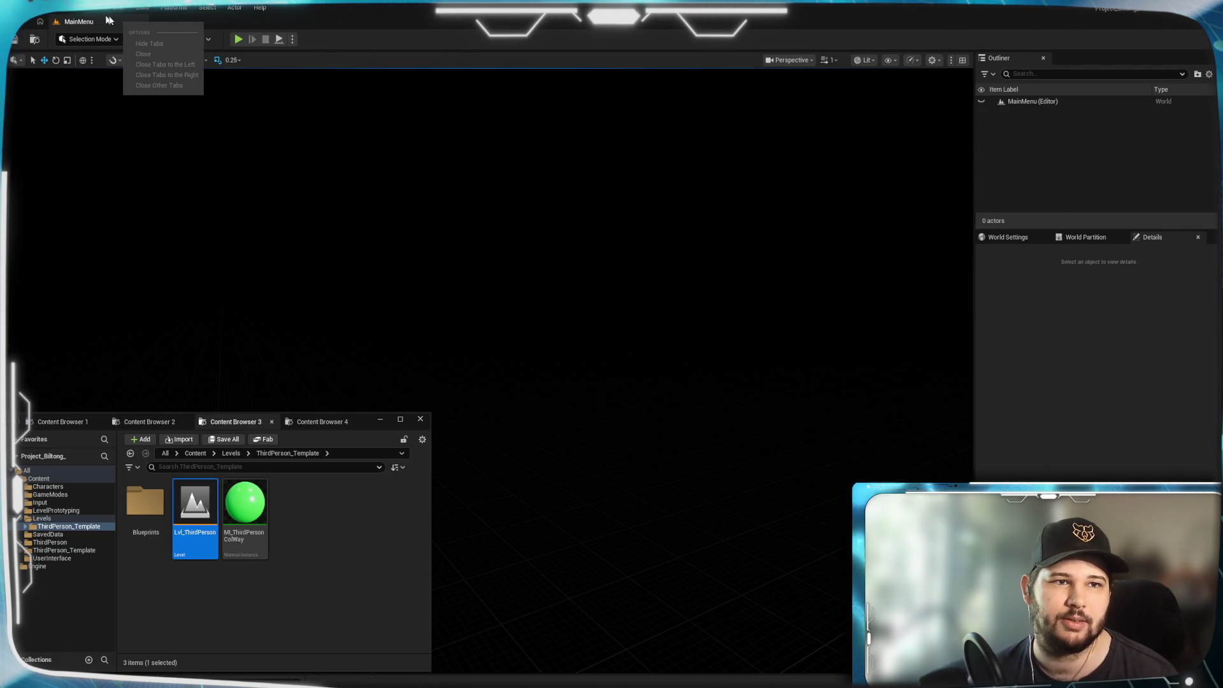
{"action": "left_click", "coordinate": [172, 19]}
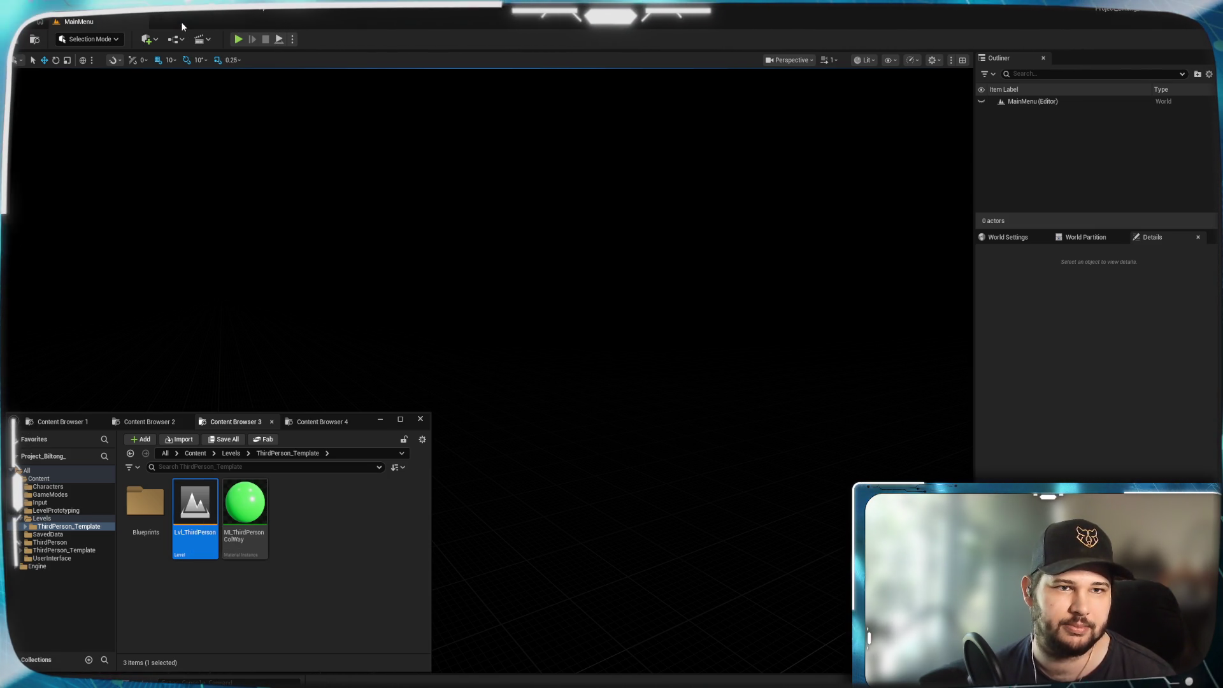
{"action": "mouse_move", "coordinate": [183, 500]}
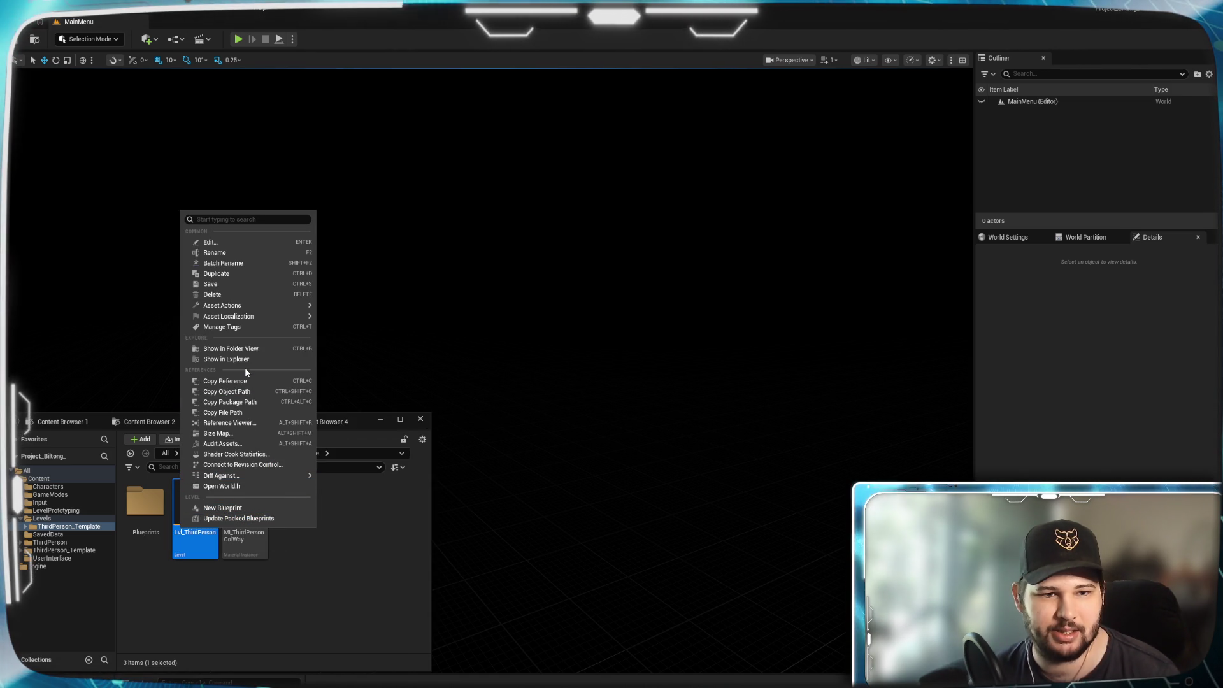
{"action": "mouse_move", "coordinate": [241, 319]}
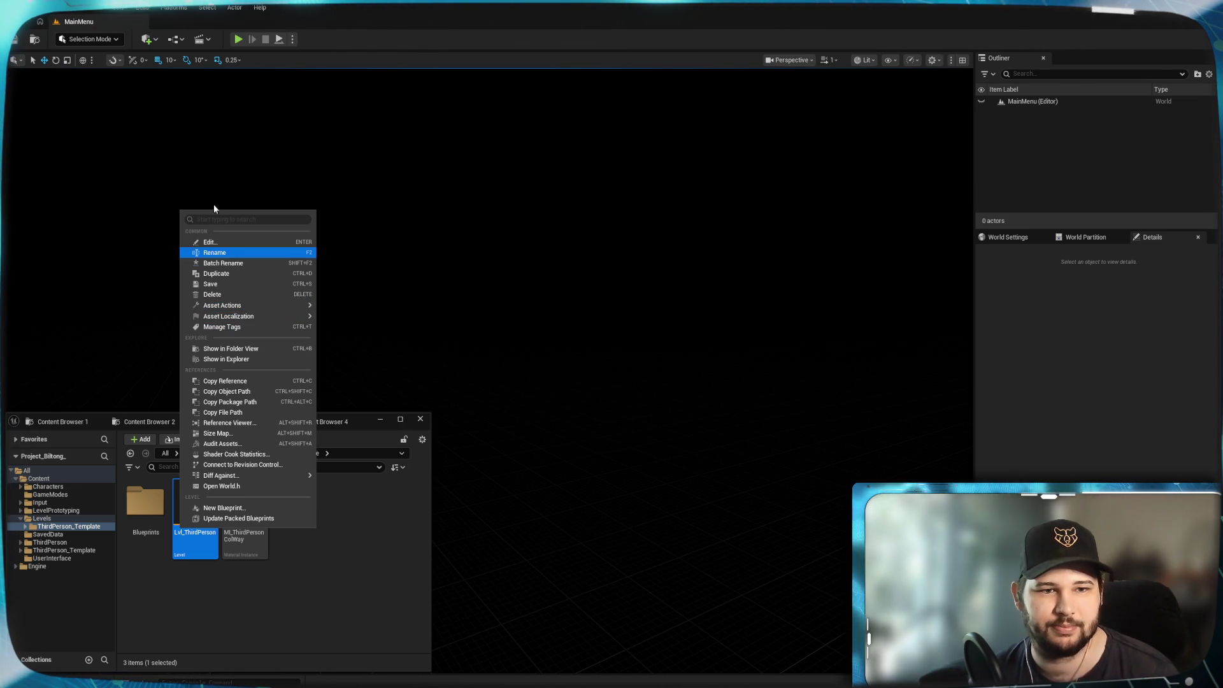
{"action": "left_click", "coordinate": [243, 614]}
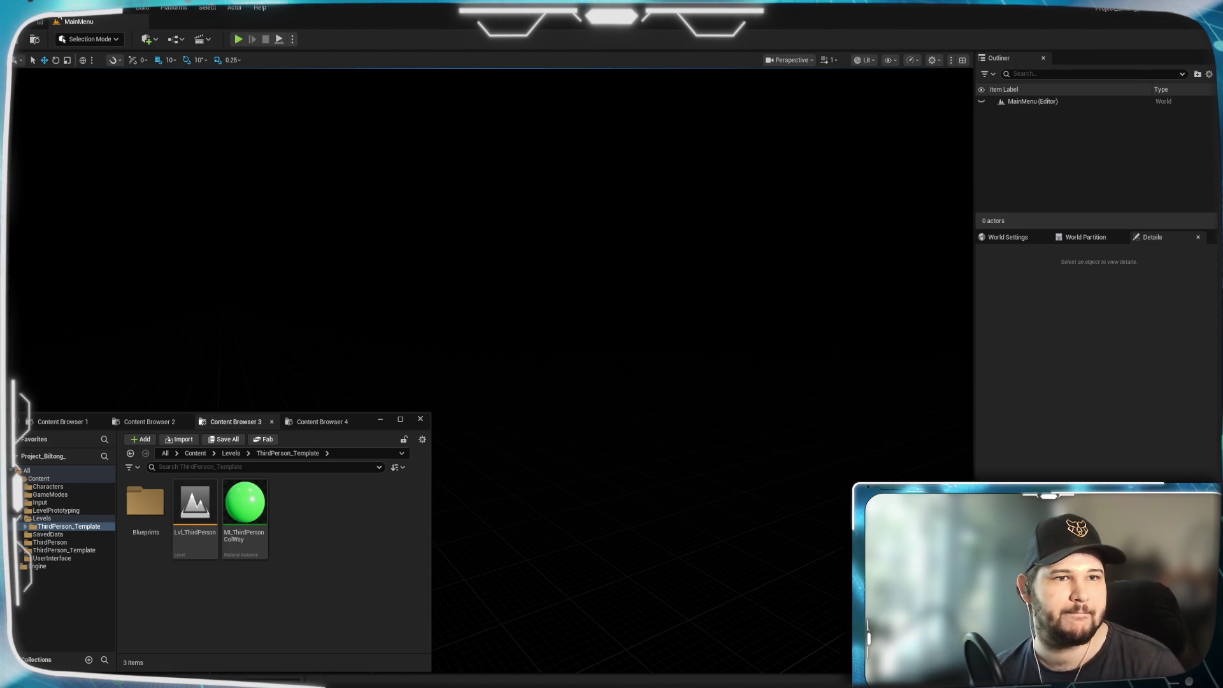
Browse the Window and Tools menus, then open the File menu.
{"action": "left_click", "coordinate": [85, 11]}
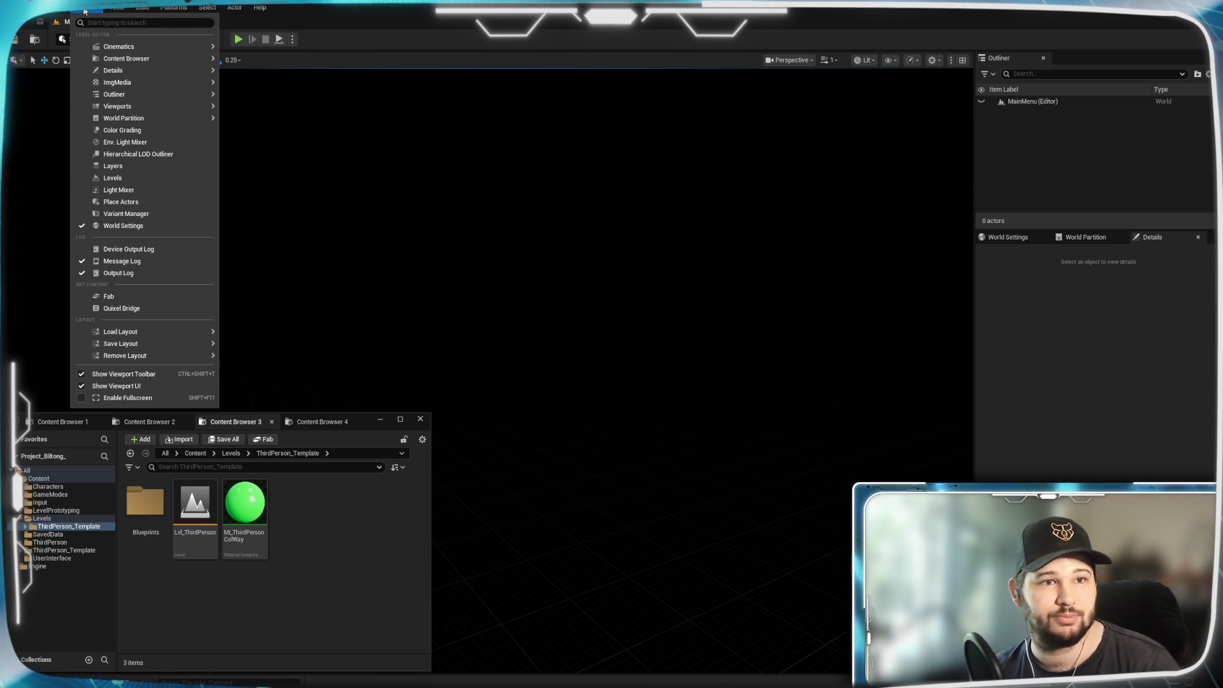
{"action": "left_click", "coordinate": [84, 11]}
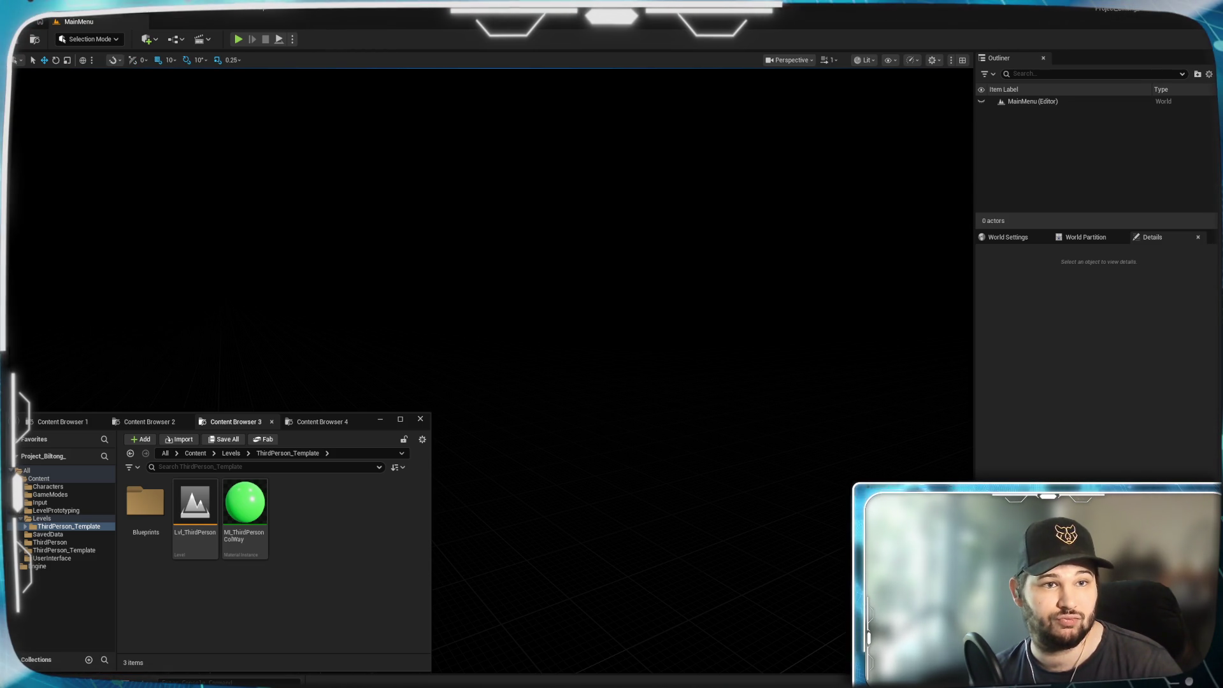
{"action": "left_click", "coordinate": [117, 9]}
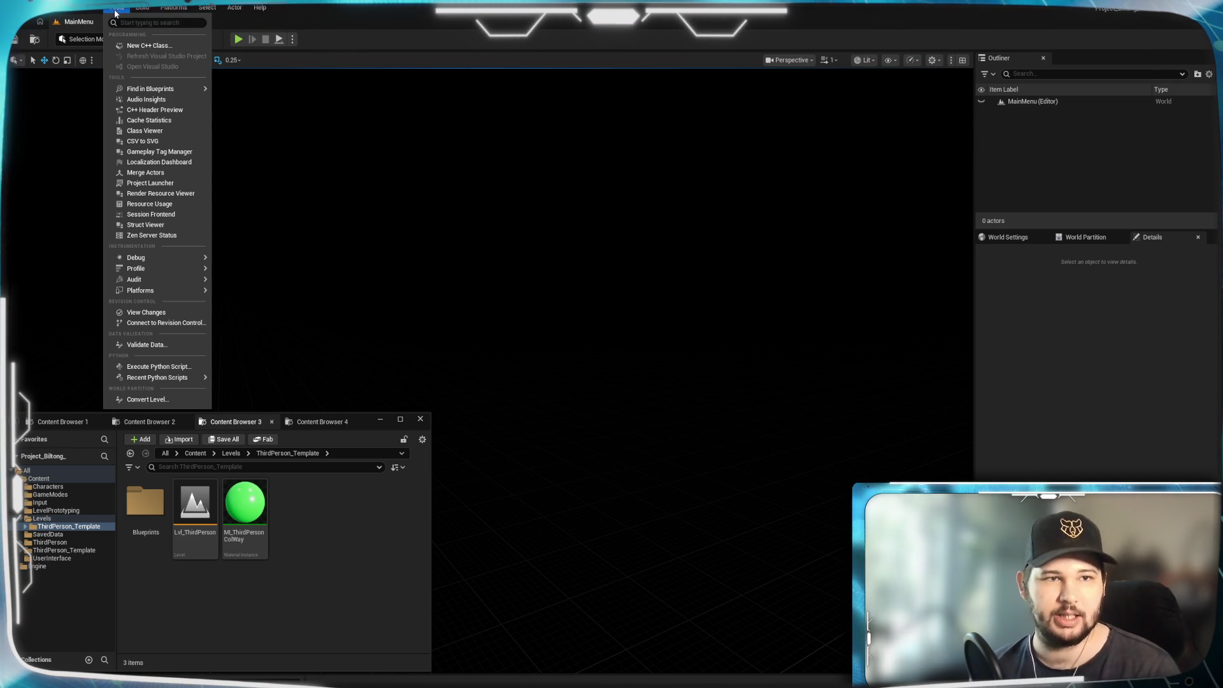
{"action": "left_click", "coordinate": [87, 8]}
{"action": "left_click", "coordinate": [87, 7]}
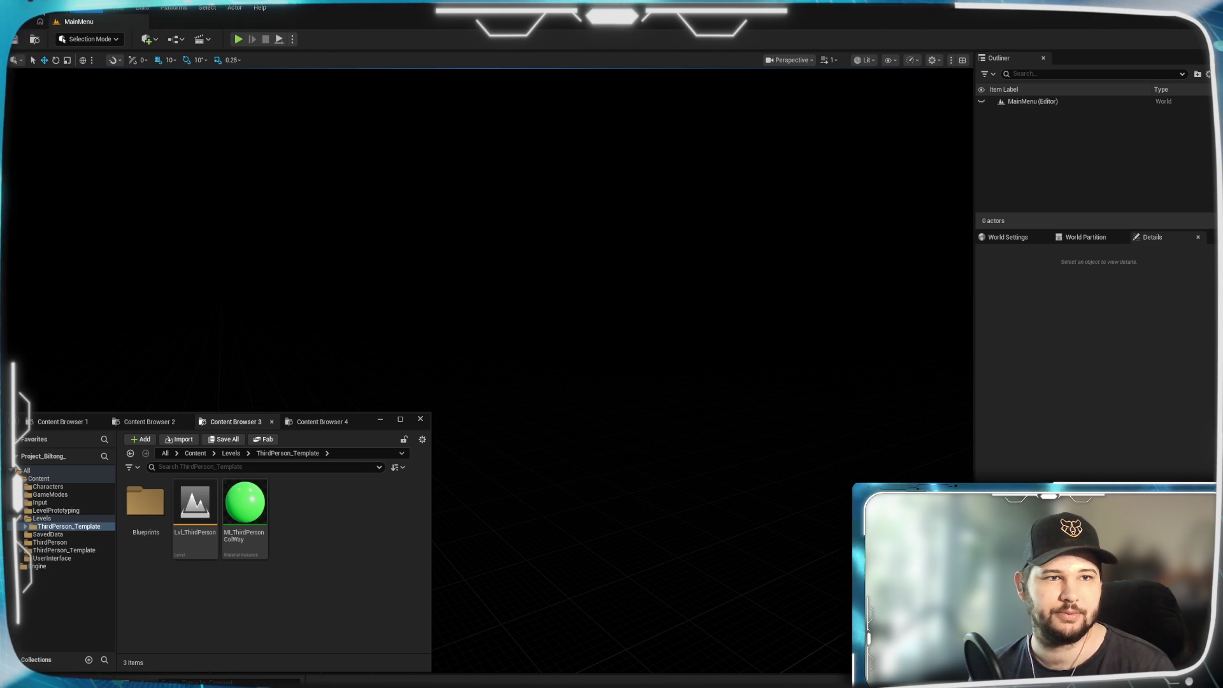
{"action": "left_click", "coordinate": [38, 8]}
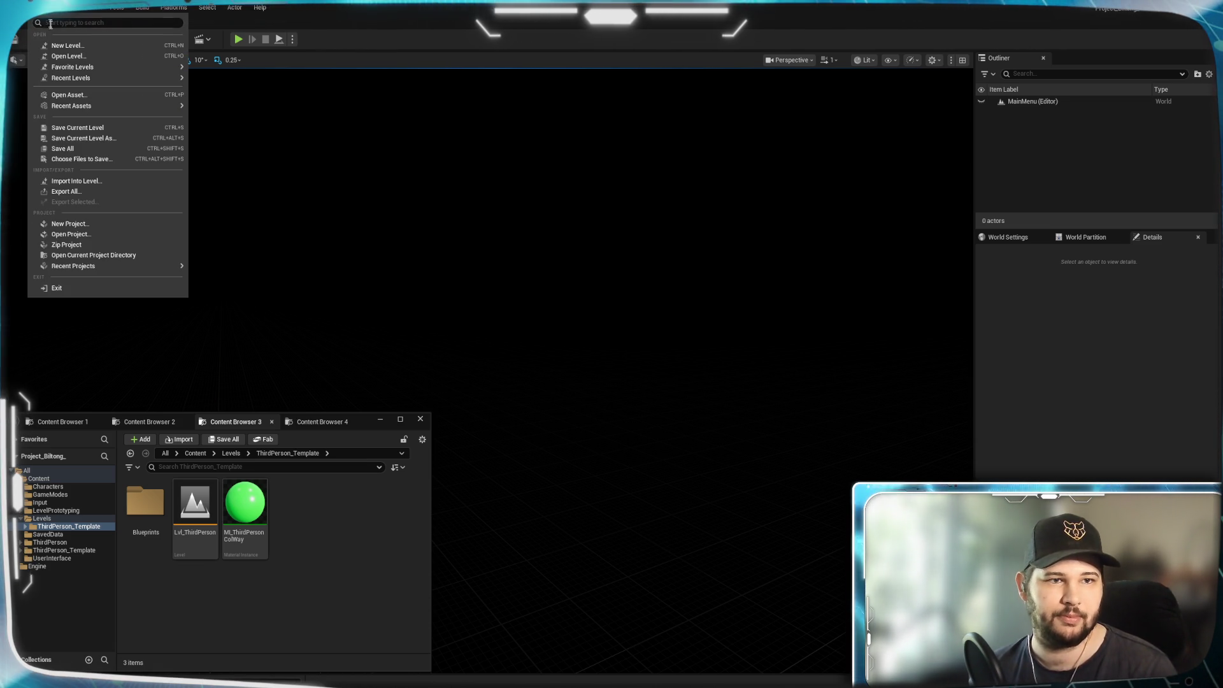
Load Lvl_ThirdPerson via File > Open Level from Levels > ThirdPerson_Template.
{"action": "left_click", "coordinate": [85, 56]}
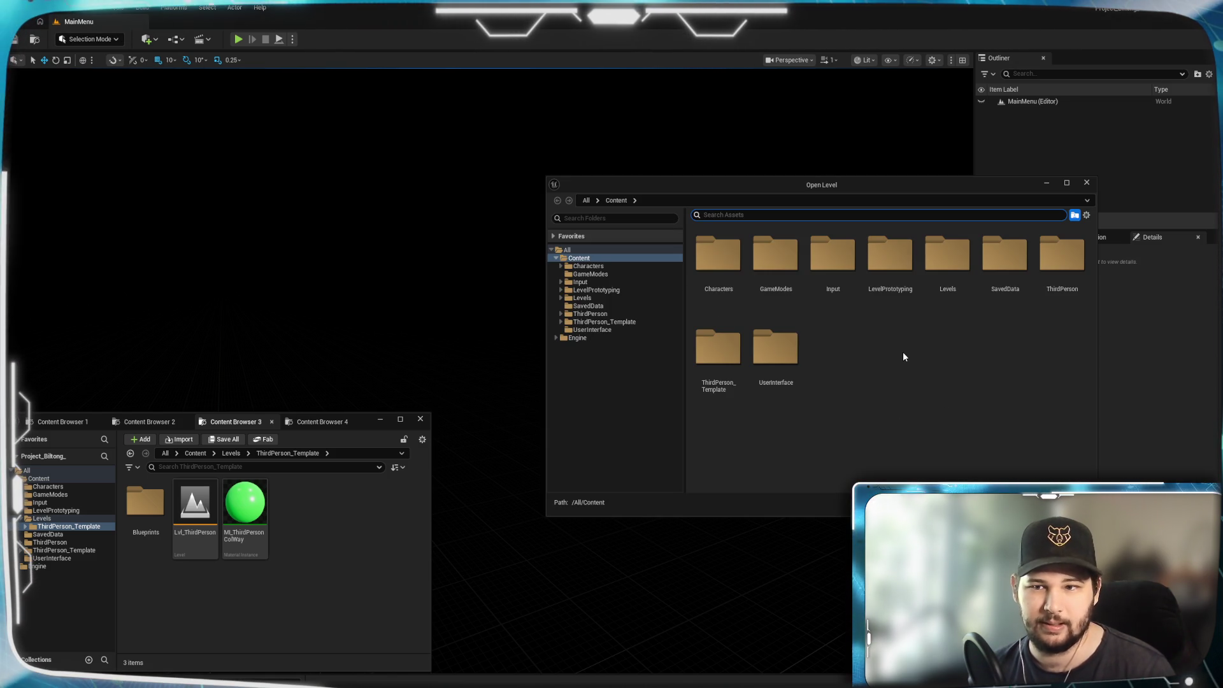
{"action": "double_click", "coordinate": [940, 269]}
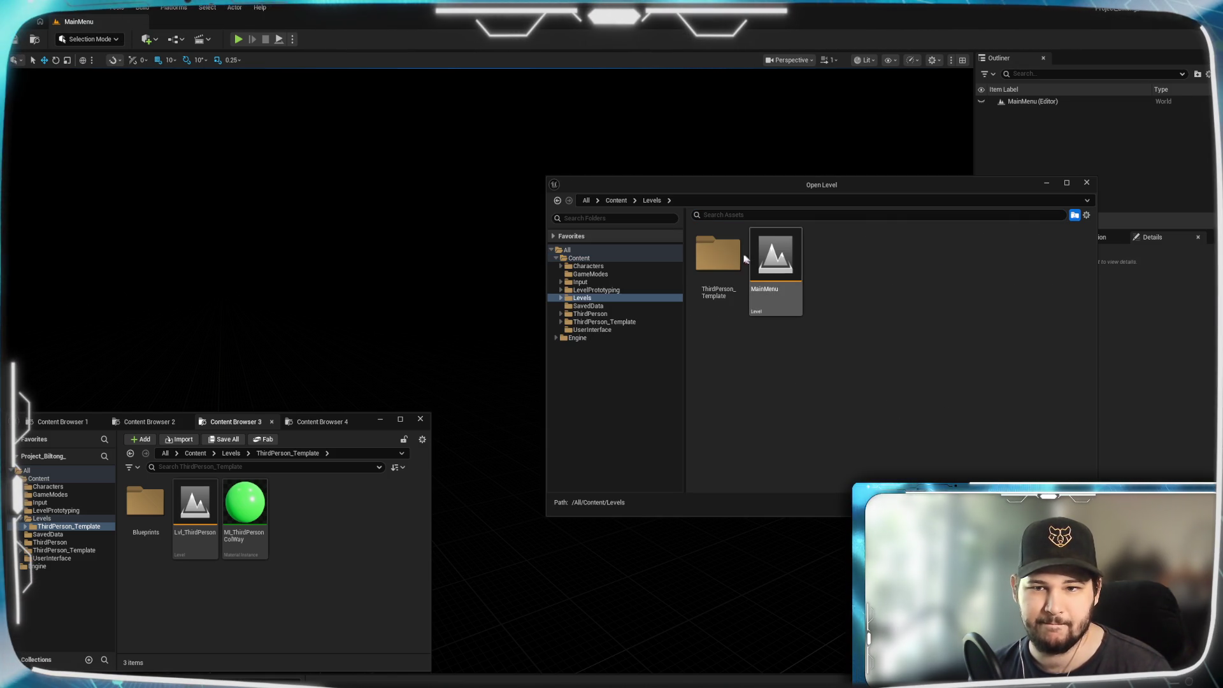
{"action": "double_click", "coordinate": [718, 255]}
{"action": "left_click", "coordinate": [784, 255]}
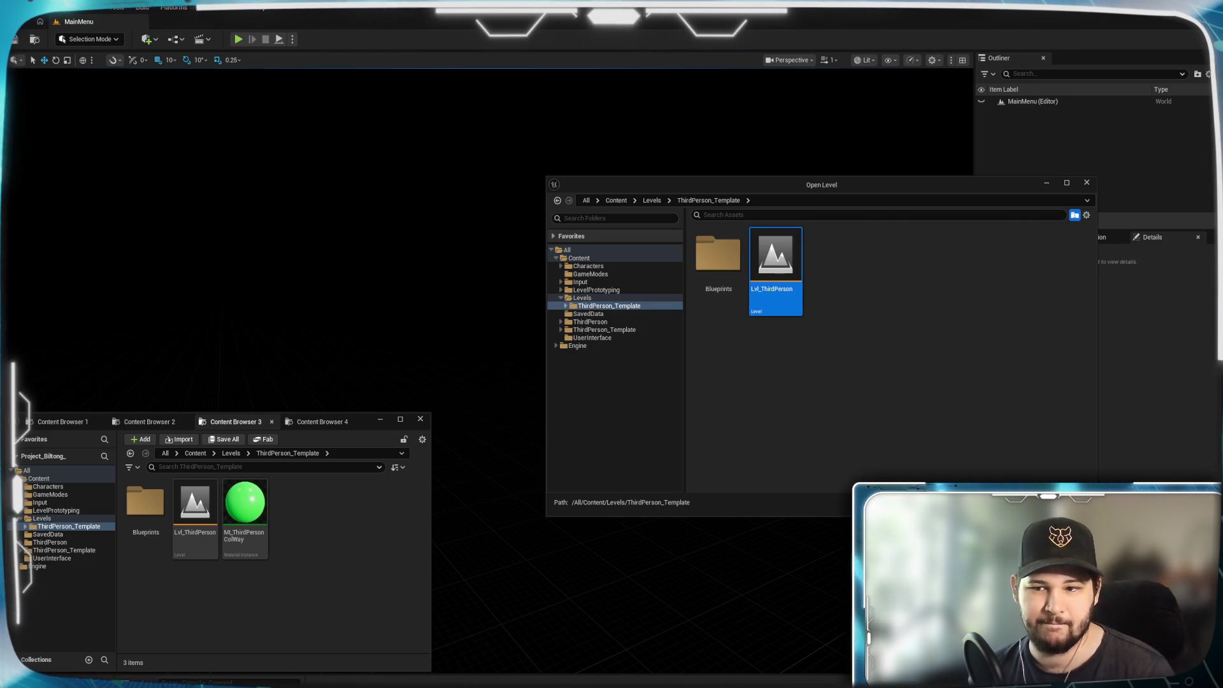
{"action": "double_click", "coordinate": [775, 308]}
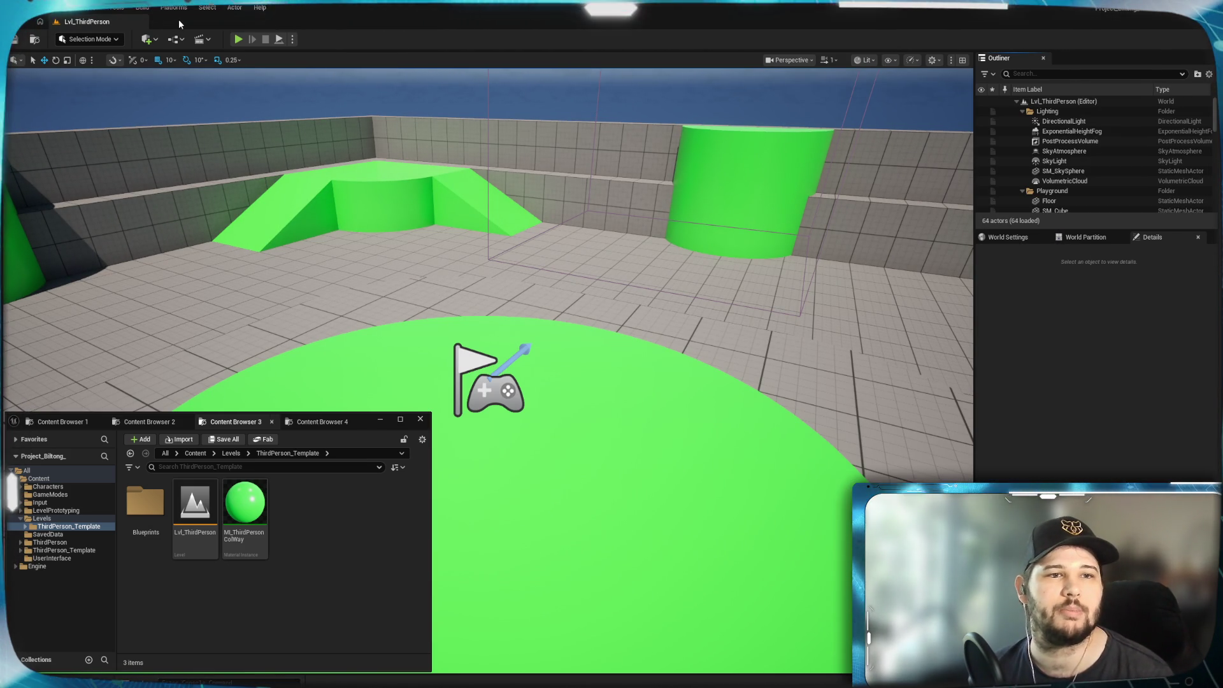
Check the Lvl_ThirdPerson tab options and the File menu without choosing anything.
{"action": "right_click", "coordinate": [116, 25]}
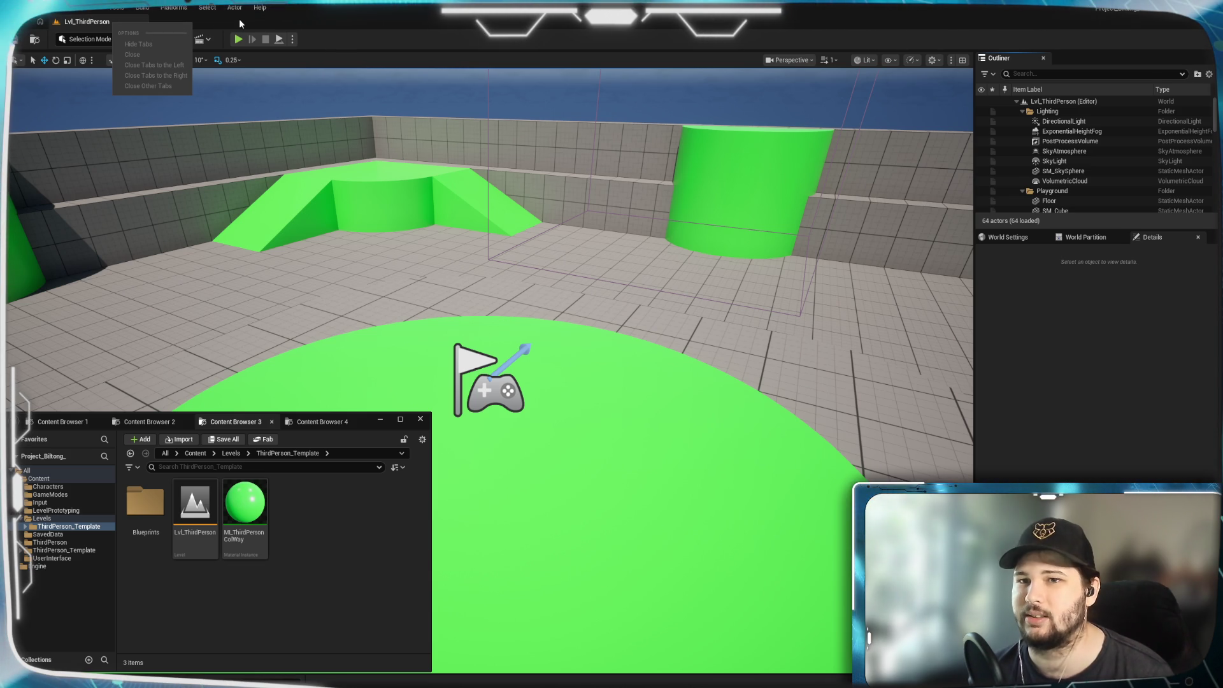
{"action": "left_click", "coordinate": [229, 21]}
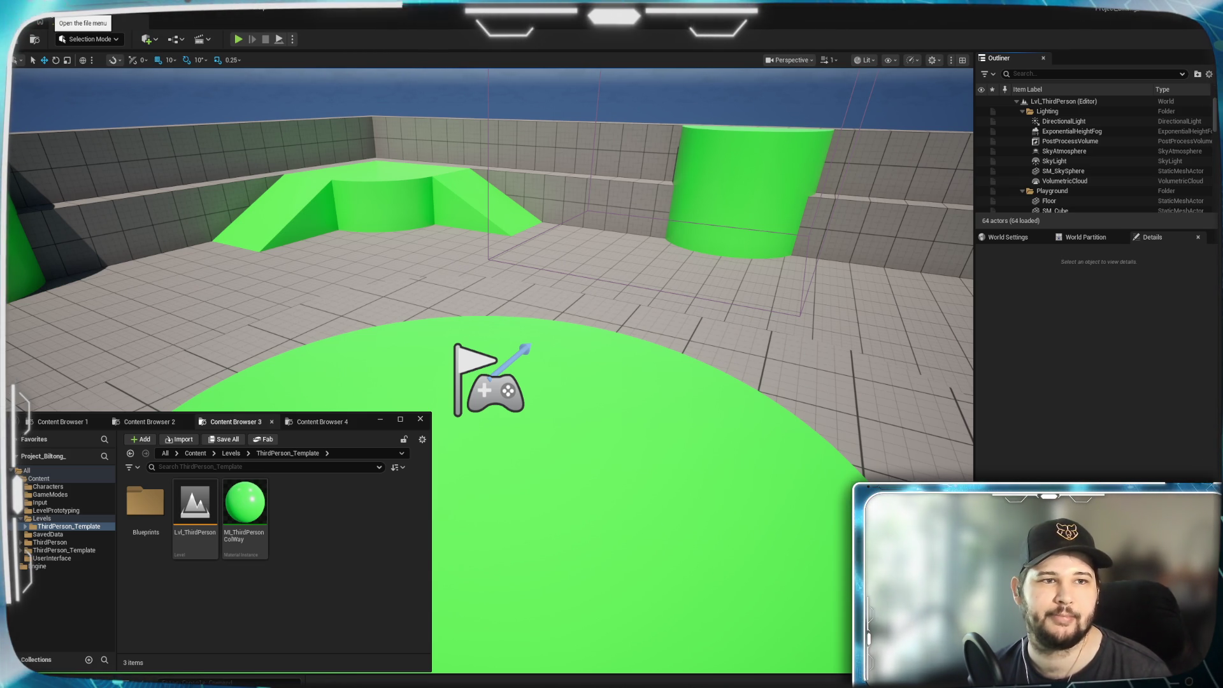
{"action": "left_click", "coordinate": [42, 9]}
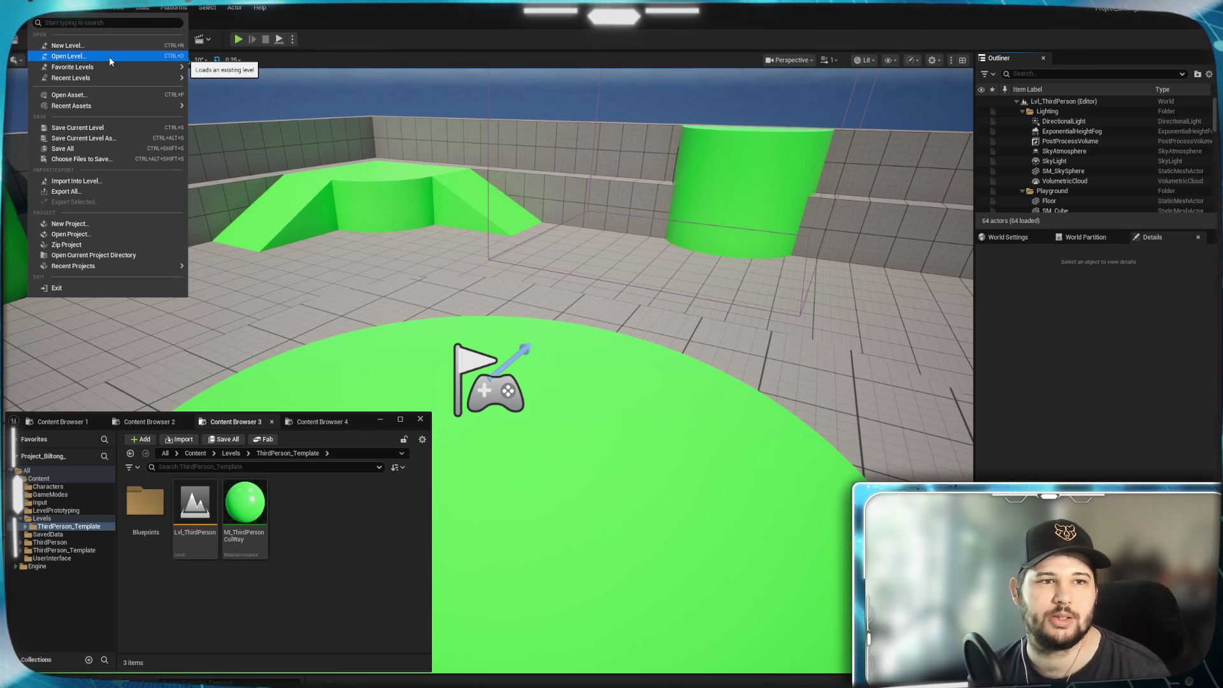
{"action": "mouse_move", "coordinate": [109, 64]}
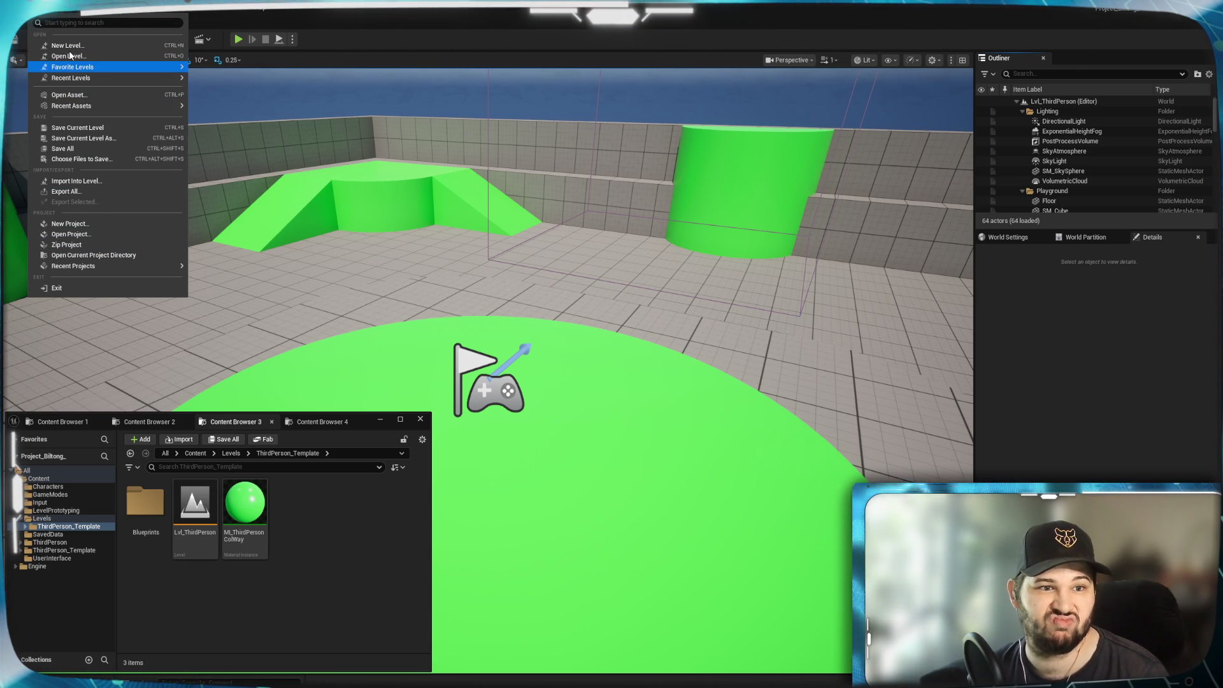
{"action": "key", "text": "Escape"}
Browse the File, Edit, Window and Tools menus, then view the Play mode options.
{"action": "left_click", "coordinate": [61, 8]}
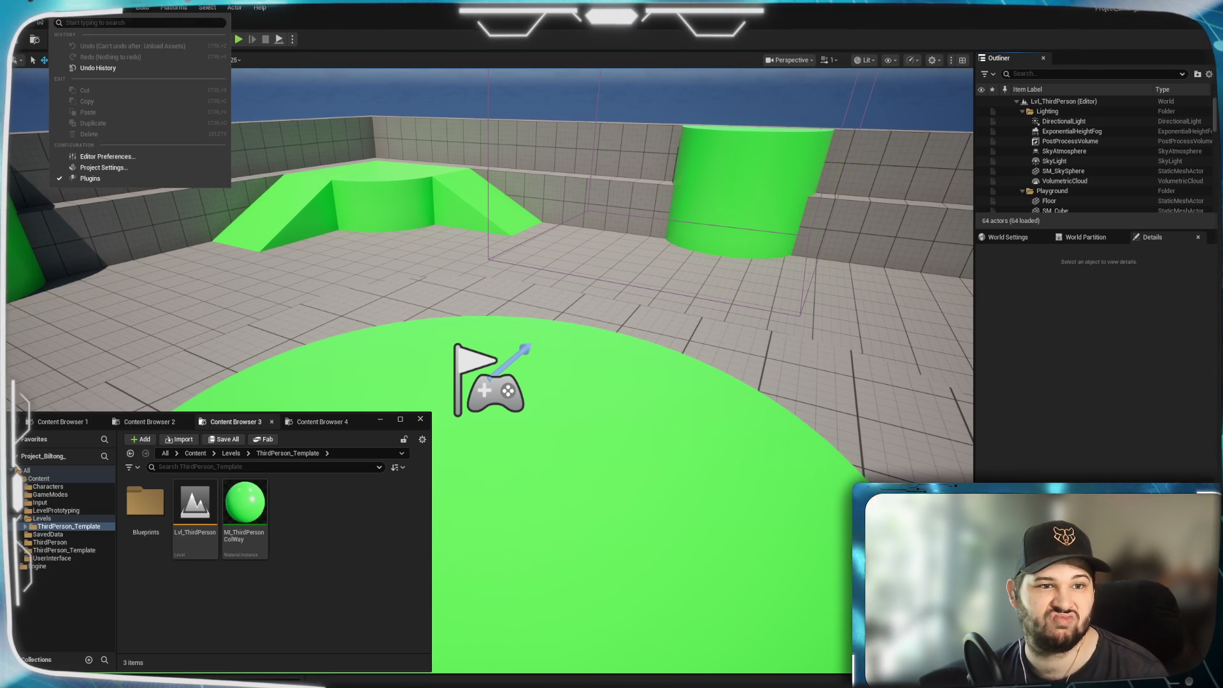
{"action": "left_click", "coordinate": [83, 9]}
{"action": "left_click", "coordinate": [88, 9]}
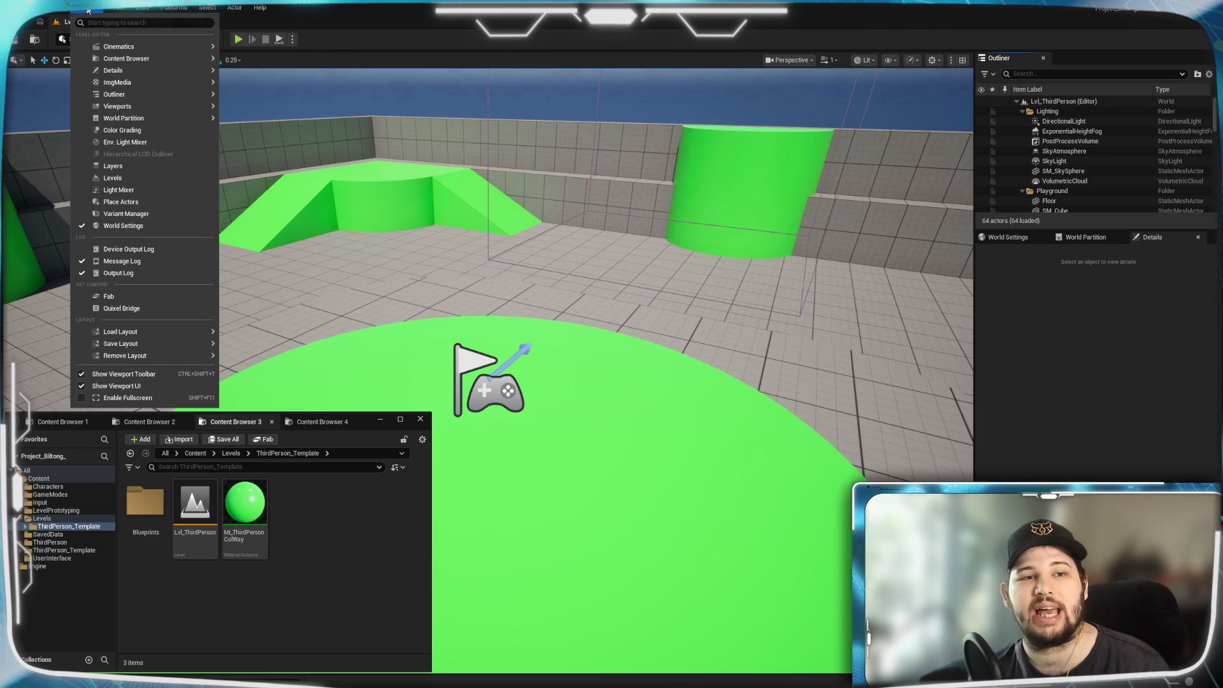
{"action": "mouse_move", "coordinate": [118, 46]}
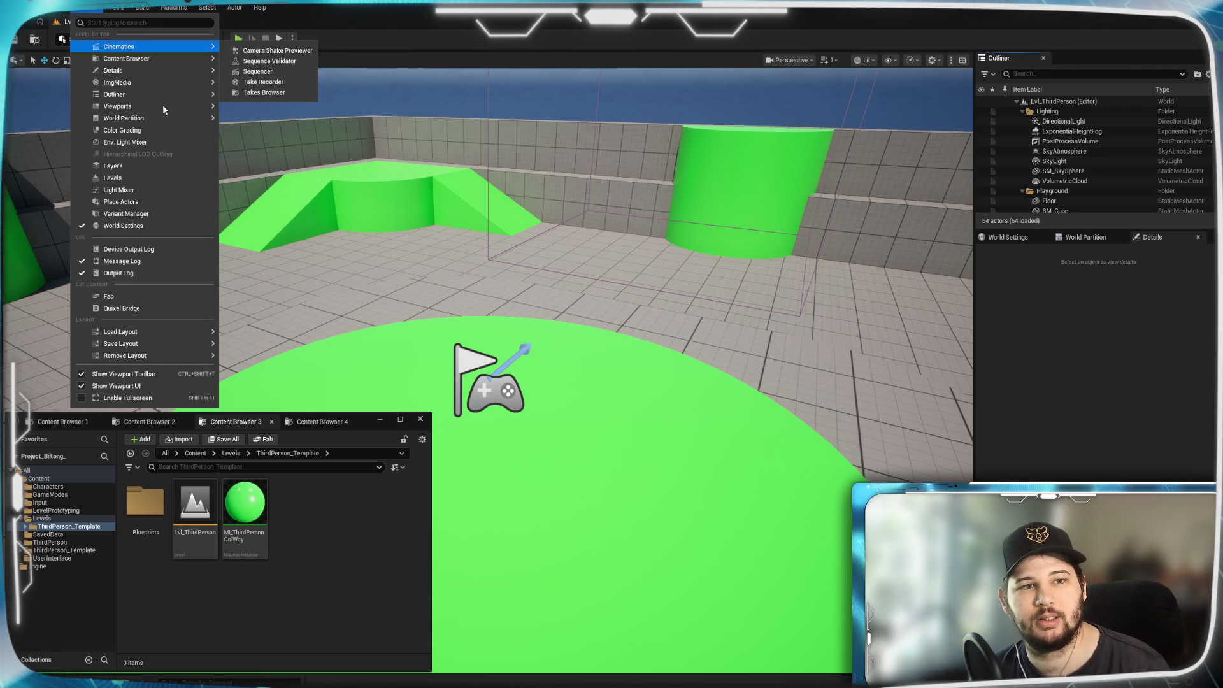
{"action": "mouse_move", "coordinate": [163, 107]}
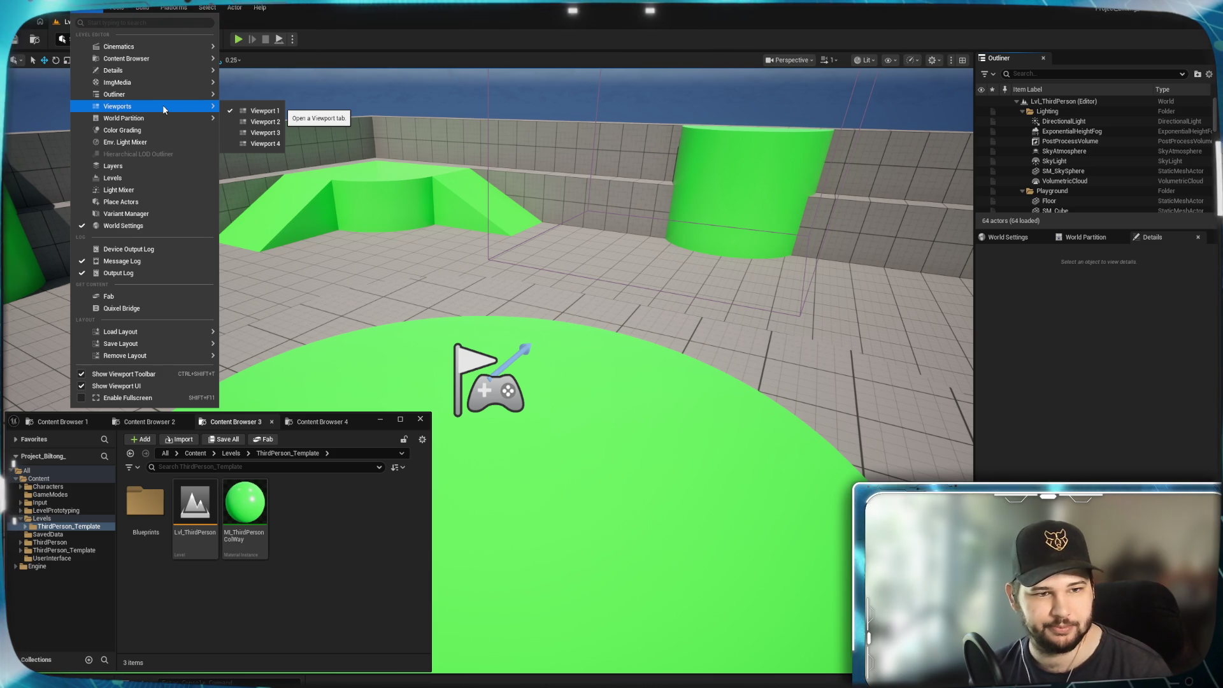
{"action": "left_click", "coordinate": [117, 9]}
{"action": "left_click", "coordinate": [124, 11]}
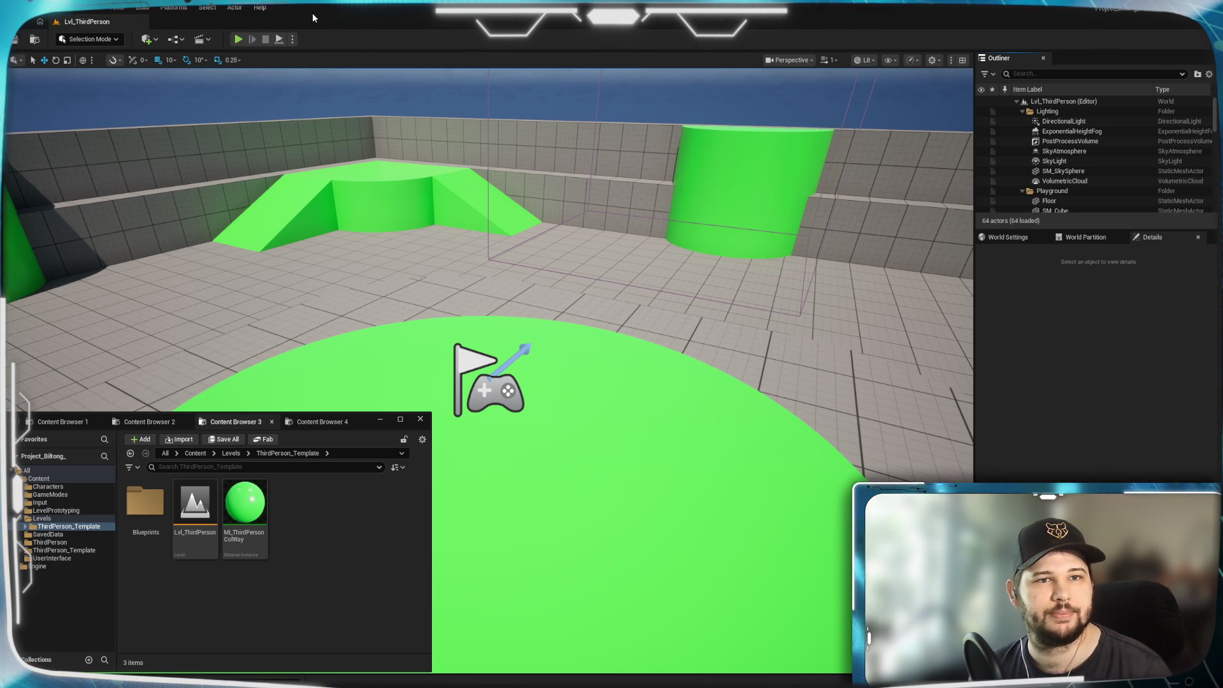
{"action": "left_click", "coordinate": [293, 39]}
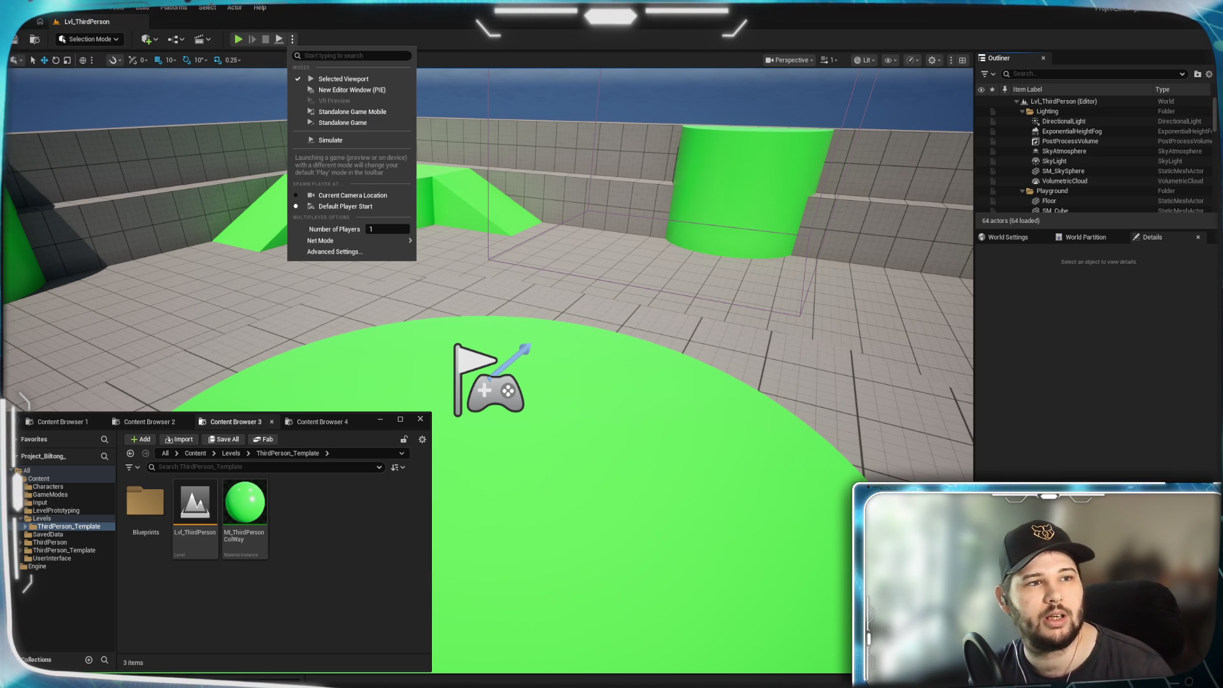
Dismiss the Play options, open and close Window > Levels, and return the Content Browser to Levels.
{"action": "key", "text": "Escape"}
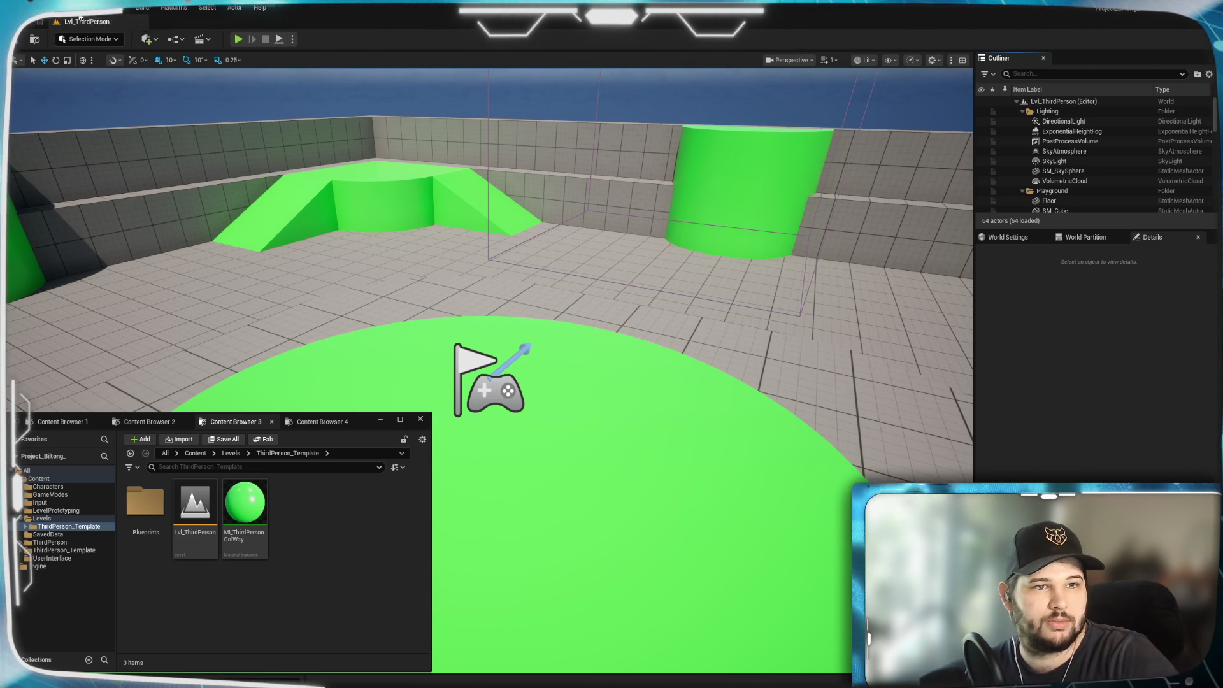
{"action": "left_click", "coordinate": [80, 16]}
{"action": "left_click", "coordinate": [128, 178]}
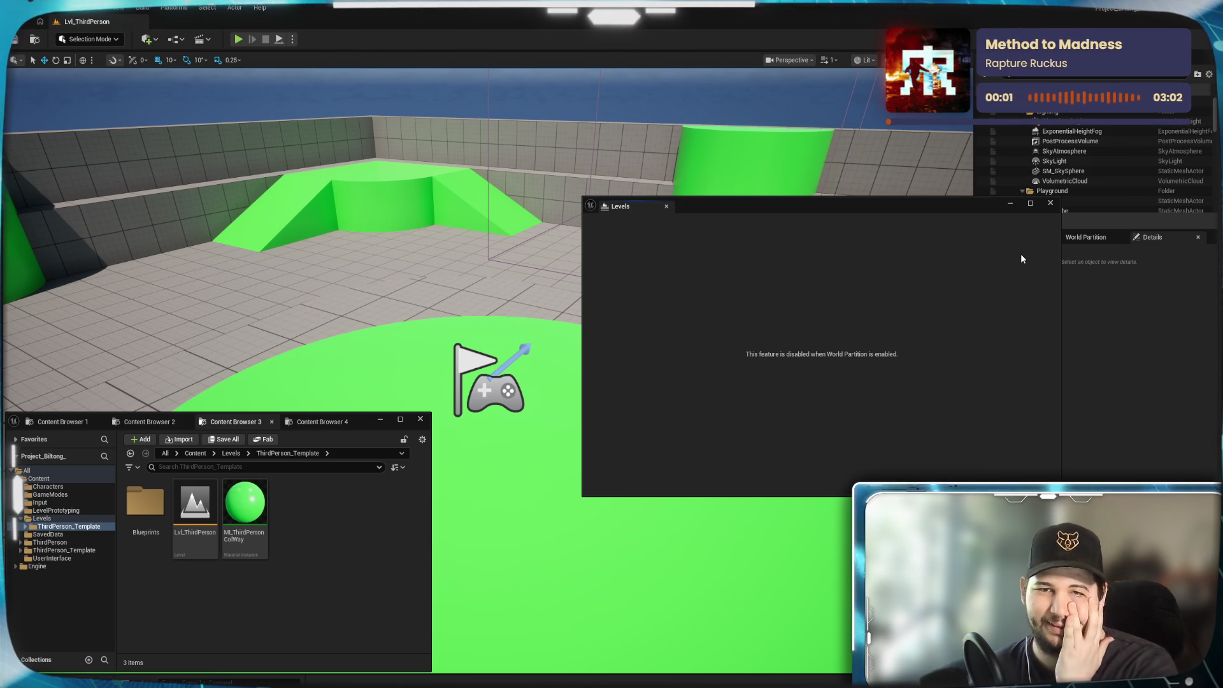
{"action": "left_click", "coordinate": [1050, 202]}
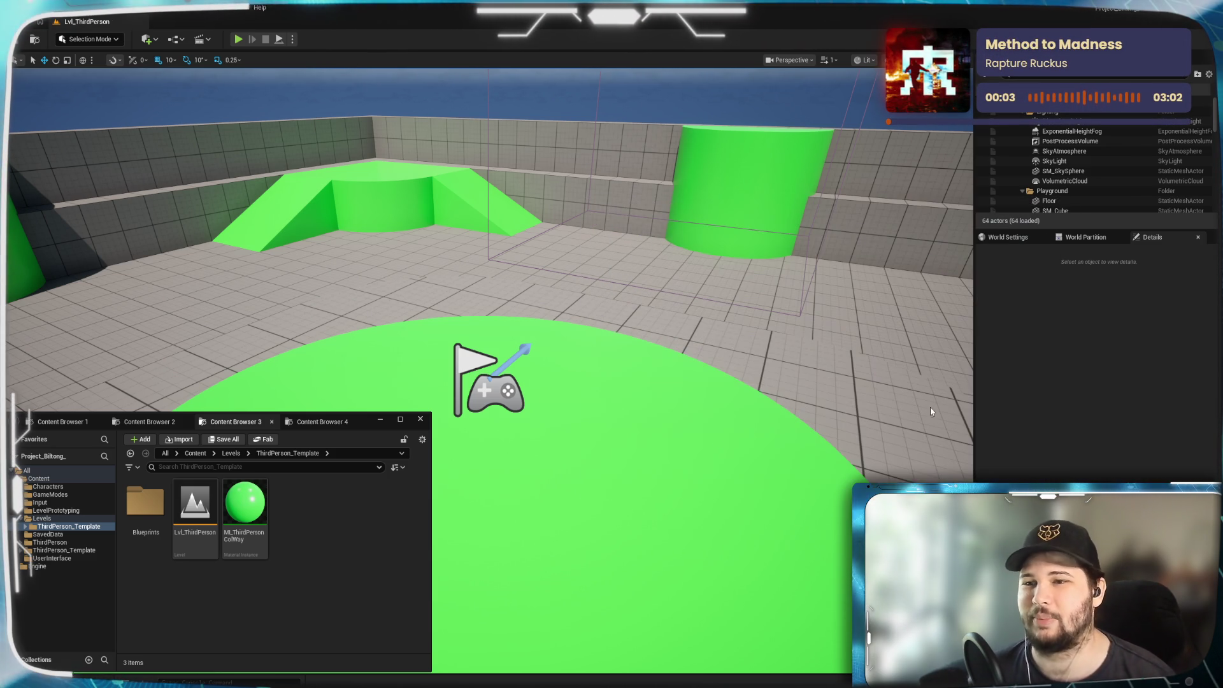
{"action": "left_click", "coordinate": [232, 453]}
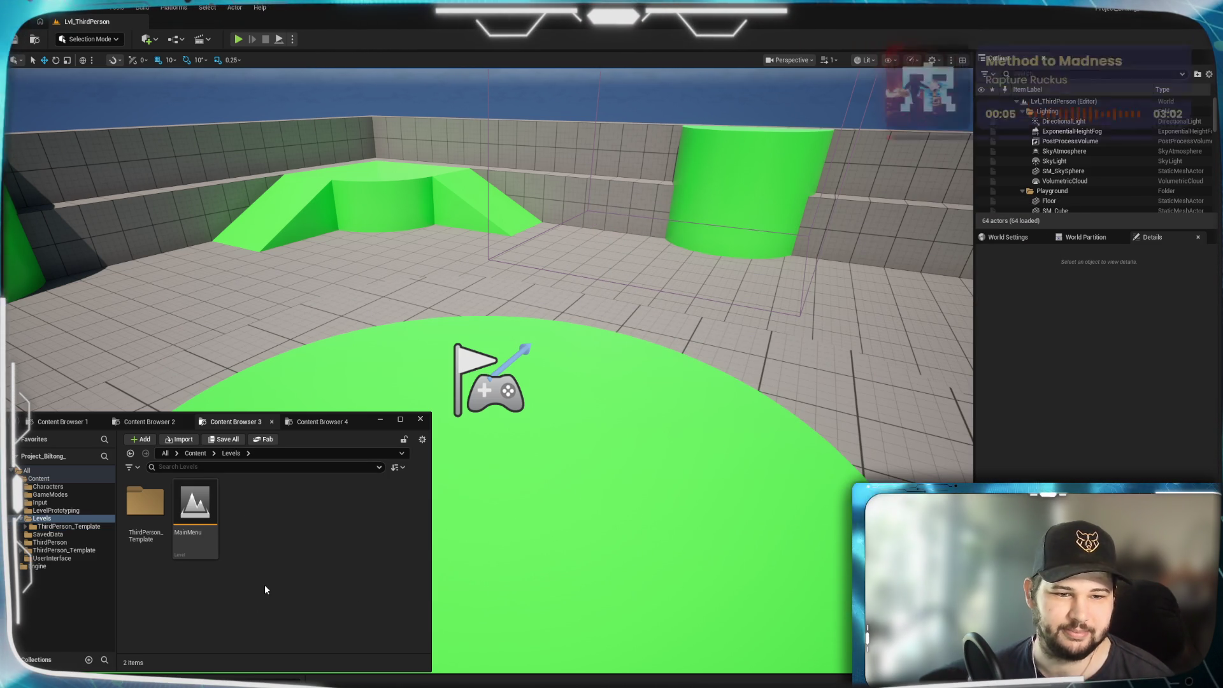
Open the MainMenu level and its Levels panel.
{"action": "double_click", "coordinate": [195, 506]}
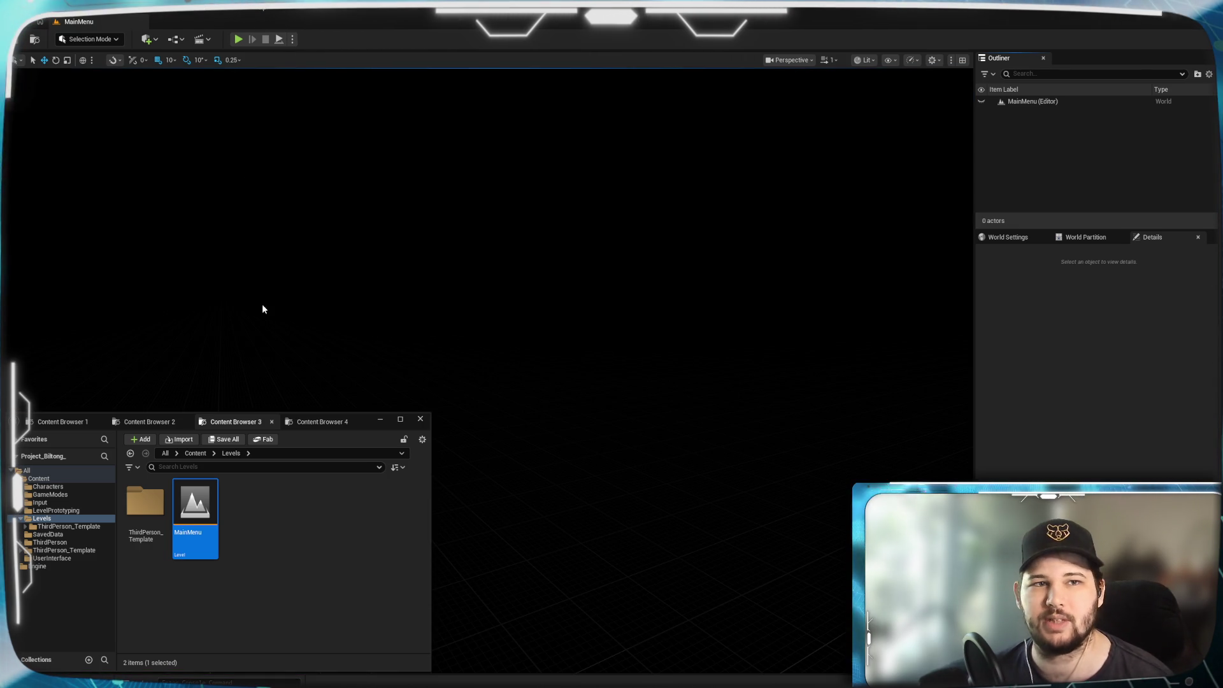
{"action": "left_click", "coordinate": [87, 7]}
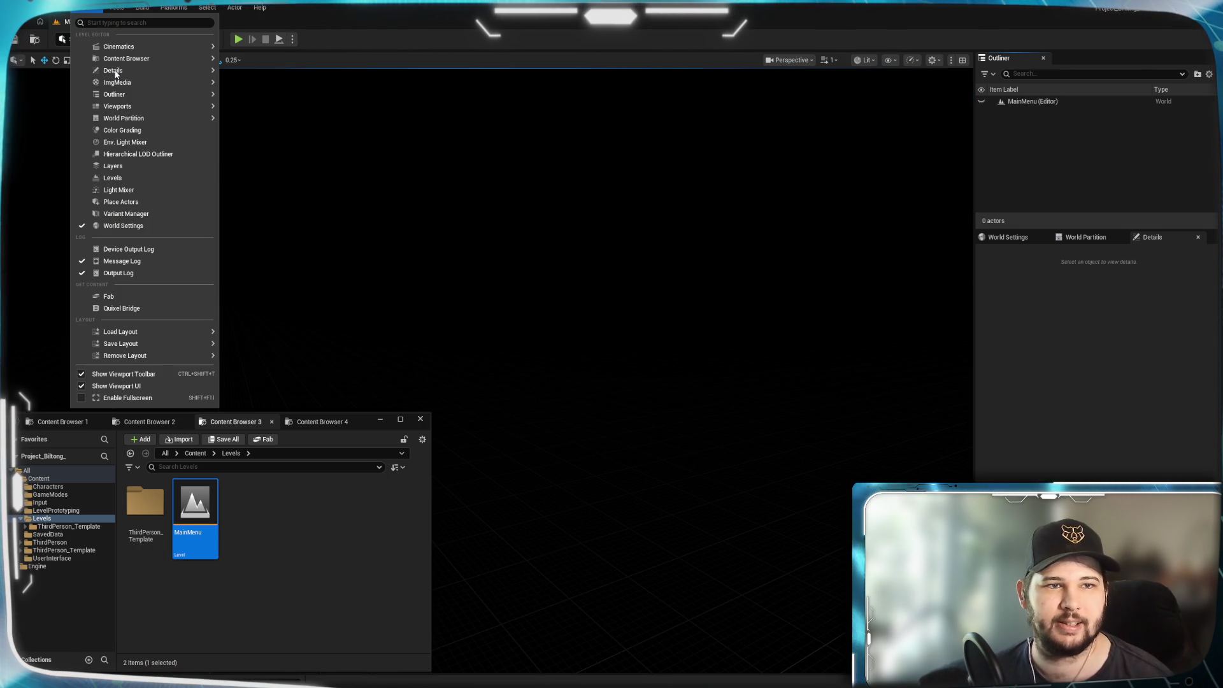
{"action": "left_click", "coordinate": [555, 239]}
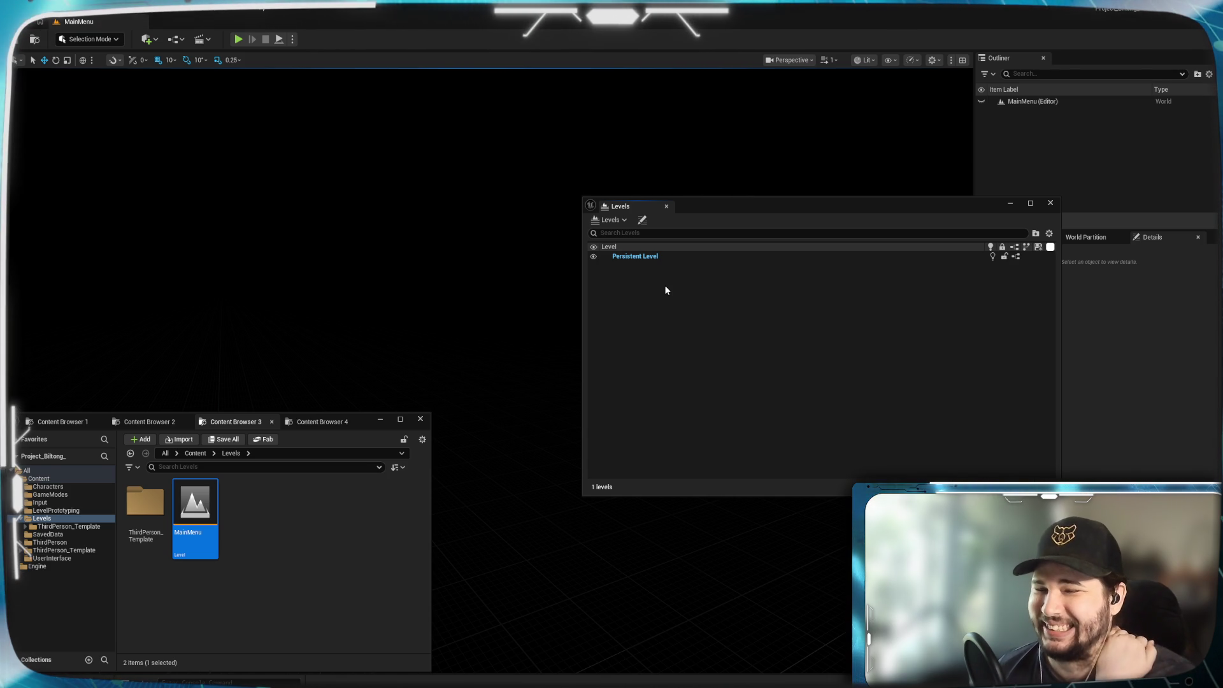
Try adding Lvl_ThirdPerson as an existing sublevel, dismiss the partitioned-level warning, and close Levels.
{"action": "left_click", "coordinate": [625, 220]}
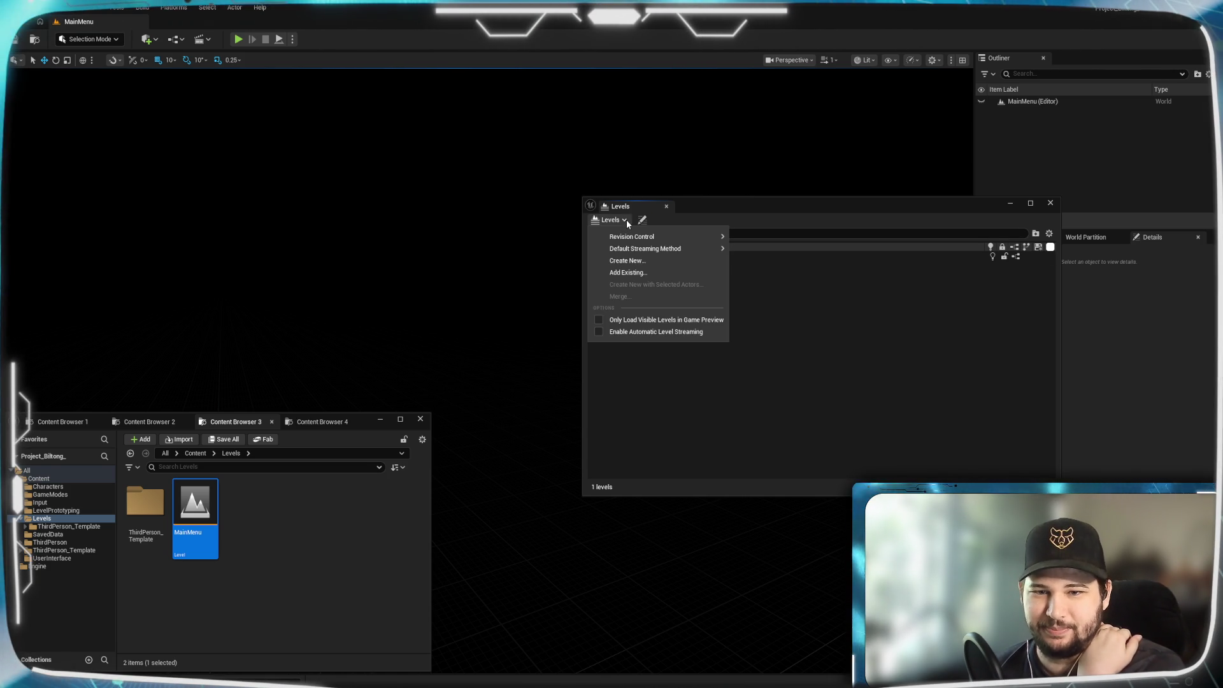
{"action": "left_click", "coordinate": [629, 273]}
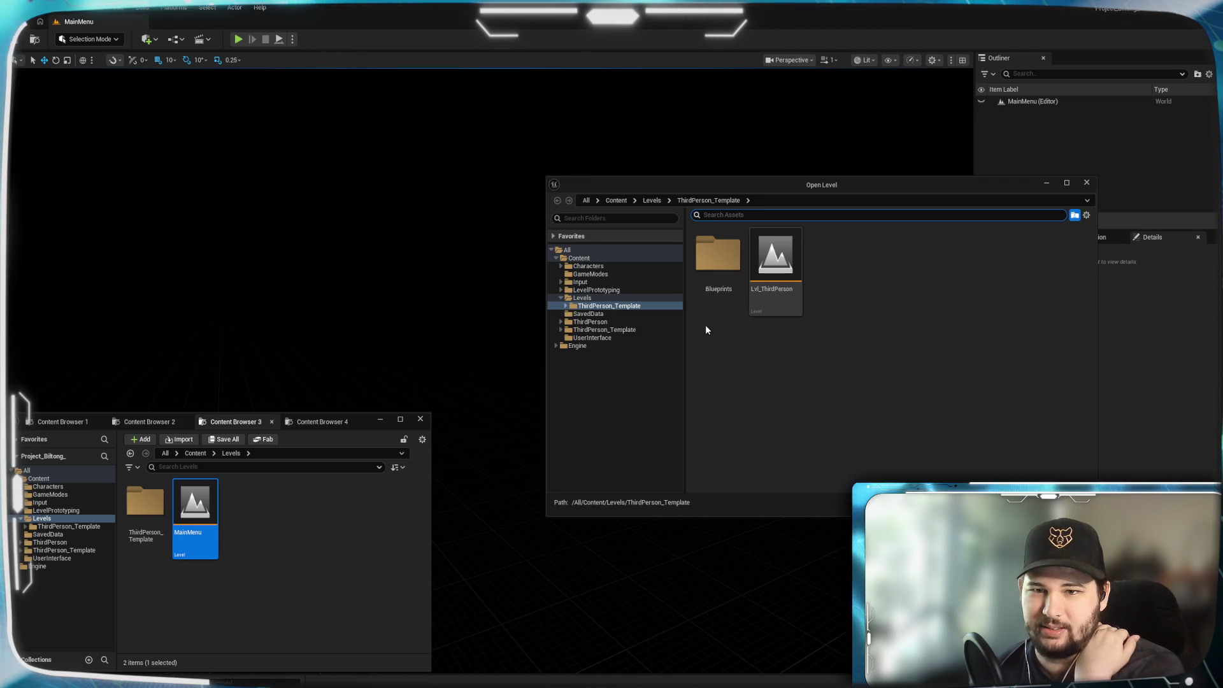
{"action": "left_click", "coordinate": [775, 257]}
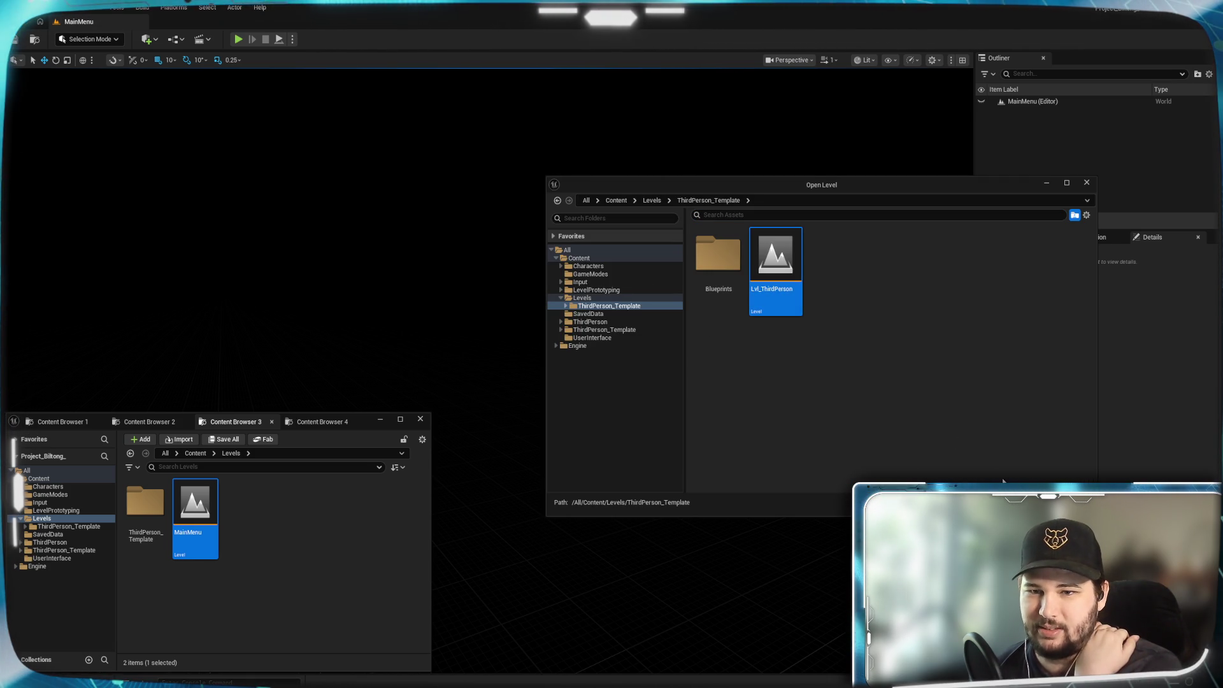
{"action": "key", "text": "Return"}
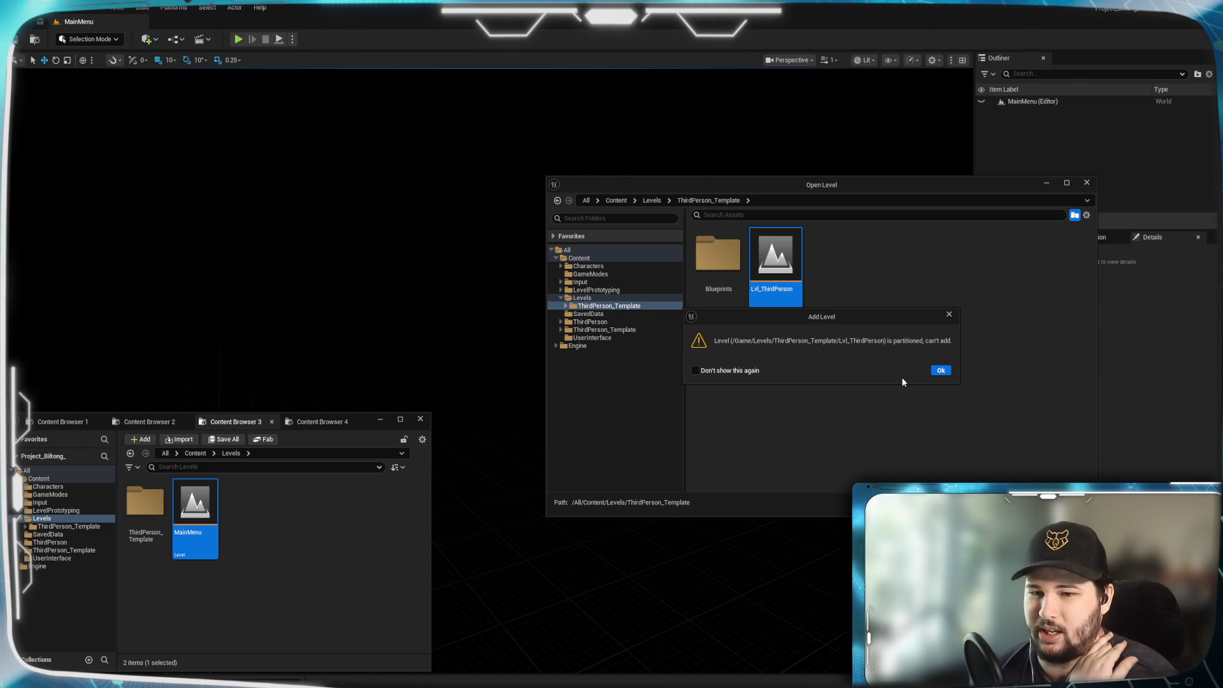
{"action": "left_click", "coordinate": [937, 371]}
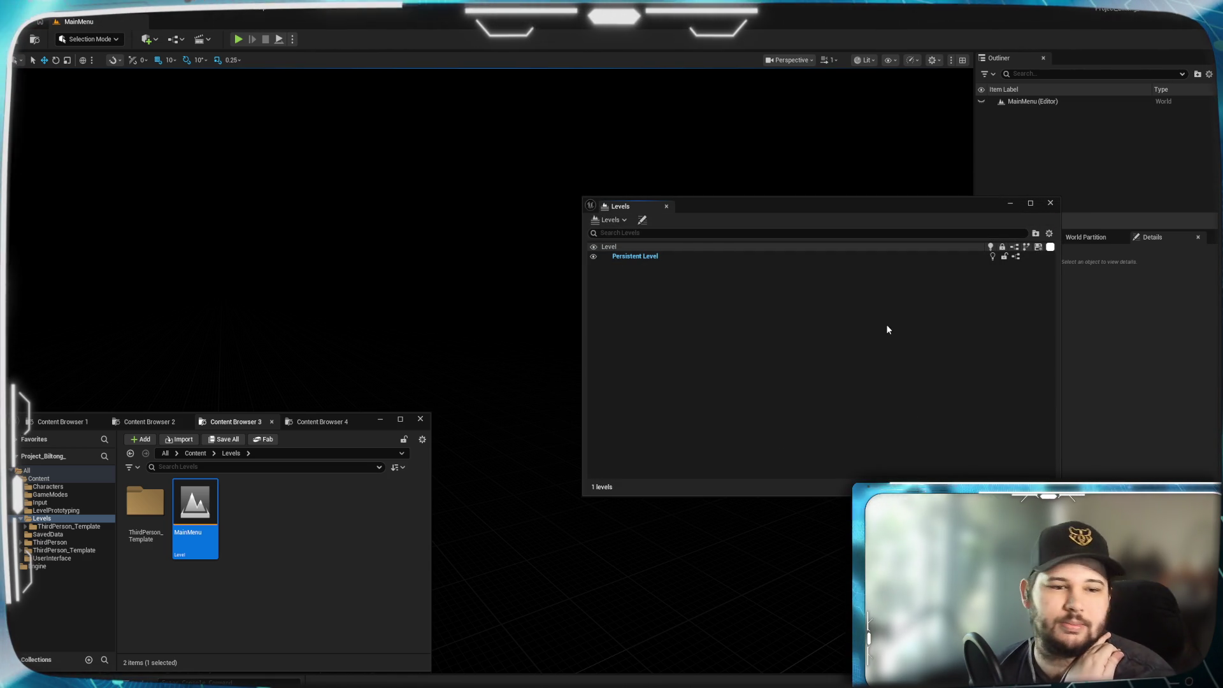
{"action": "left_click", "coordinate": [1009, 207]}
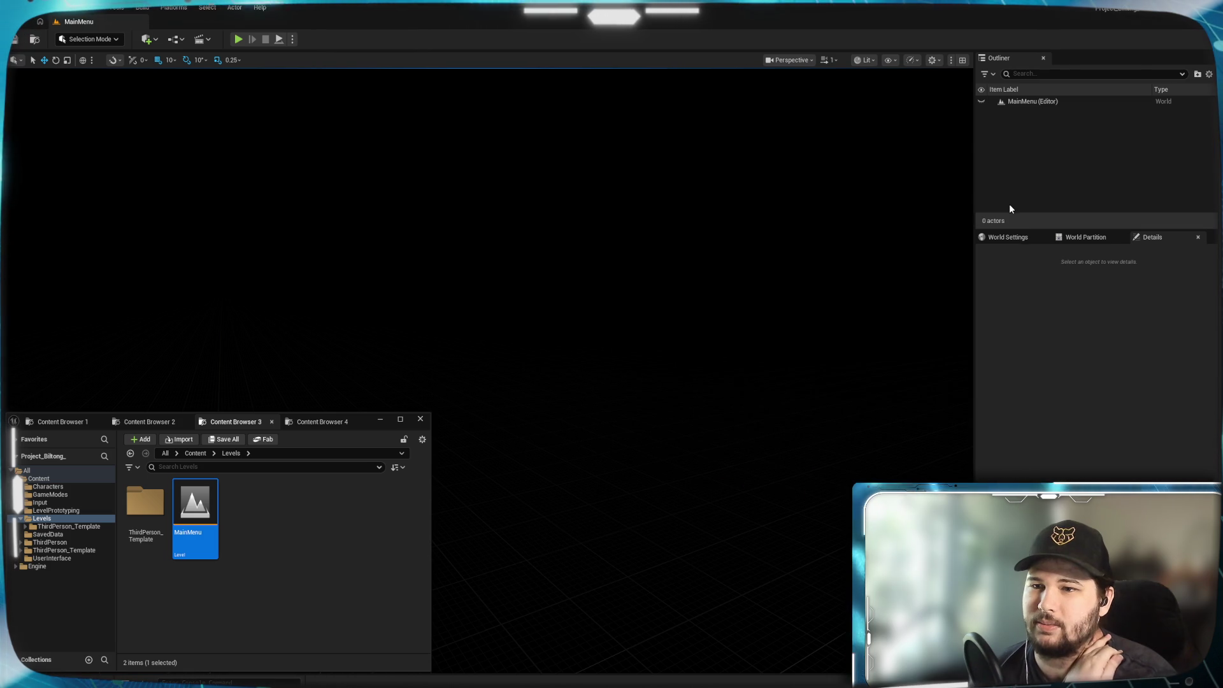
Open Lvl_ThirdPerson and disable World Partition from its World Settings.
{"action": "double_click", "coordinate": [159, 521]}
{"action": "double_click", "coordinate": [214, 503]}
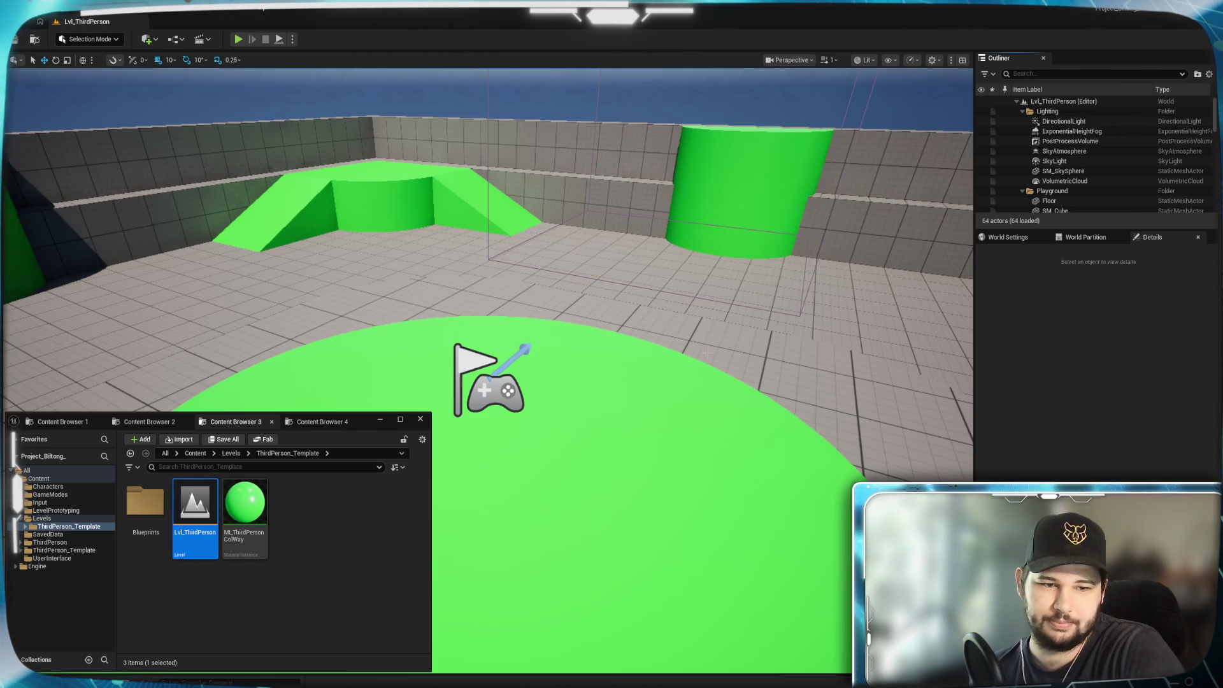
{"action": "left_click", "coordinate": [1008, 237]}
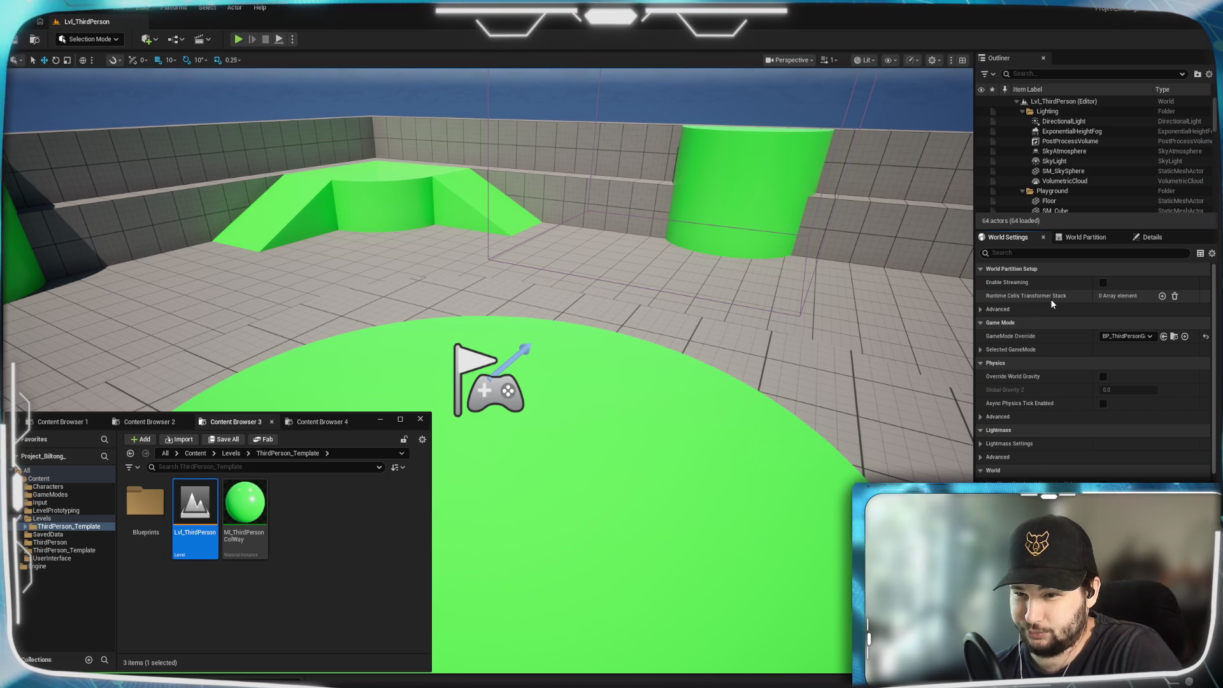
{"action": "left_click", "coordinate": [996, 312]}
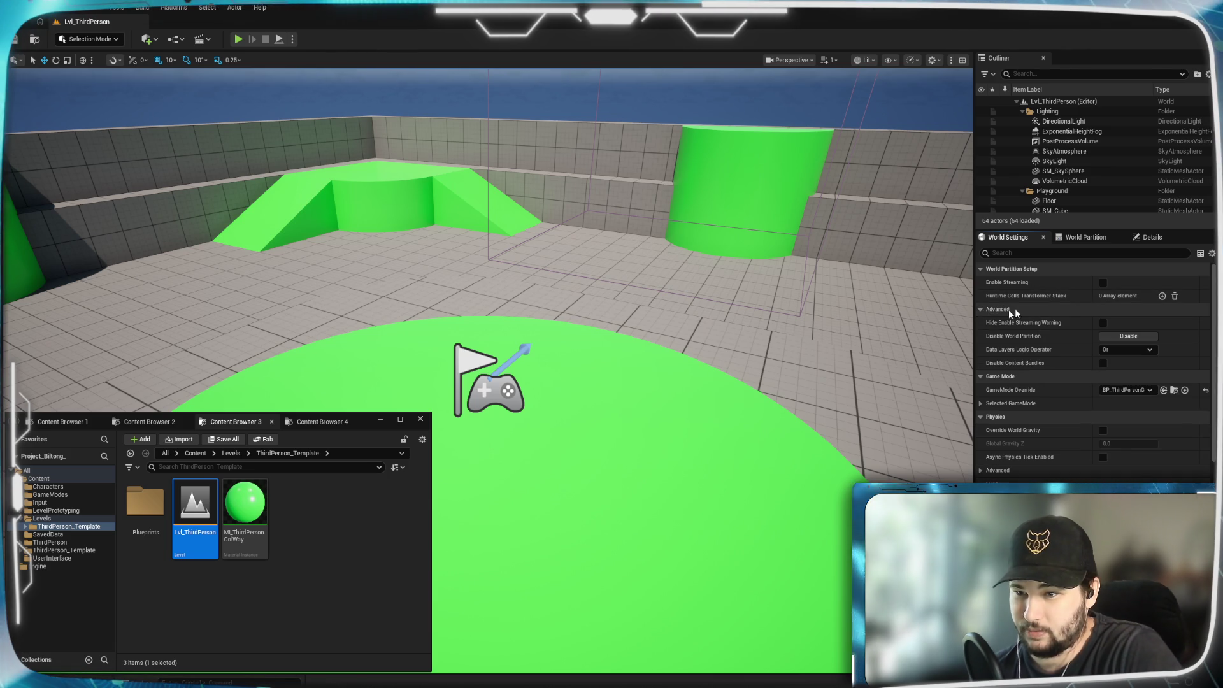
{"action": "left_click", "coordinate": [1134, 338]}
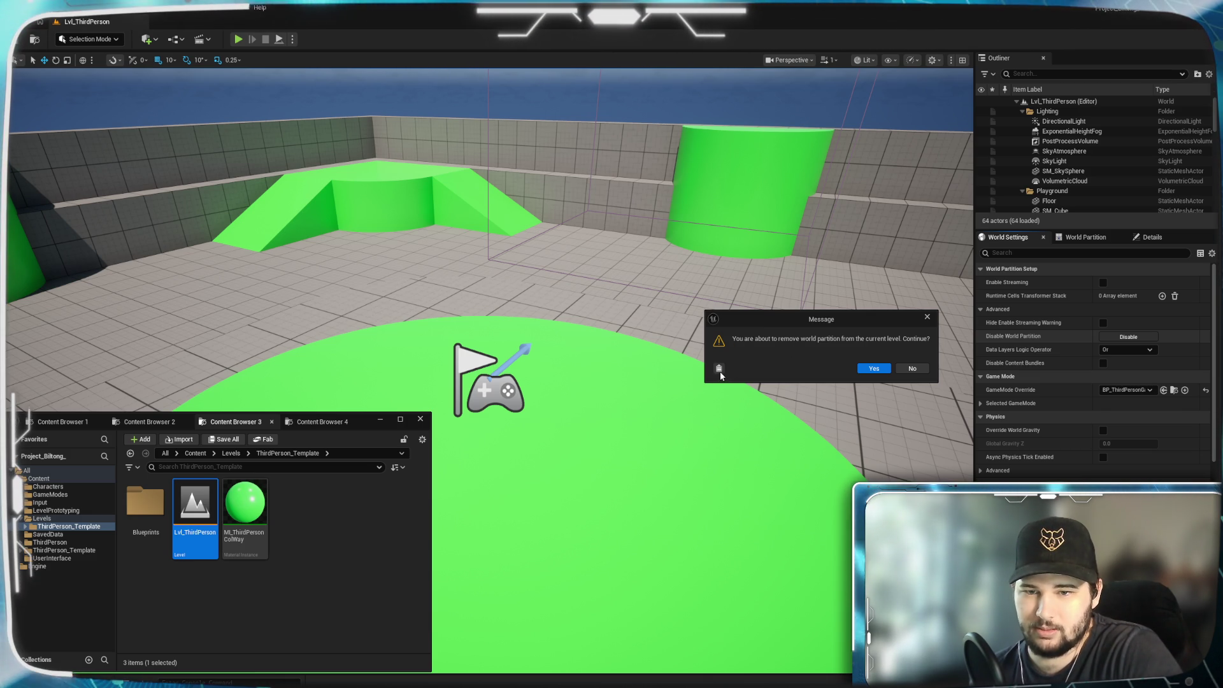
{"action": "left_click", "coordinate": [872, 370]}
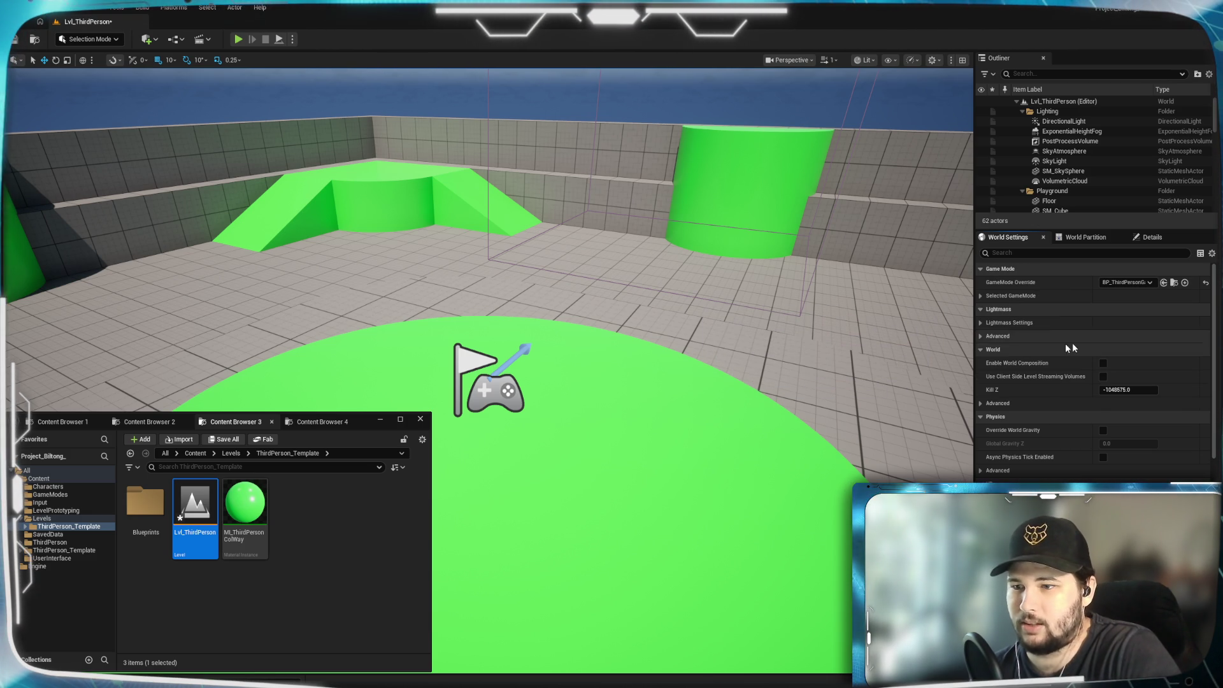
Open the Levels window from the Window menu so it lists the Persistent Level.
{"action": "left_click", "coordinate": [267, 581]}
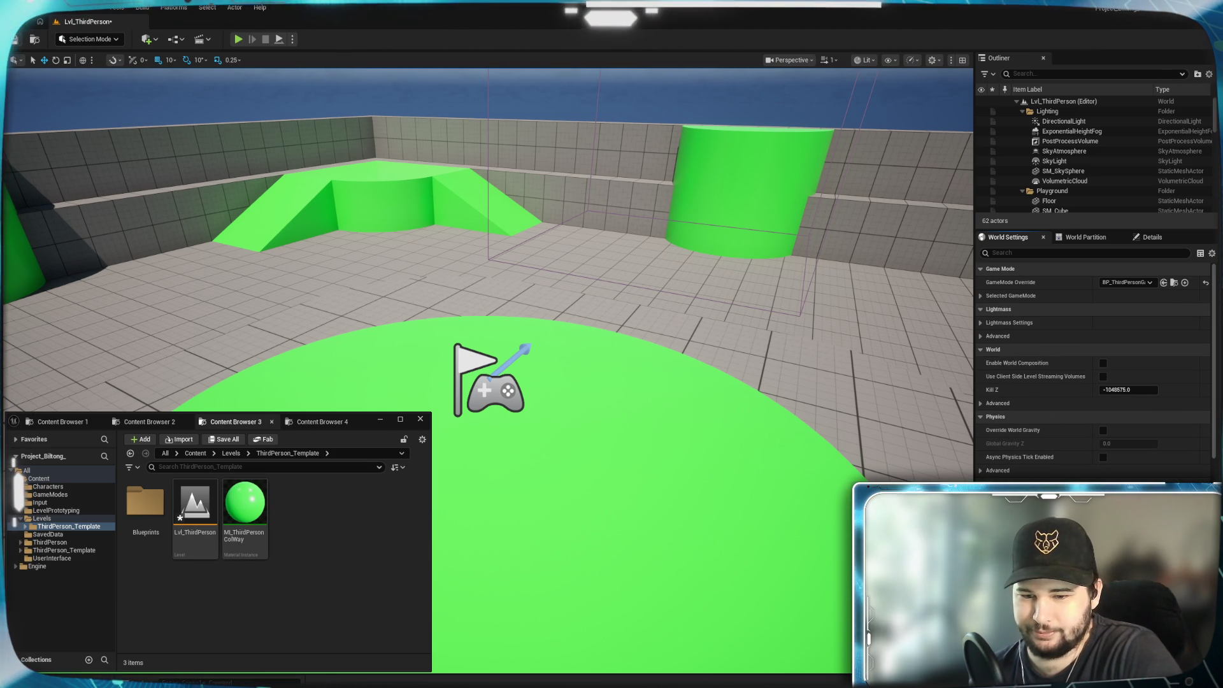
{"action": "left_click", "coordinate": [596, 656]}
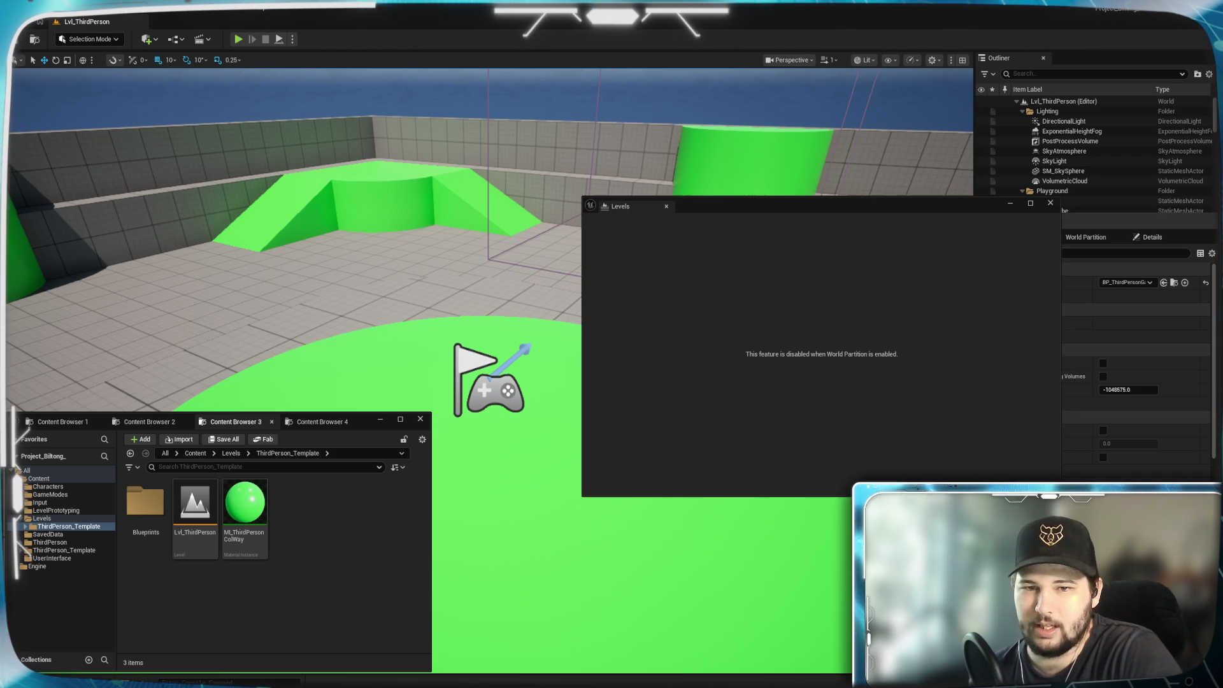
{"action": "left_click", "coordinate": [1051, 202]}
{"action": "left_click", "coordinate": [81, 9]}
{"action": "left_click", "coordinate": [83, 11]}
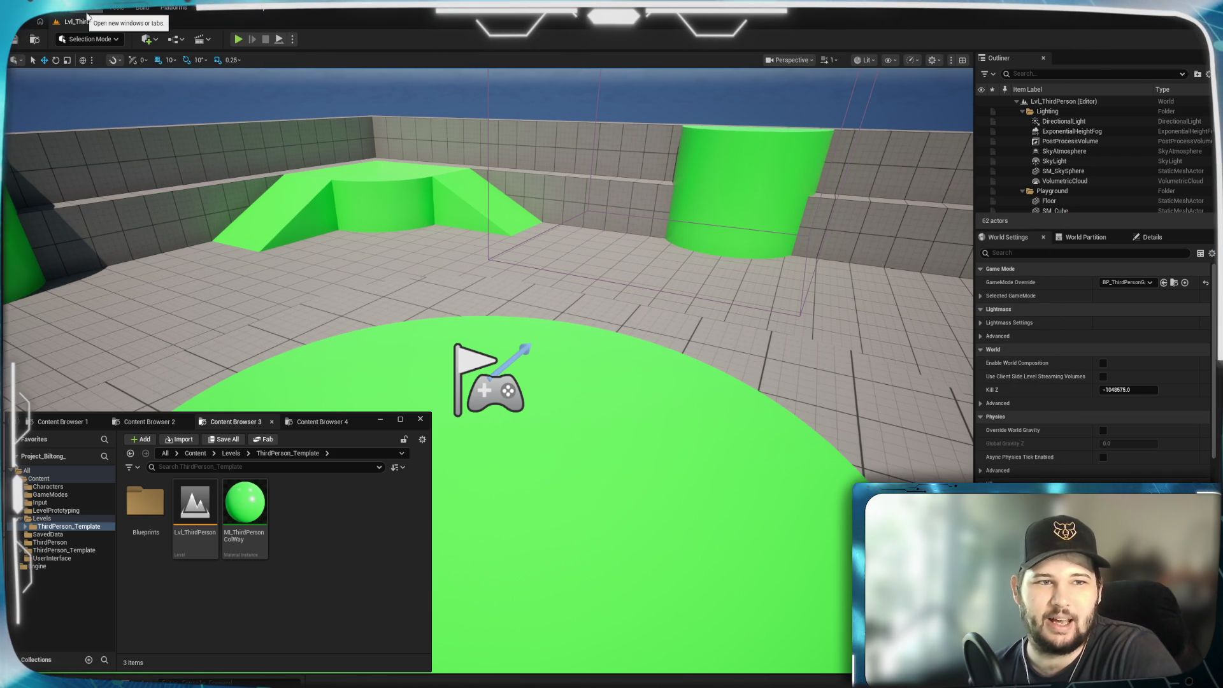
{"action": "left_click", "coordinate": [83, 10]}
{"action": "left_click", "coordinate": [113, 183]}
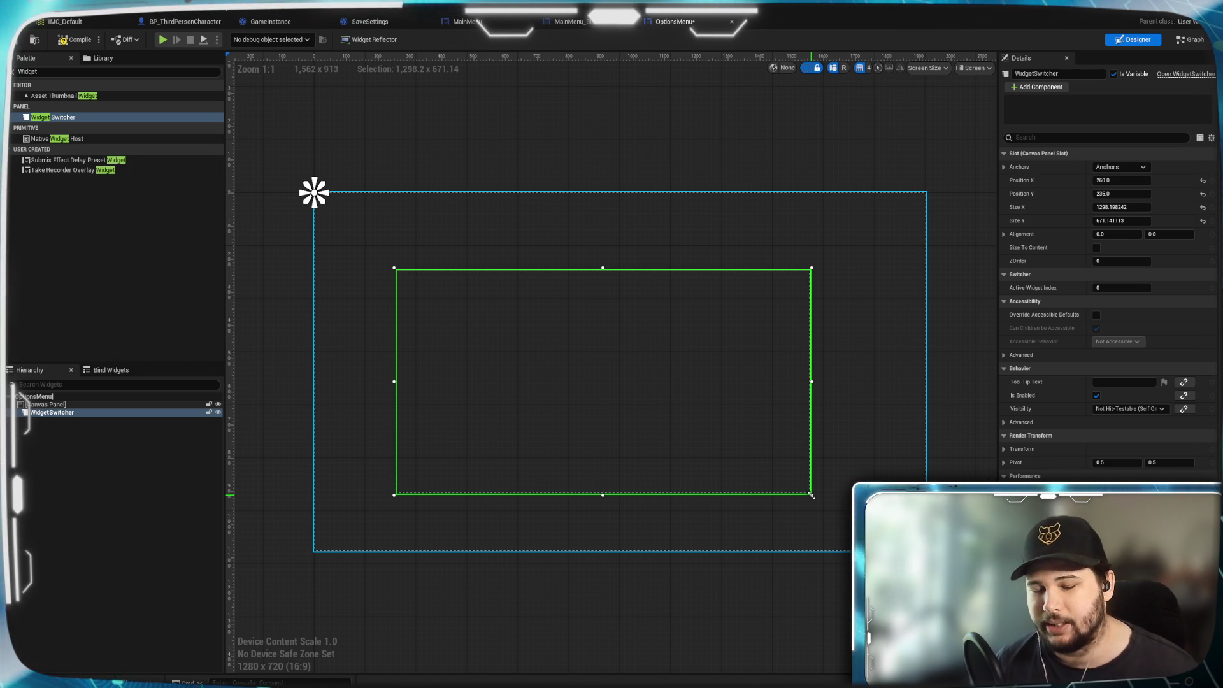
Shift the Widget Switcher slightly left on the canvas, then deselect it.
{"action": "mouse_move", "coordinate": [579, 354]}
{"action": "left_mouse_down"}
{"action": "mouse_move", "coordinate": [550, 348]}
{"action": "mouse_move", "coordinate": [542, 364]}
{"action": "left_mouse_up"}
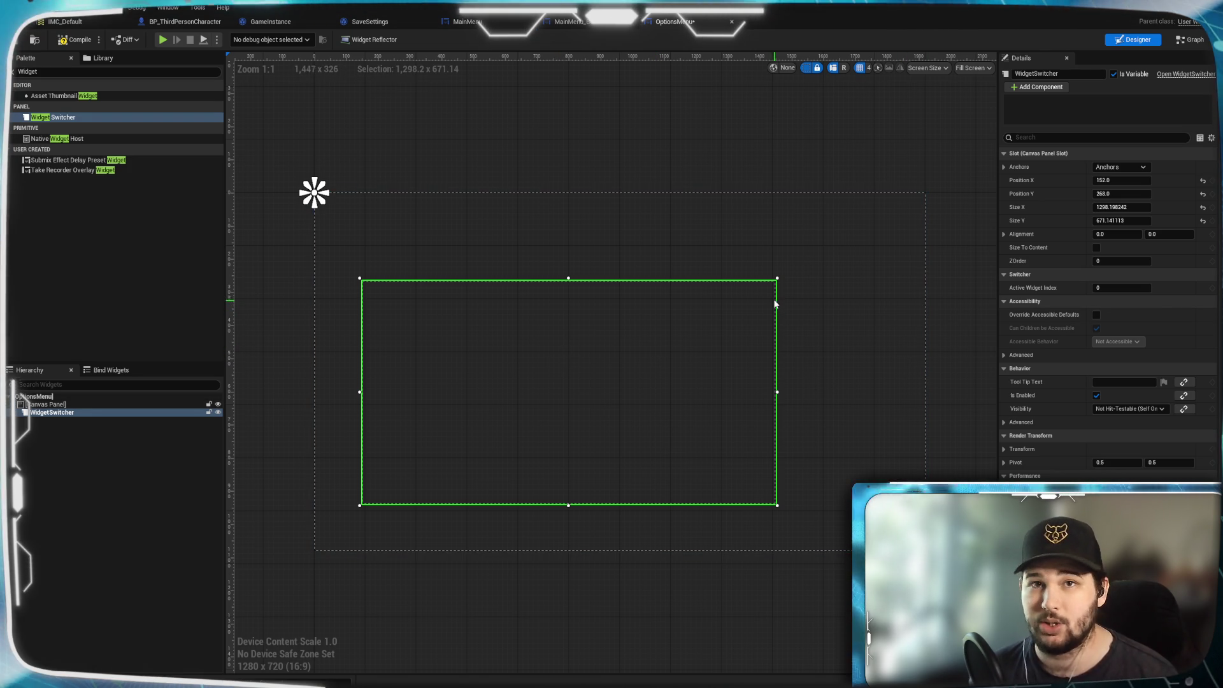
{"action": "left_click", "coordinate": [76, 437]}
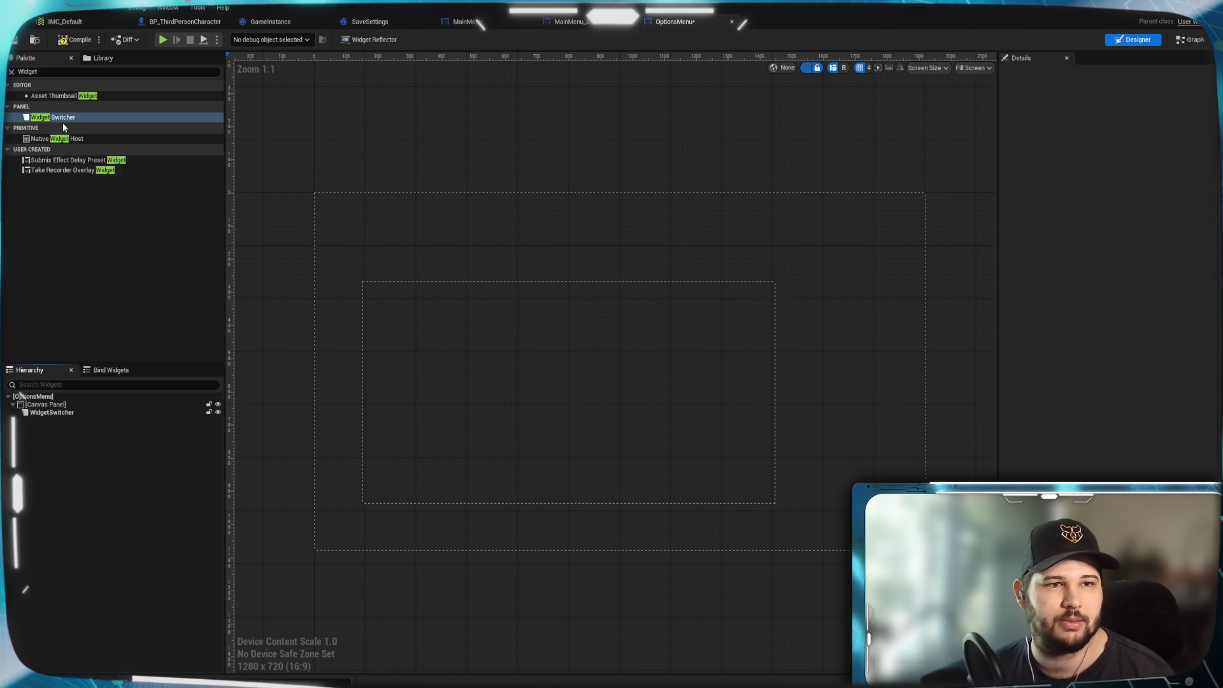
{"action": "left_click", "coordinate": [19, 69]}
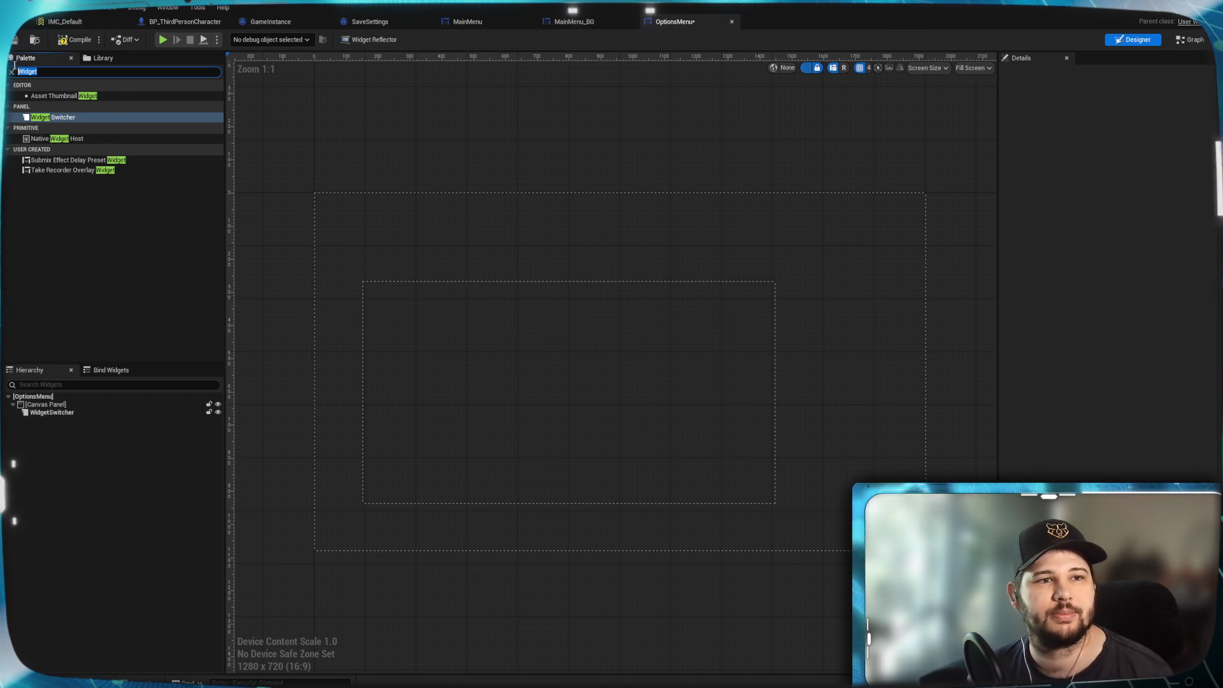
Add a Button to the Canvas Panel and place it above the Widget Switcher.
{"action": "type", "text": "button"}
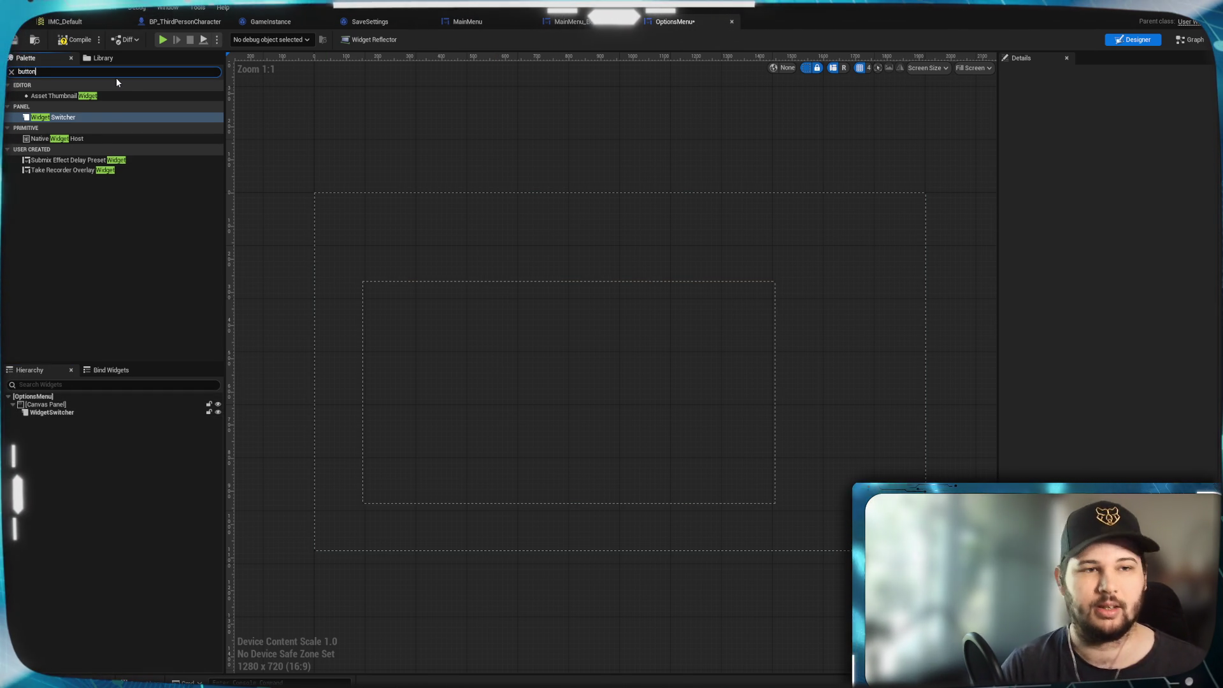
{"action": "left_click", "coordinate": [78, 118]}
{"action": "left_click_drag", "start_coordinate": [100, 155], "coordinate": [45, 405]}
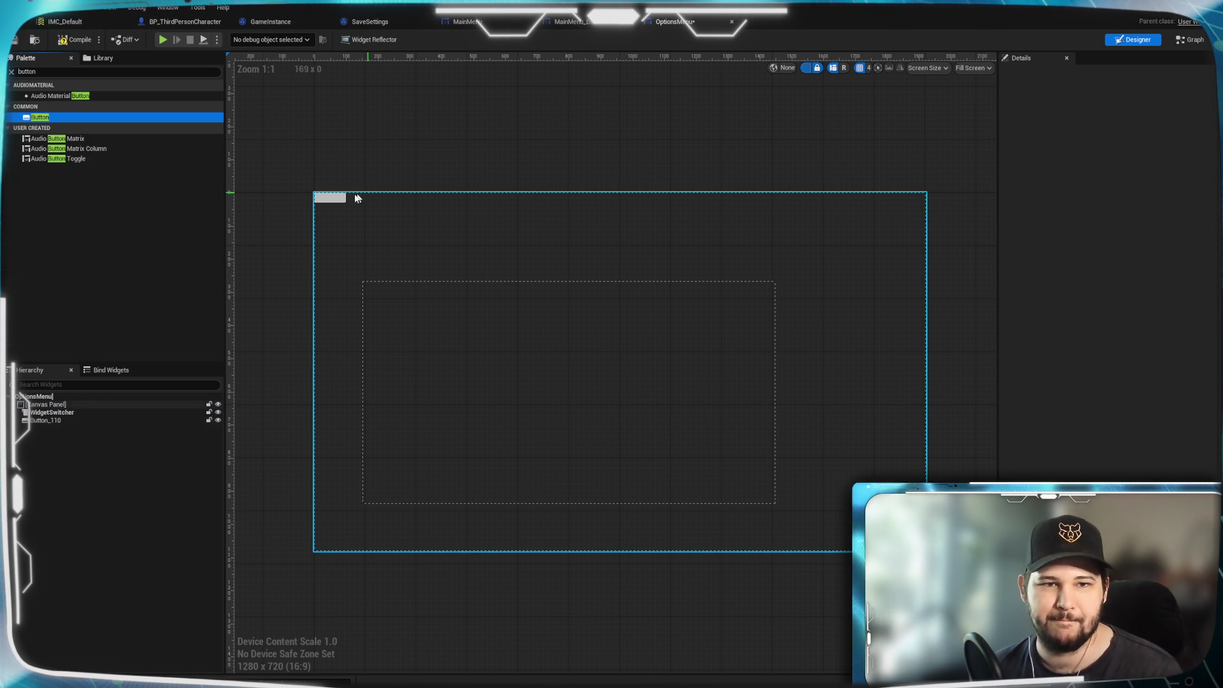
{"action": "mouse_move", "coordinate": [330, 197]}
{"action": "left_mouse_down"}
{"action": "mouse_move", "coordinate": [410, 240]}
{"action": "mouse_move", "coordinate": [391, 230]}
{"action": "mouse_move", "coordinate": [488, 252]}
{"action": "left_mouse_up"}
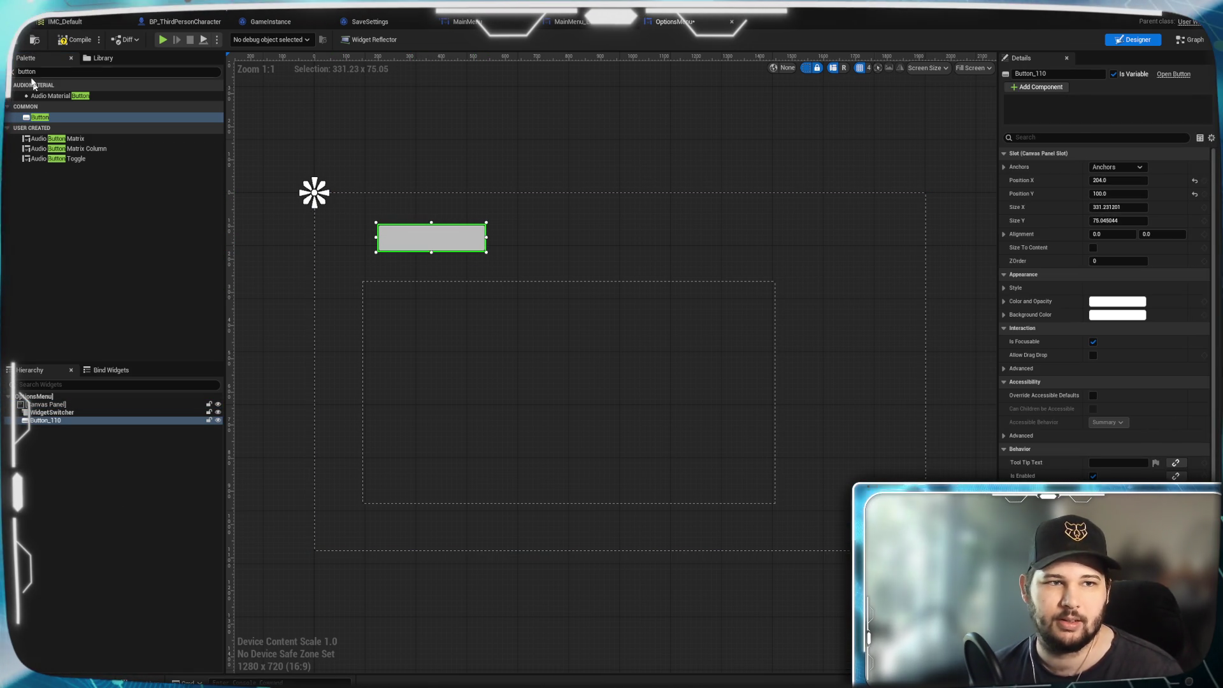
Put a Text widget inside the button and rename the button B_Header_General.
{"action": "left_click", "coordinate": [72, 73]}
{"action": "type", "text": "t"}
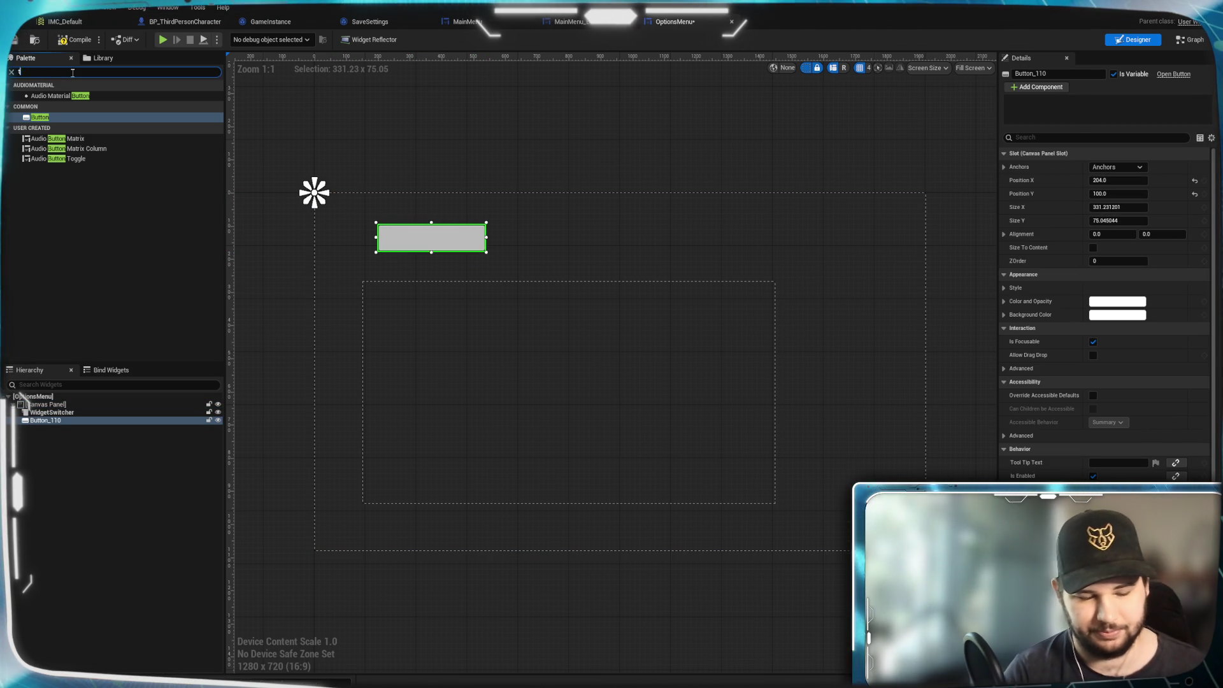
{"action": "type", "text": "ext"}
{"action": "mouse_move", "coordinate": [56, 109]}
{"action": "left_mouse_down"}
{"action": "mouse_move", "coordinate": [48, 422]}
{"action": "mouse_move", "coordinate": [80, 424]}
{"action": "left_mouse_up"}
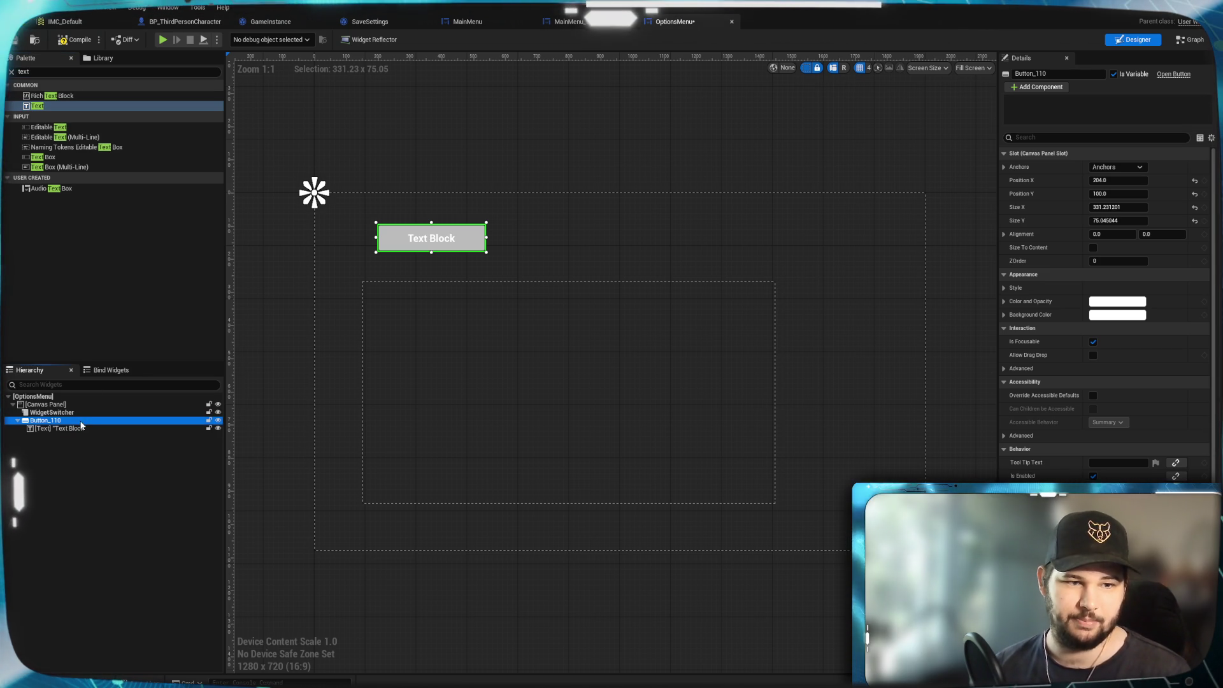
{"action": "left_click", "coordinate": [1016, 72]}
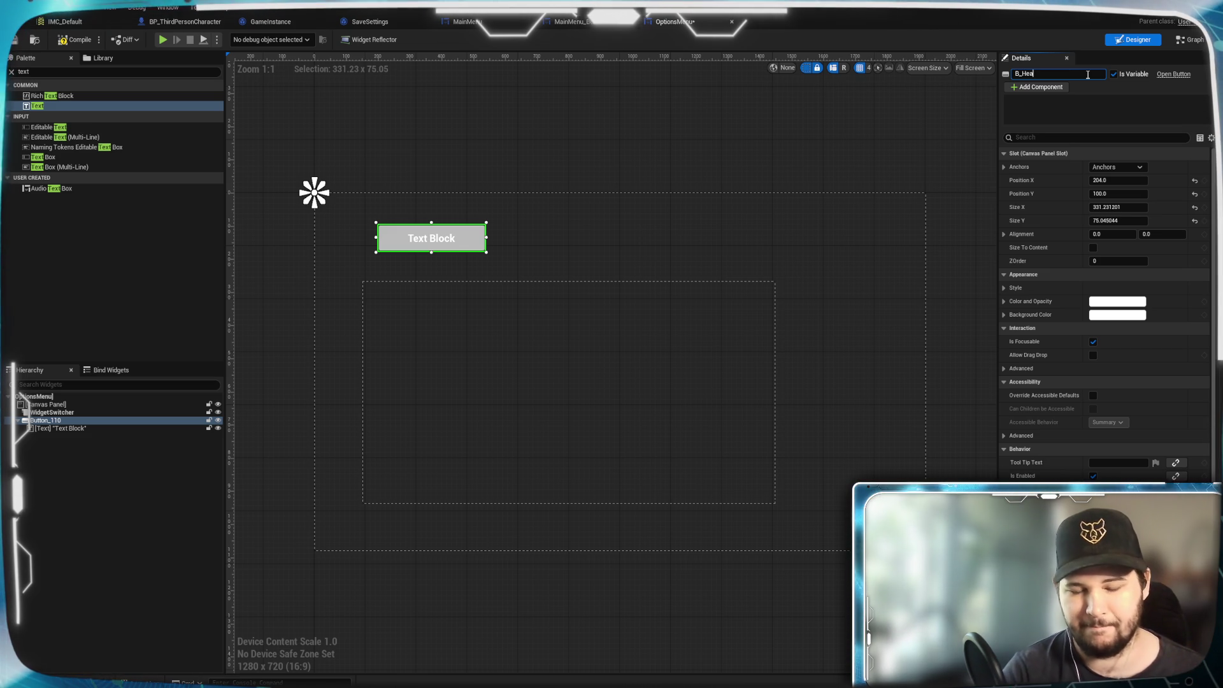
{"action": "type", "text": "der_General"}
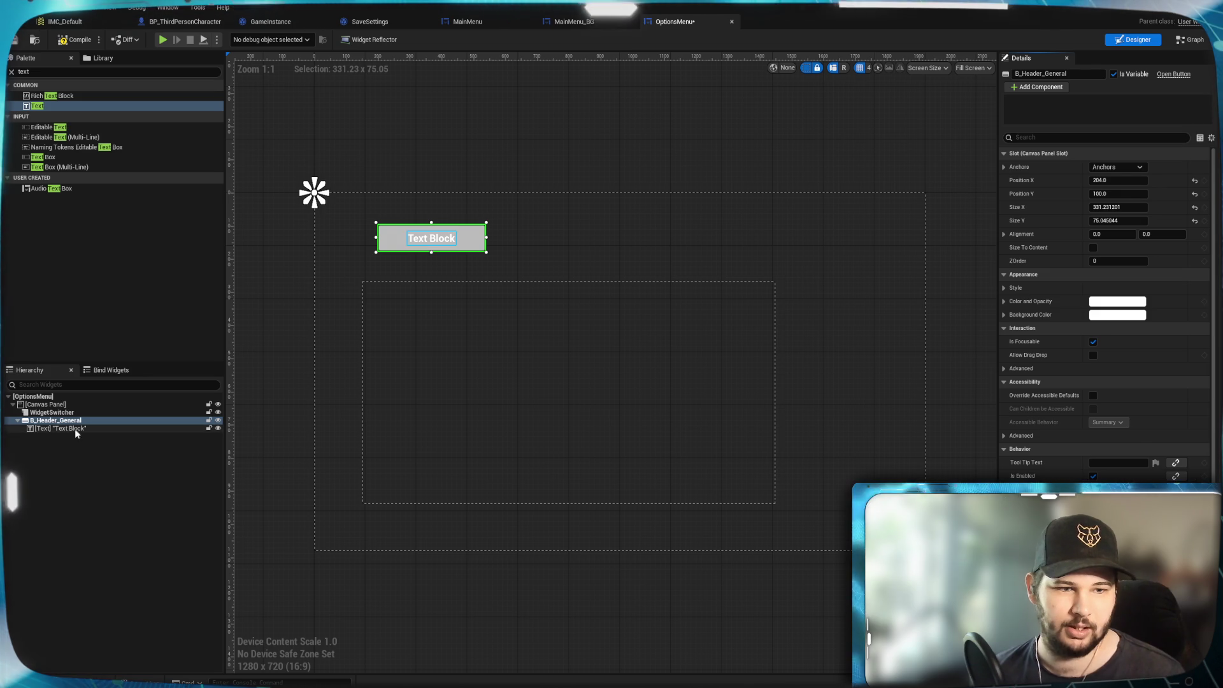
Rename the button's text block T_Header_General and set its label to General.
{"action": "left_click", "coordinate": [60, 428]}
{"action": "left_click", "coordinate": [1057, 74]}
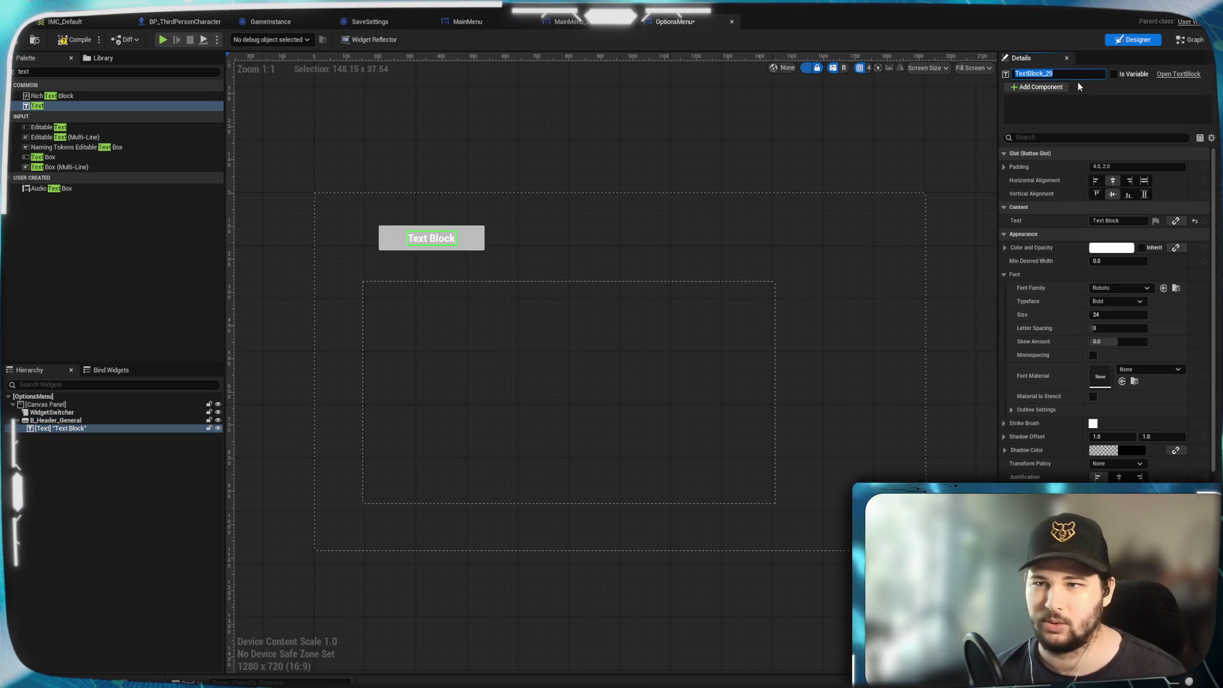
{"action": "type", "text": "T_Header_Gener"}
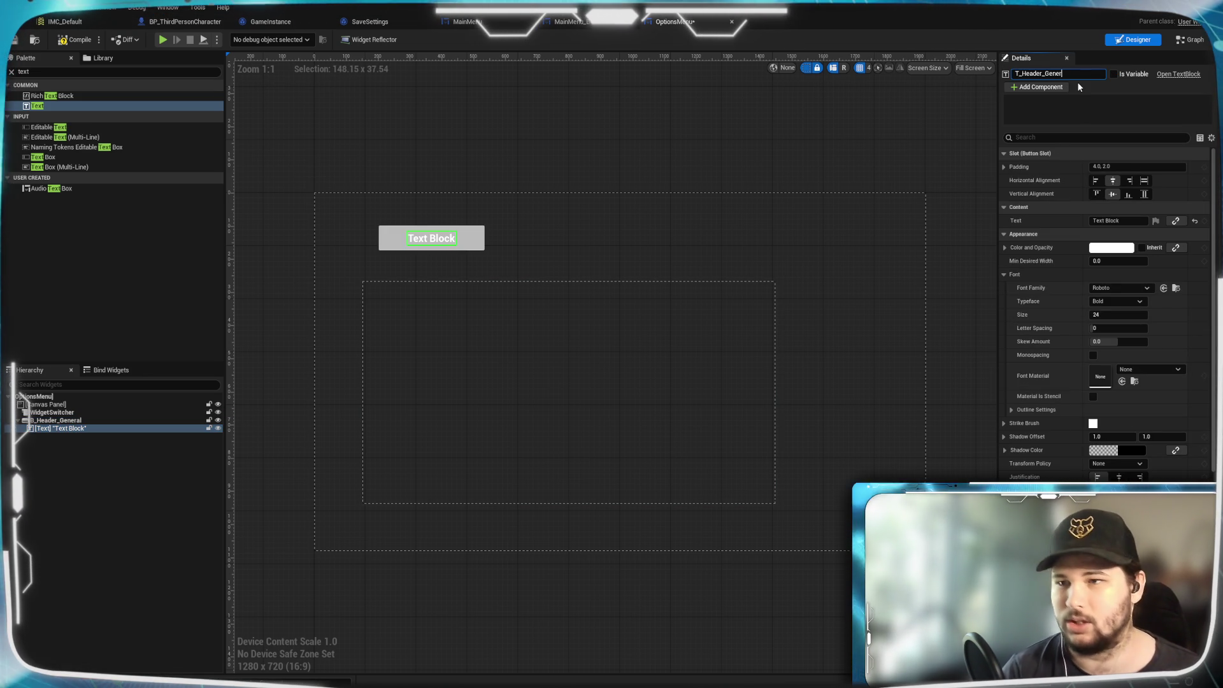
{"action": "type", "text": "al"}
{"action": "key", "text": "Return"}
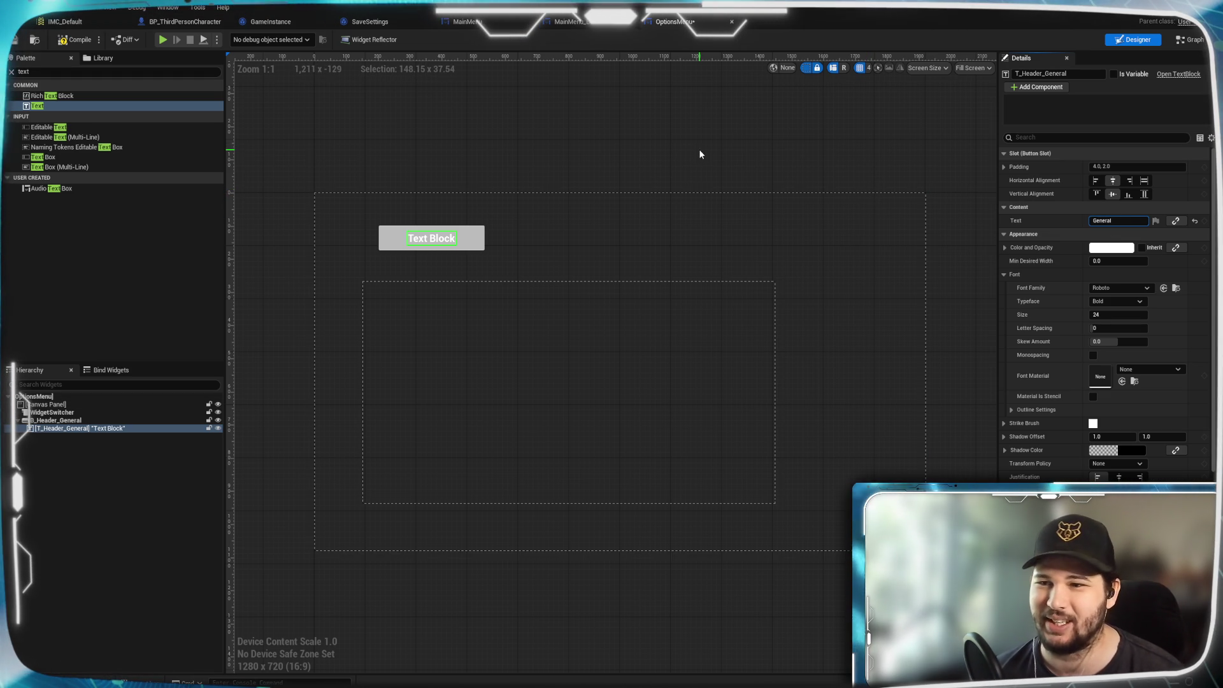
{"action": "key", "text": "Return"}
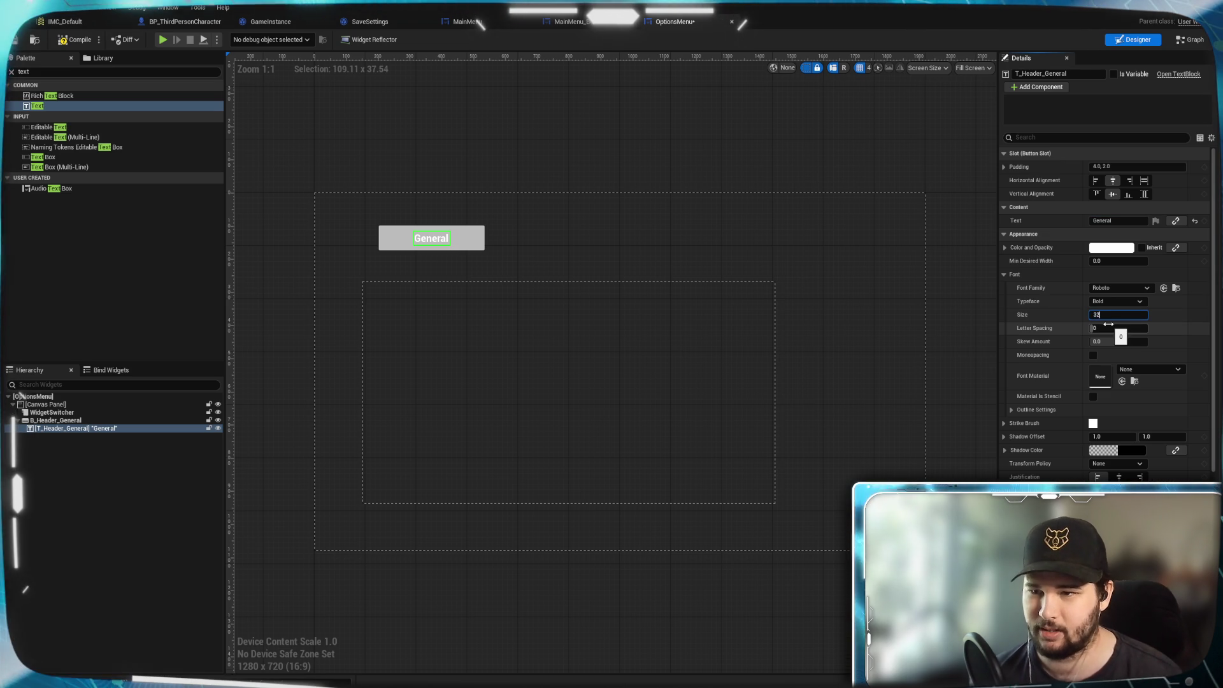
Resize the General button to 300 wide by 60 tall.
{"action": "left_click", "coordinate": [472, 248]}
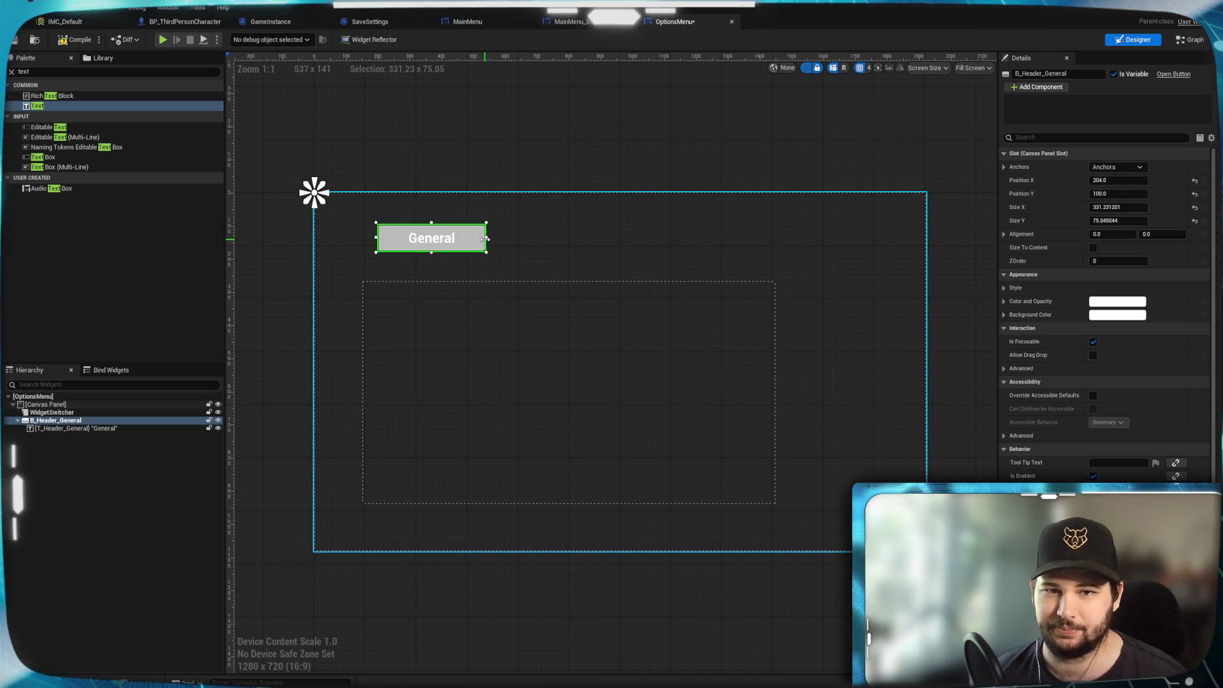
{"action": "left_click_drag", "start_coordinate": [476, 240], "coordinate": [474, 245]}
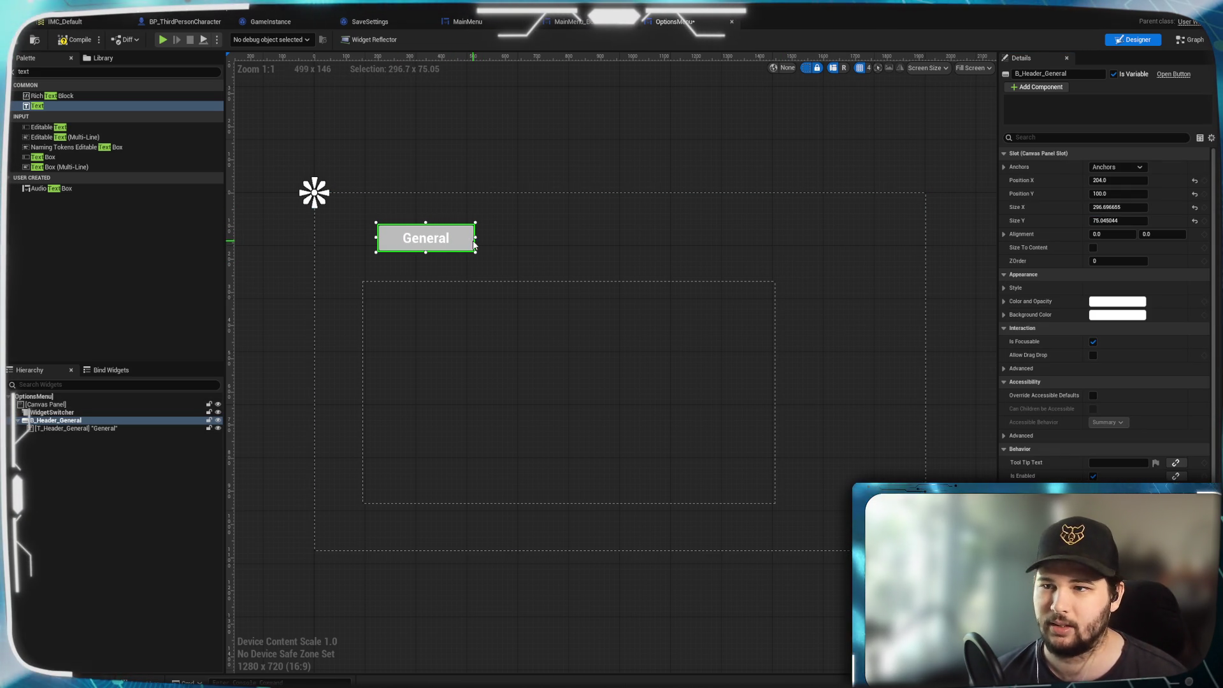
{"action": "left_click", "coordinate": [1134, 207]}
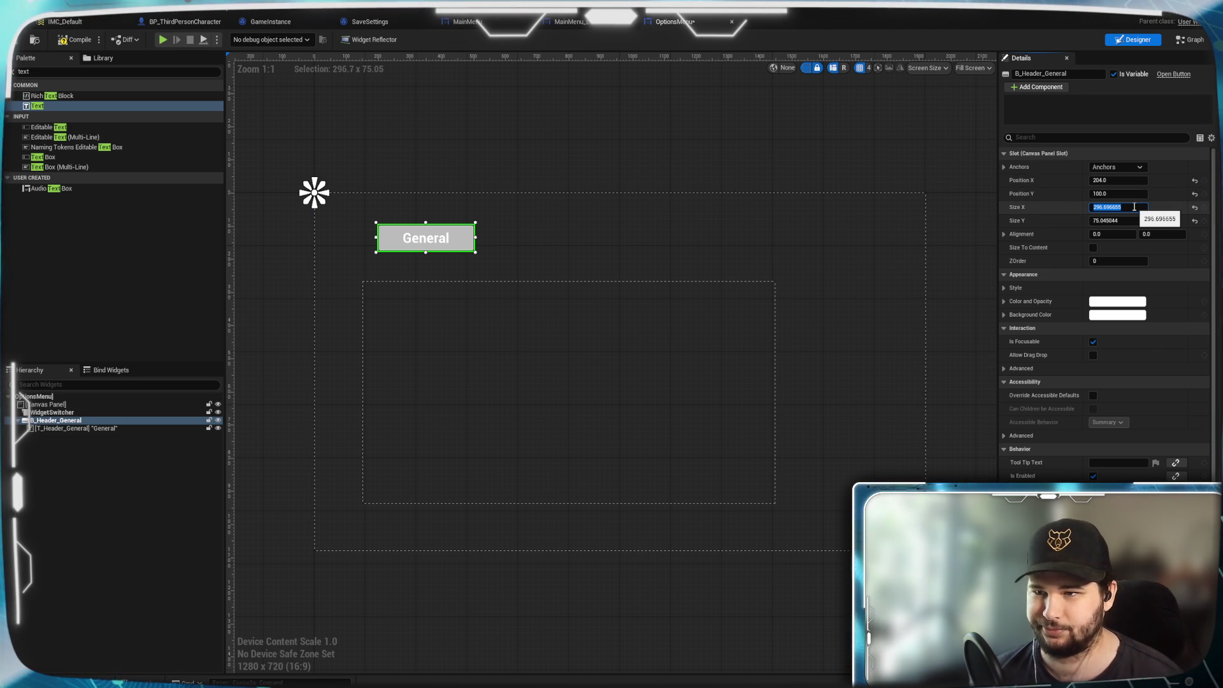
{"action": "type", "text": "300"}
{"action": "left_click", "coordinate": [1122, 221]}
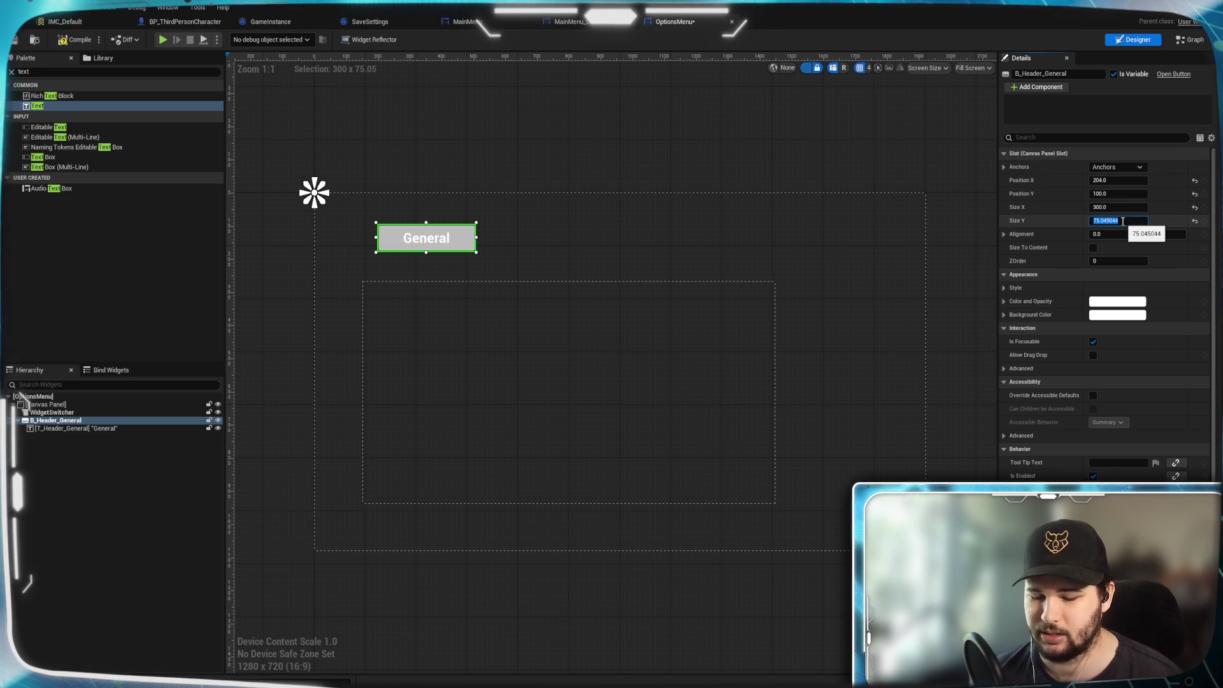
{"action": "type", "text": "75"}
{"action": "key", "text": "Return"}
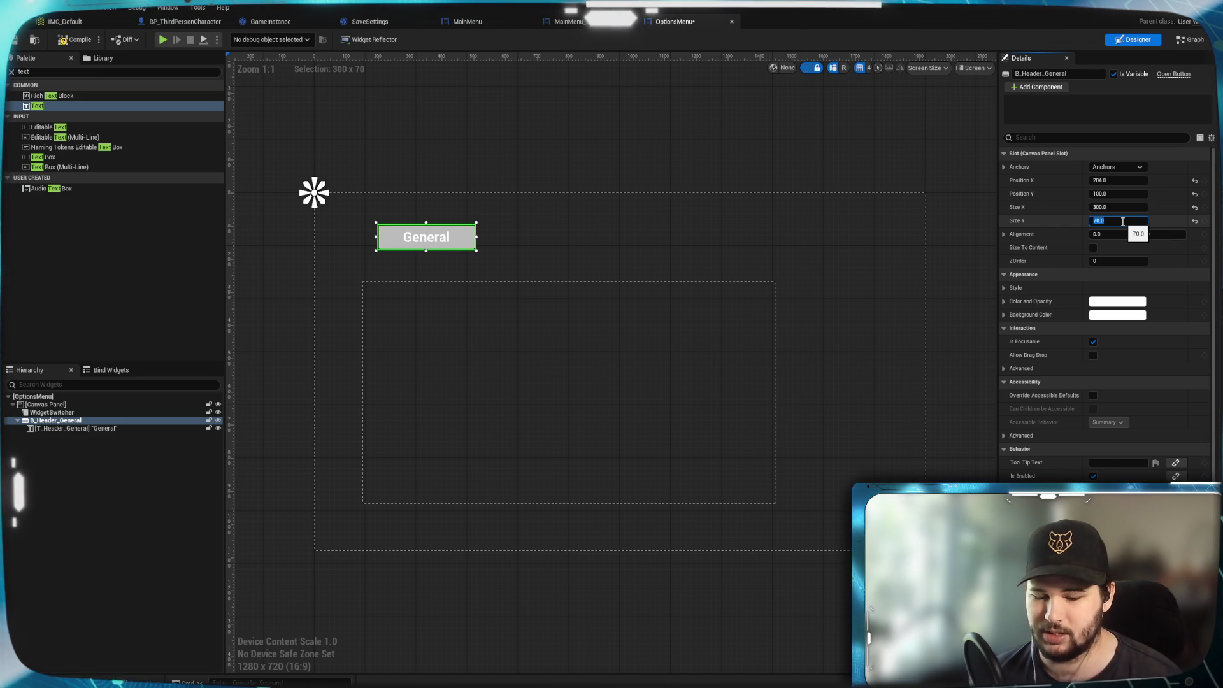
{"action": "type", "text": "60"}
{"action": "key", "text": "Return"}
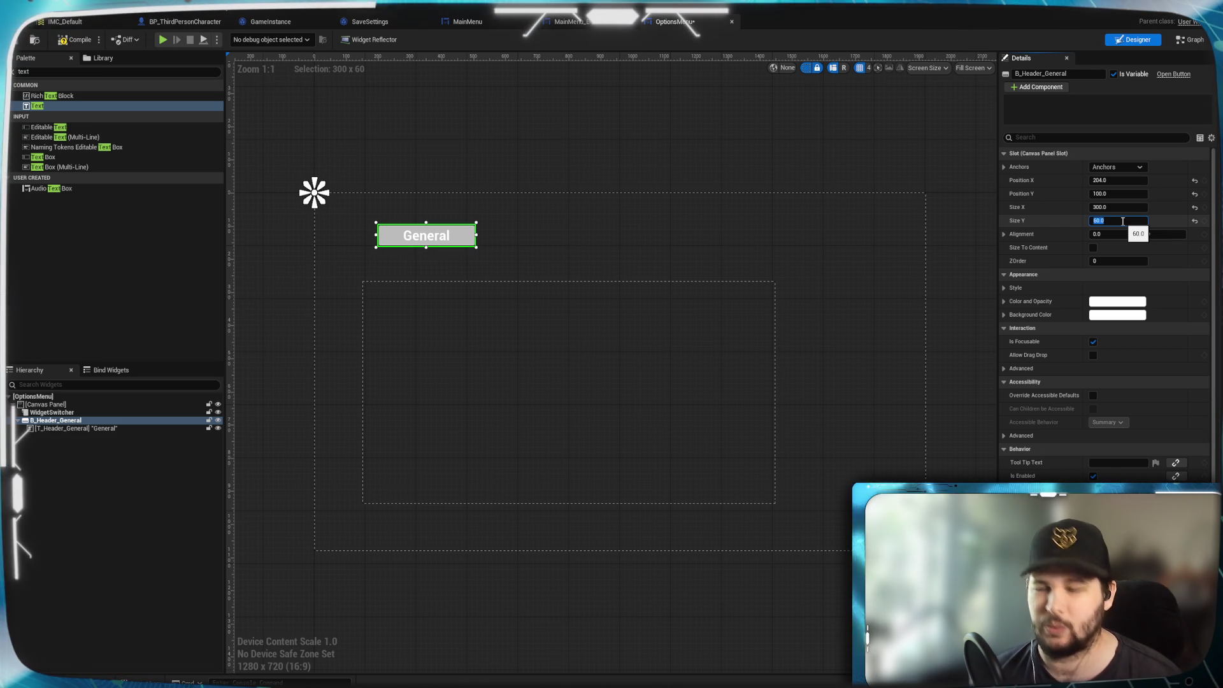
Move the General button slightly higher on the canvas.
{"action": "left_click", "coordinate": [438, 236]}
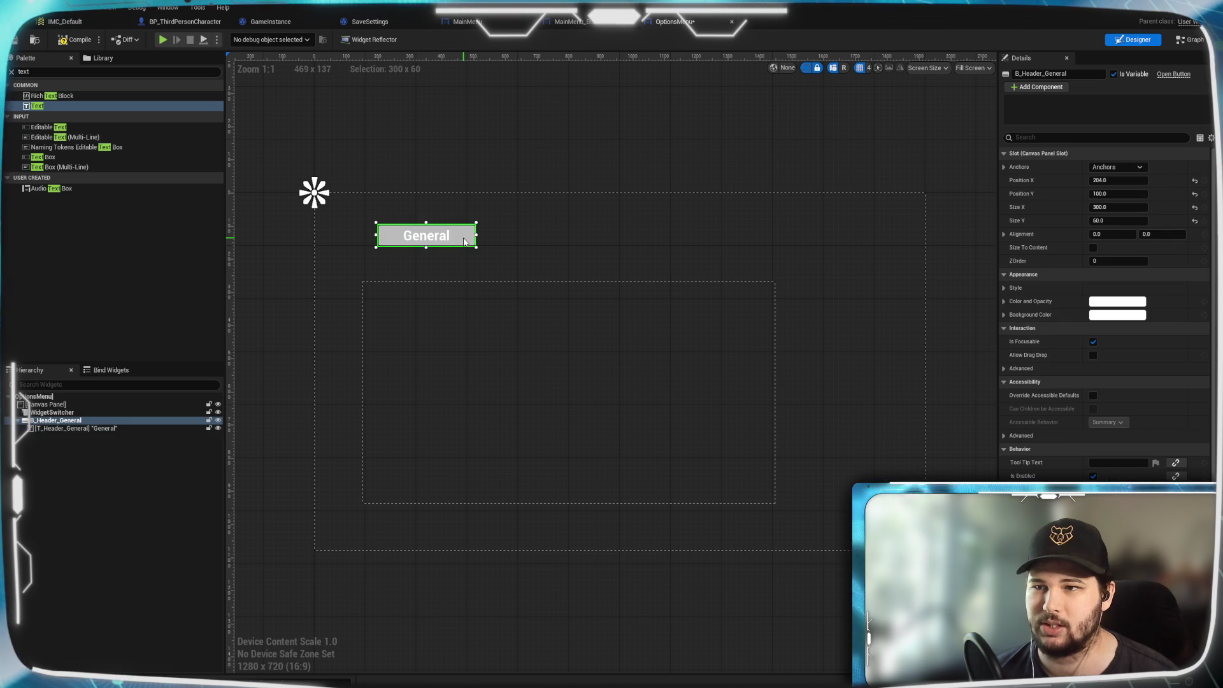
{"action": "left_click", "coordinate": [464, 242]}
{"action": "mouse_move", "coordinate": [471, 239]}
{"action": "left_mouse_down"}
{"action": "mouse_move", "coordinate": [468, 280]}
{"action": "mouse_move", "coordinate": [465, 236]}
{"action": "left_mouse_up"}
{"action": "left_click", "coordinate": [52, 445]}
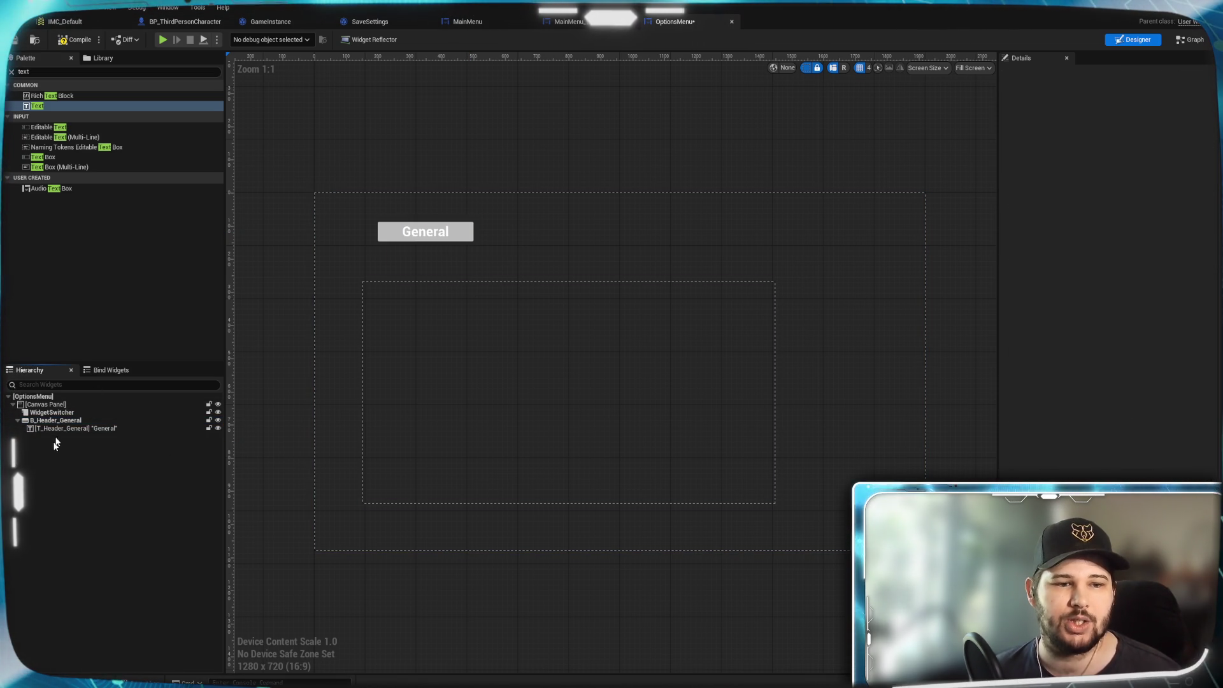
Duplicate the General header button and place the copy to its right.
{"action": "left_click", "coordinate": [94, 420]}
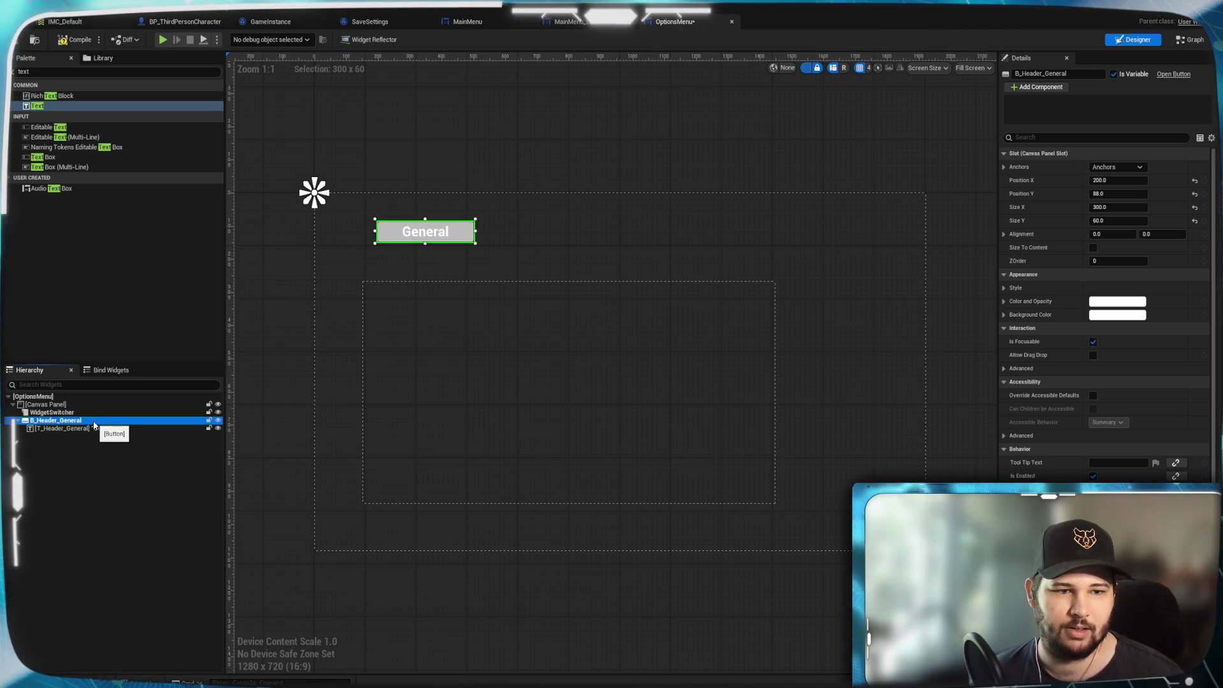
{"action": "right_click", "coordinate": [94, 421]}
{"action": "left_click", "coordinate": [109, 456]}
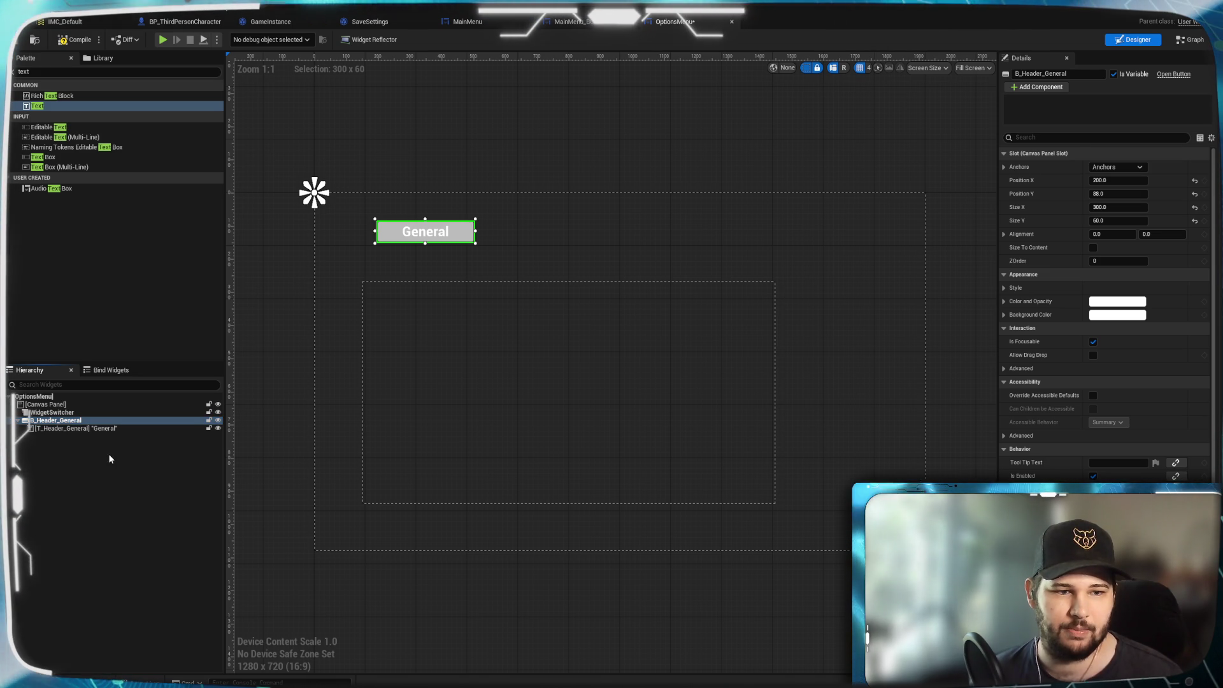
{"action": "left_click", "coordinate": [91, 422]}
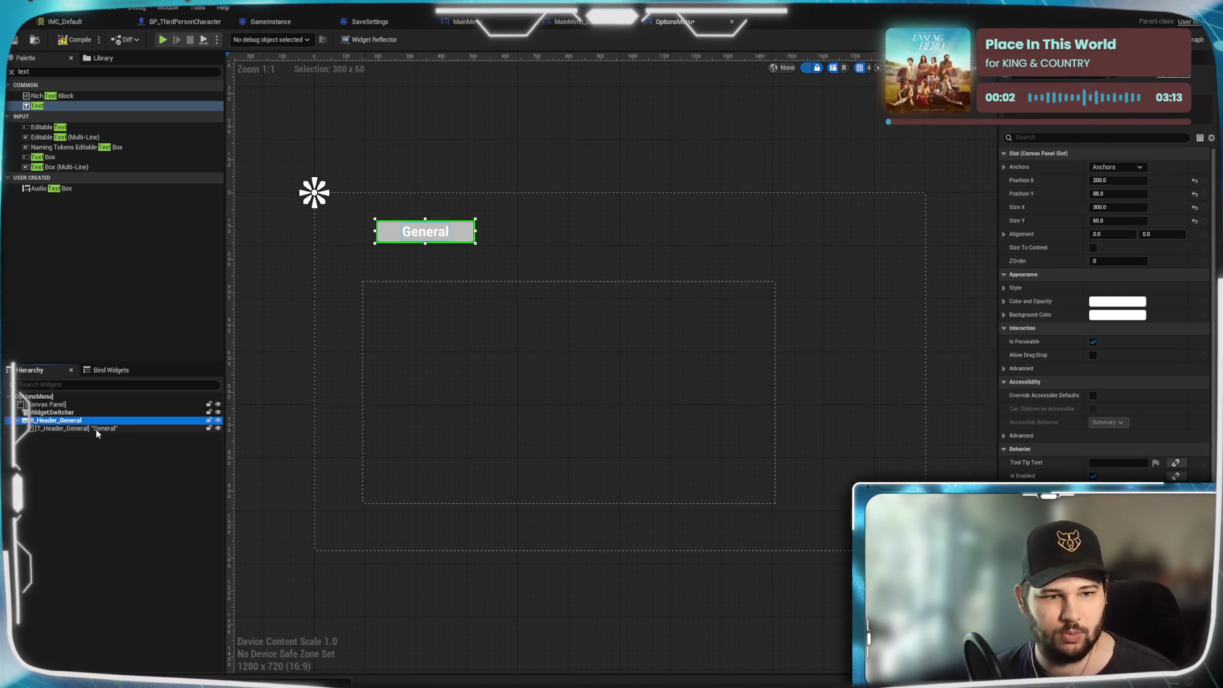
{"action": "left_click", "coordinate": [95, 429], "text": "ctrl"}
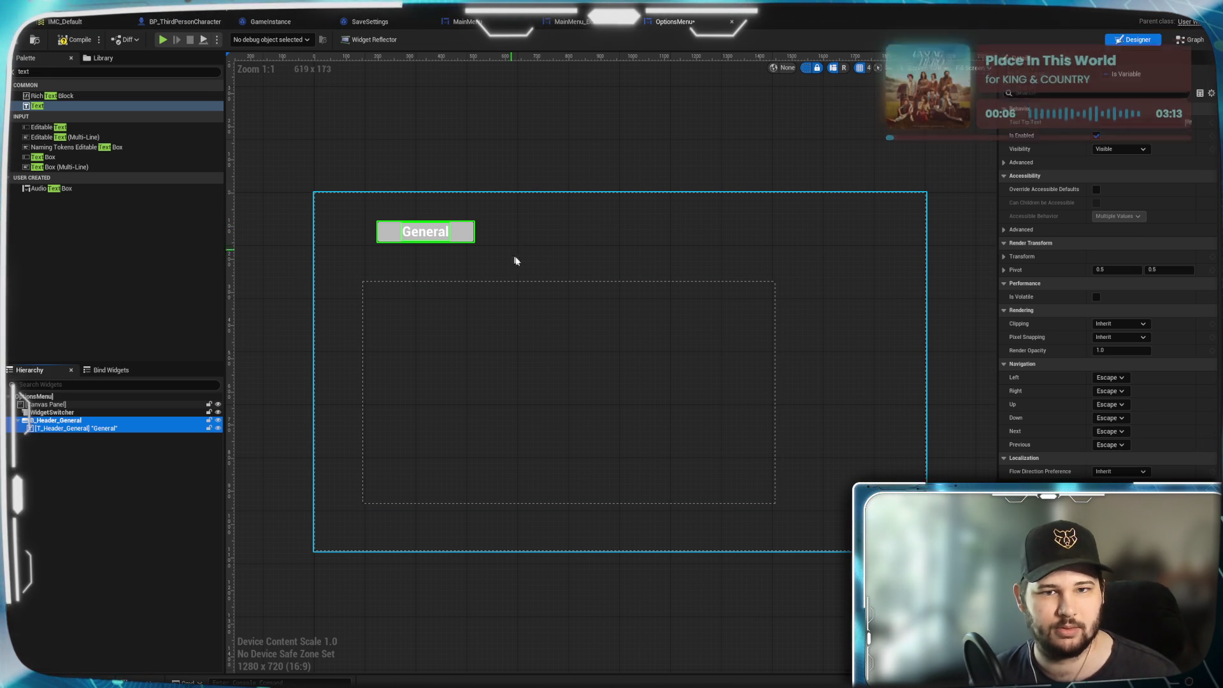
{"action": "right_click", "coordinate": [92, 422]}
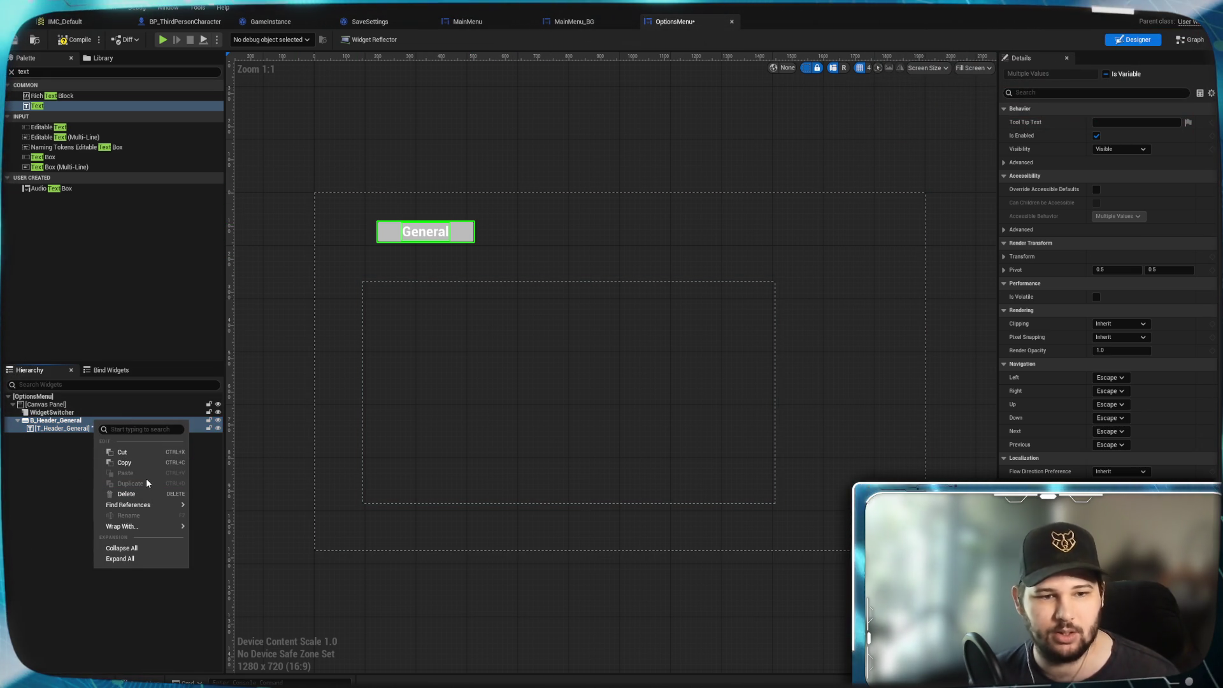
{"action": "left_click", "coordinate": [40, 464]}
{"action": "left_click", "coordinate": [44, 467]}
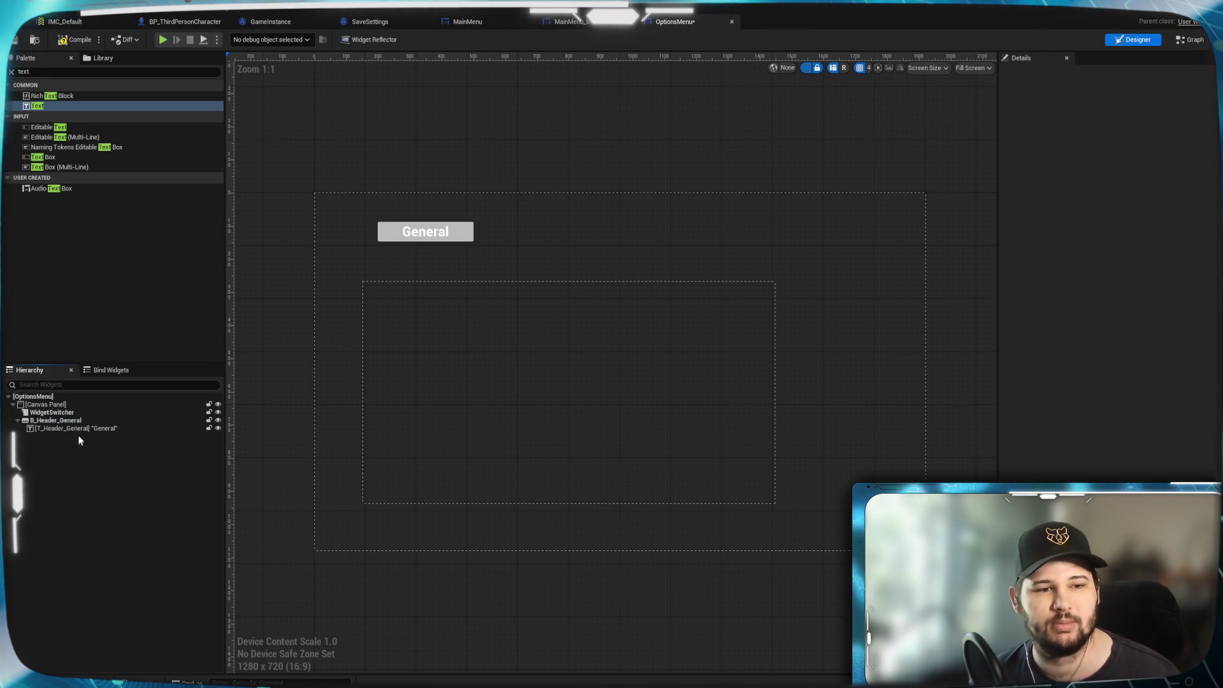
{"action": "right_click", "coordinate": [77, 422]}
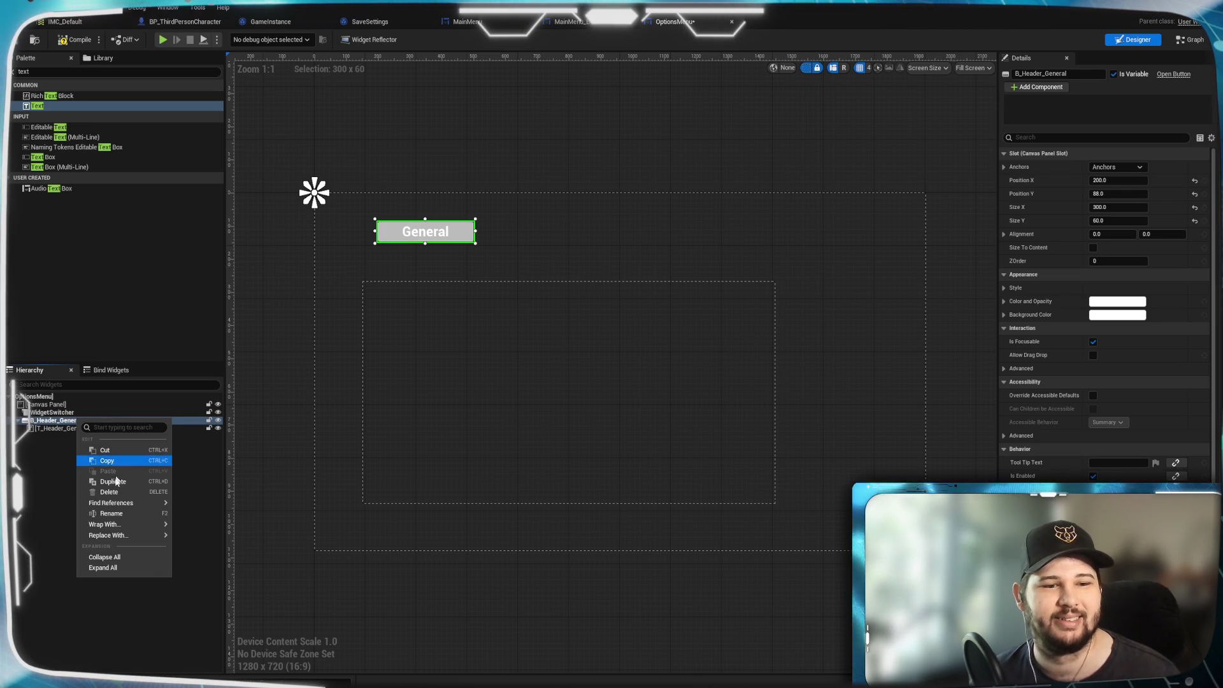
{"action": "left_click", "coordinate": [111, 485]}
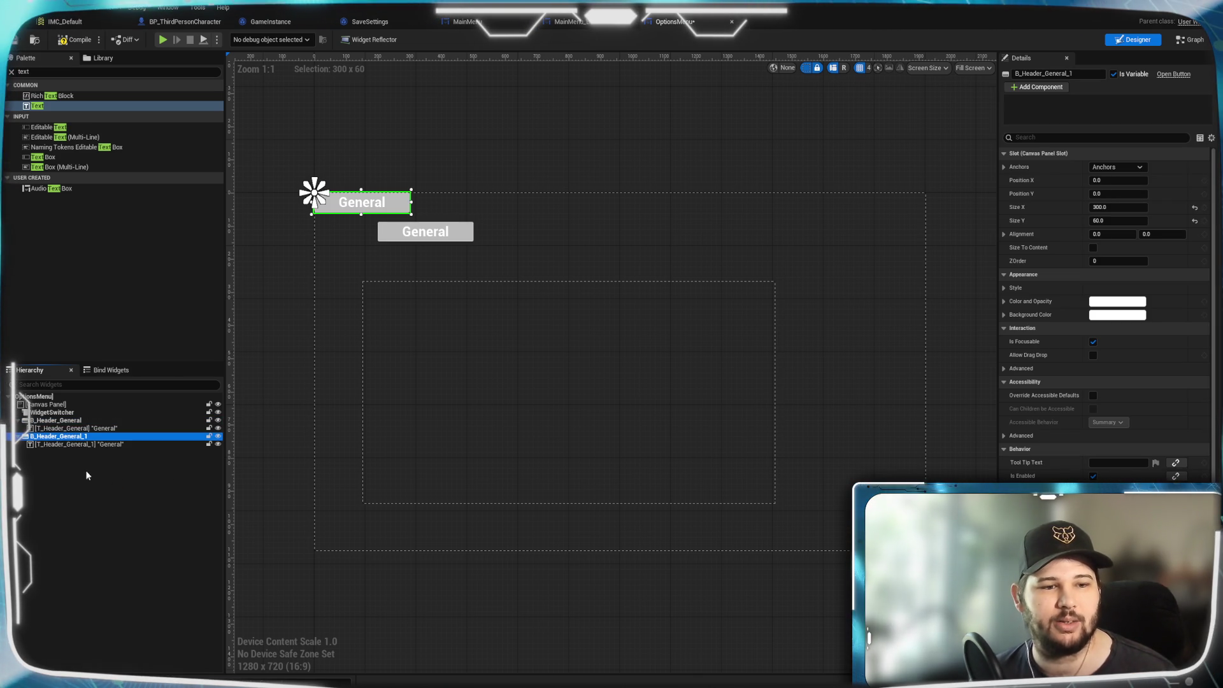
{"action": "left_click_drag", "start_coordinate": [406, 196], "coordinate": [581, 231]}
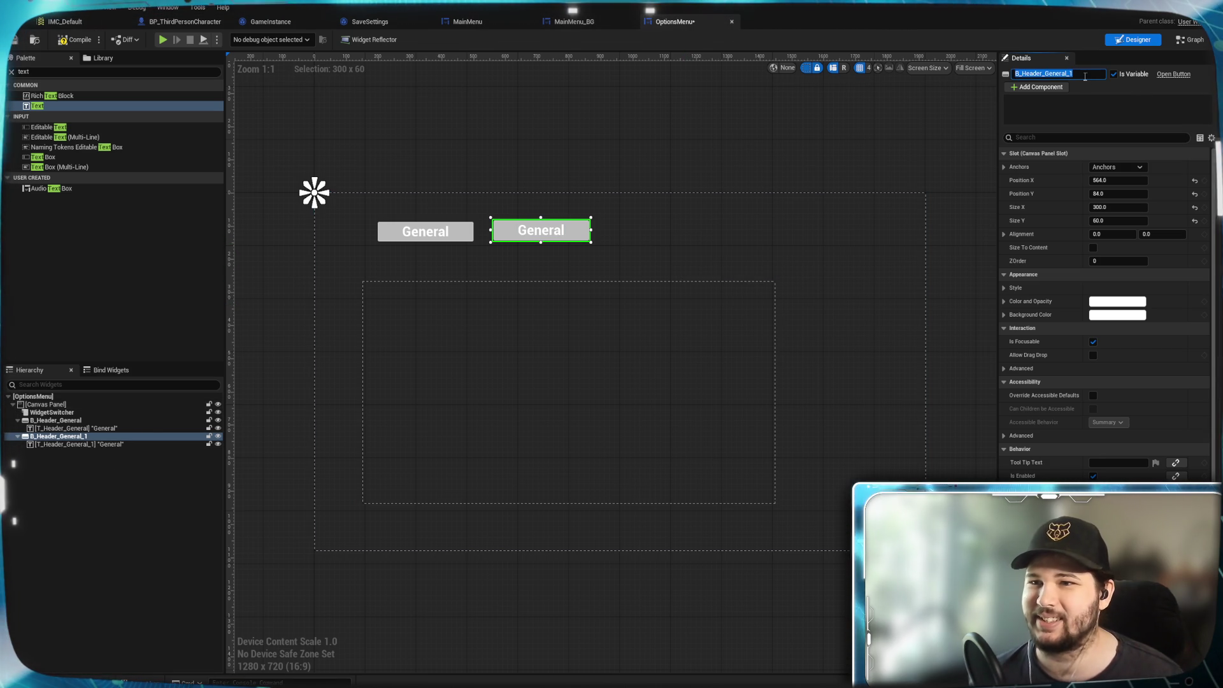
Rename the copy B_Header_Graphics and its text block T_Header_Graphics.
{"action": "left_click", "coordinate": [1055, 73]}
{"action": "left_click_drag", "start_coordinate": [1054, 72], "coordinate": [1050, 70]}
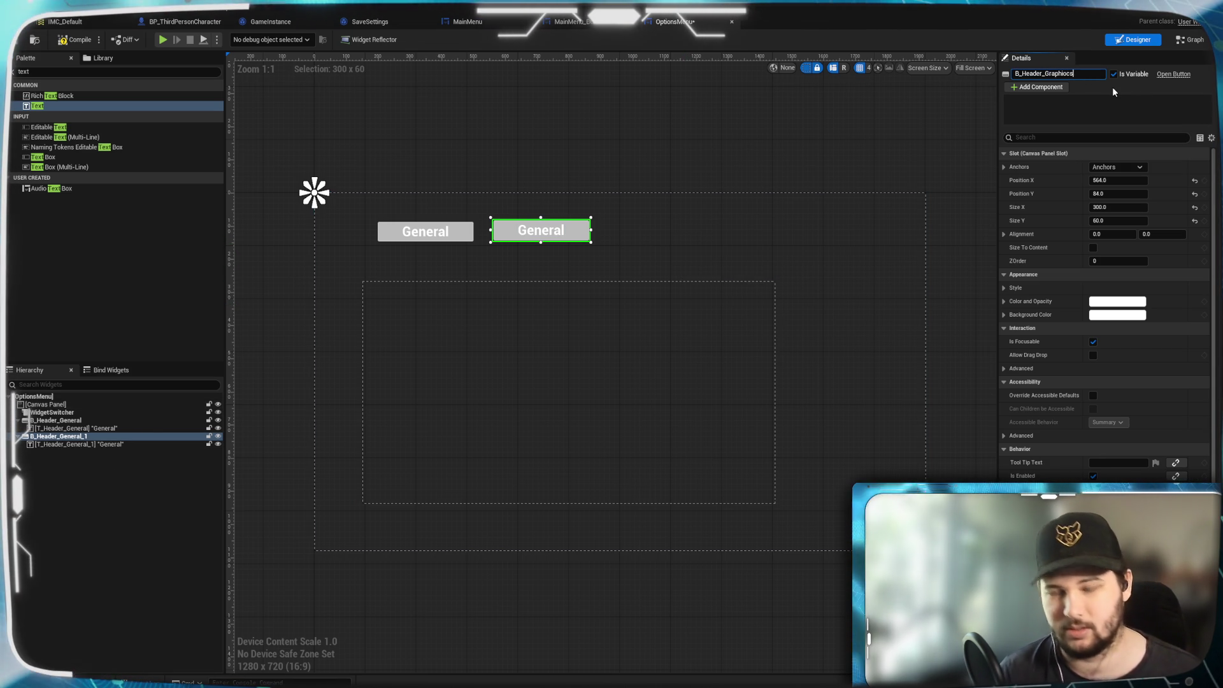
{"action": "left_click", "coordinate": [1069, 73]}
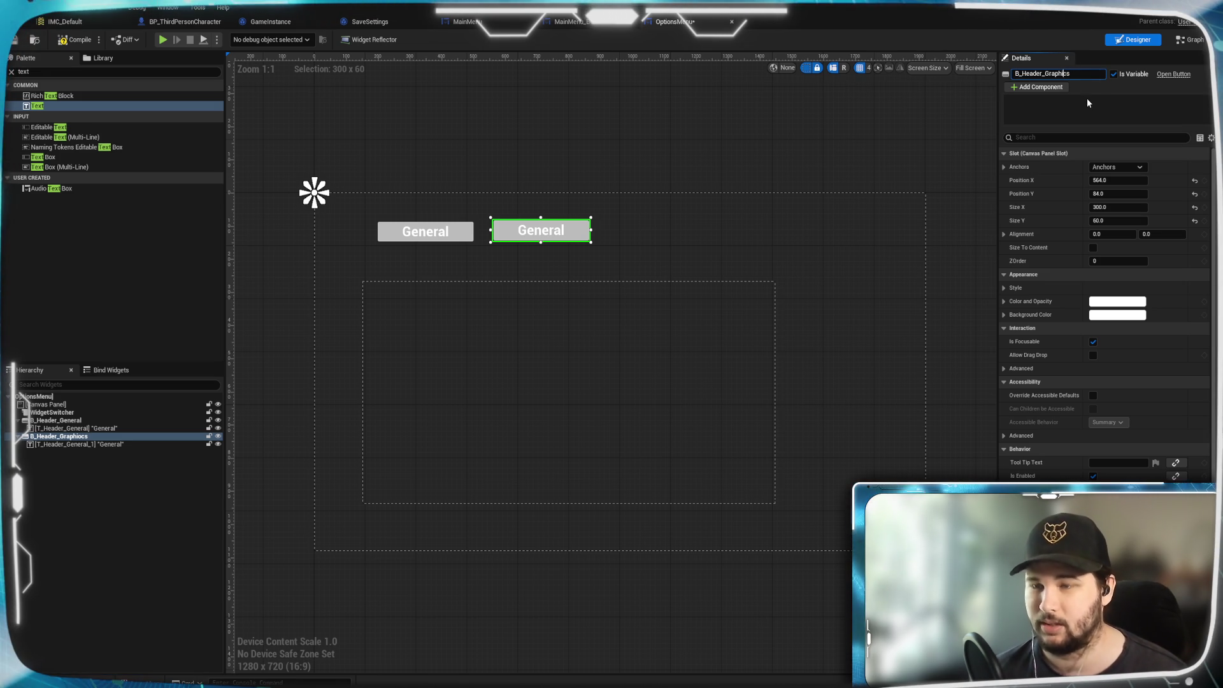
{"action": "key", "text": "Return"}
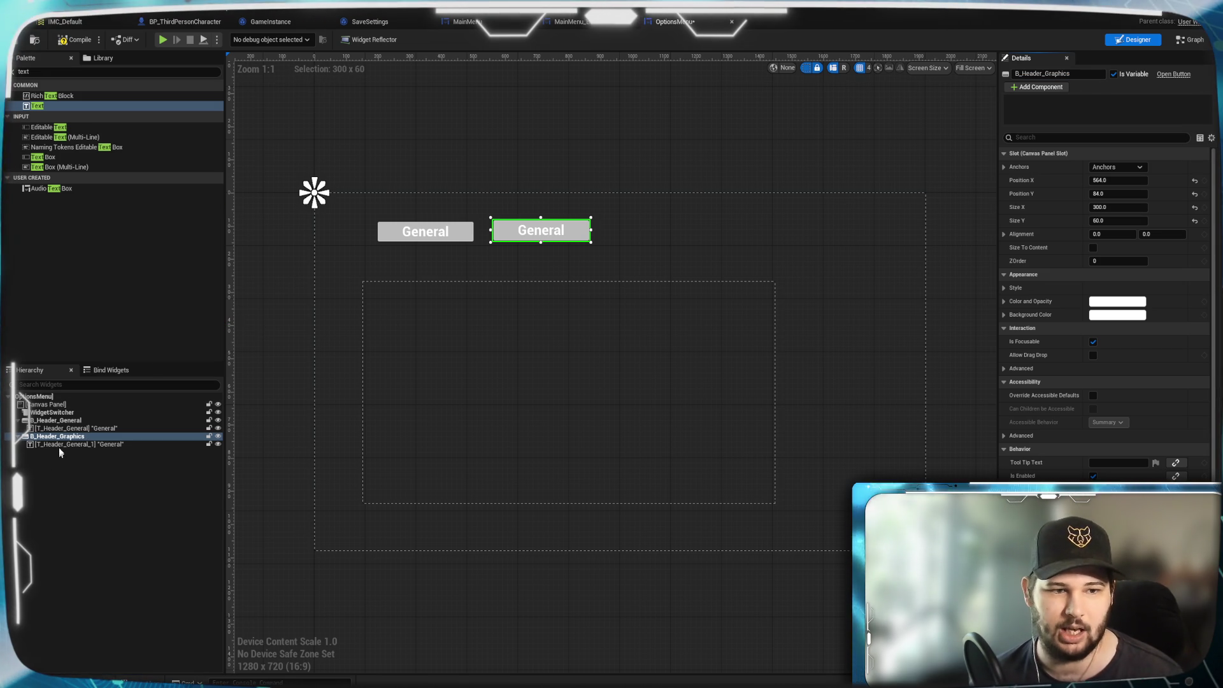
{"action": "left_click", "coordinate": [77, 444]}
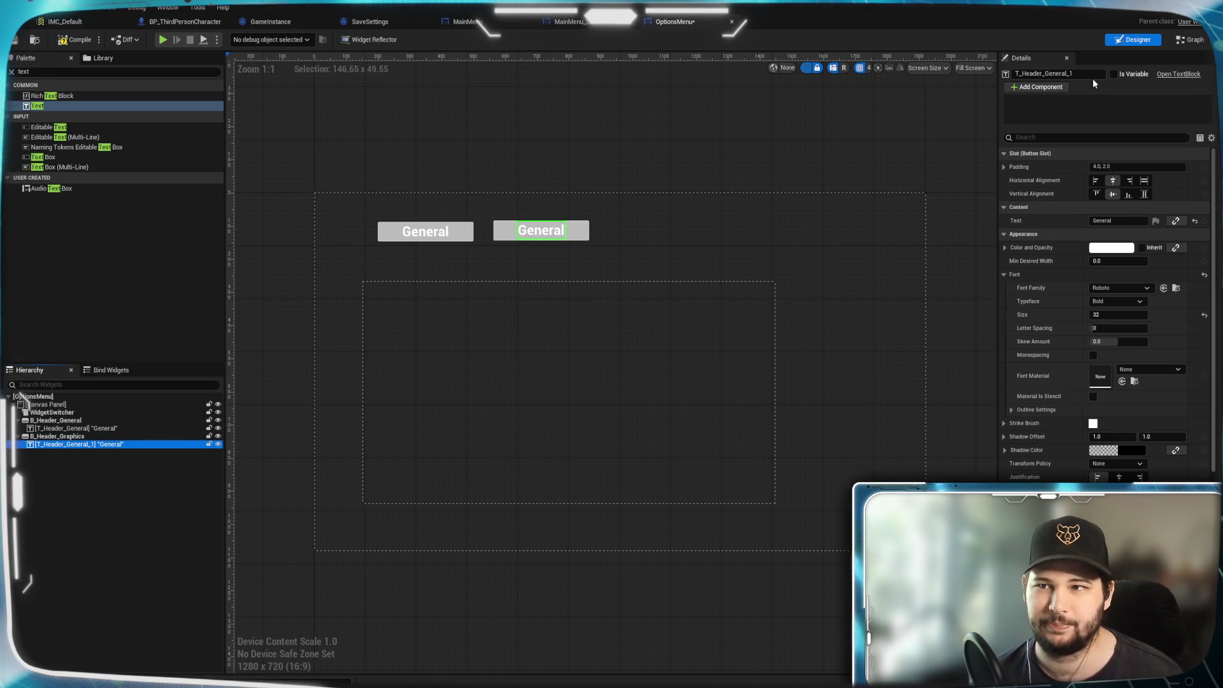
{"action": "left_click", "coordinate": [1052, 73]}
{"action": "type", "text": "T_Header_Graph"}
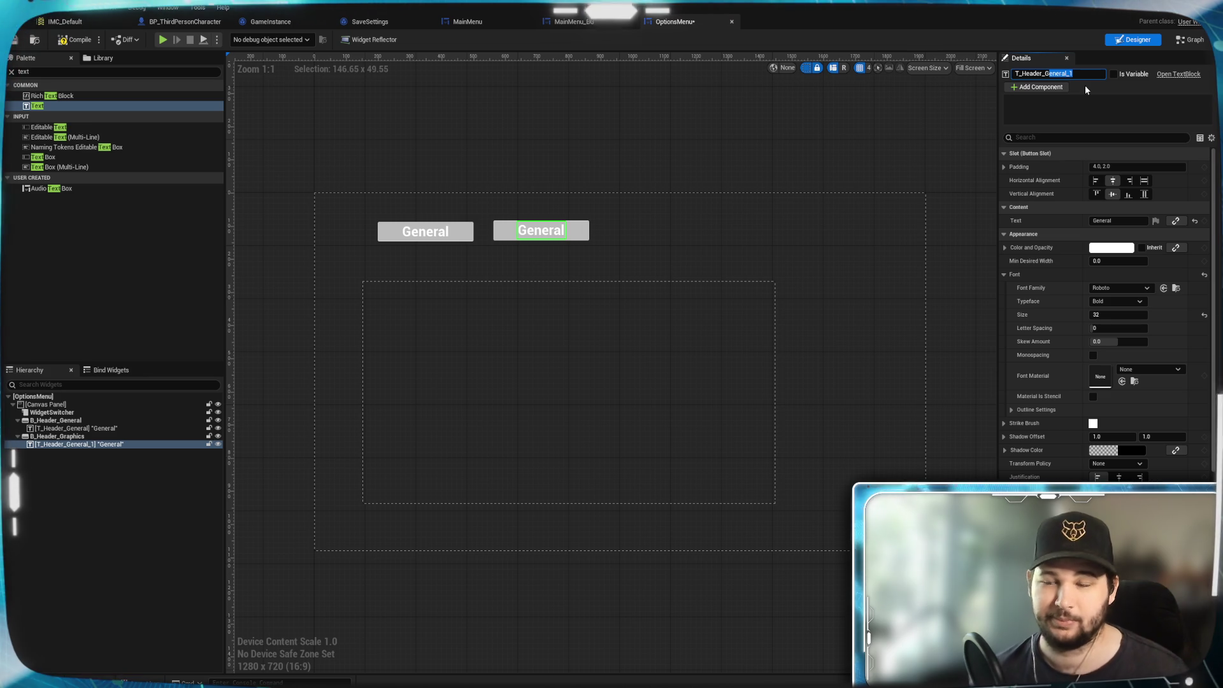
{"action": "type", "text": "ics"}
{"action": "key", "text": "Return"}
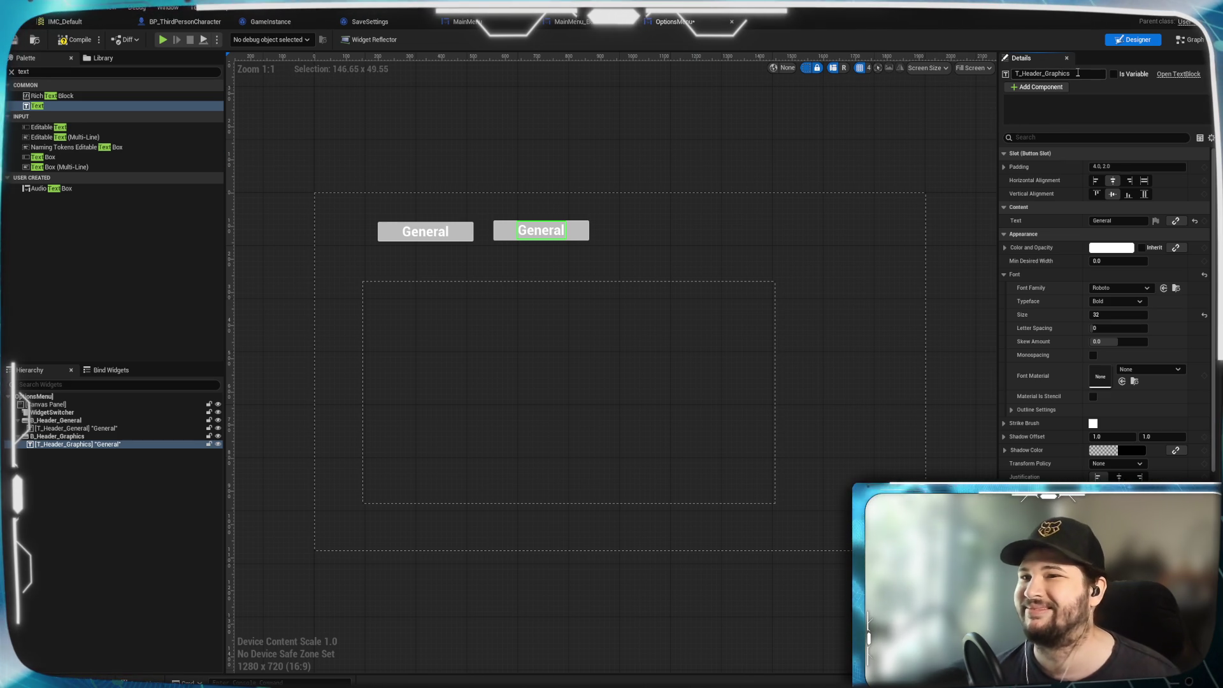
Change the copied button's label text to Graphics.
{"action": "left_click", "coordinate": [82, 452]}
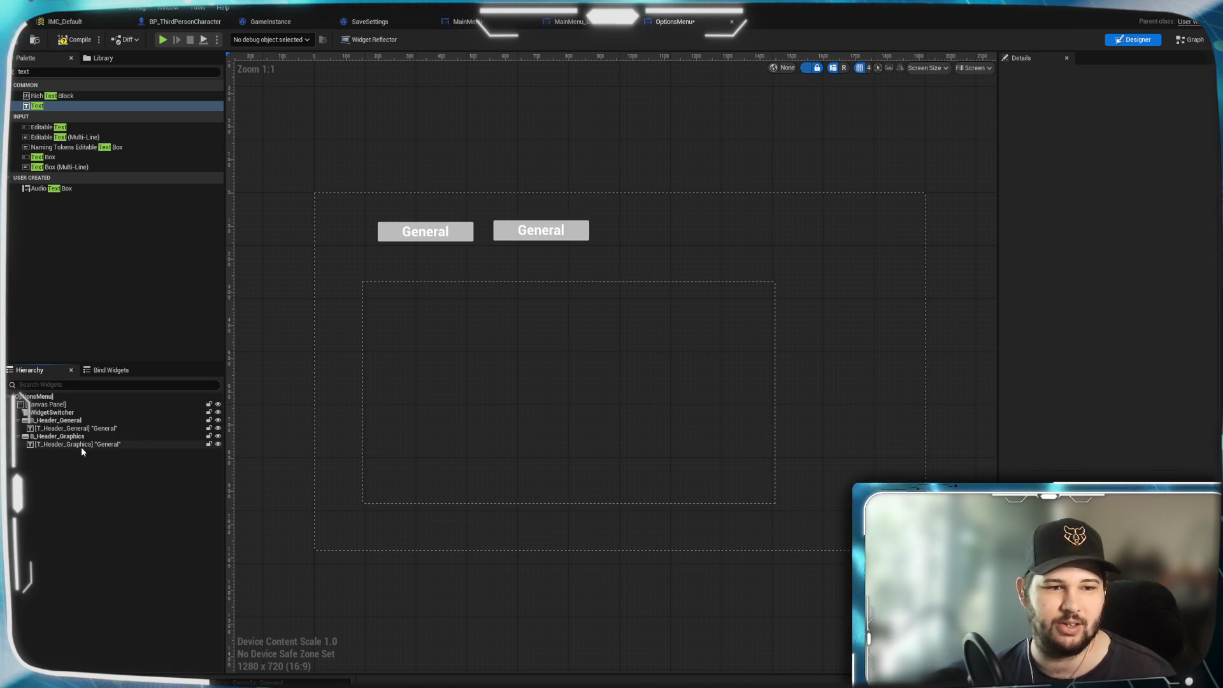
{"action": "left_click", "coordinate": [130, 444]}
{"action": "left_click", "coordinate": [1126, 220]}
{"action": "left_click_drag", "start_coordinate": [1125, 221], "coordinate": [1093, 223]}
{"action": "type", "text": "Graphics"}
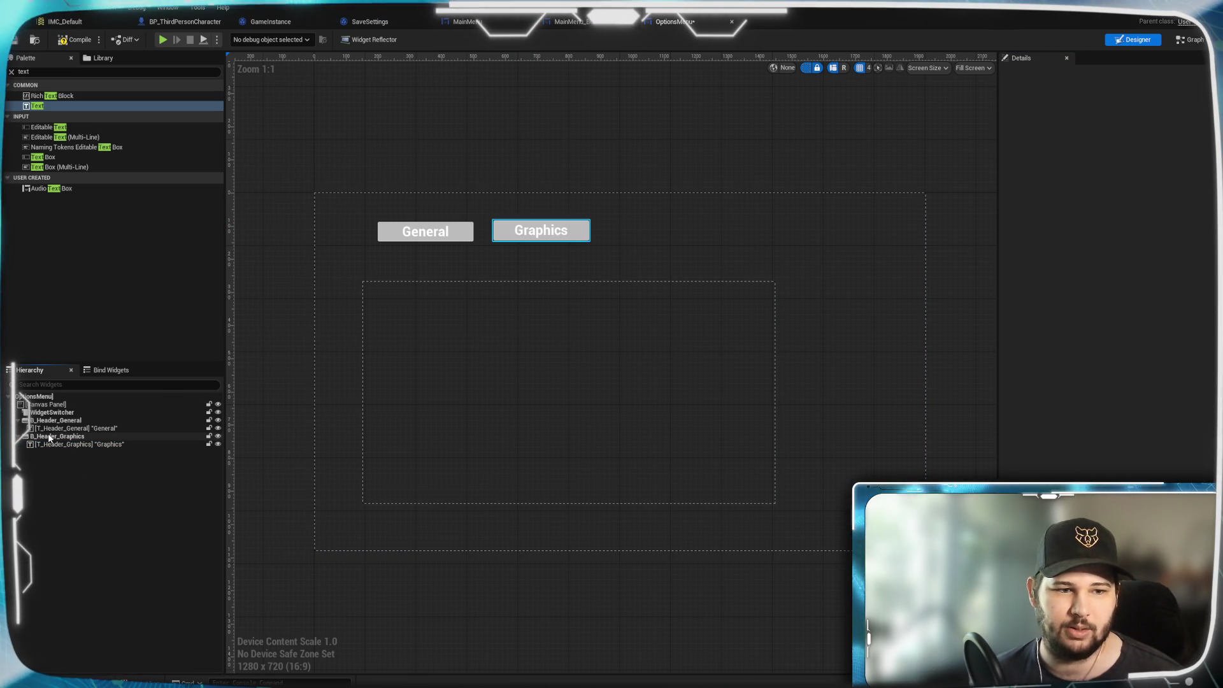
{"action": "right_click", "coordinate": [115, 439]}
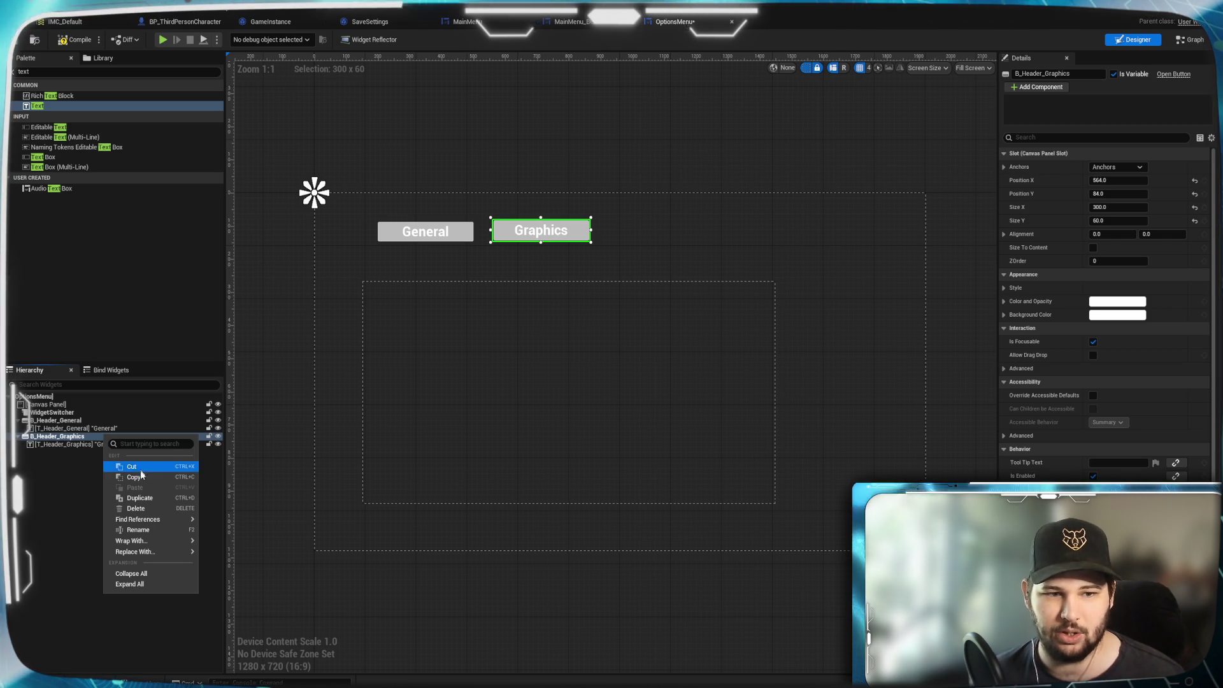
Duplicate the Graphics button and rename the copy B_Header_Audio.
{"action": "left_click", "coordinate": [124, 499]}
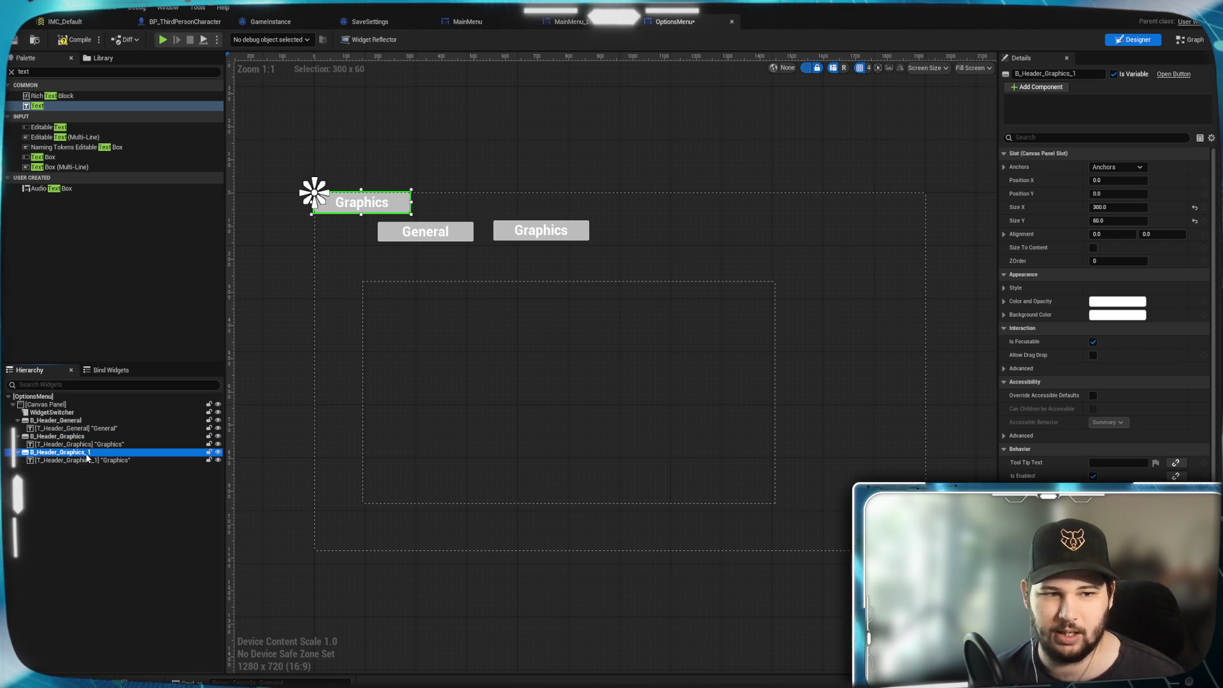
{"action": "key", "text": "F2"}
{"action": "left_click_drag", "start_coordinate": [1080, 73], "coordinate": [1046, 73]}
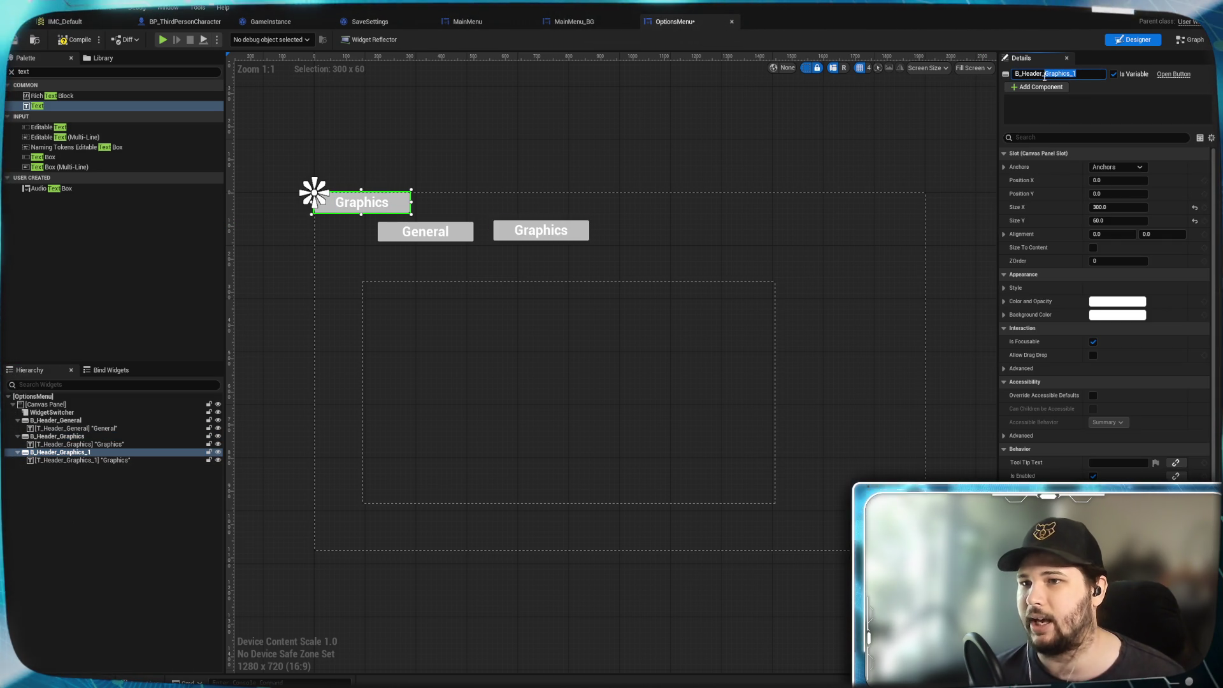
{"action": "type", "text": "A"}
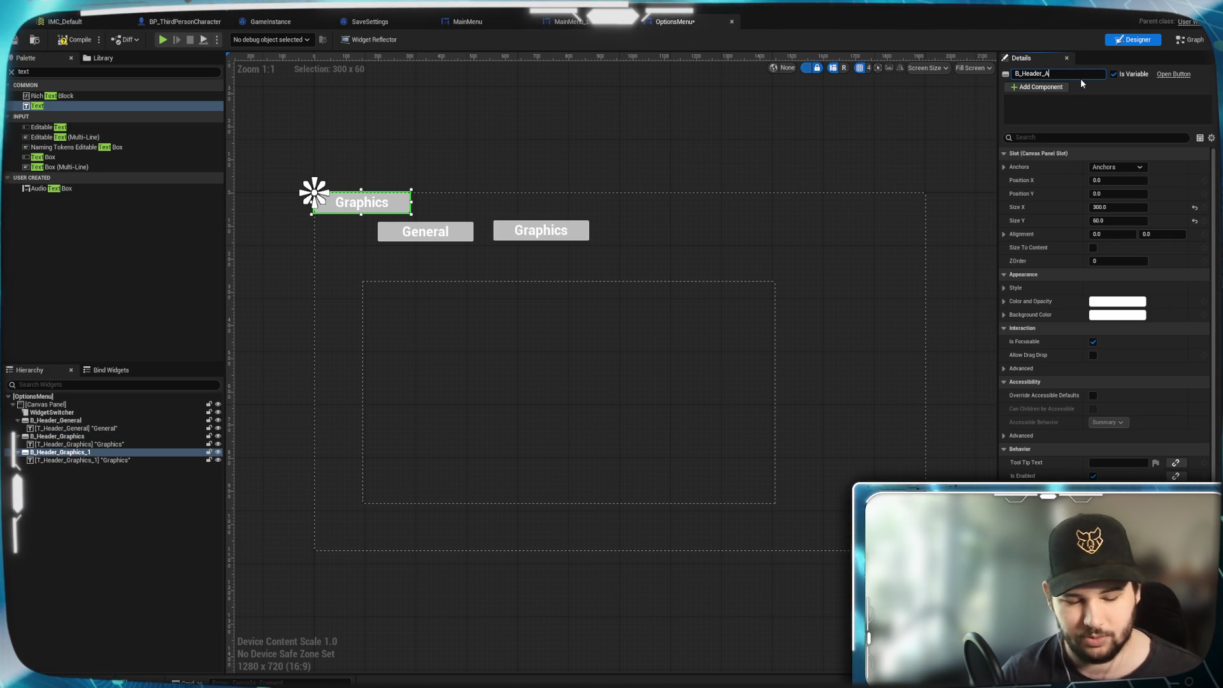
{"action": "type", "text": "udio"}
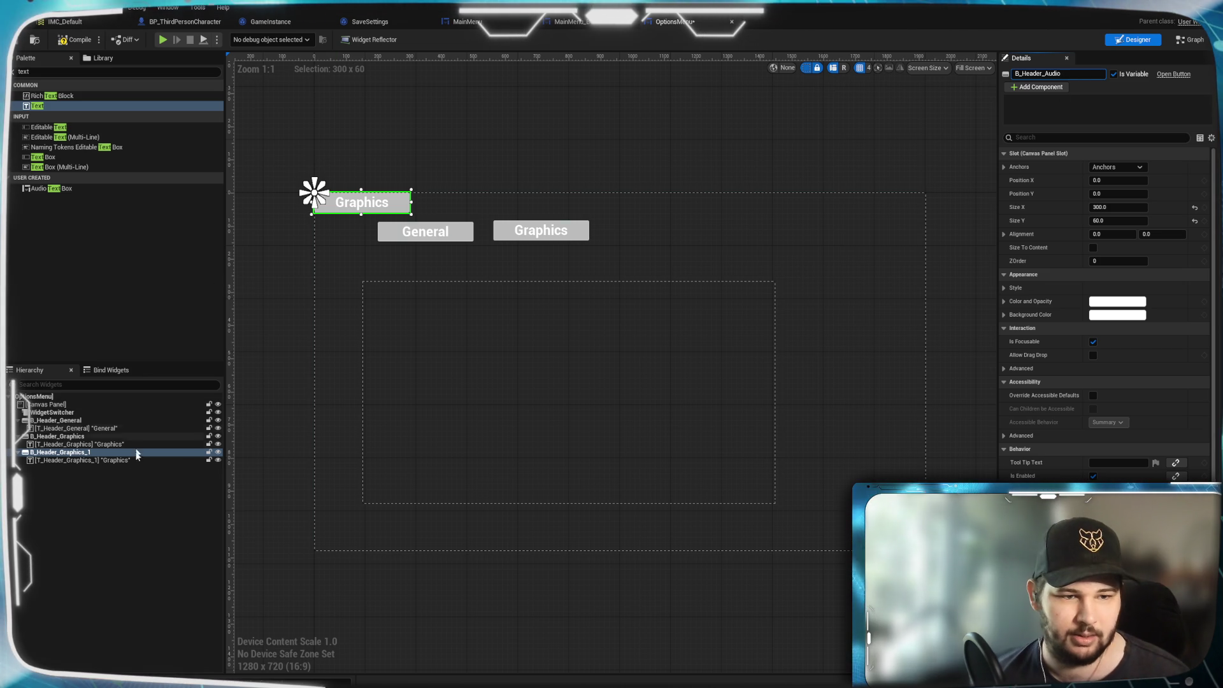
{"action": "key", "text": "Return"}
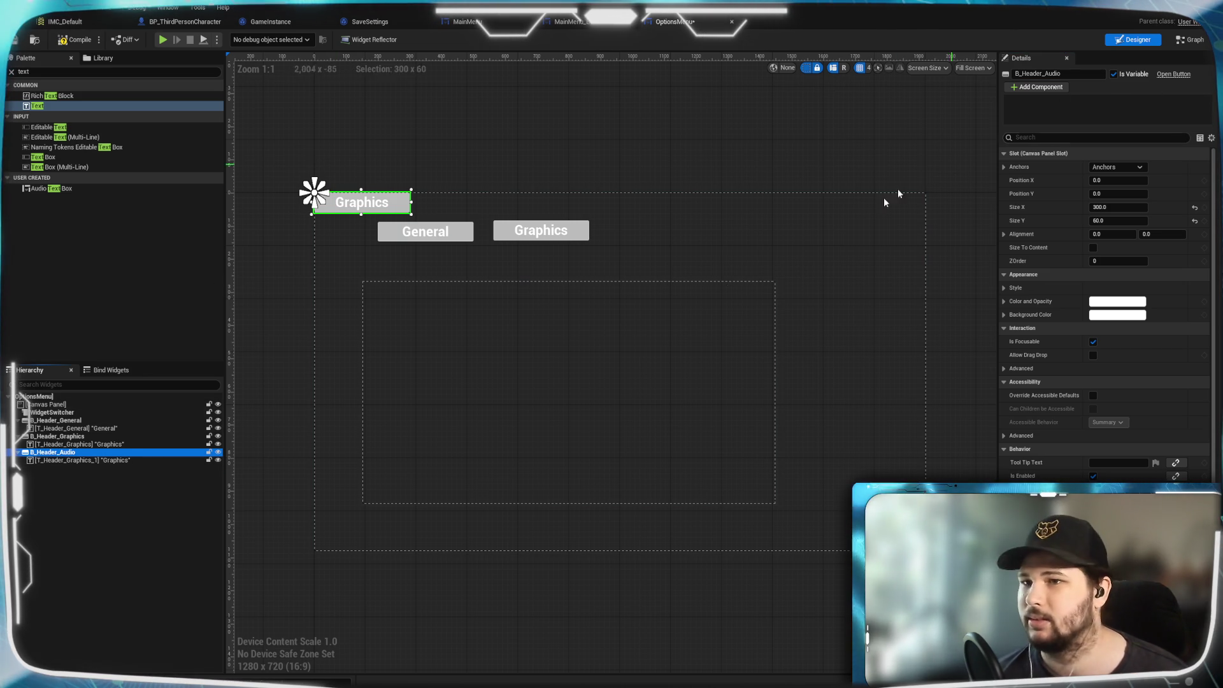
Rename the copy's text block T_Header_Audio and set its label to Audio.
{"action": "left_click", "coordinate": [83, 460]}
{"action": "left_click", "coordinate": [1084, 75]}
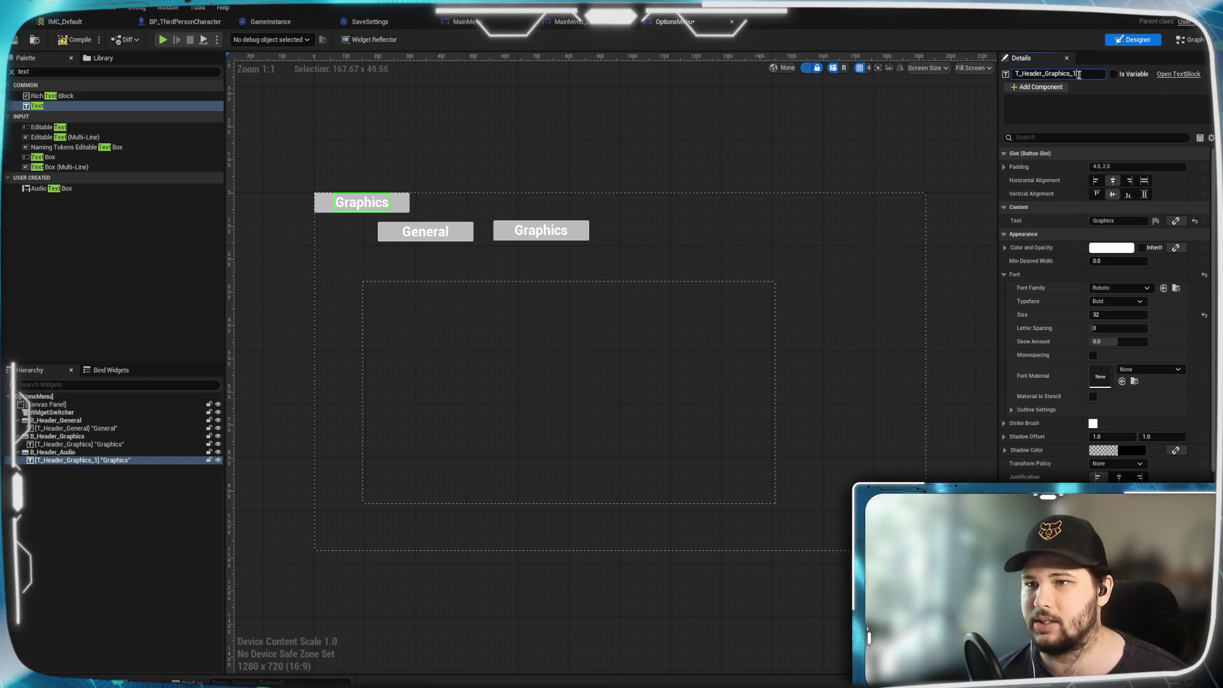
{"action": "type", "text": "Audio"}
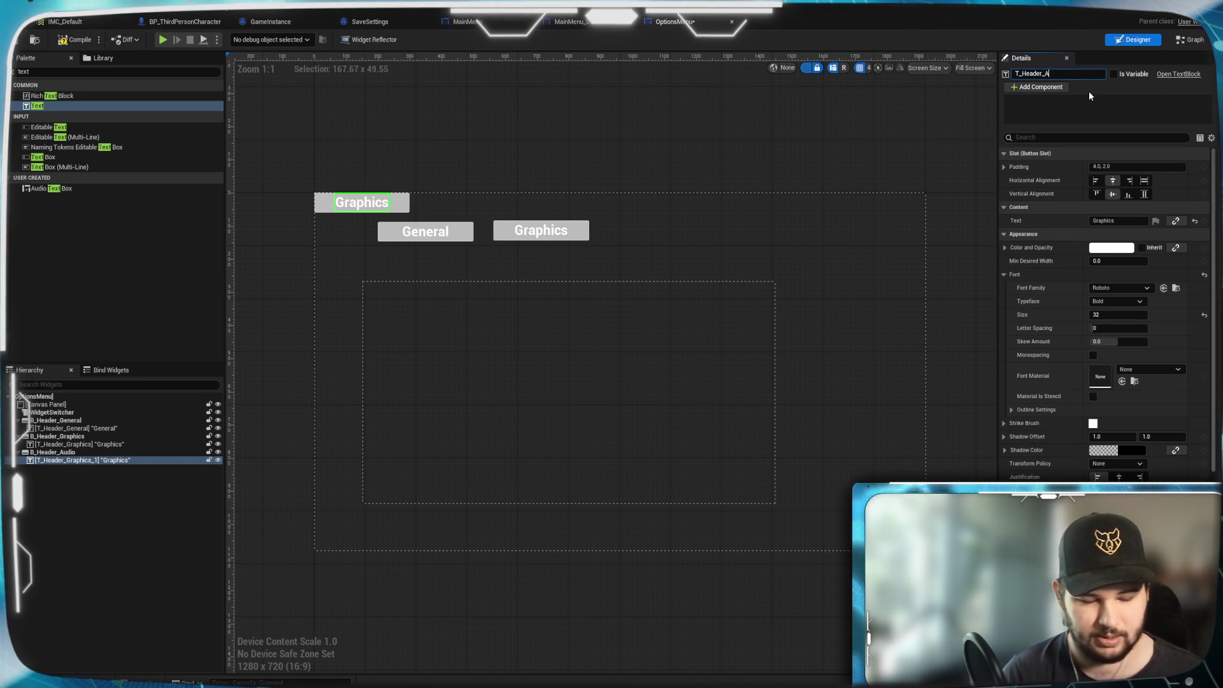
{"action": "key", "text": "Return"}
{"action": "left_click", "coordinate": [1129, 220]}
{"action": "key", "text": "BackSpace"}
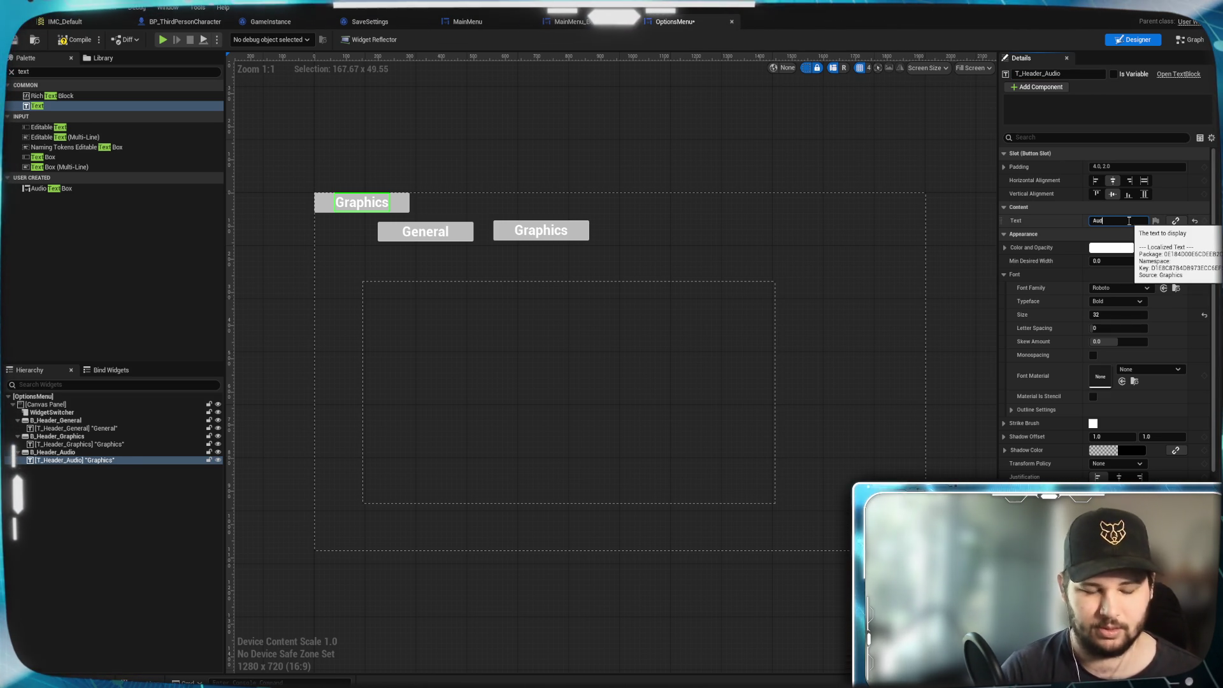
{"action": "type", "text": "Audio"}
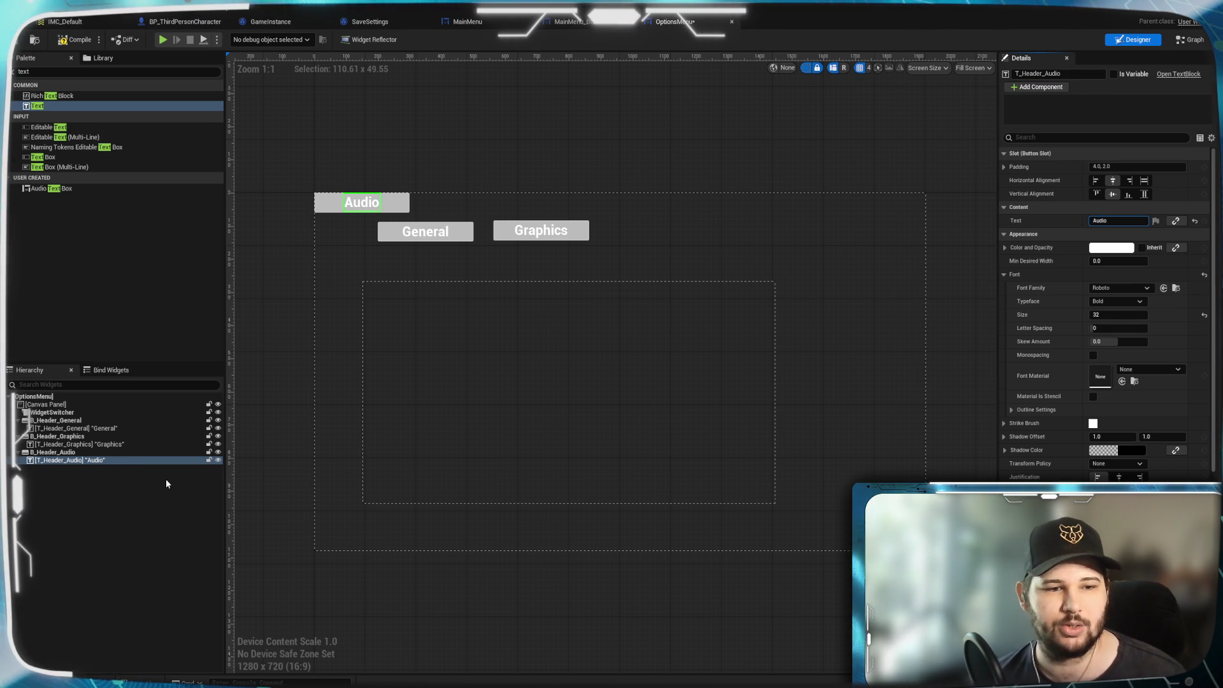
{"action": "left_click", "coordinate": [165, 479]}
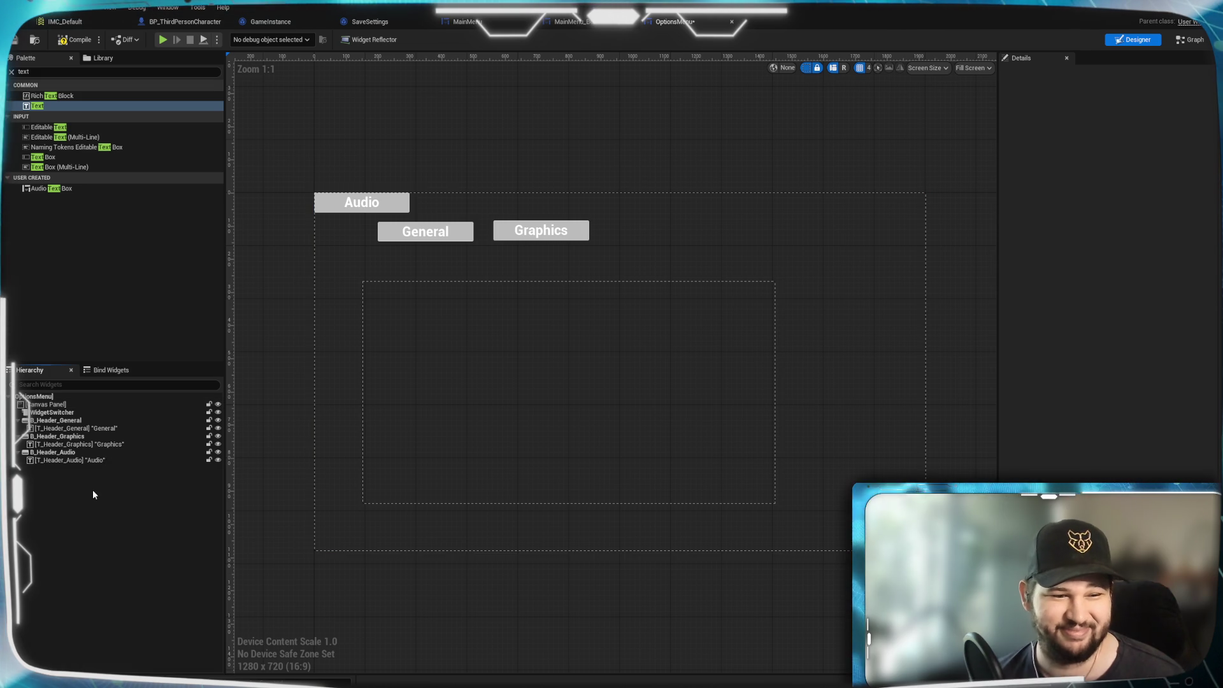
Duplicate the Audio button with Ctrl+D and rename the copy B_Header_Controls.
{"action": "right_click", "coordinate": [75, 453]}
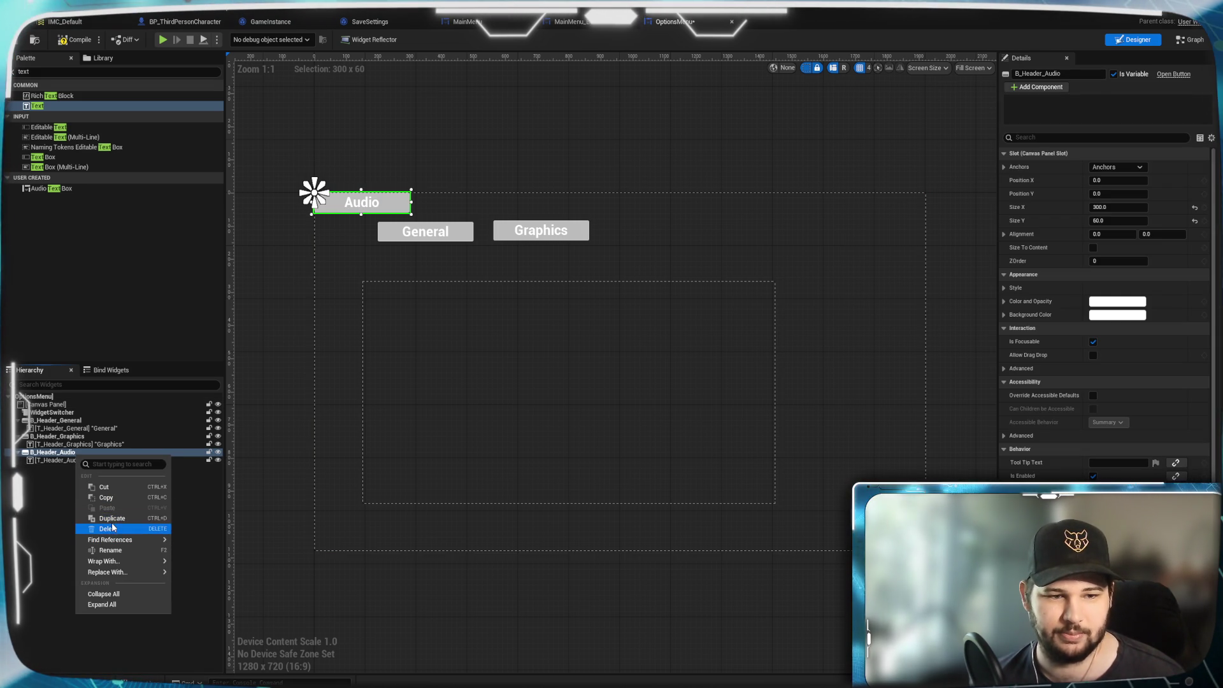
{"action": "key", "text": "Escape"}
{"action": "key", "text": "ctrl+d"}
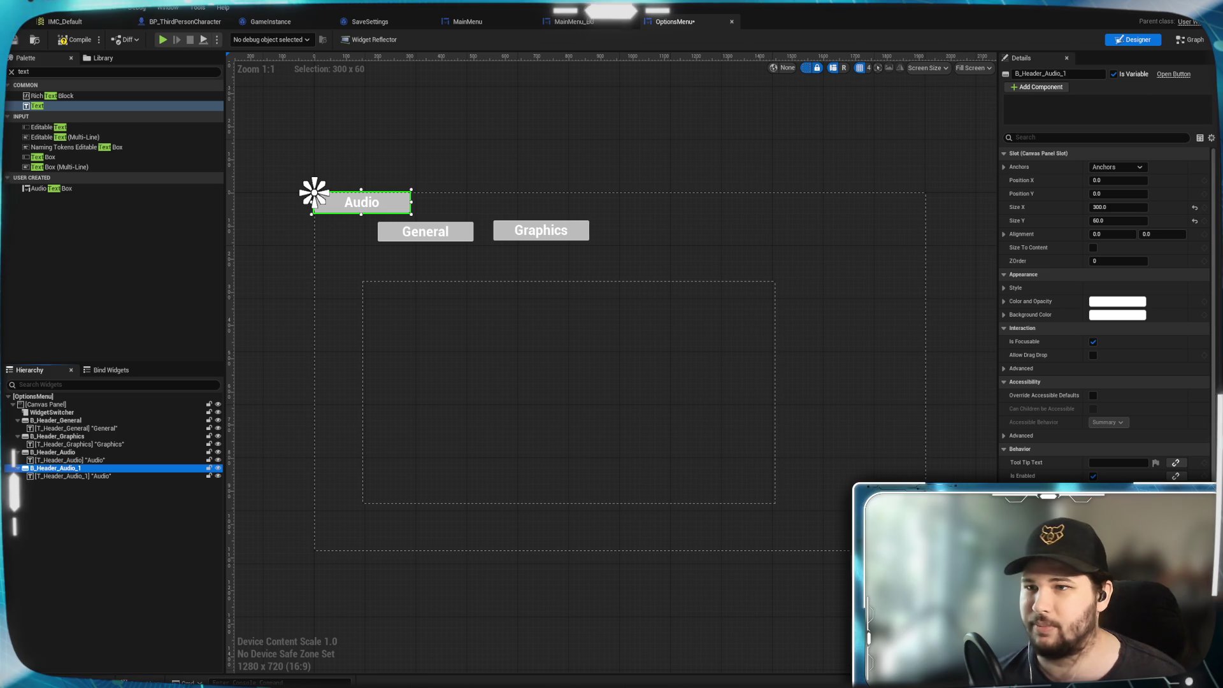
{"action": "left_click_drag", "start_coordinate": [1067, 73], "coordinate": [1046, 73]}
{"action": "type", "text": "Controls"}
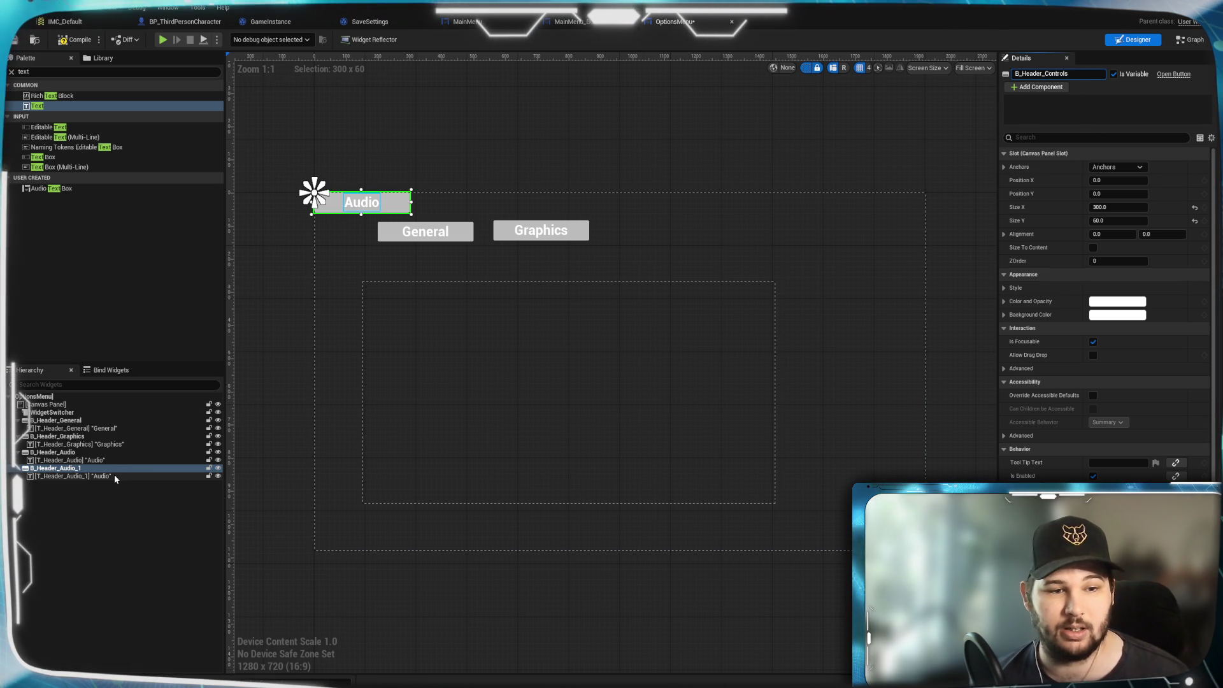
{"action": "left_click", "coordinate": [111, 500]}
Rename the copy's text block T_Header_Controls and change its label from Audio.
{"action": "left_click", "coordinate": [109, 476]}
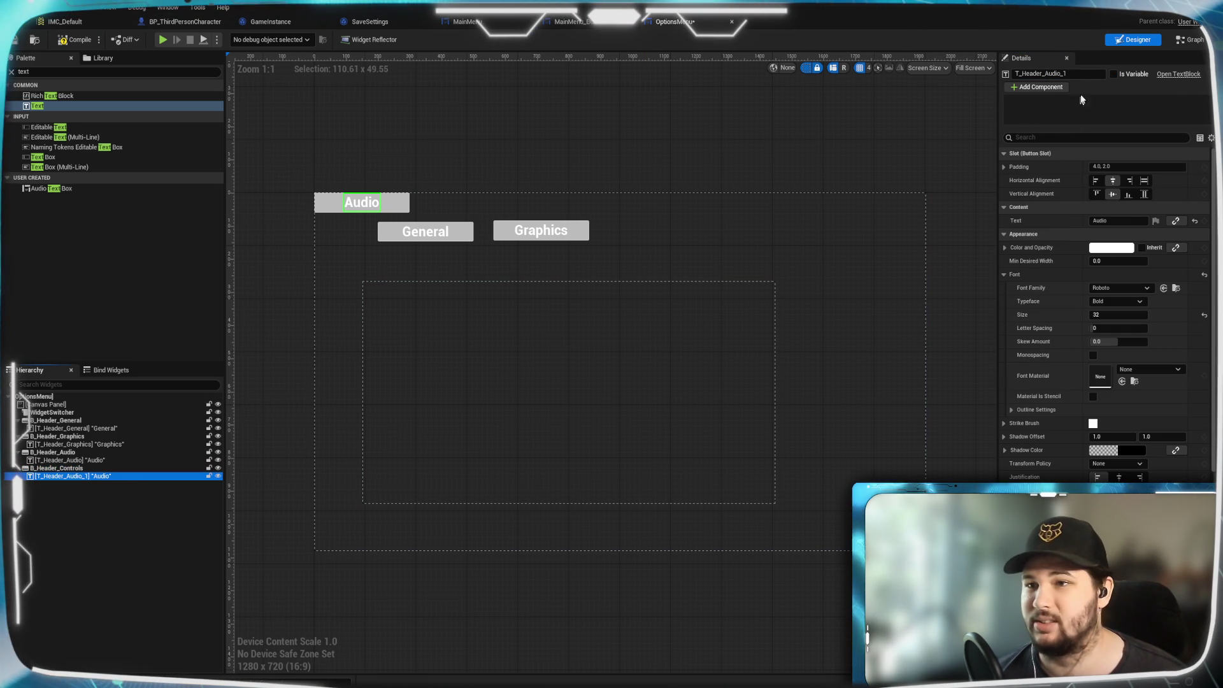
{"action": "left_click", "coordinate": [1074, 73]}
{"action": "type", "text": "Controls"}
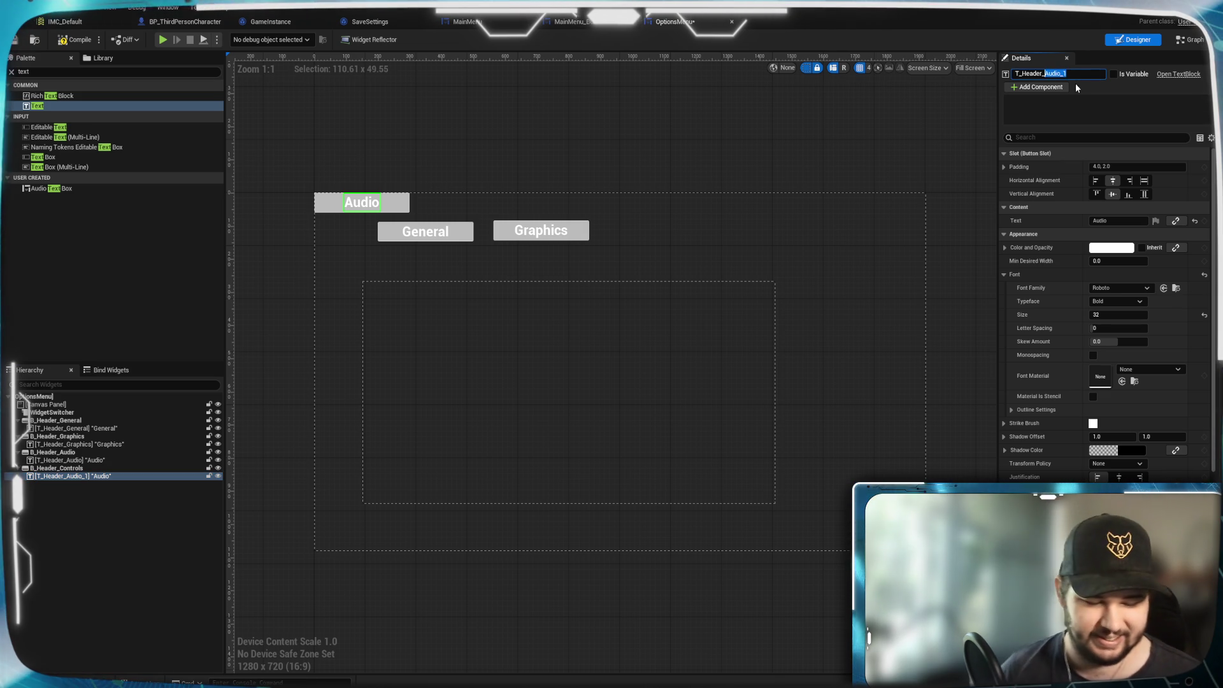
{"action": "key", "text": "Return"}
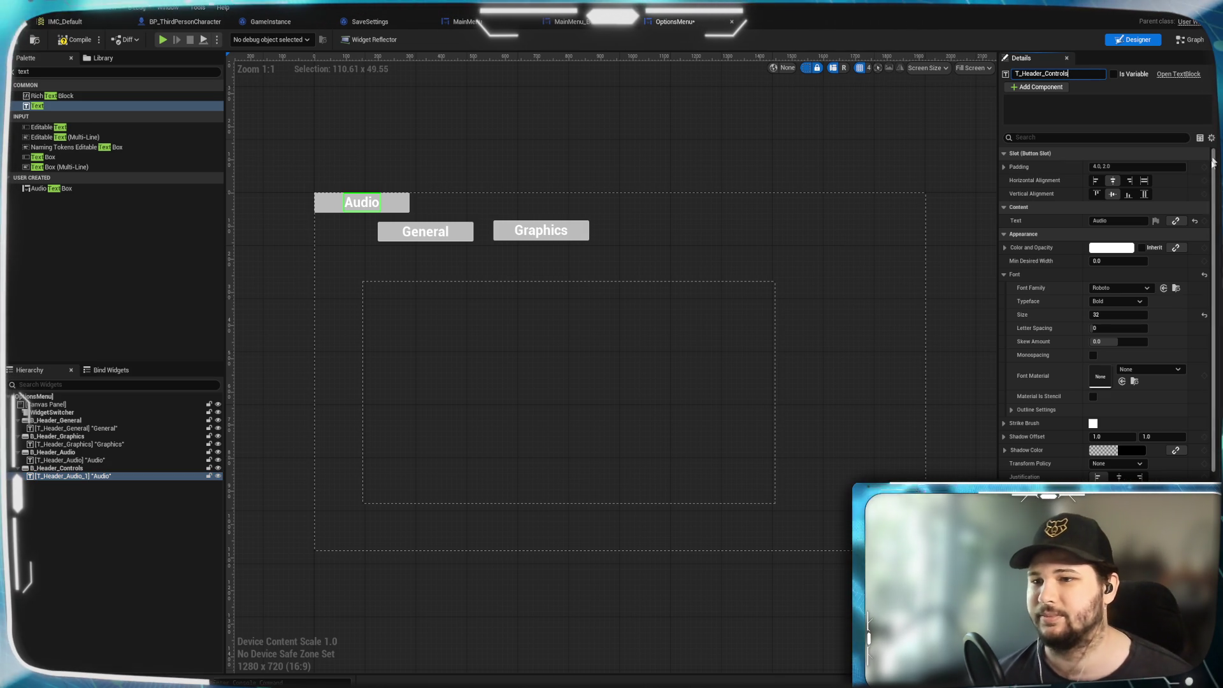
{"action": "left_click", "coordinate": [1117, 221]}
{"action": "key", "text": "BackSpace"}
{"action": "type", "text": "Control"}
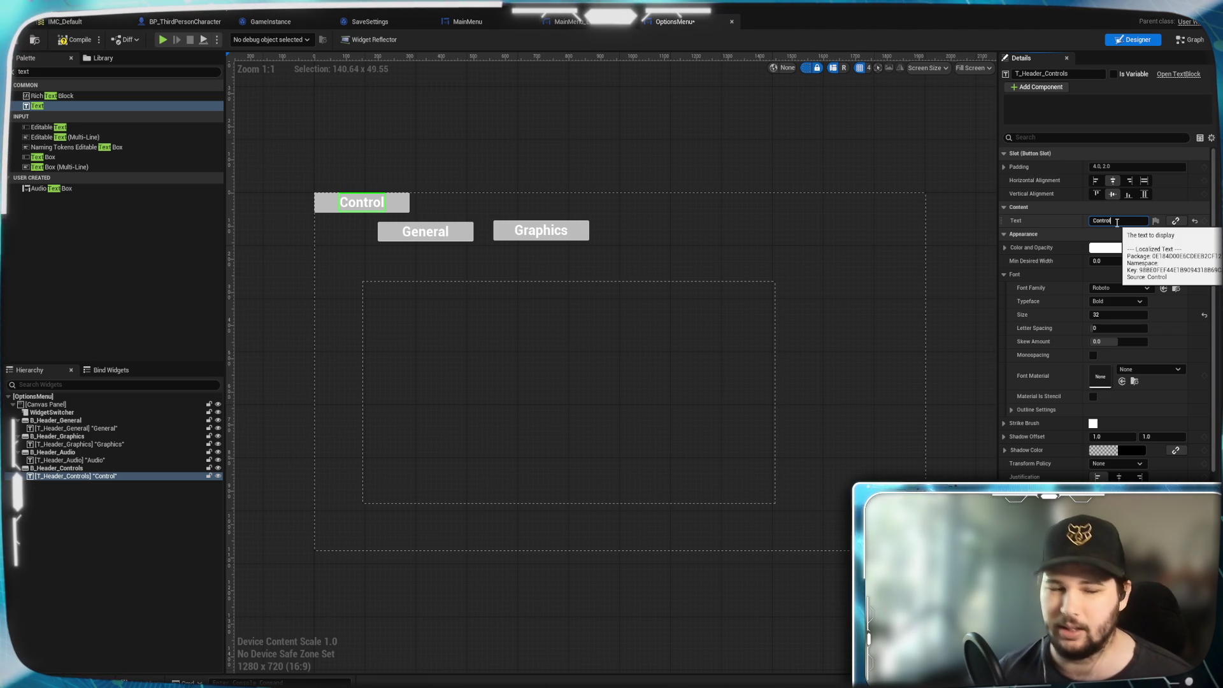
{"action": "left_click", "coordinate": [104, 526]}
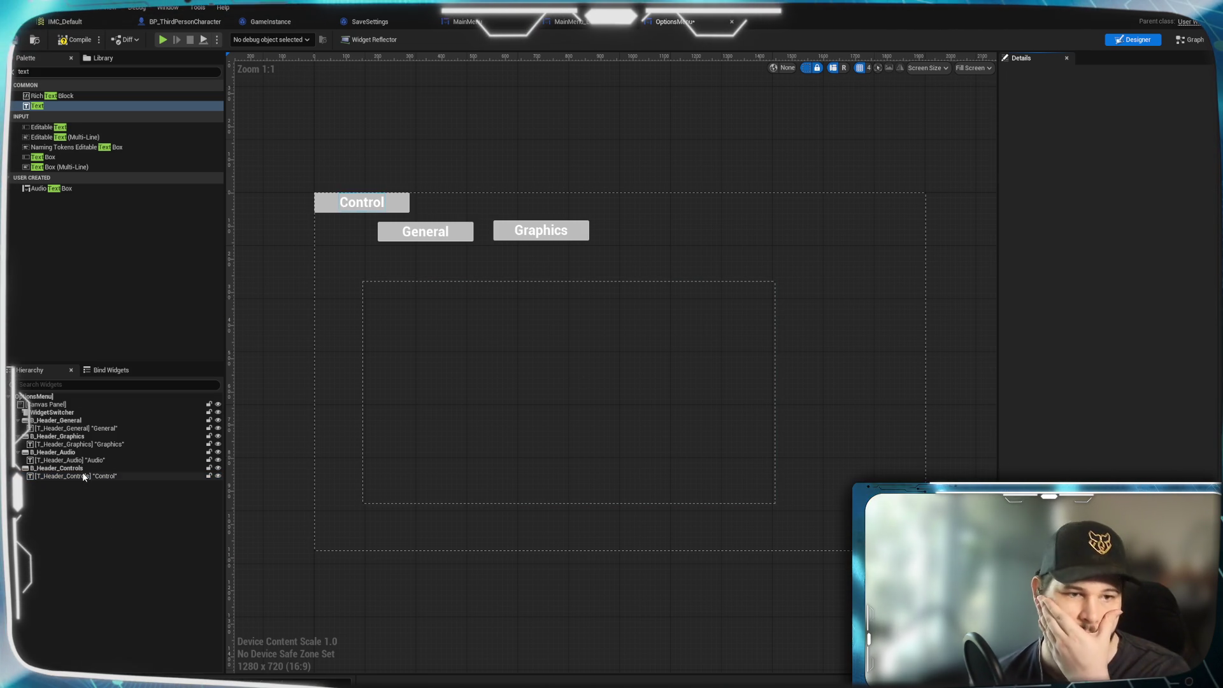
Move Controls to the row's right end, finish its label as Controls, and place Audio between Graphics and Controls.
{"action": "mouse_move", "coordinate": [398, 205]}
{"action": "left_mouse_down"}
{"action": "mouse_move", "coordinate": [579, 267]}
{"action": "mouse_move", "coordinate": [694, 241]}
{"action": "mouse_move", "coordinate": [844, 237]}
{"action": "left_mouse_up"}
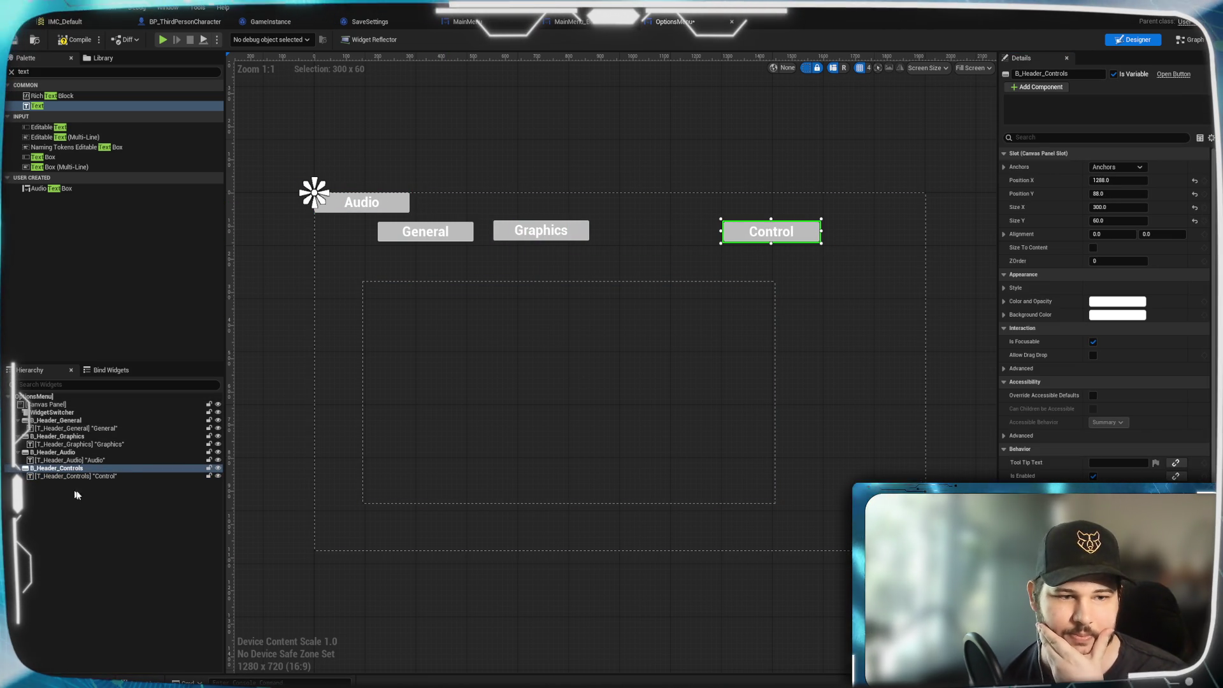
{"action": "left_click", "coordinate": [130, 476]}
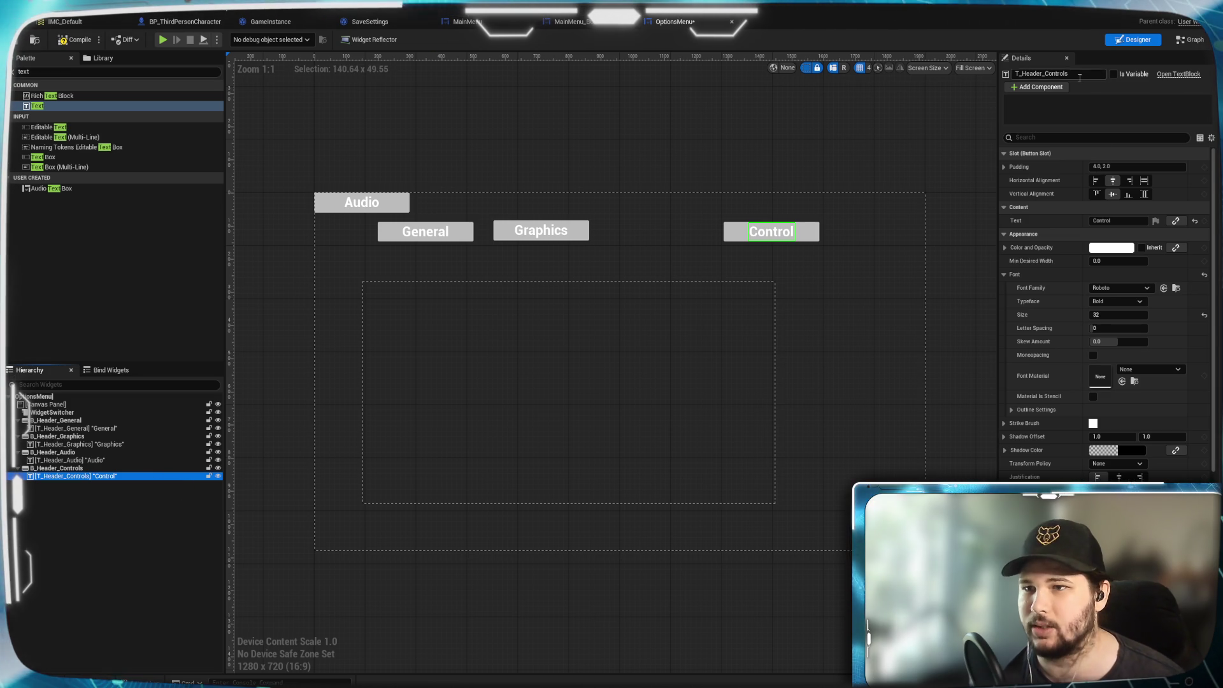
{"action": "left_click", "coordinate": [1115, 220]}
{"action": "type", "text": "s"}
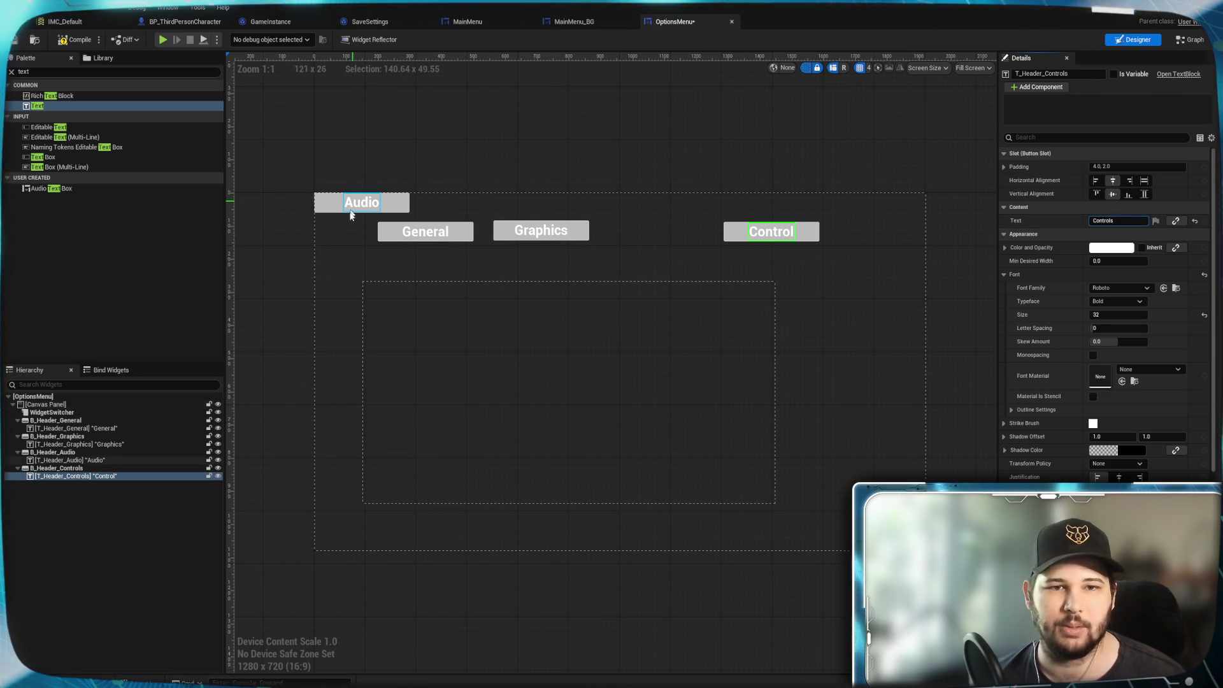
{"action": "left_click_drag", "start_coordinate": [408, 202], "coordinate": [697, 239]}
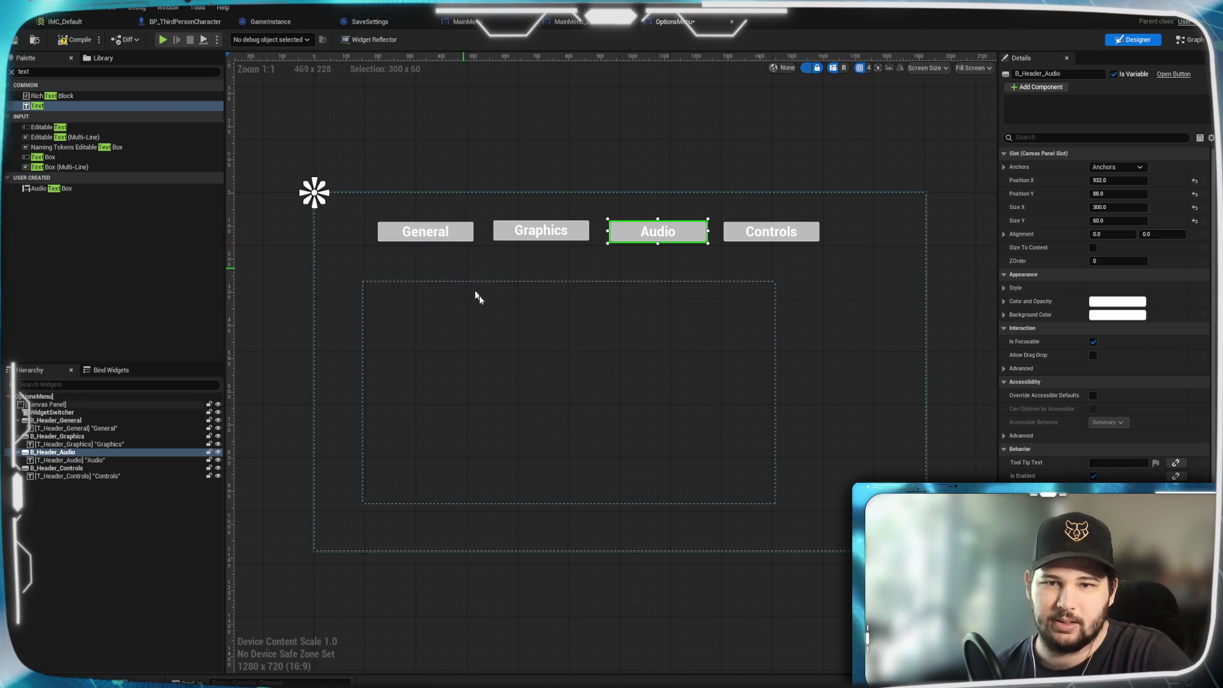
{"action": "left_click", "coordinate": [143, 490]}
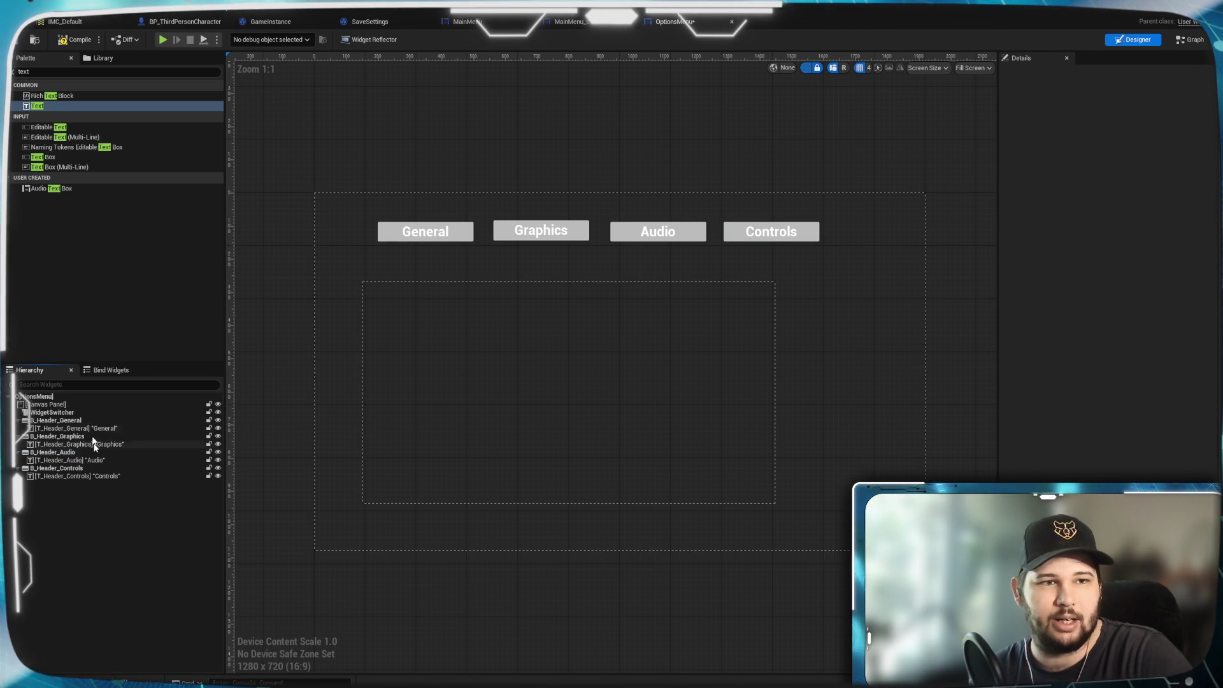
{"action": "left_click", "coordinate": [49, 72]}
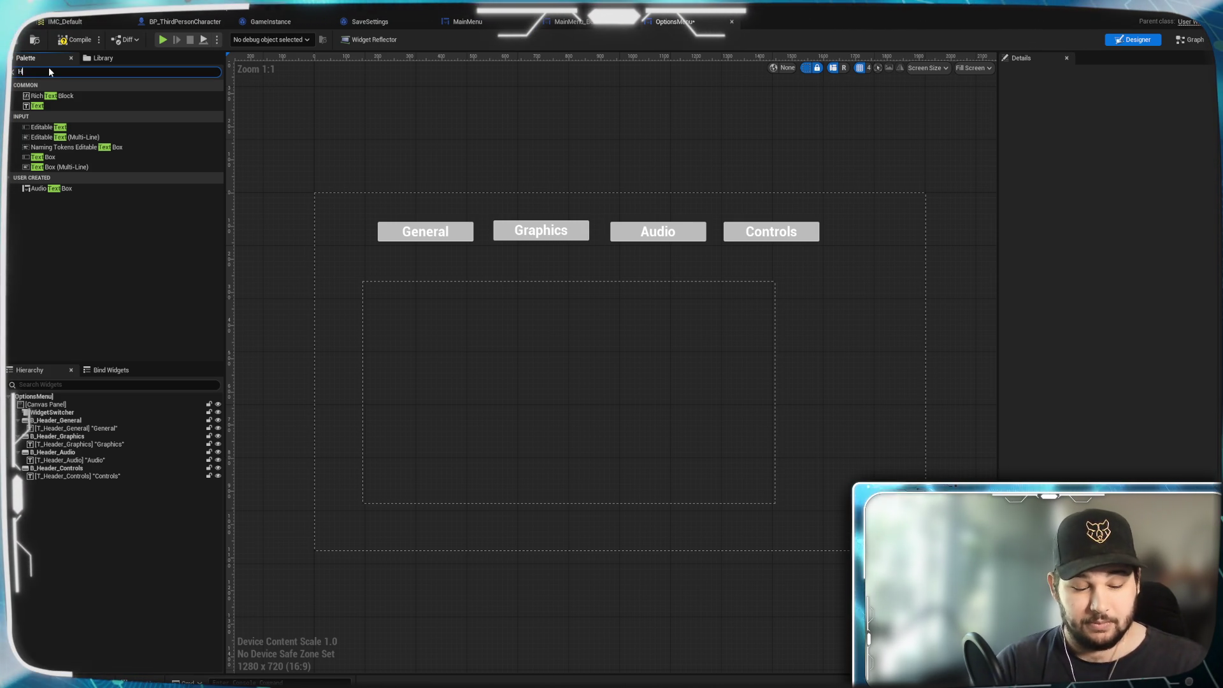
Add a Horizontal Box to the Canvas Panel and drag the header buttons into it.
{"action": "type", "text": "Hori"}
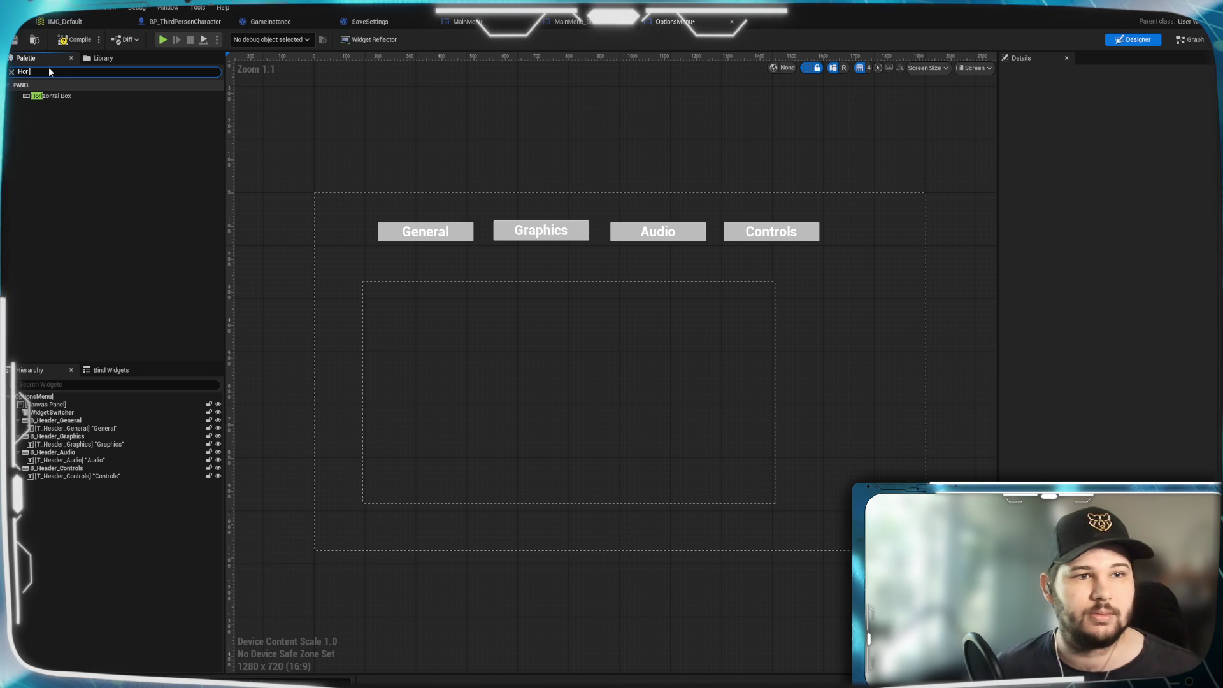
{"action": "left_click_drag", "start_coordinate": [62, 98], "coordinate": [58, 410]}
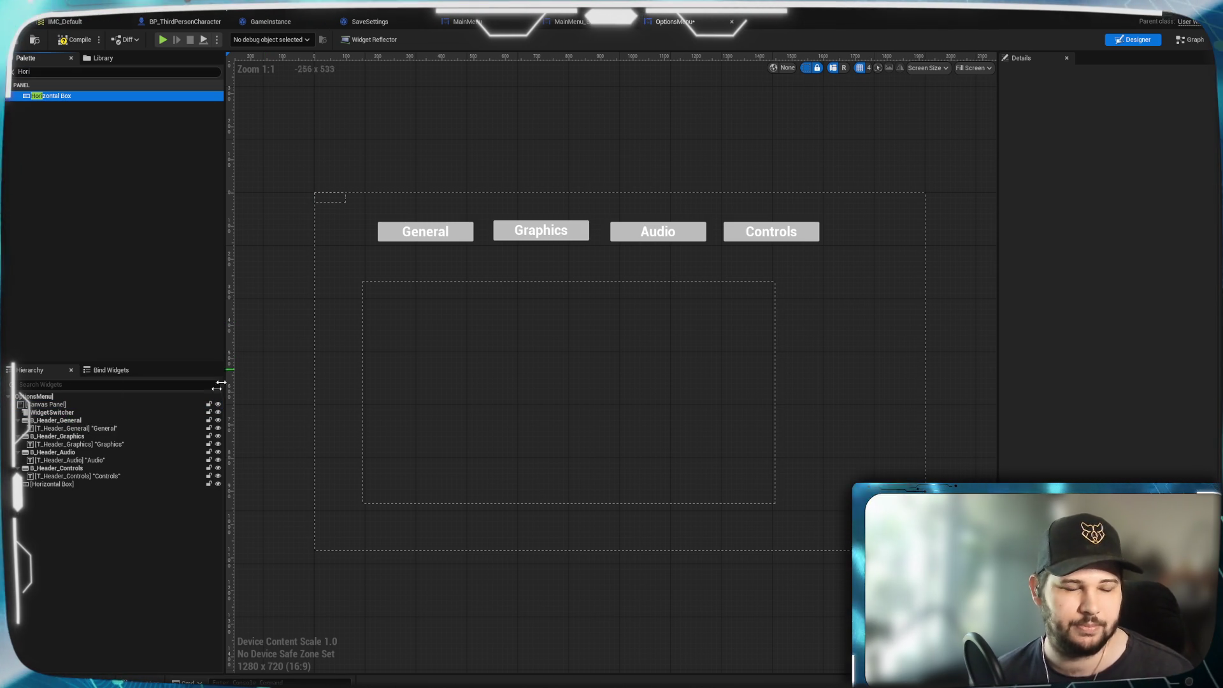
{"action": "mouse_move", "coordinate": [55, 421]}
{"action": "left_mouse_down"}
{"action": "mouse_move", "coordinate": [51, 487]}
{"action": "mouse_move", "coordinate": [66, 423]}
{"action": "mouse_move", "coordinate": [65, 475]}
{"action": "left_mouse_up"}
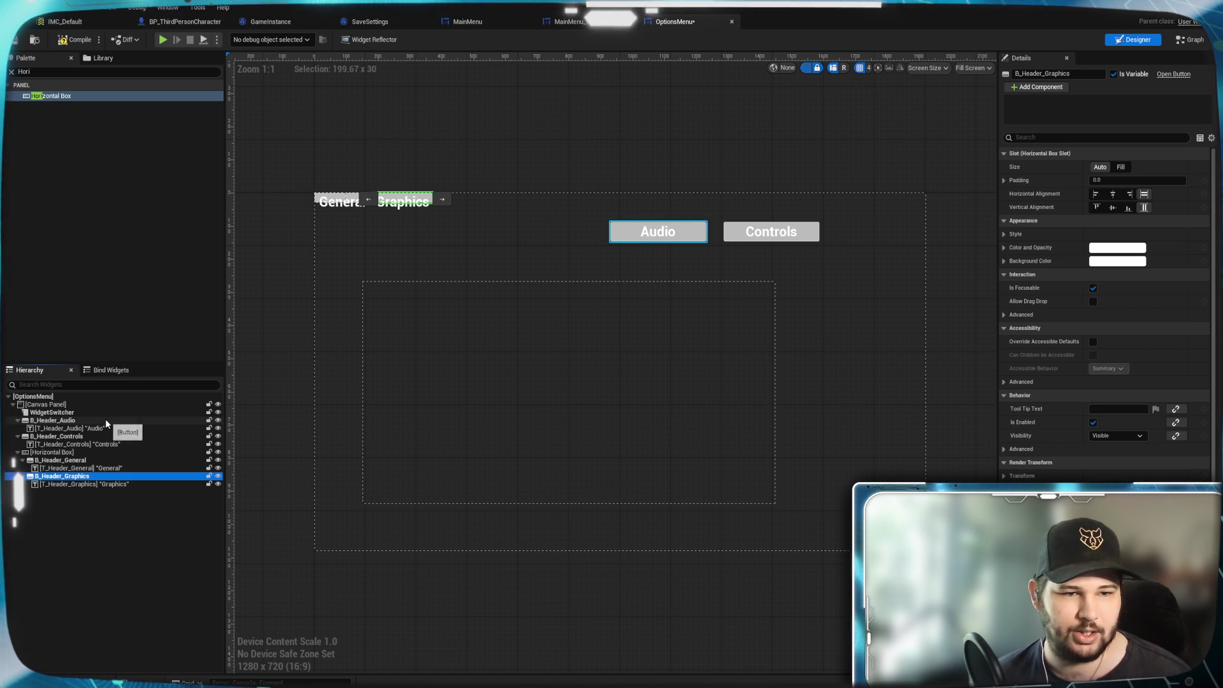
{"action": "left_click_drag", "start_coordinate": [69, 421], "coordinate": [78, 475]}
{"action": "left_click_drag", "start_coordinate": [72, 422], "coordinate": [71, 453]}
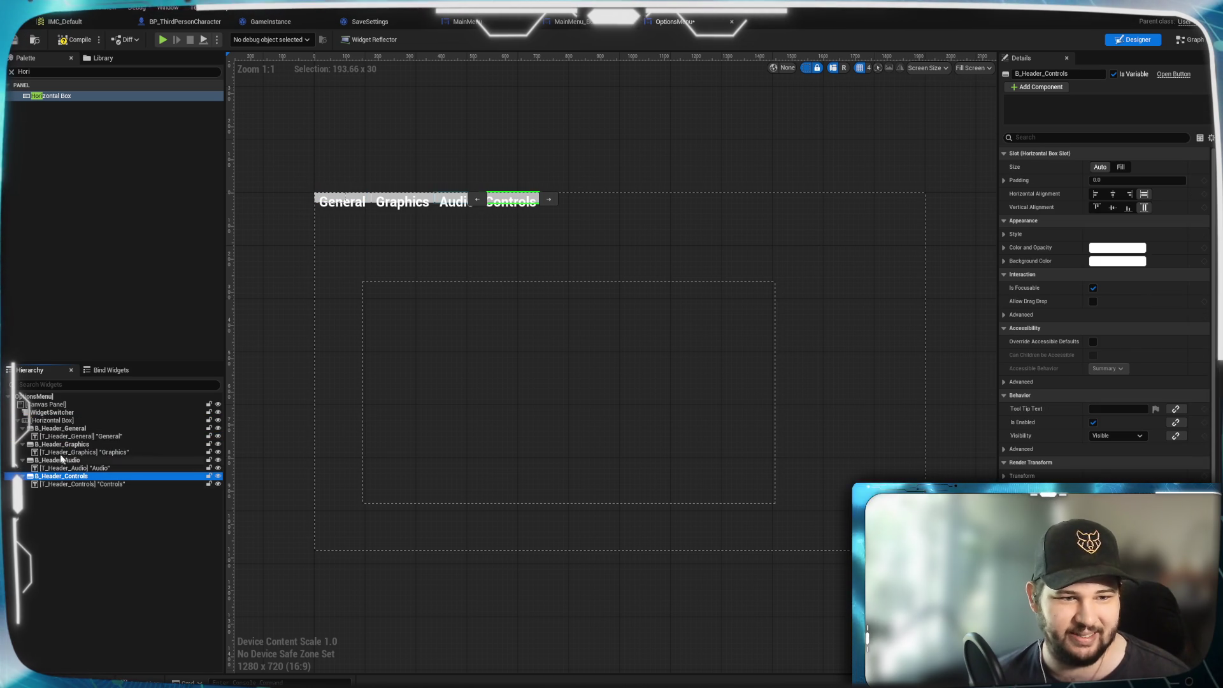
{"action": "left_click", "coordinate": [59, 423]}
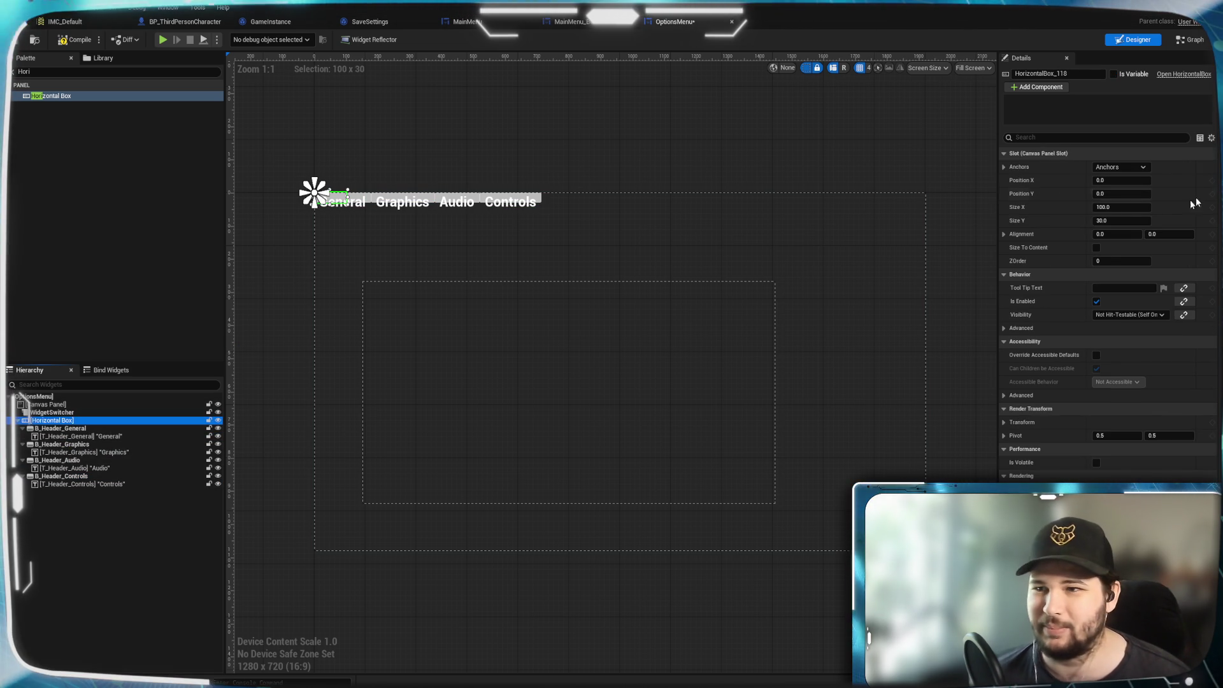
Size the Horizontal Box to 1280 wide by 100 tall.
{"action": "left_click", "coordinate": [1123, 207]}
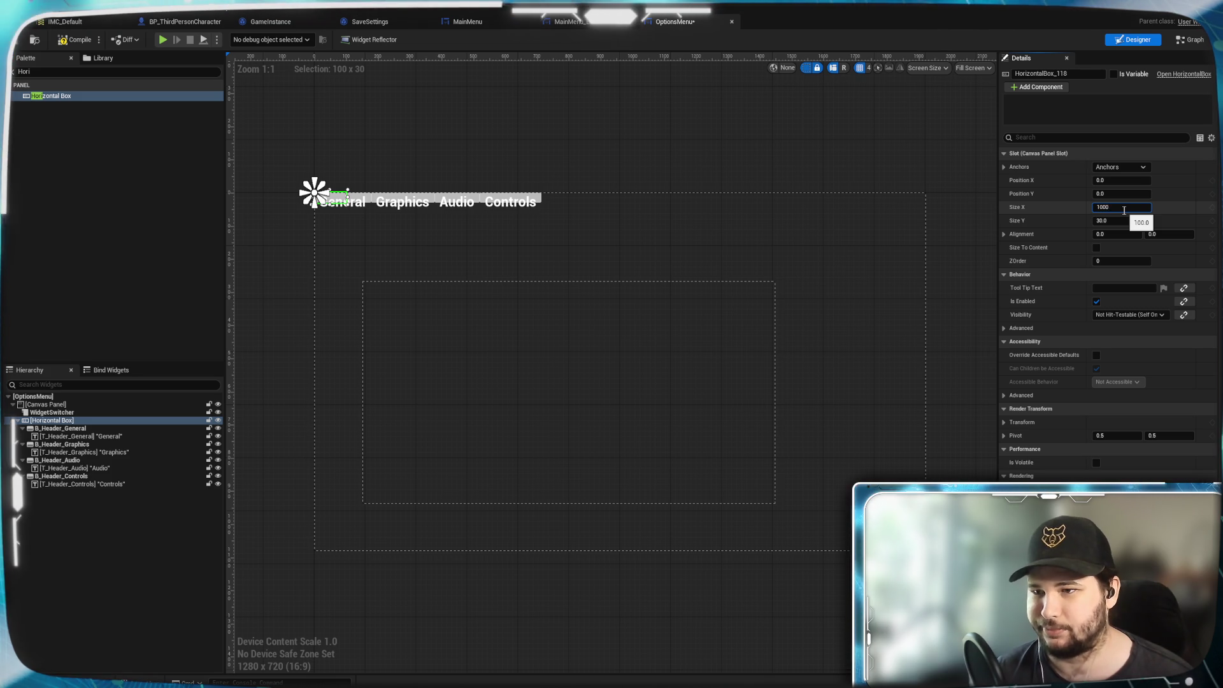
{"action": "key", "text": "Return"}
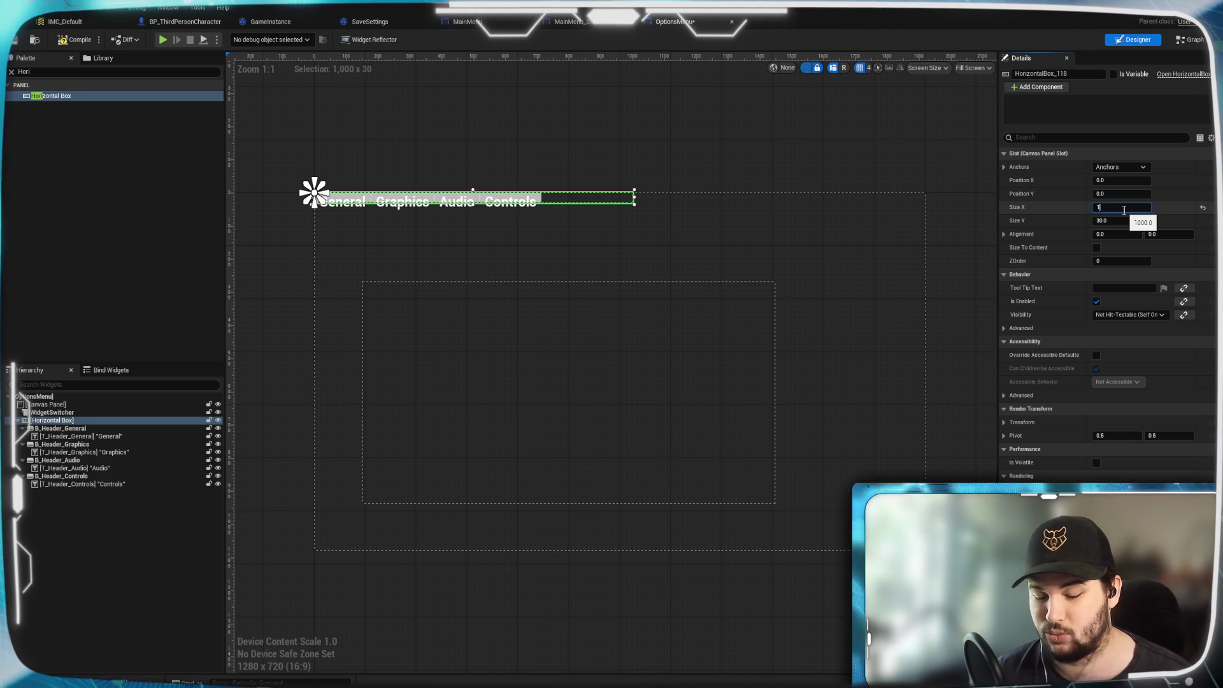
{"action": "type", "text": "280"}
{"action": "key", "text": "Return"}
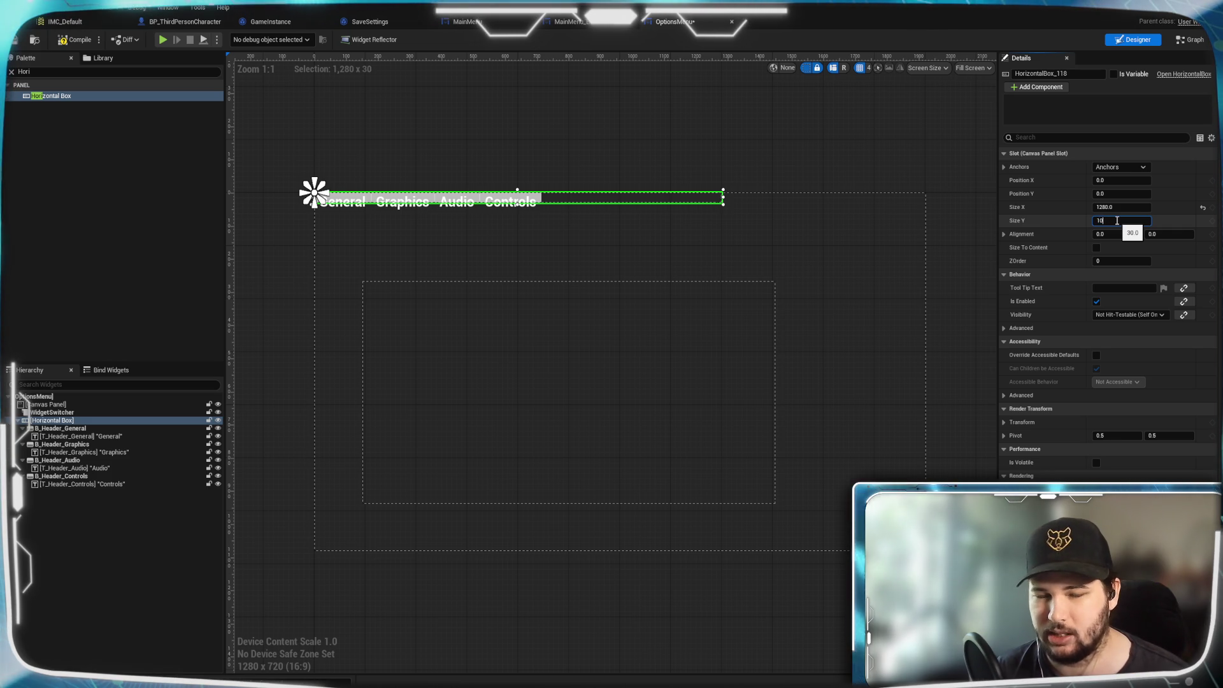
{"action": "key", "text": "Return"}
{"action": "type", "text": "00"}
{"action": "key", "text": "Return"}
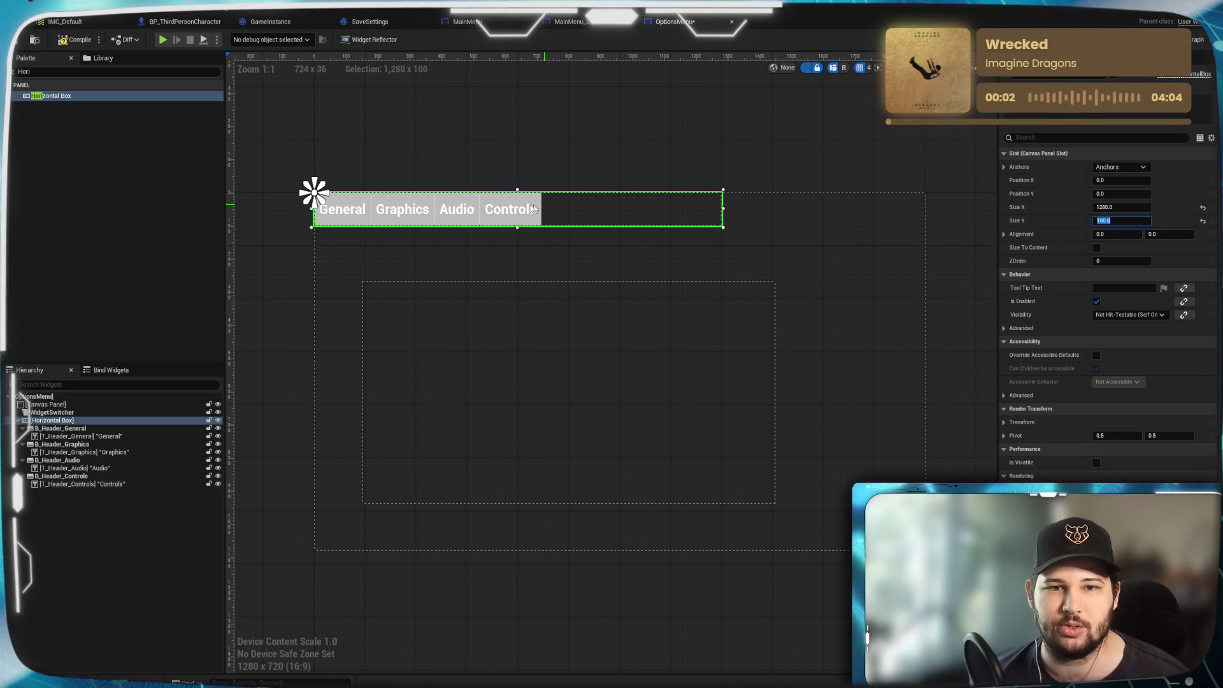
Toggle the Controls button's slot size to Fill and back to Auto.
{"action": "left_click", "coordinate": [500, 202]}
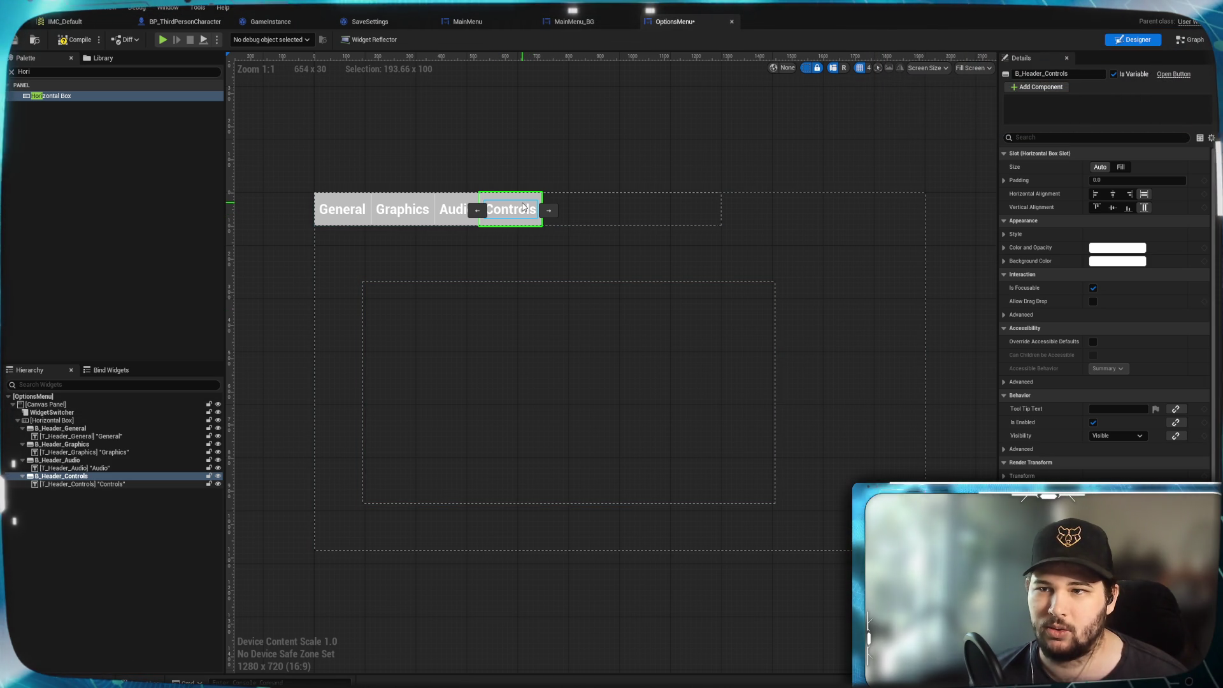
{"action": "left_click", "coordinate": [1121, 167]}
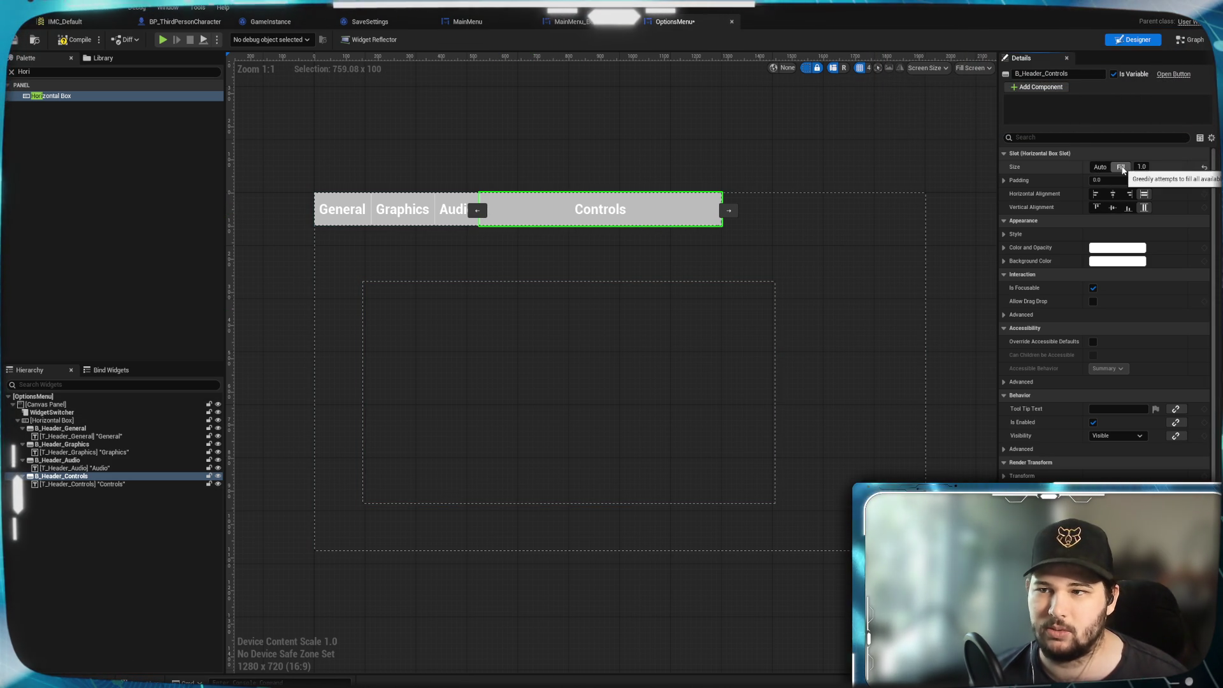
{"action": "left_click", "coordinate": [1104, 169]}
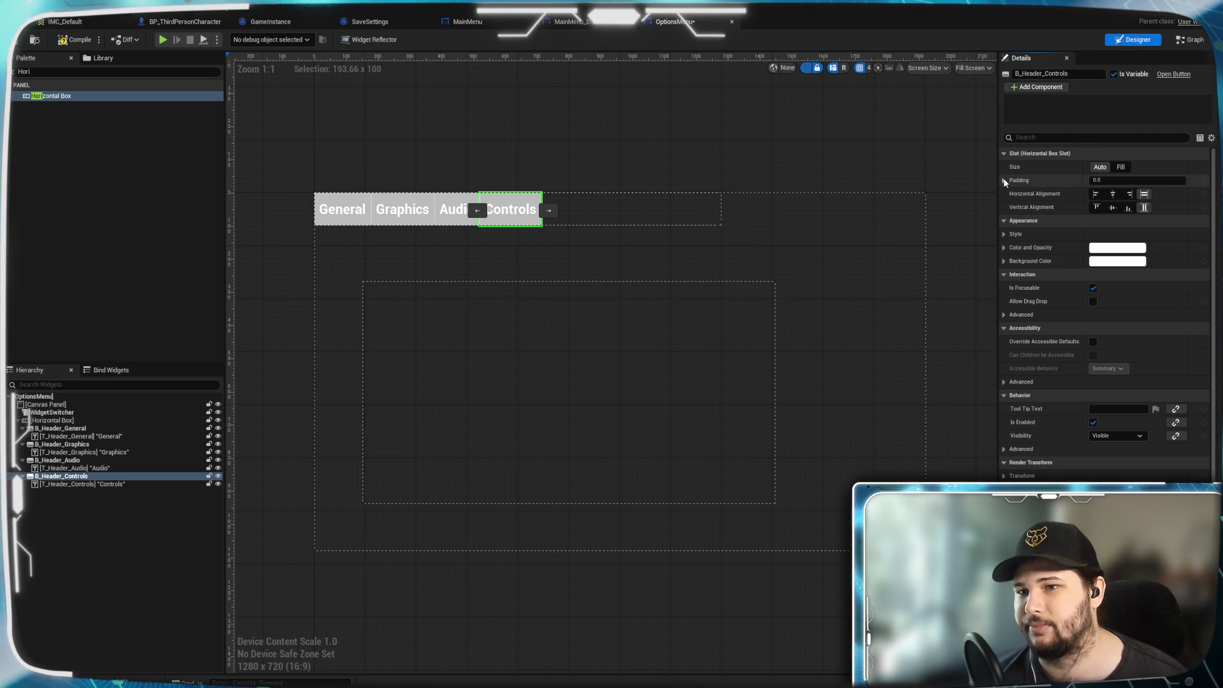
{"action": "left_click", "coordinate": [651, 217]}
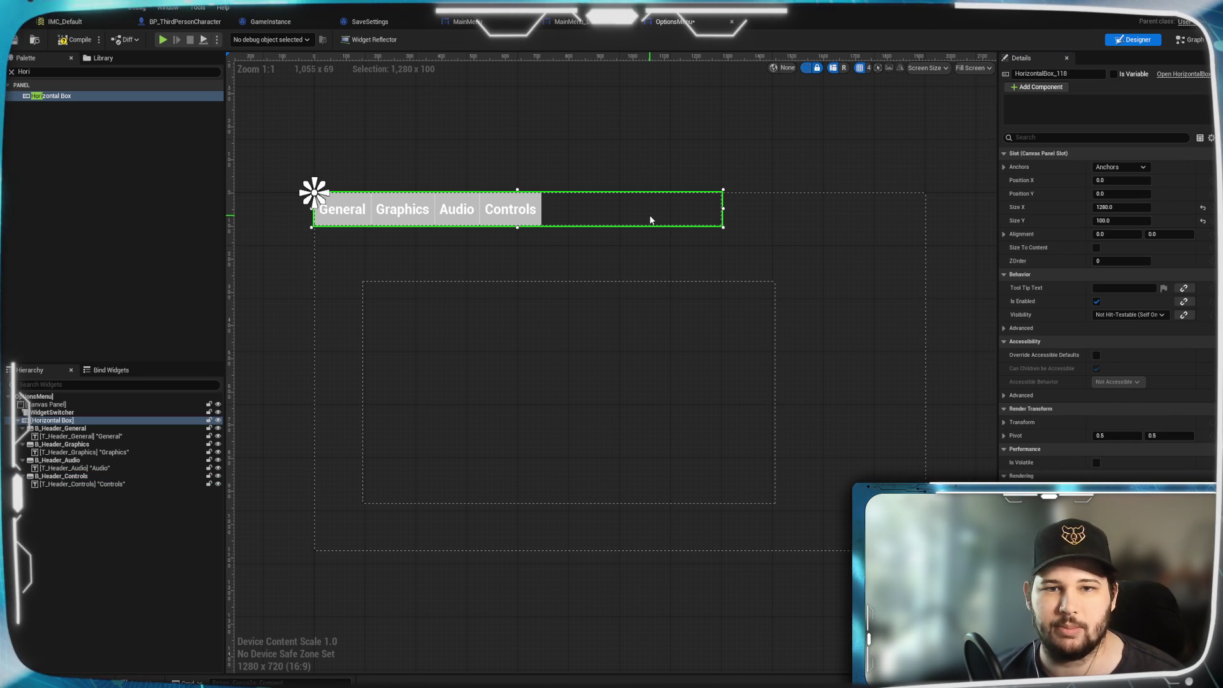
{"action": "left_click", "coordinate": [515, 202]}
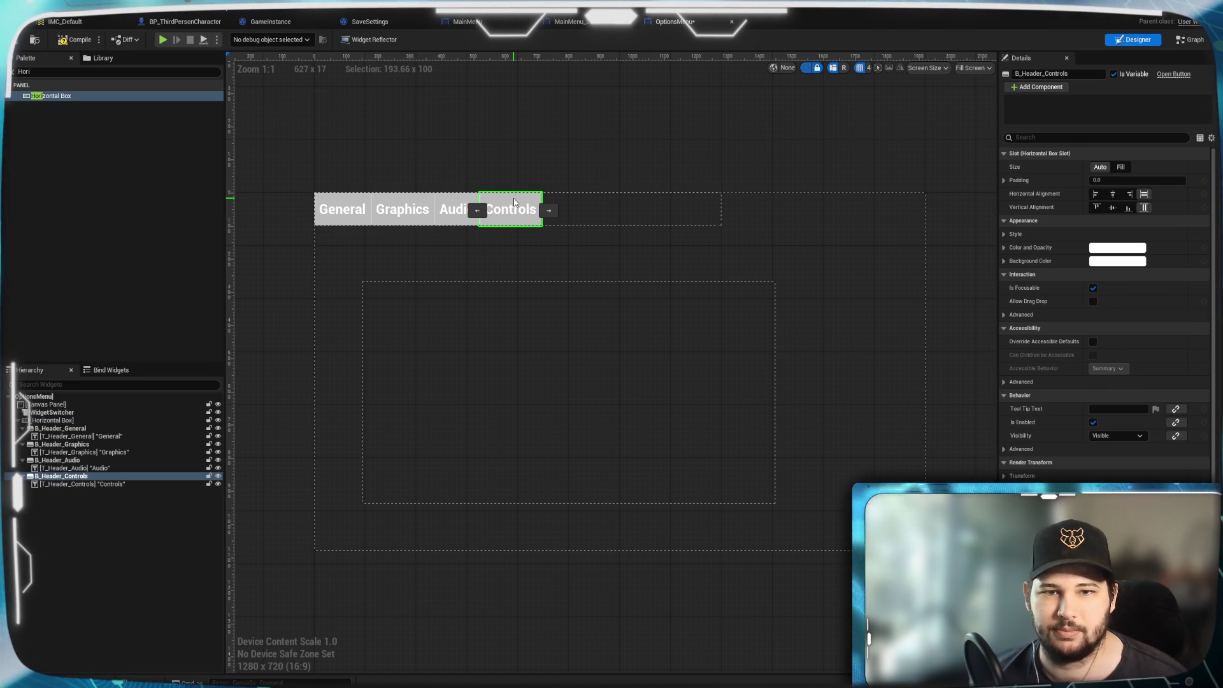
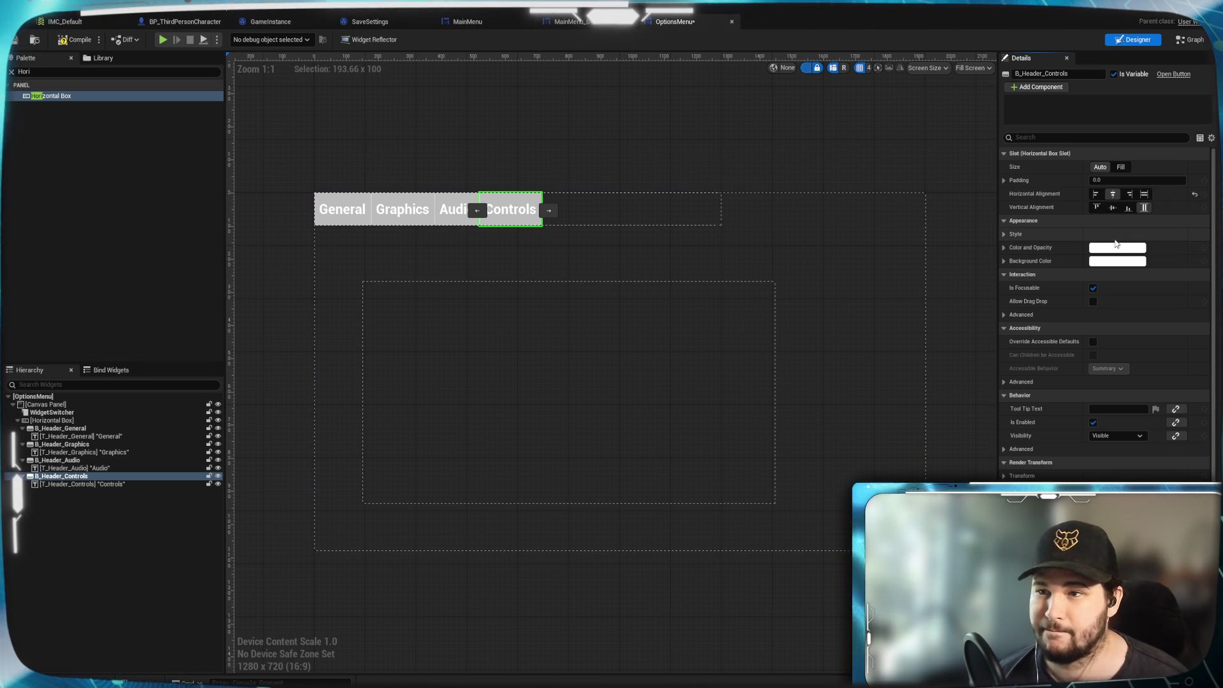
Center the Controls, Audio, Graphics and General header buttons horizontally and vertically in their slots.
{"action": "left_click", "coordinate": [1112, 208]}
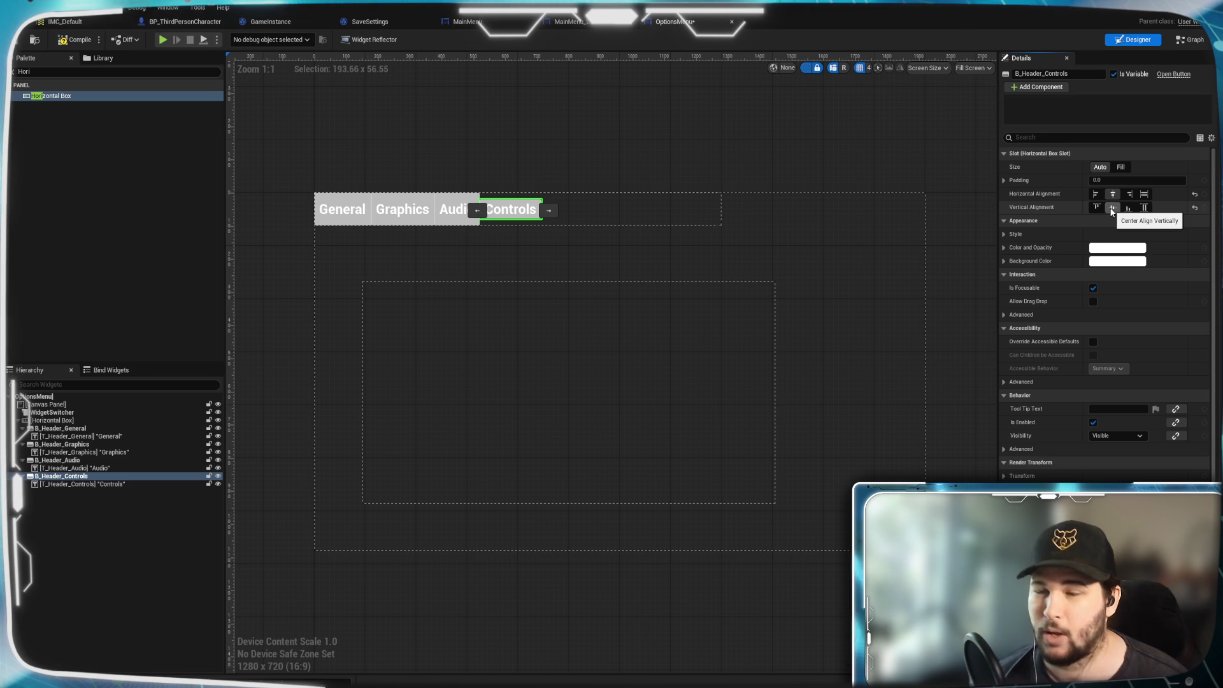
{"action": "left_click", "coordinate": [448, 205]}
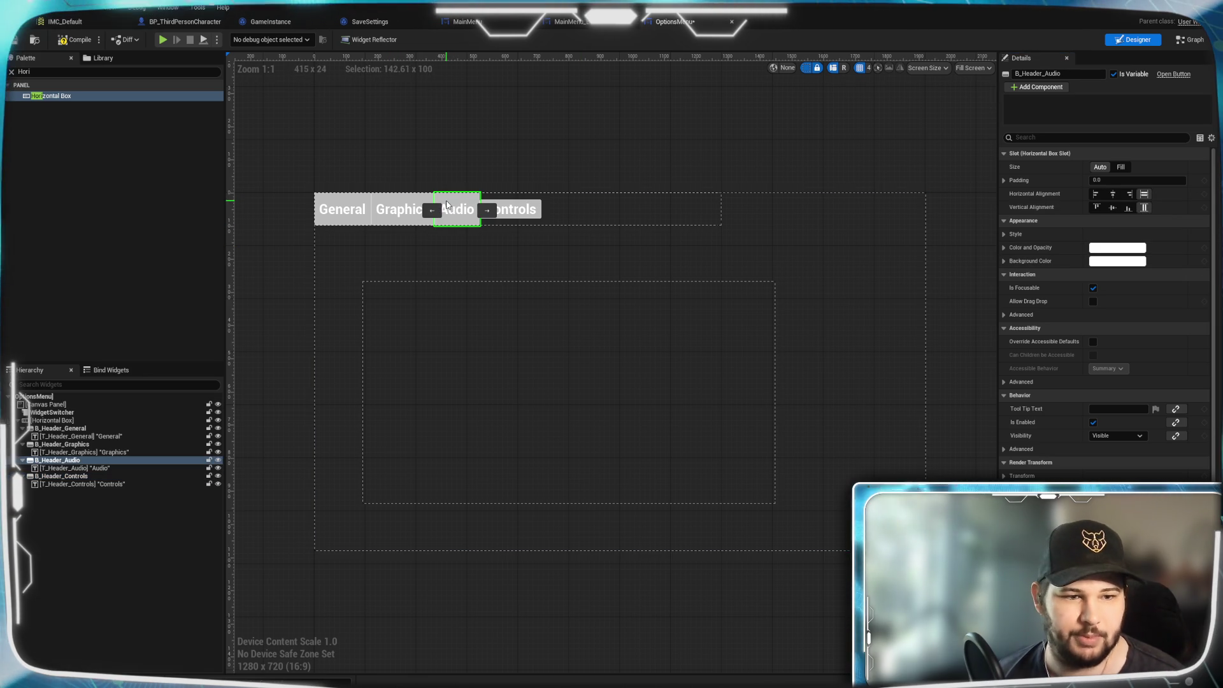
{"action": "left_click", "coordinate": [1112, 193]}
{"action": "left_click", "coordinate": [1112, 207]}
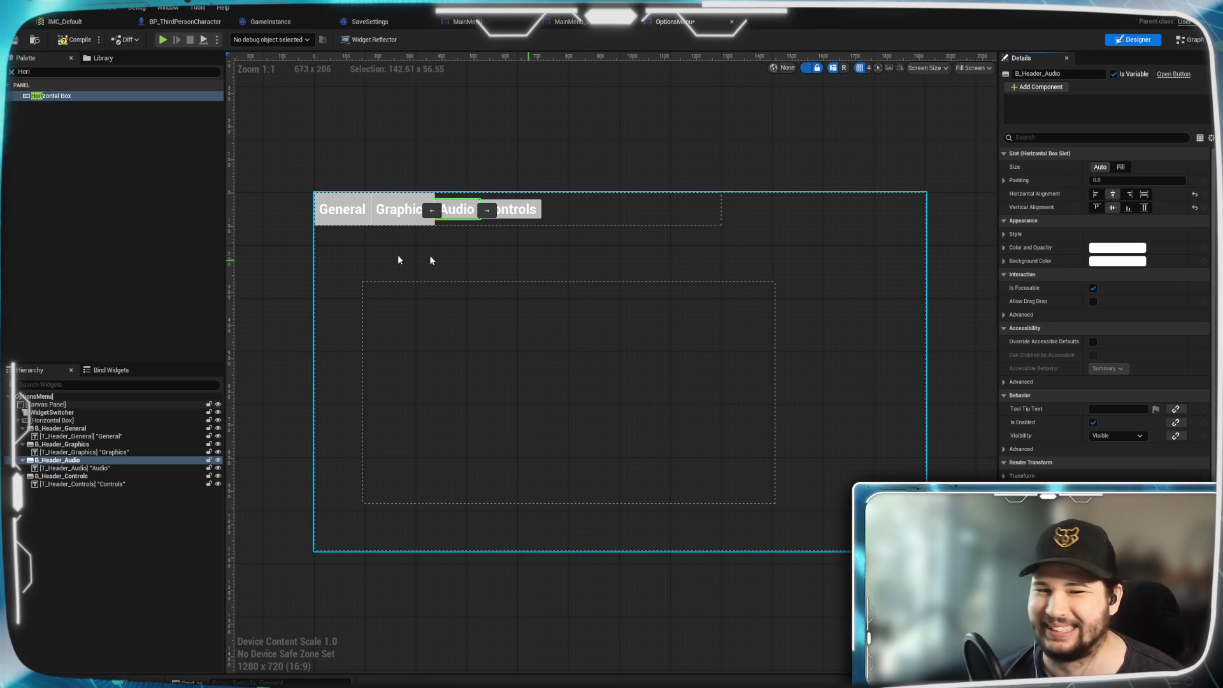
{"action": "left_click", "coordinate": [403, 209]}
{"action": "left_click", "coordinate": [1112, 193]}
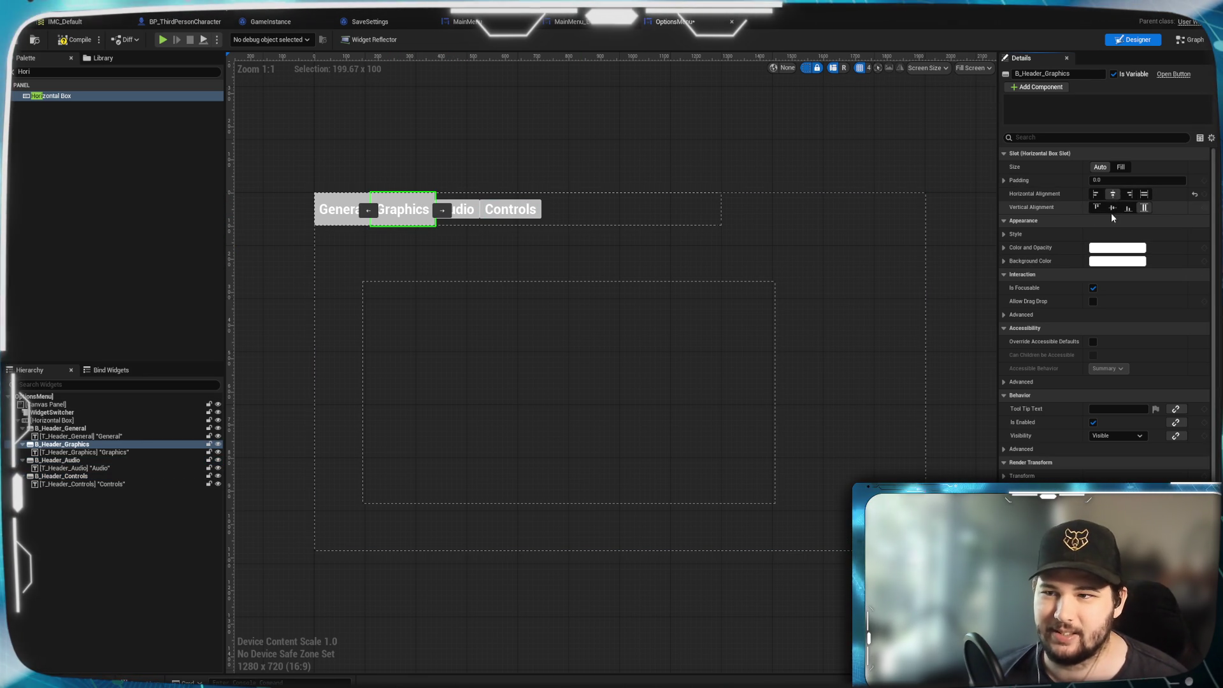
{"action": "left_click", "coordinate": [343, 209]}
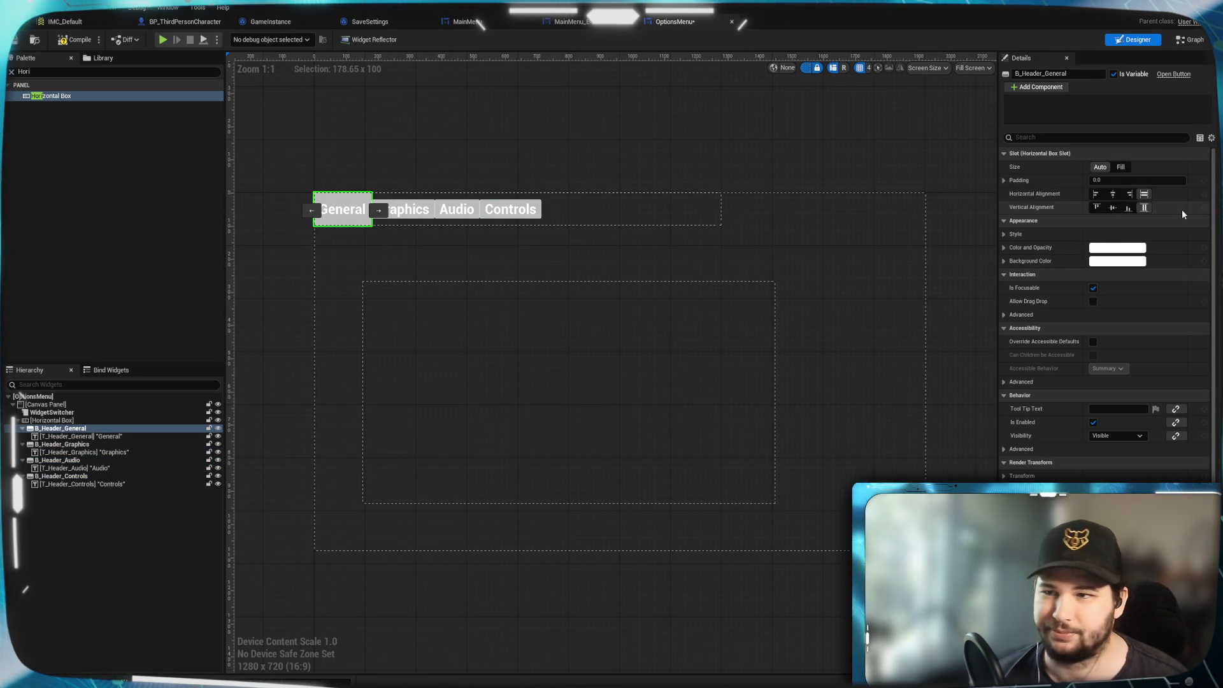
{"action": "left_click", "coordinate": [1113, 193]}
{"action": "left_click", "coordinate": [1113, 208]}
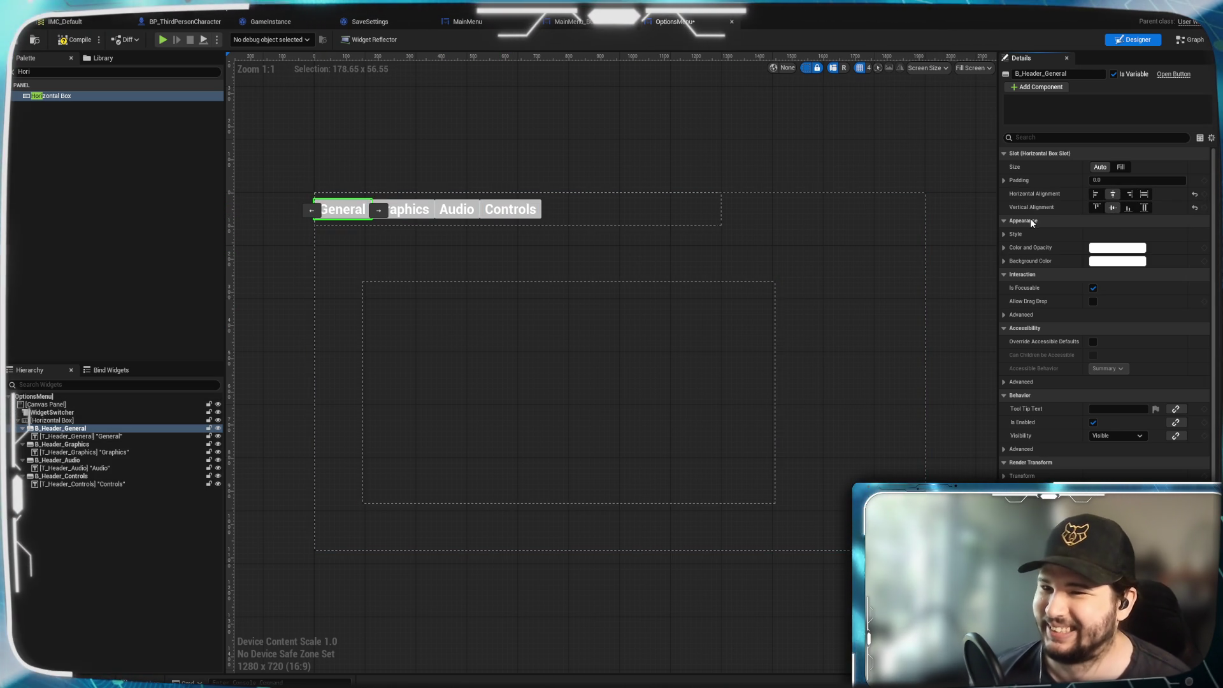
Expand the General button's style settings, then clear the widget selection.
{"action": "left_click", "coordinate": [1004, 234]}
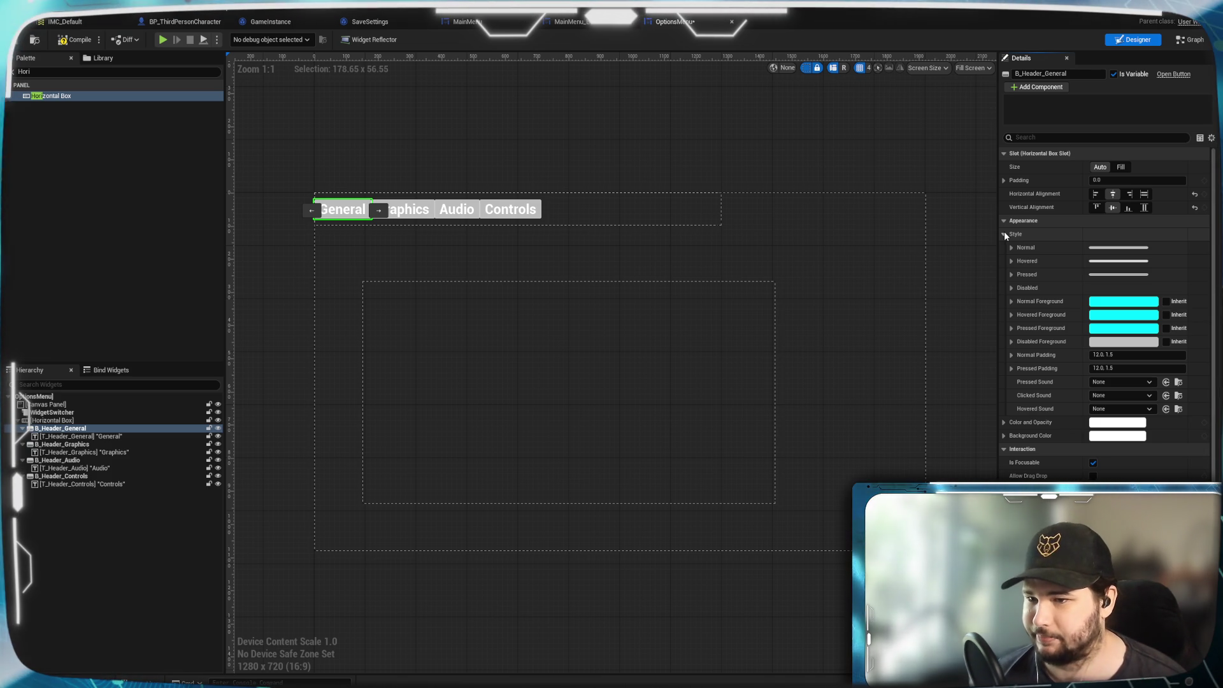
{"action": "left_click", "coordinate": [592, 237]}
{"action": "left_click", "coordinate": [46, 179]}
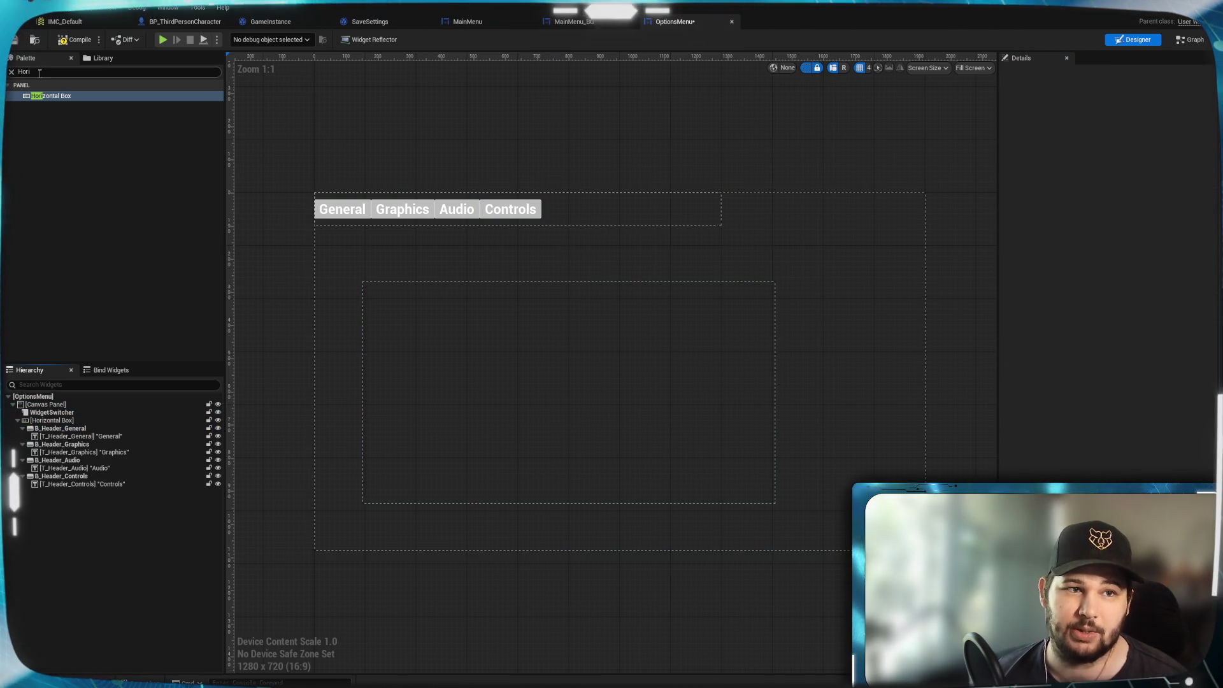
{"action": "left_click", "coordinate": [53, 73]}
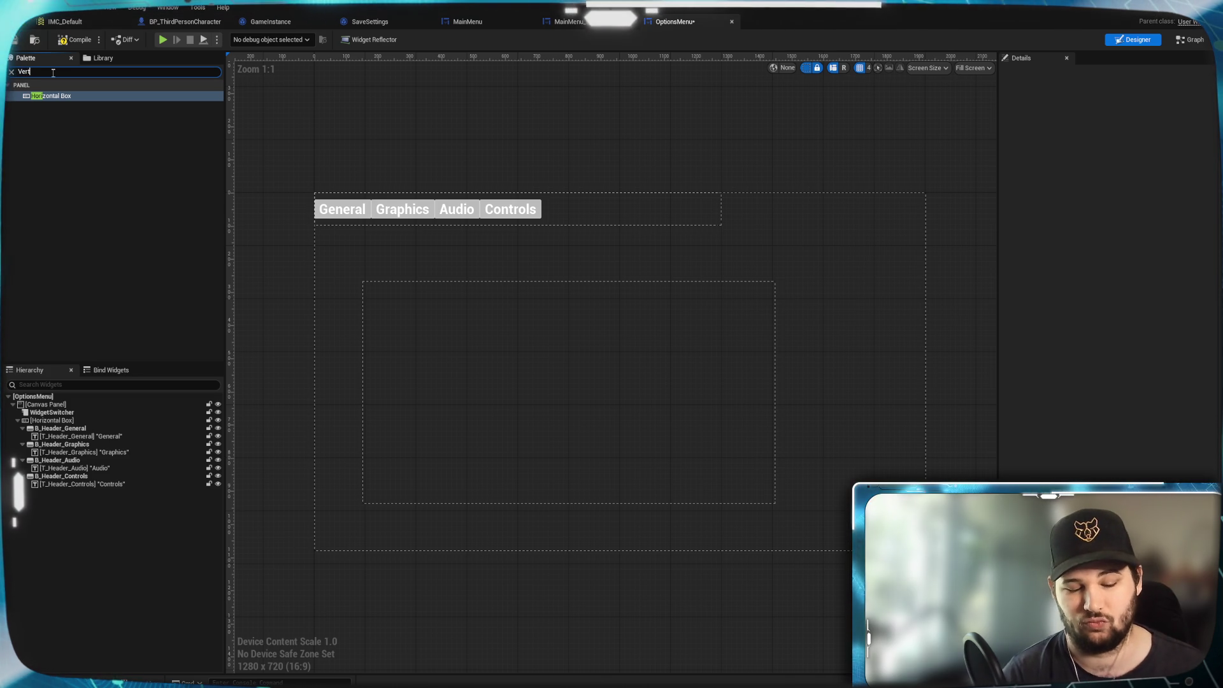
{"action": "type", "text": "Vertical"}
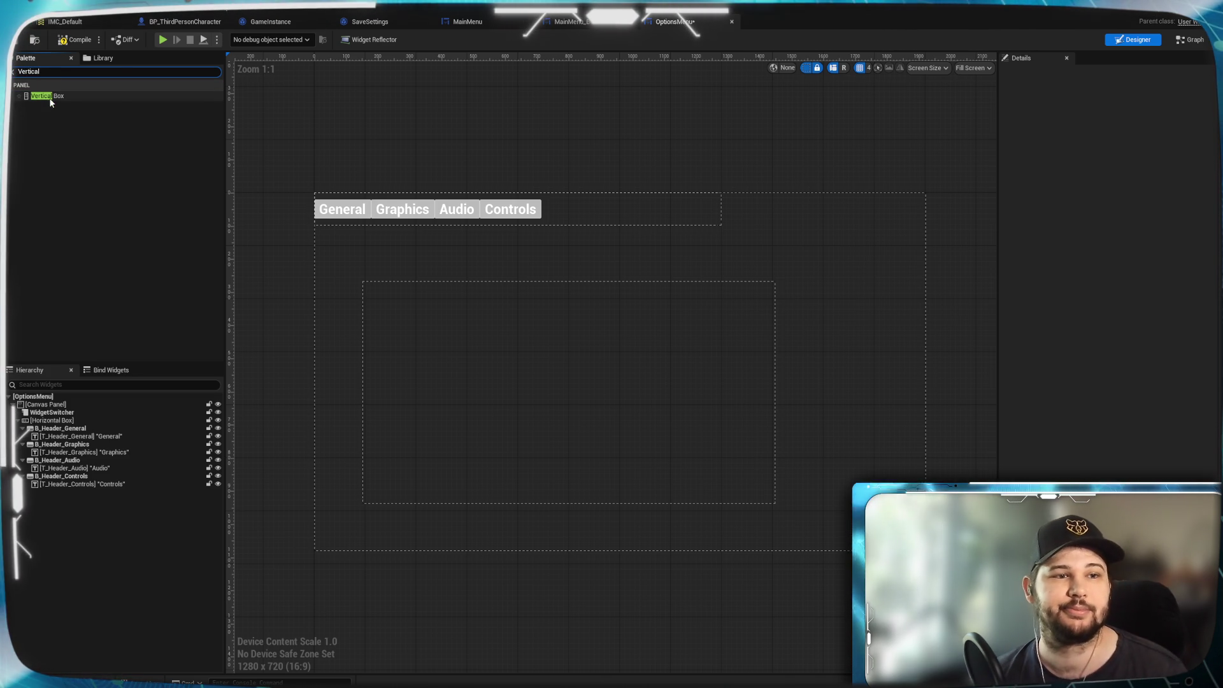
{"action": "mouse_move", "coordinate": [51, 98]}
{"action": "left_mouse_down"}
{"action": "mouse_move", "coordinate": [87, 295]}
{"action": "mouse_move", "coordinate": [89, 408]}
{"action": "mouse_move", "coordinate": [75, 408]}
{"action": "left_mouse_up"}
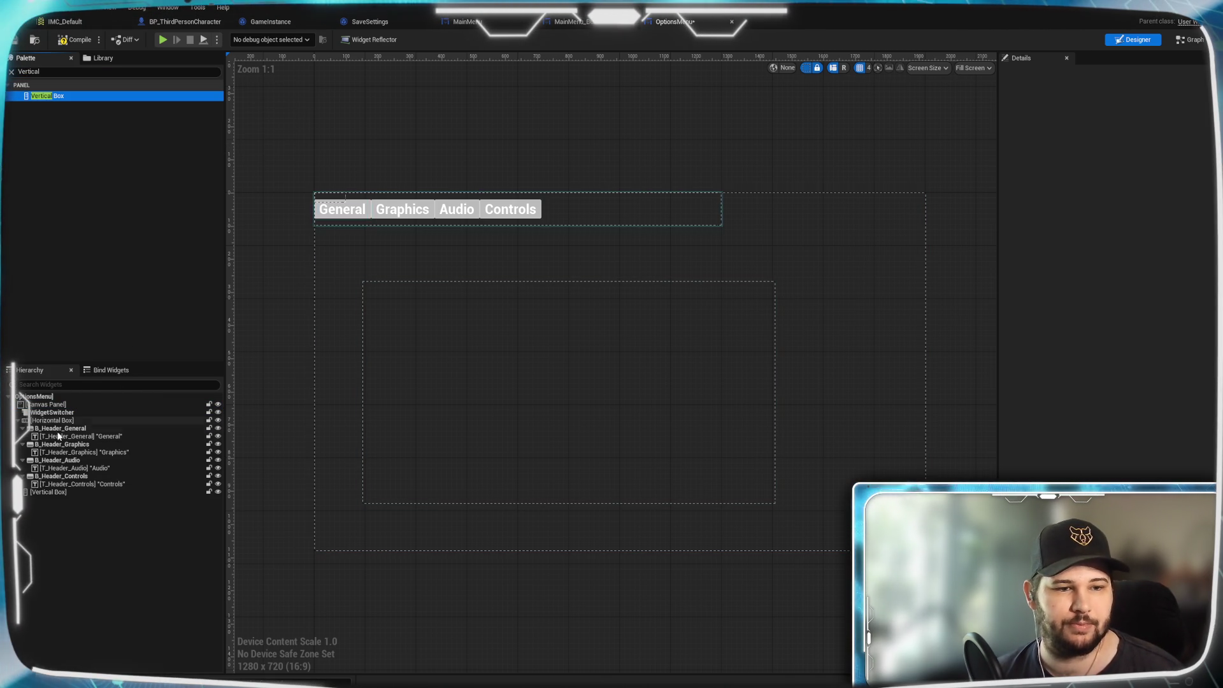
{"action": "left_click_drag", "start_coordinate": [61, 460], "coordinate": [75, 491]}
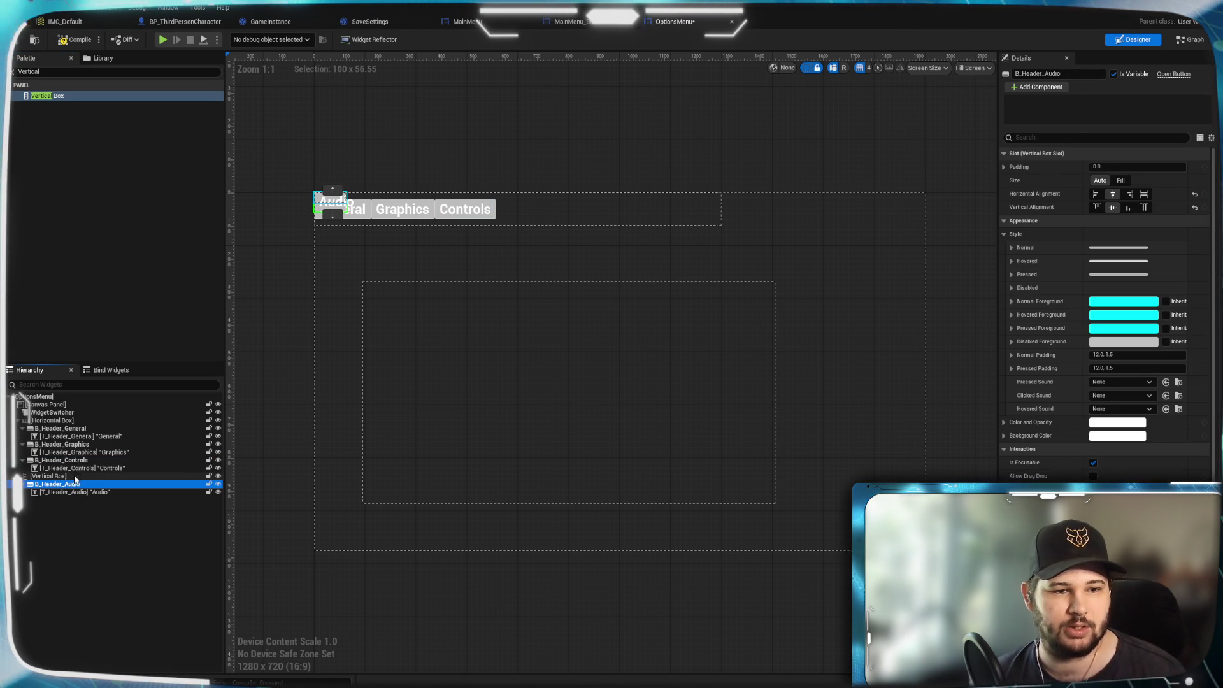
{"action": "left_click_drag", "start_coordinate": [61, 459], "coordinate": [67, 479]}
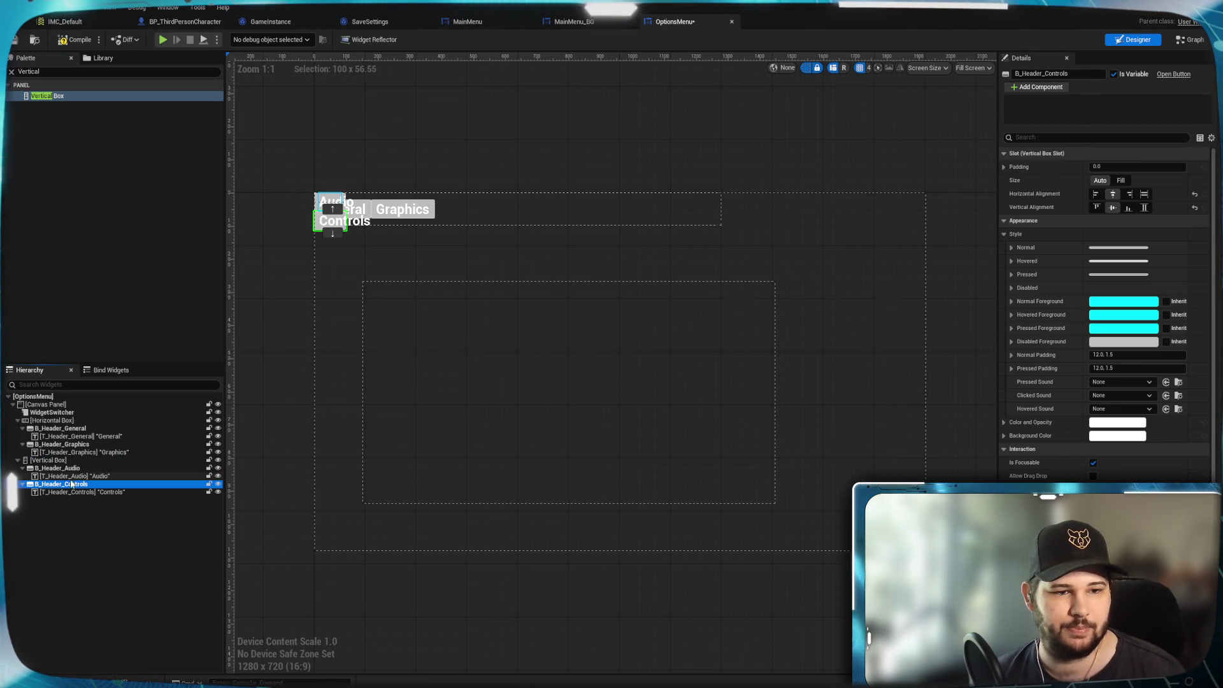
{"action": "left_click", "coordinate": [64, 460]}
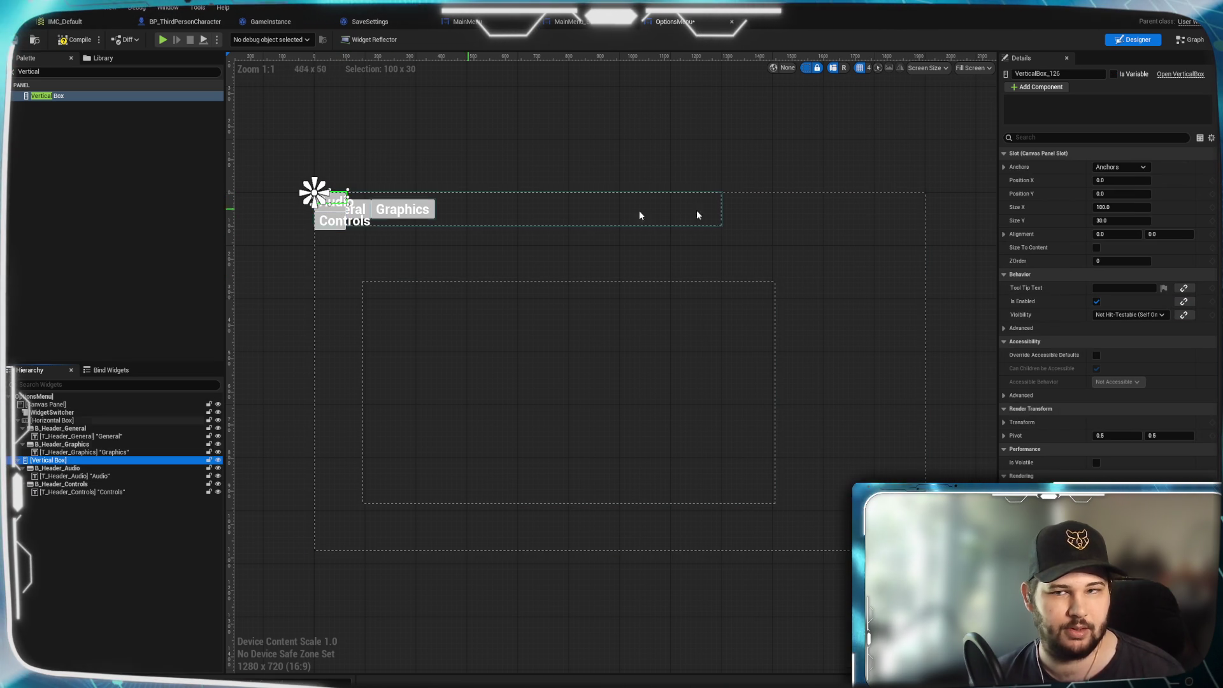
{"action": "left_click", "coordinate": [1132, 208]}
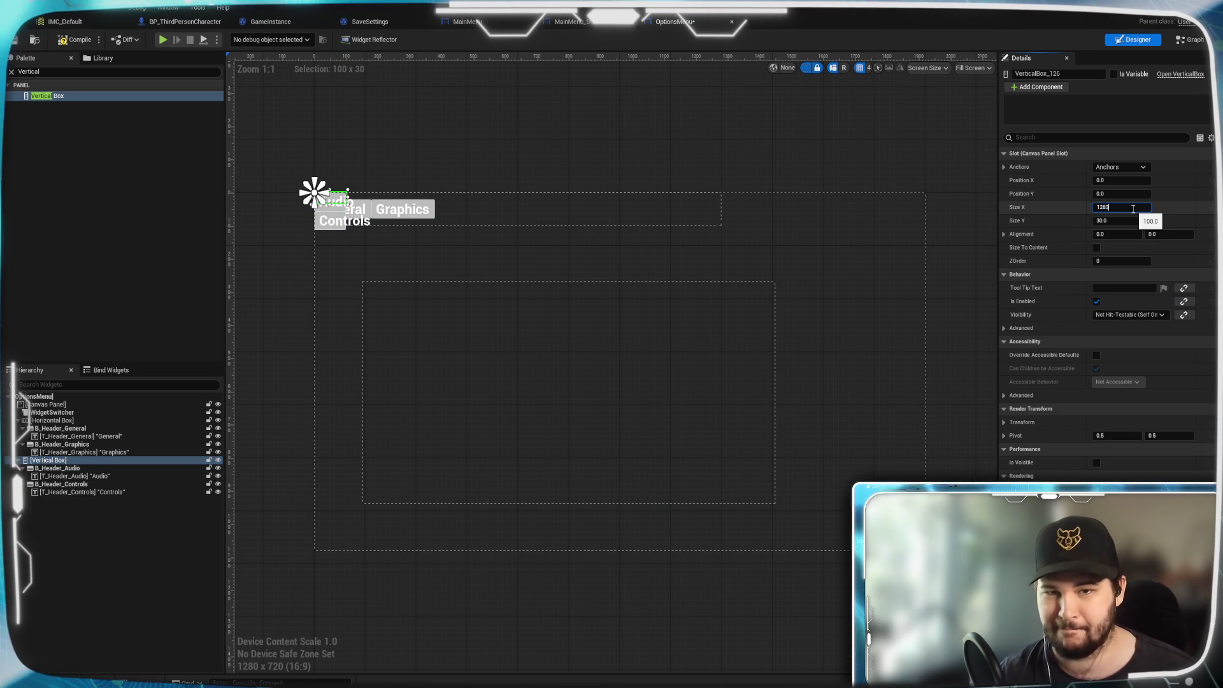
{"action": "key", "text": "Return"}
{"action": "left_click", "coordinate": [1126, 221]}
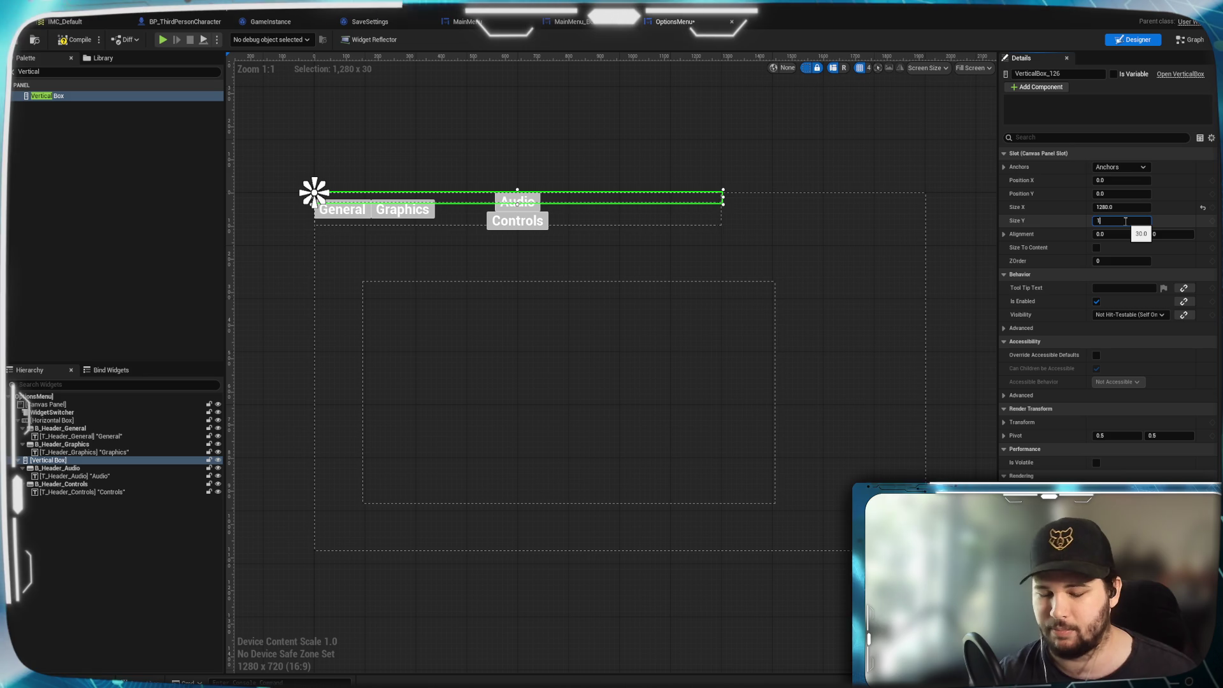
{"action": "type", "text": "00"}
{"action": "key", "text": "Return"}
{"action": "left_click_drag", "start_coordinate": [633, 208], "coordinate": [671, 261]}
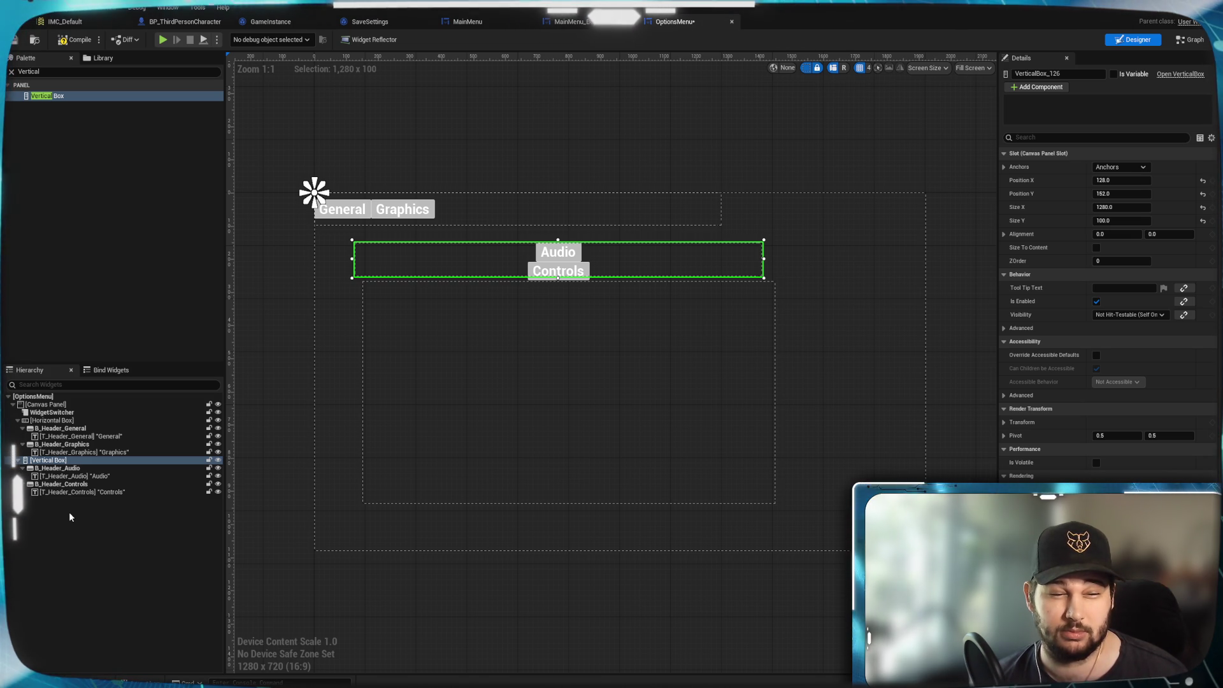
{"action": "mouse_move", "coordinate": [57, 468]}
{"action": "left_mouse_down"}
{"action": "mouse_move", "coordinate": [68, 438]}
{"action": "mouse_move", "coordinate": [62, 483]}
{"action": "mouse_move", "coordinate": [54, 425]}
{"action": "left_mouse_up"}
{"action": "left_click", "coordinate": [52, 506]}
{"action": "left_click", "coordinate": [49, 493]}
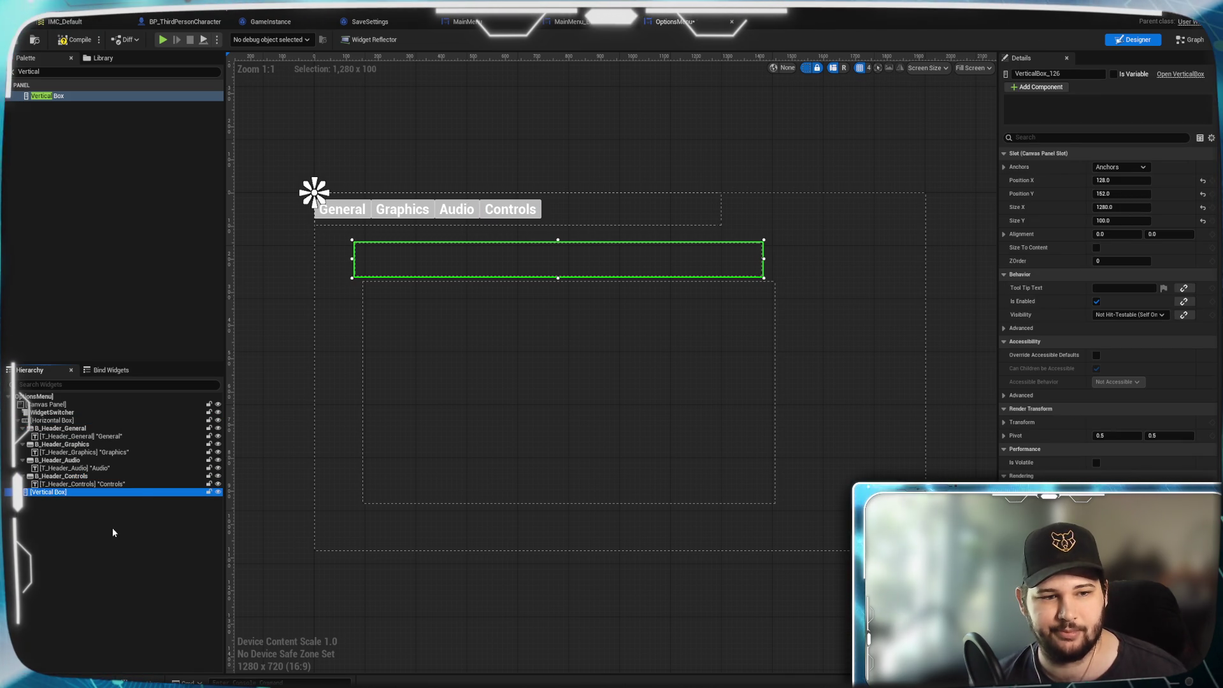
{"action": "right_click", "coordinate": [51, 496]}
{"action": "left_click", "coordinate": [24, 495]}
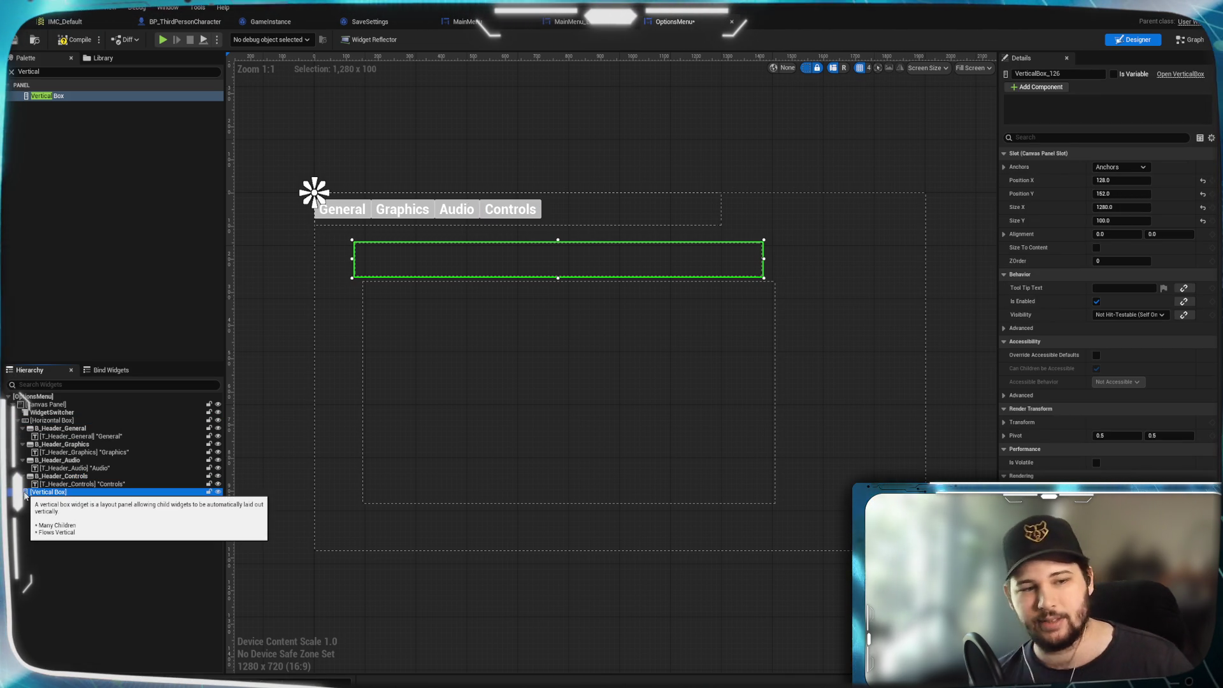
{"action": "key", "text": "Delete"}
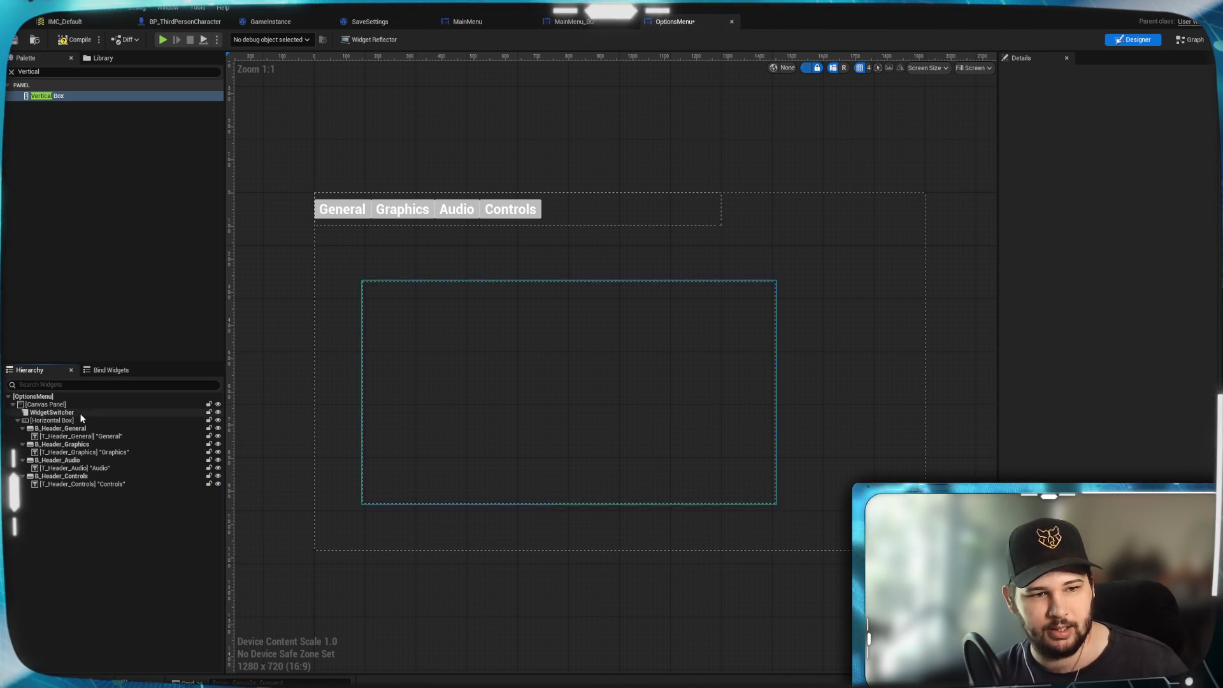
Add a Horizontal Box, put the General header inside it, and nest it in the header row.
{"action": "left_click", "coordinate": [70, 430]}
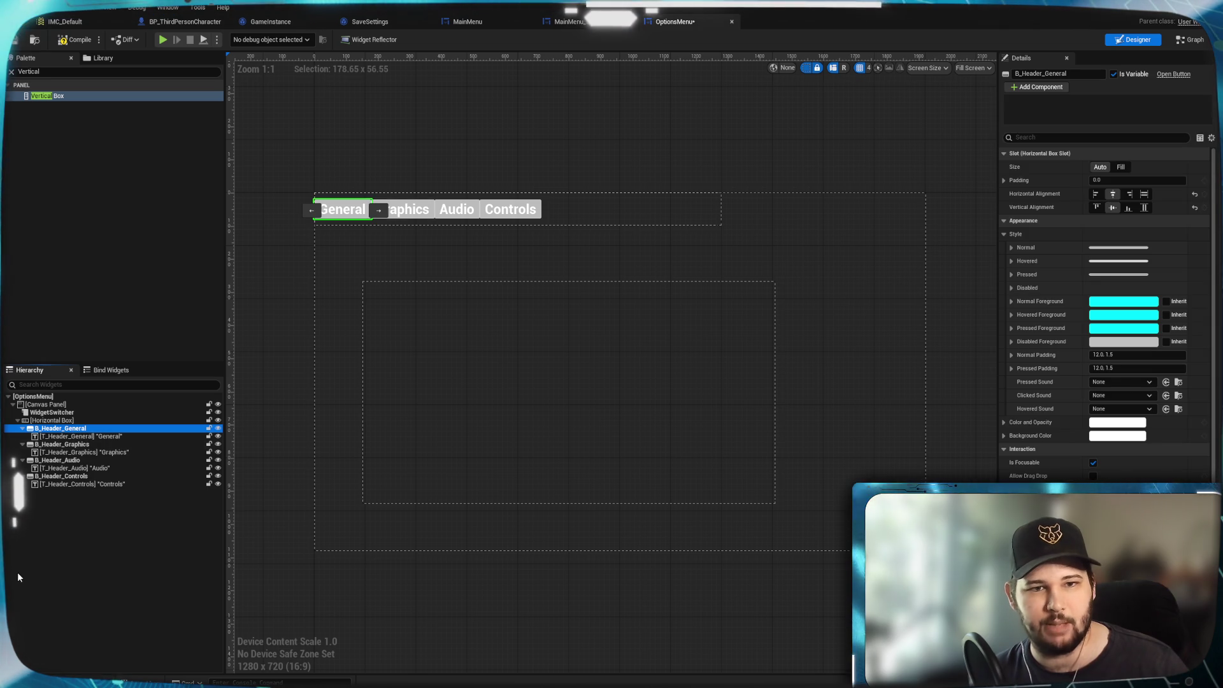
{"action": "left_click", "coordinate": [48, 574]}
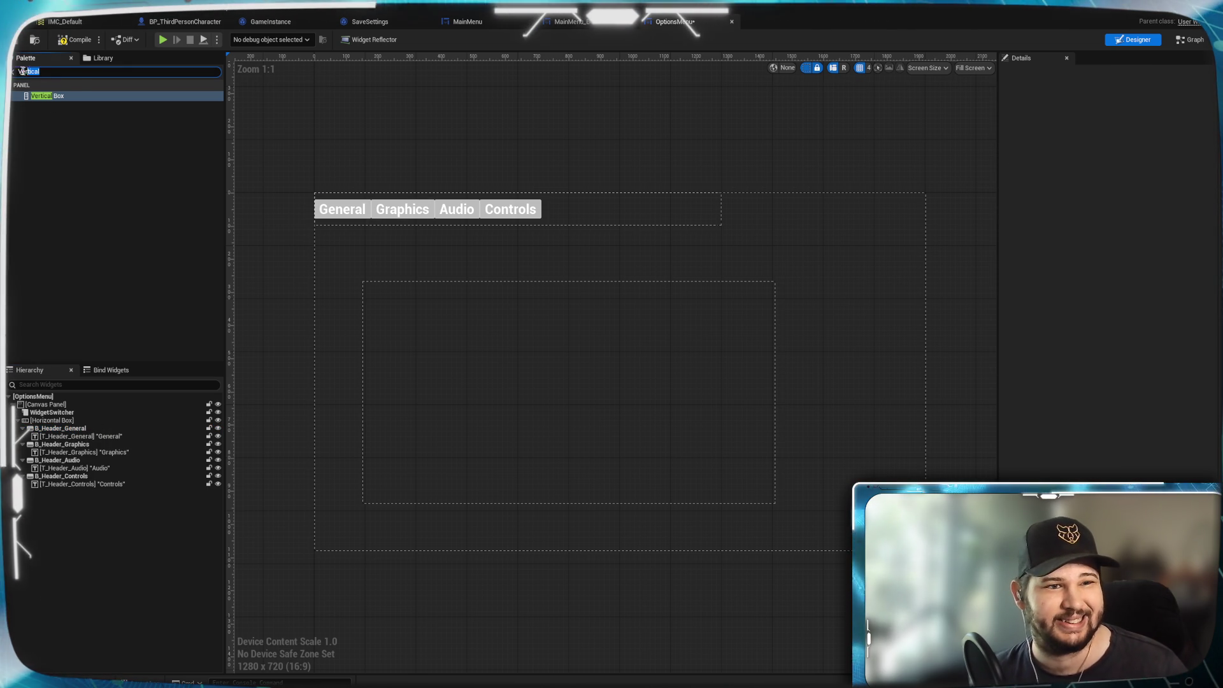
{"action": "left_click", "coordinate": [73, 72]}
{"action": "type", "text": "horizo"}
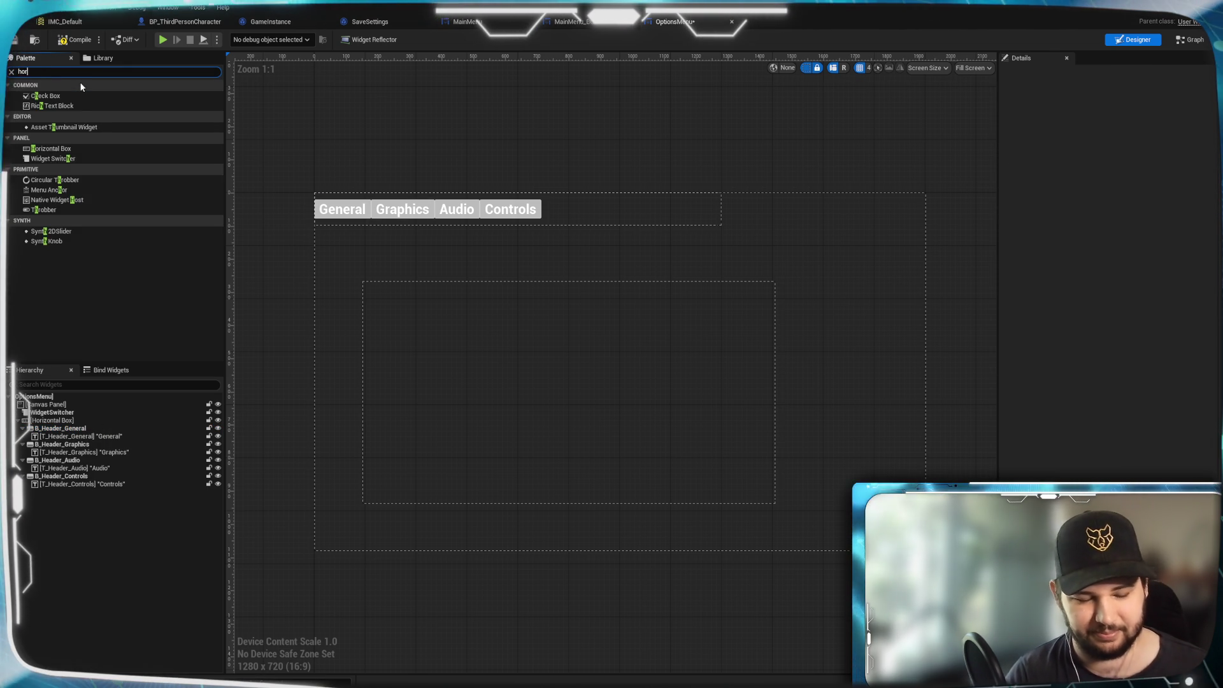
{"action": "left_click_drag", "start_coordinate": [76, 96], "coordinate": [58, 501]}
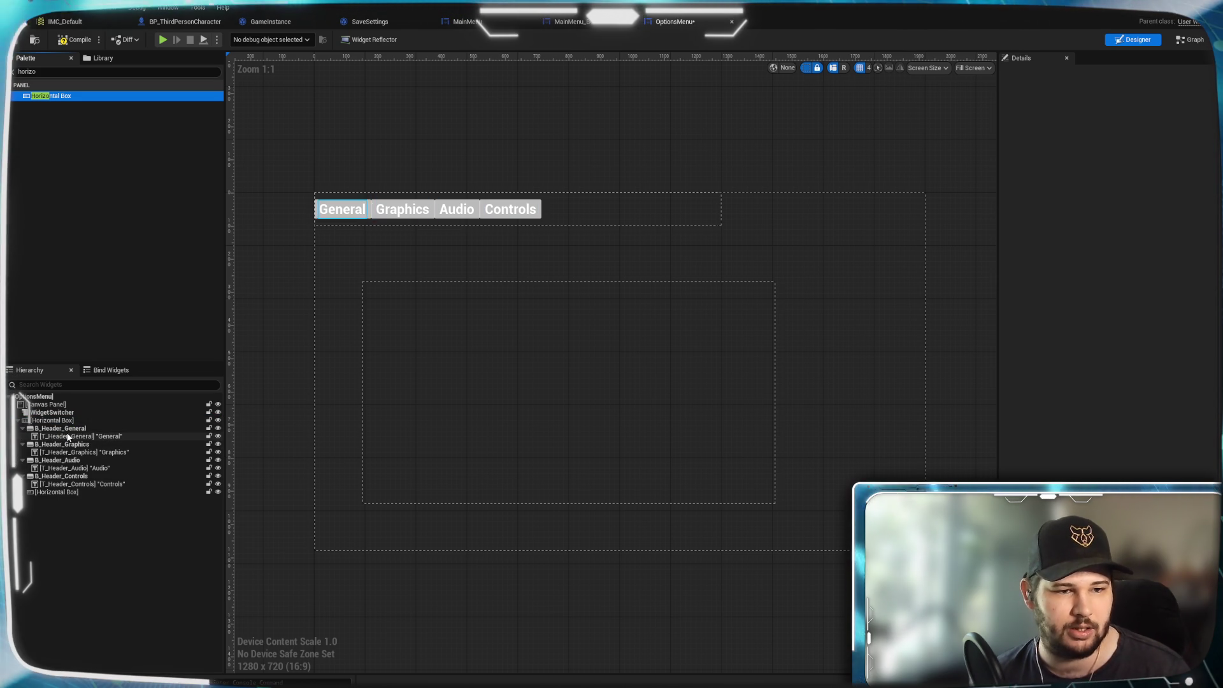
{"action": "mouse_move", "coordinate": [63, 428]}
{"action": "left_mouse_down"}
{"action": "mouse_move", "coordinate": [58, 491]}
{"action": "mouse_move", "coordinate": [48, 423]}
{"action": "left_mouse_up"}
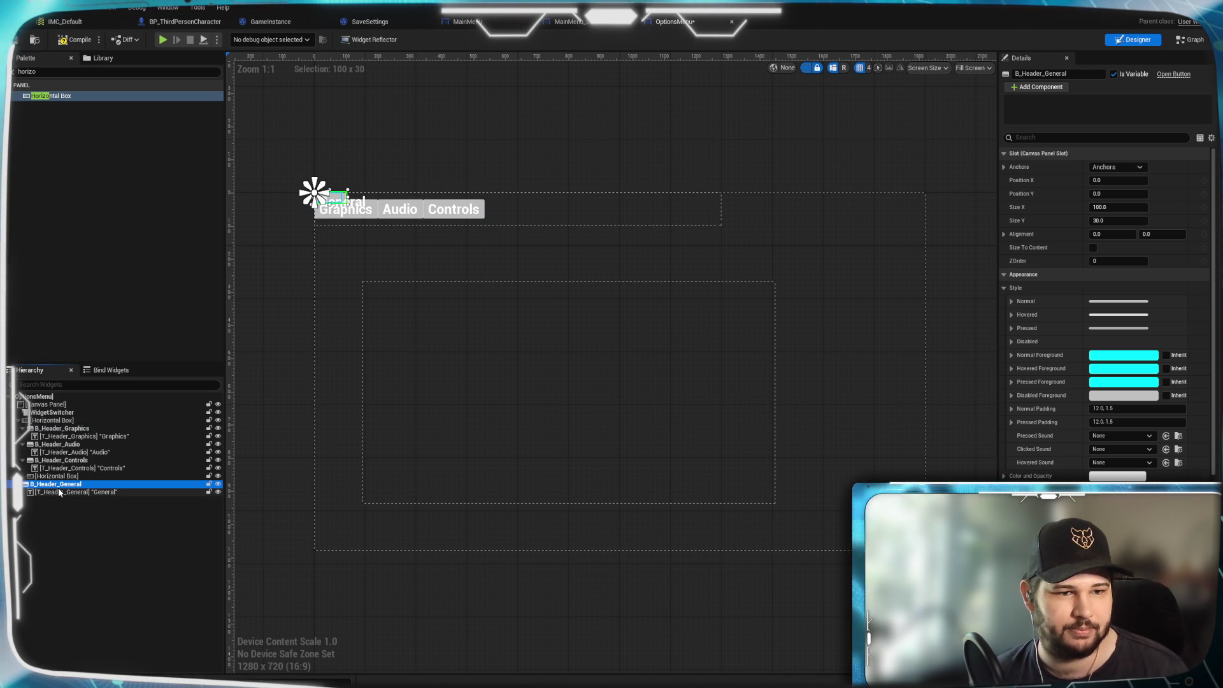
{"action": "left_click_drag", "start_coordinate": [52, 489], "coordinate": [47, 429]}
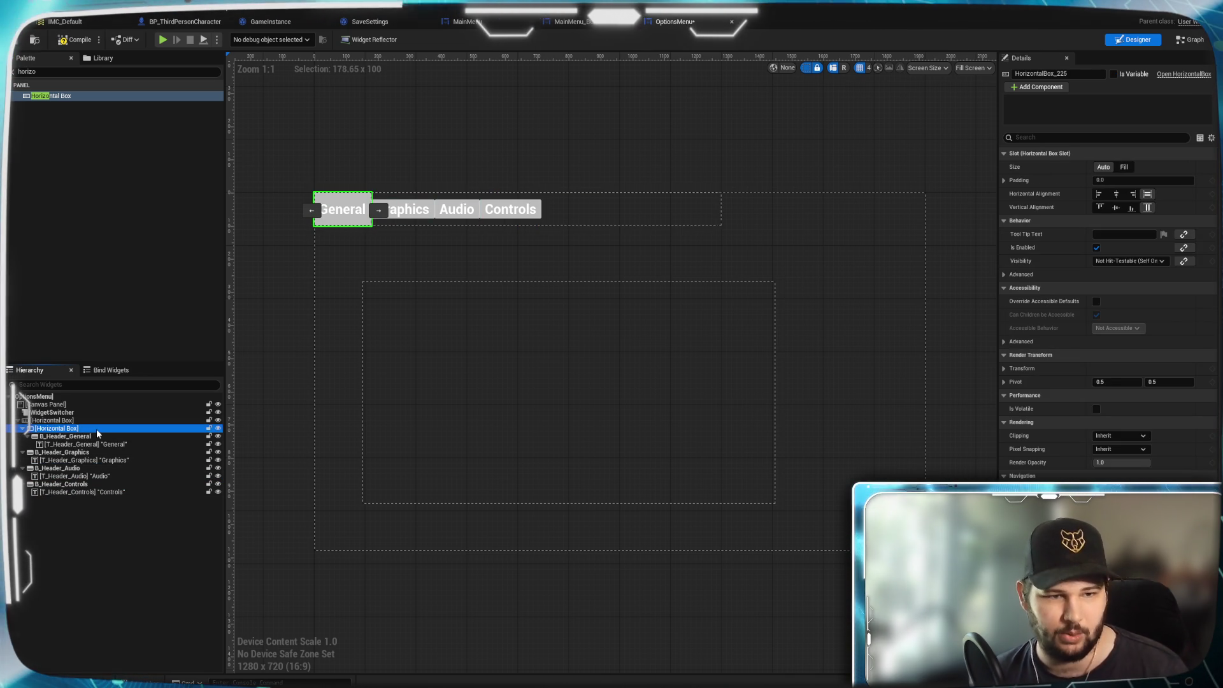
Set the inner box to Fill, move General out to the row's end, and delete the empty box.
{"action": "left_click", "coordinate": [1005, 180]}
{"action": "left_click", "coordinate": [1005, 180]}
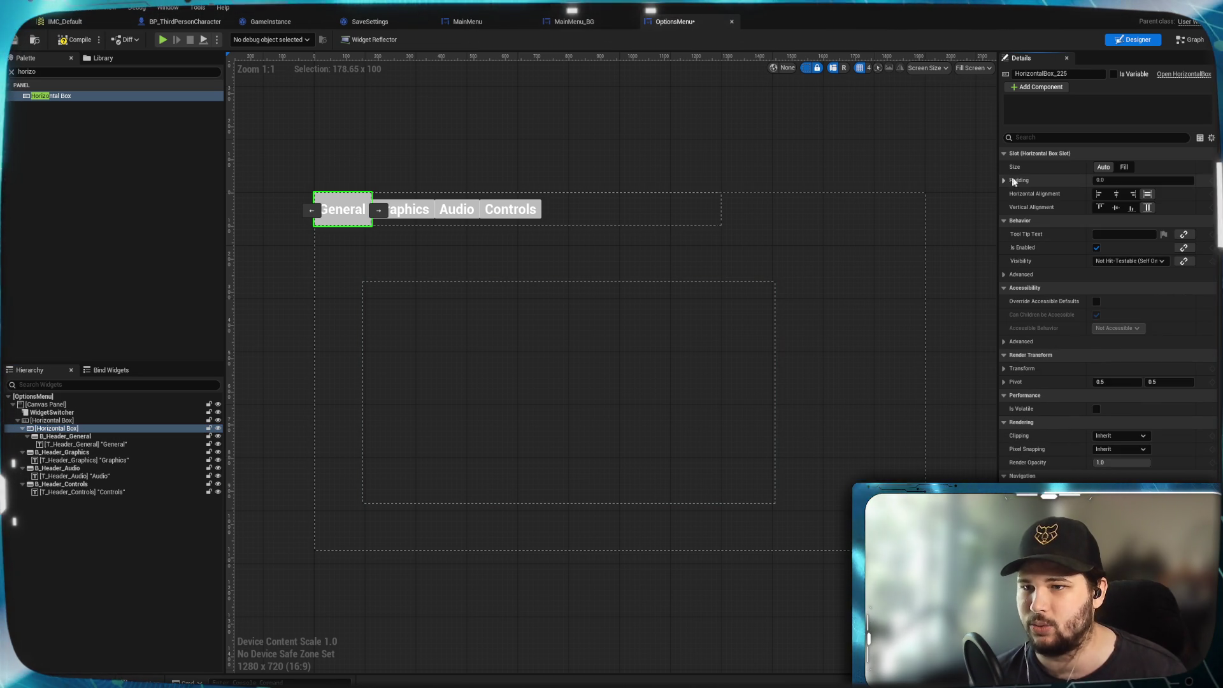
{"action": "left_click", "coordinate": [1124, 168]}
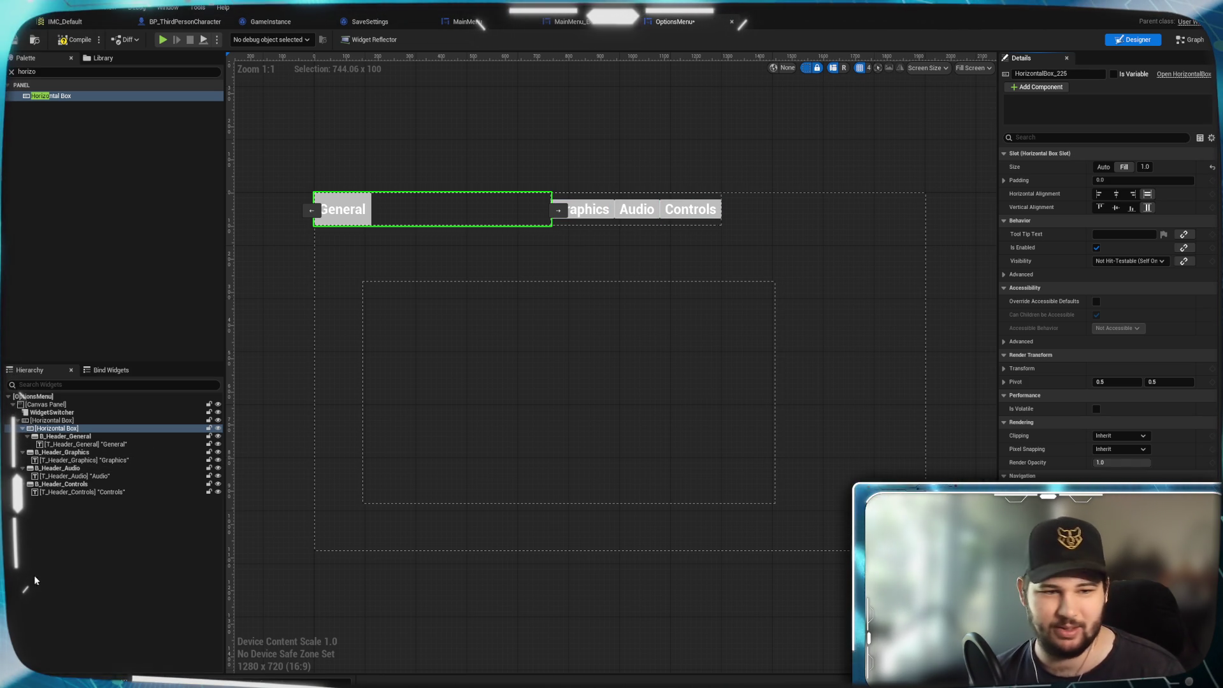
{"action": "left_click", "coordinate": [79, 521]}
{"action": "left_click", "coordinate": [90, 420]}
{"action": "left_click_drag", "start_coordinate": [63, 436], "coordinate": [78, 432]}
{"action": "left_click", "coordinate": [57, 428]}
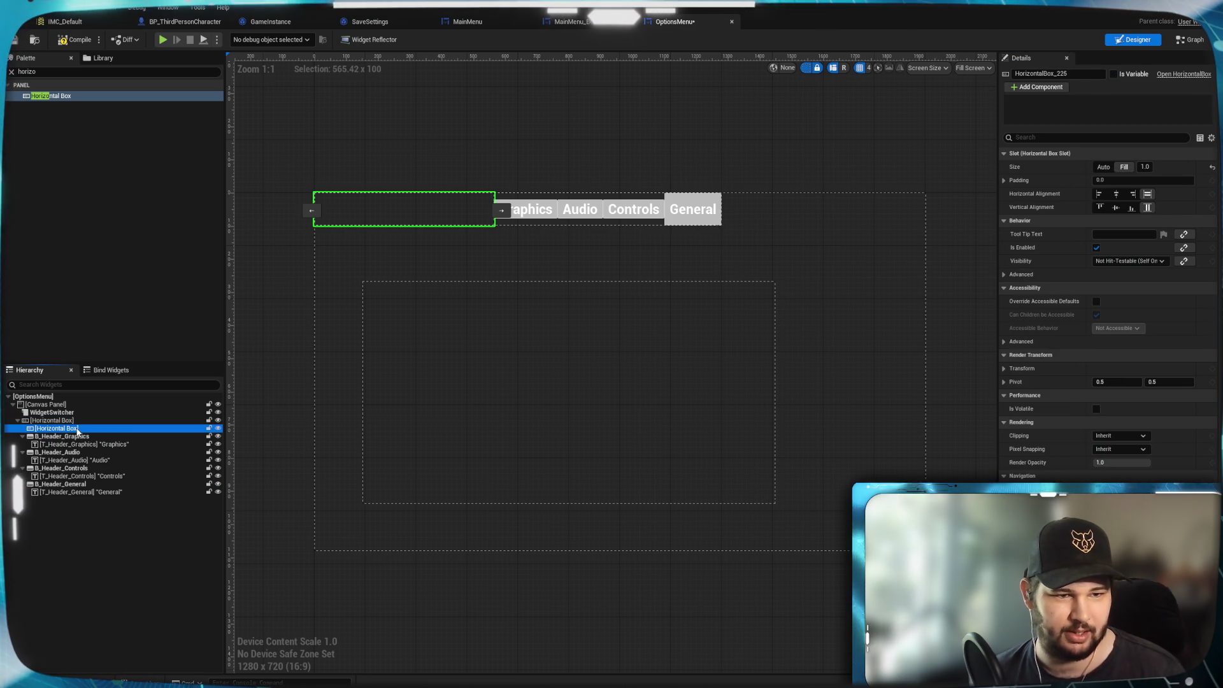
{"action": "key", "text": "Delete"}
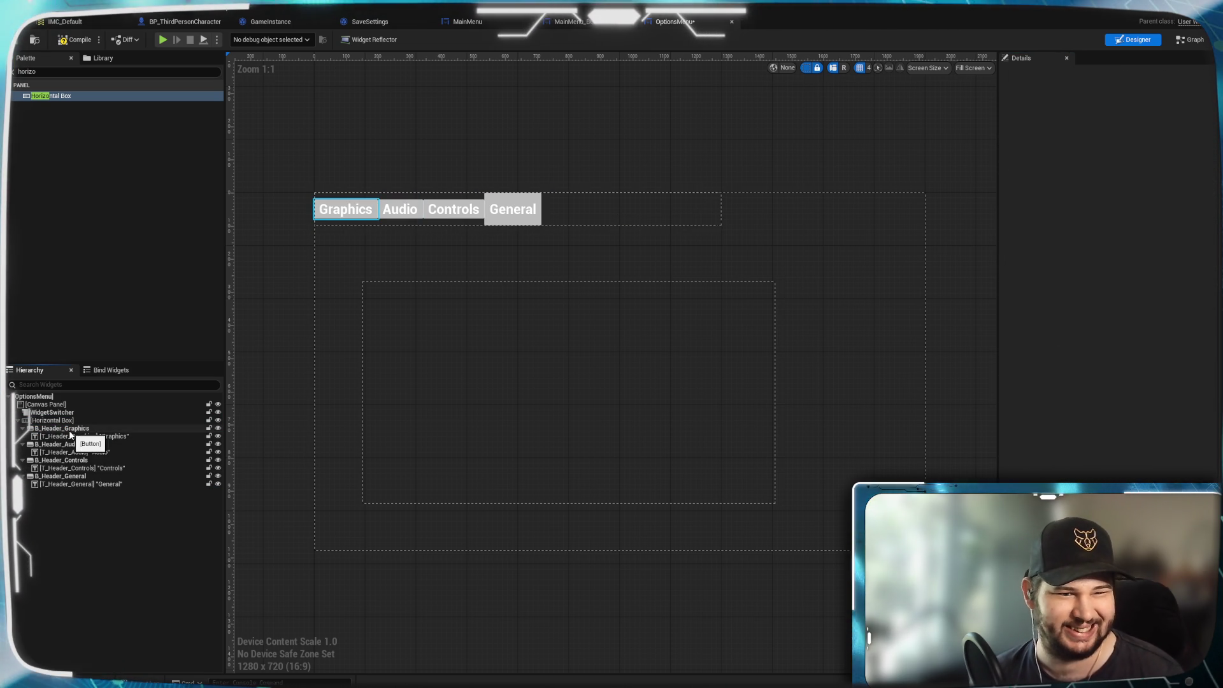
Set Slot Size to Fill for the Graphics, Audio and Controls headers.
{"action": "left_click", "coordinate": [71, 430]}
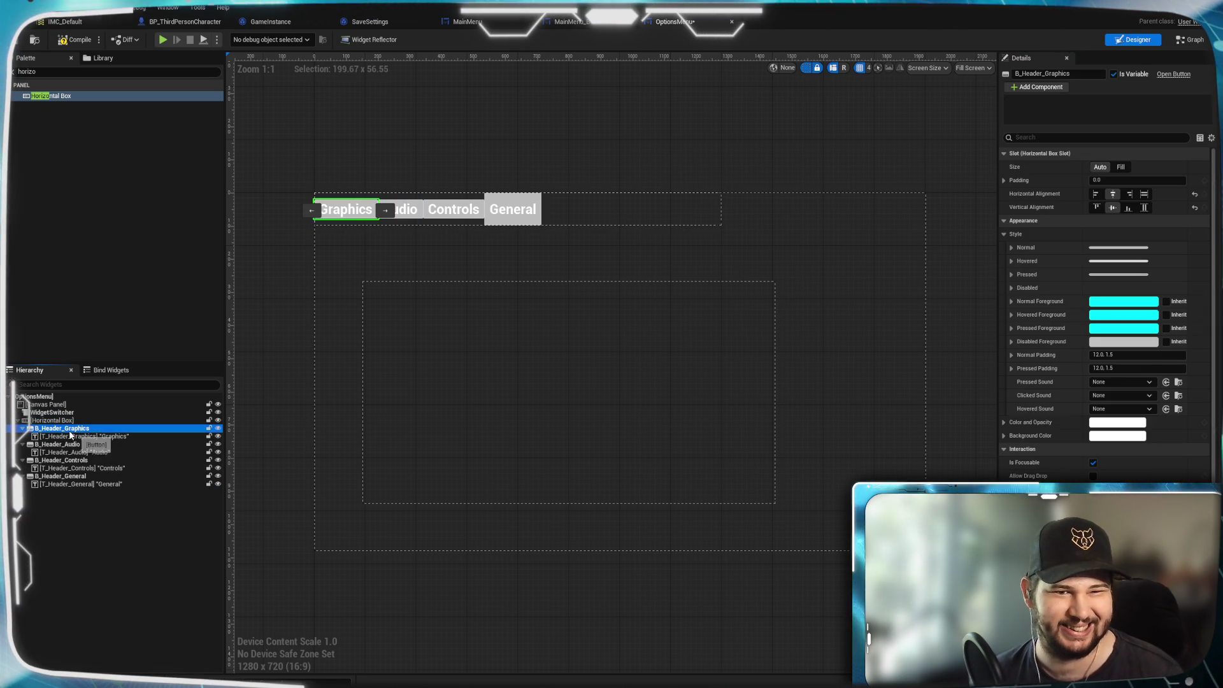
{"action": "left_click", "coordinate": [1121, 167]}
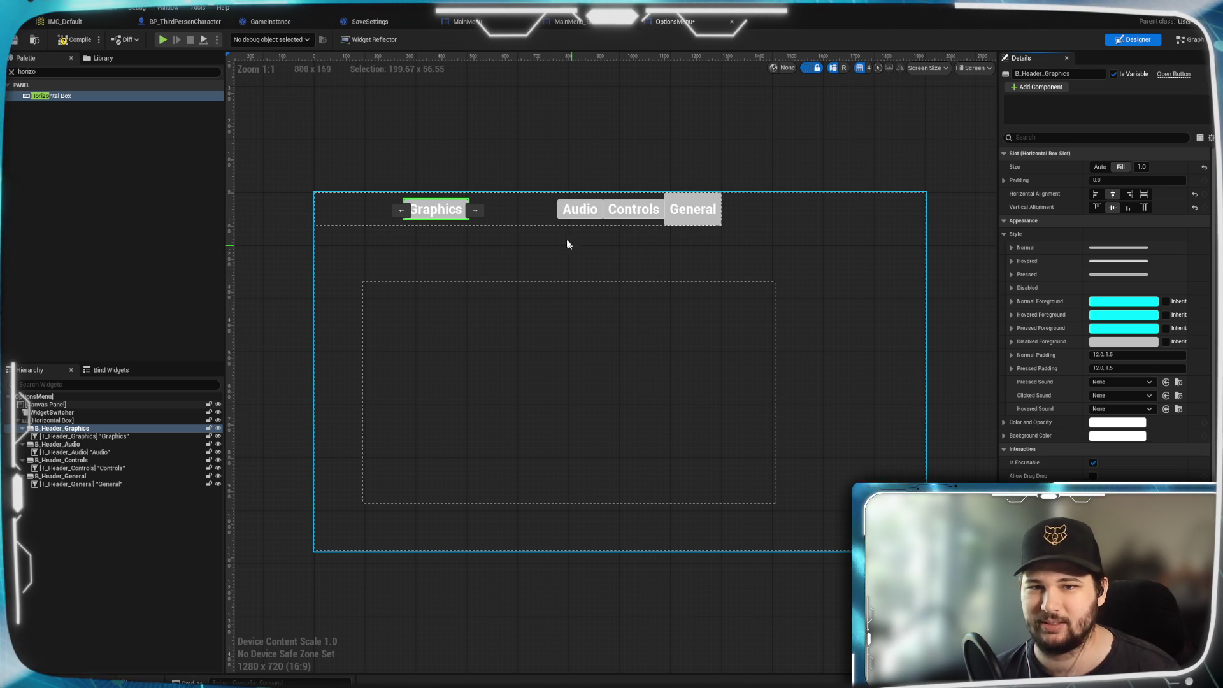
{"action": "left_click", "coordinate": [56, 445]}
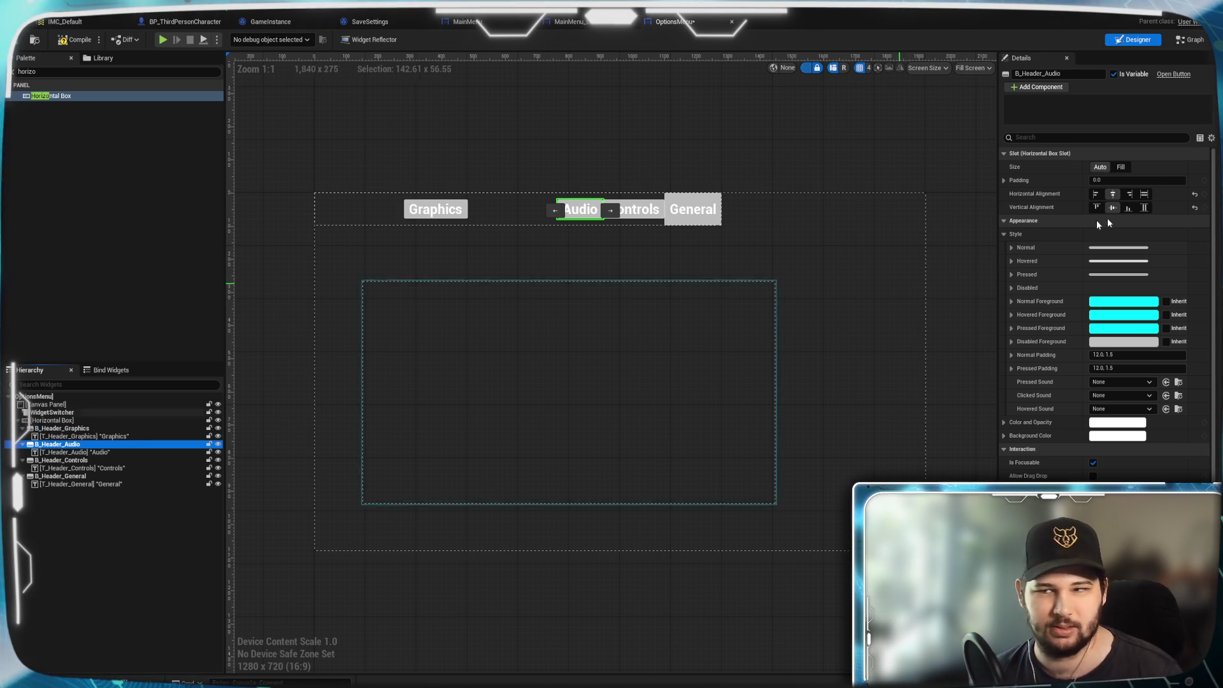
{"action": "left_click", "coordinate": [1121, 167]}
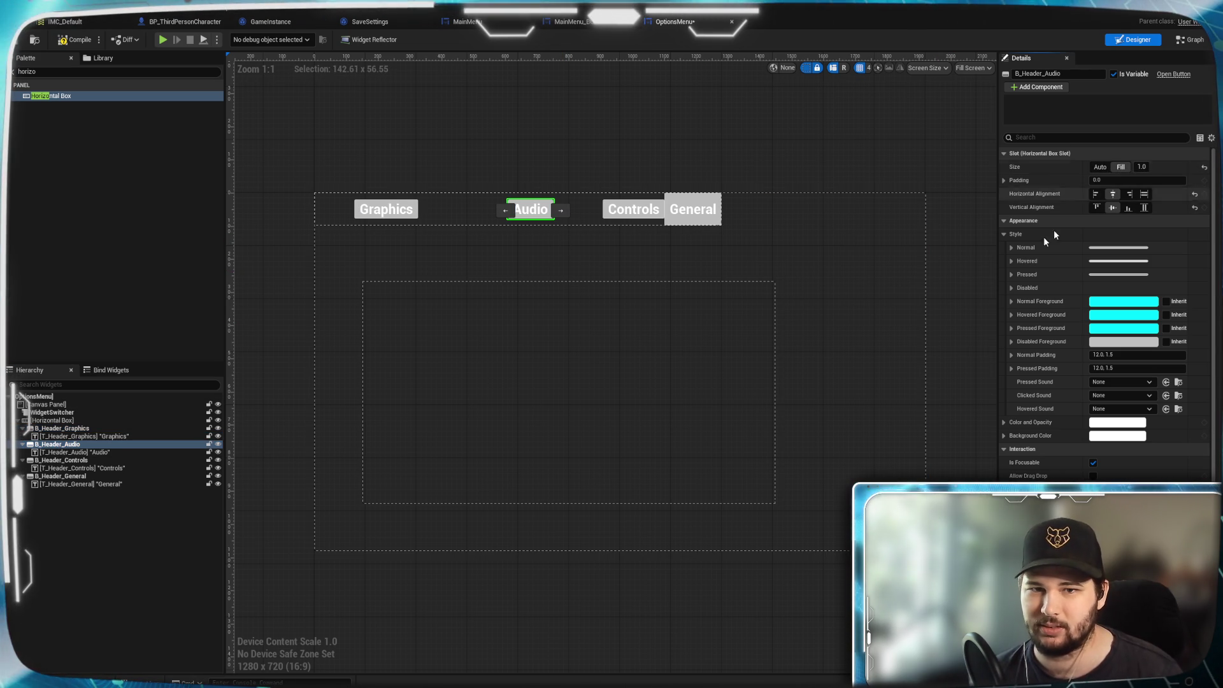
{"action": "left_click", "coordinate": [61, 460]}
{"action": "left_click", "coordinate": [1121, 167]}
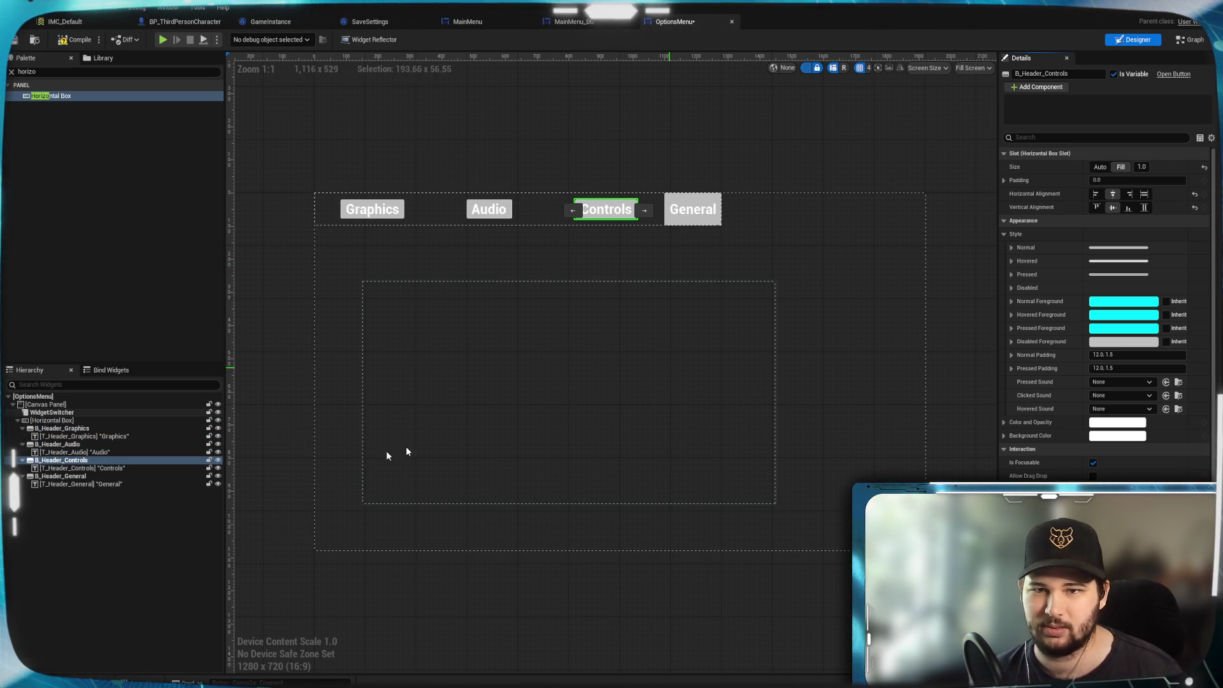
Move General before Graphics and set it to Fill, centred horizontally and vertically.
{"action": "left_click", "coordinate": [67, 476]}
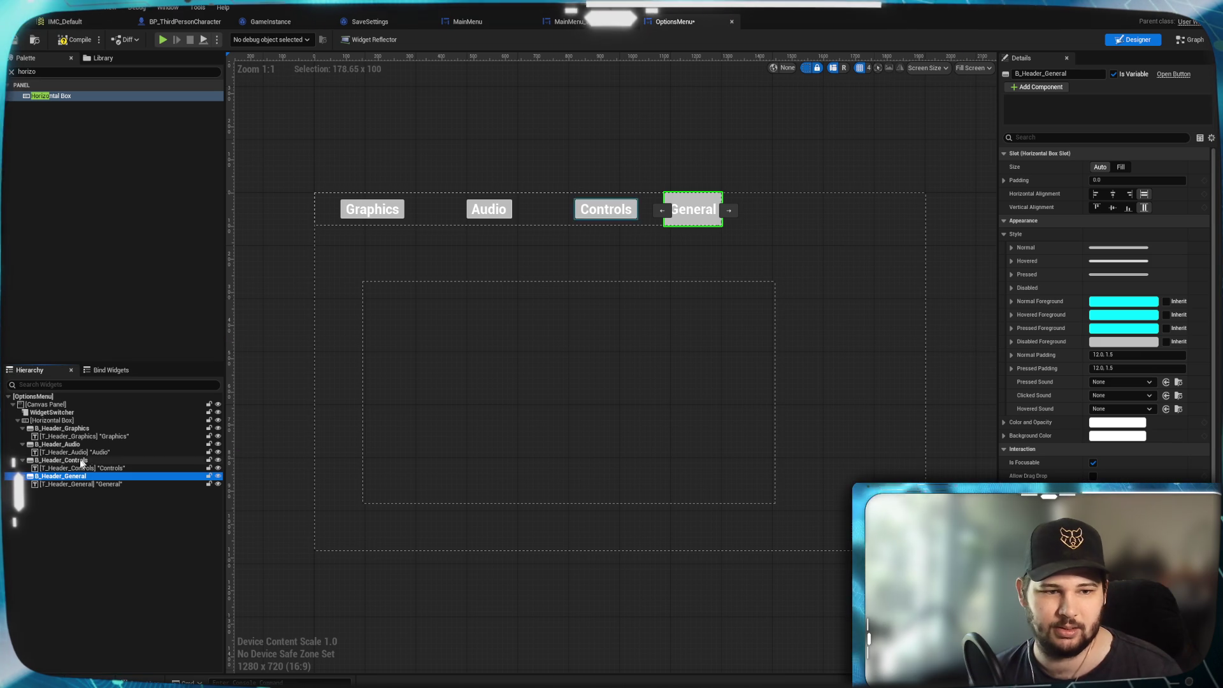
{"action": "left_click_drag", "start_coordinate": [68, 428], "coordinate": [67, 422]}
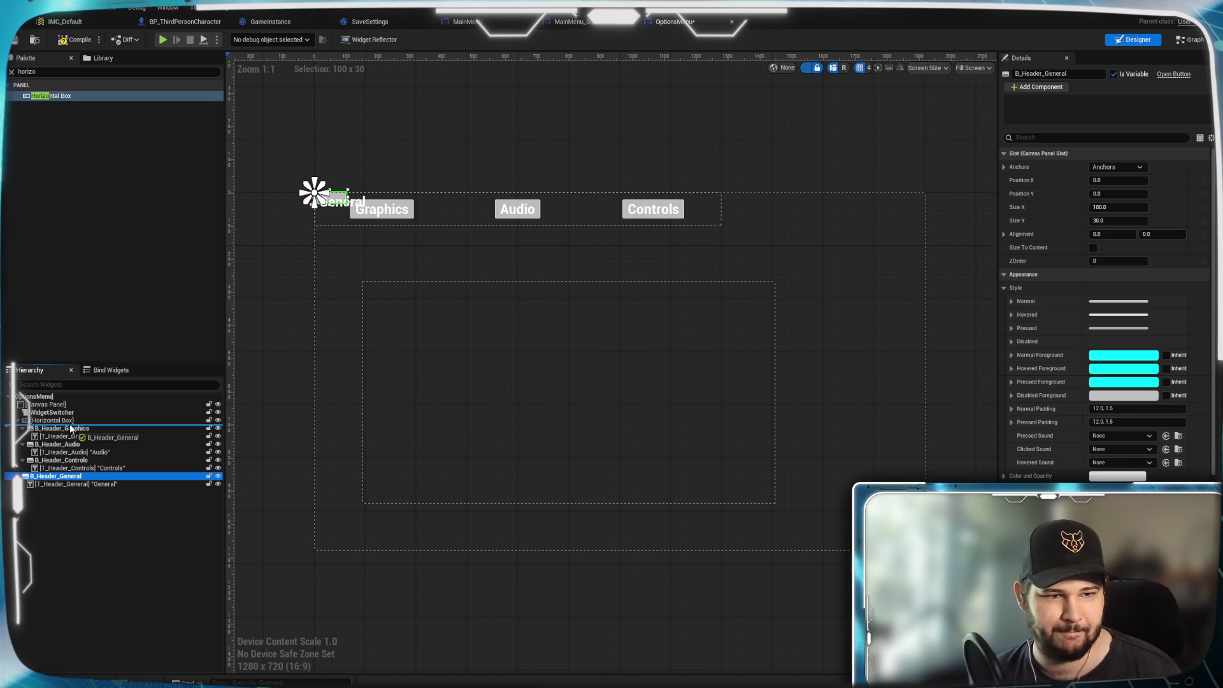
{"action": "left_click_drag", "start_coordinate": [70, 426], "coordinate": [71, 424]}
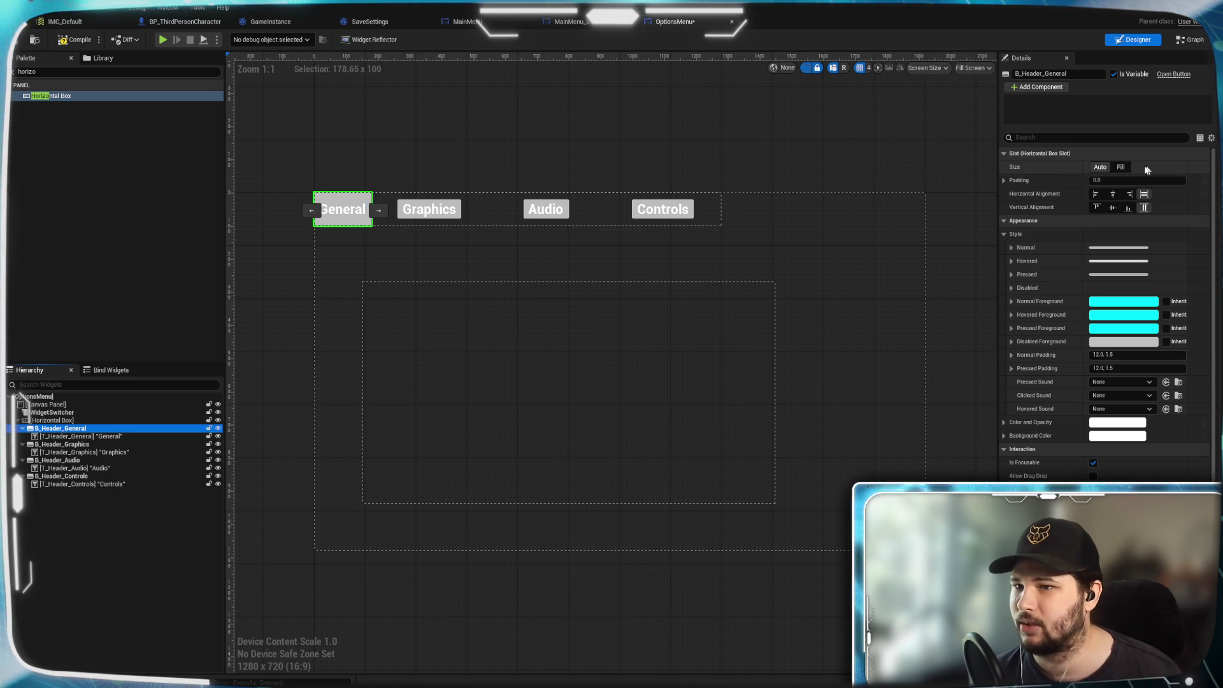
{"action": "left_click", "coordinate": [1120, 167]}
{"action": "left_click", "coordinate": [1113, 193]}
{"action": "left_click", "coordinate": [1113, 207]}
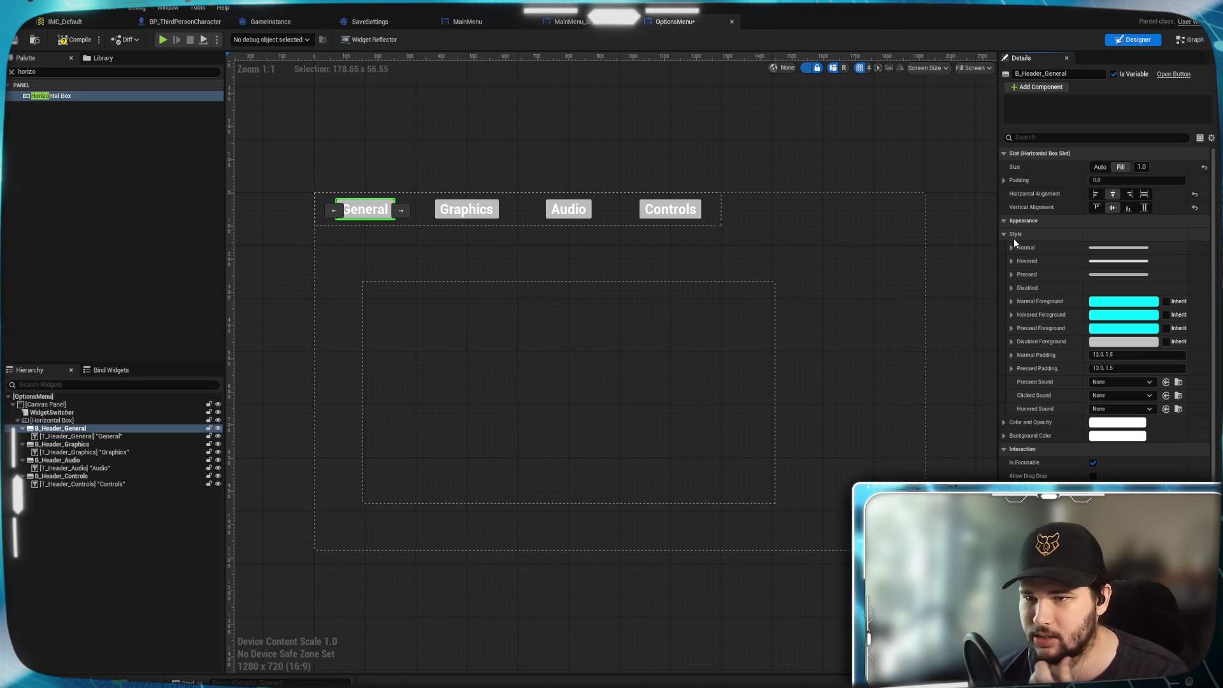
{"action": "scroll", "coordinate": [1016, 304], "scroll_direction": "down", "scroll_amount": 2}
{"action": "scroll", "coordinate": [1016, 306], "scroll_direction": "down", "scroll_amount": 5}
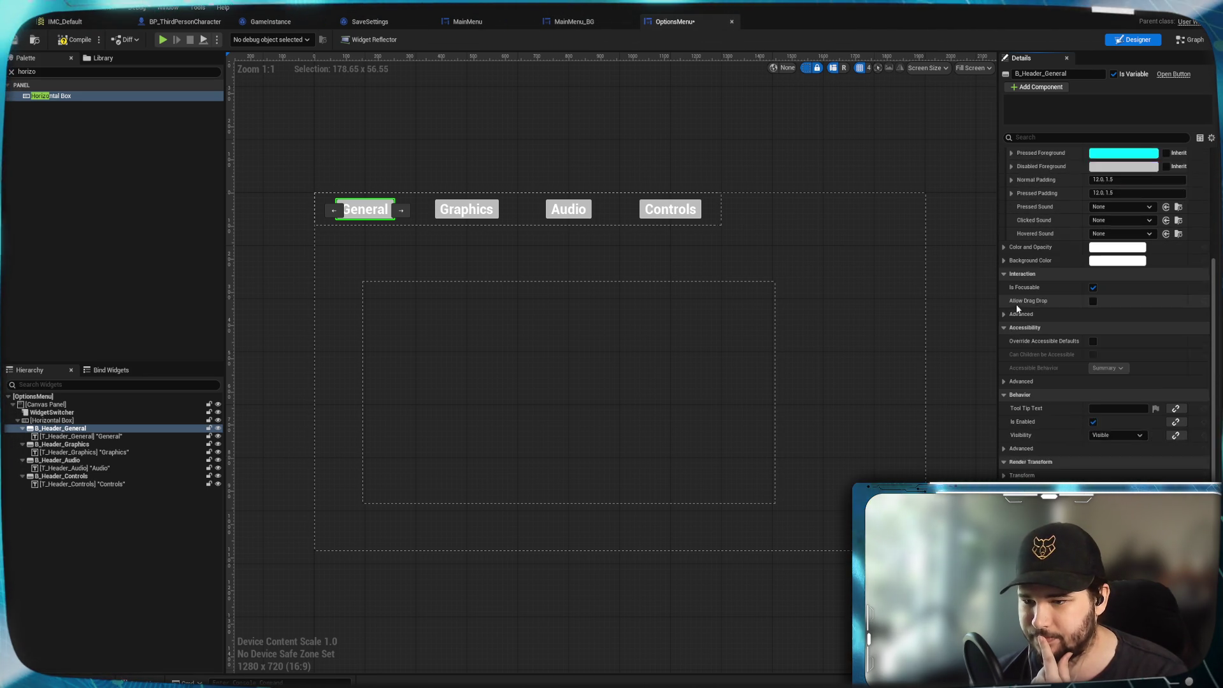
{"action": "scroll", "coordinate": [1017, 307], "scroll_direction": "down", "scroll_amount": 2}
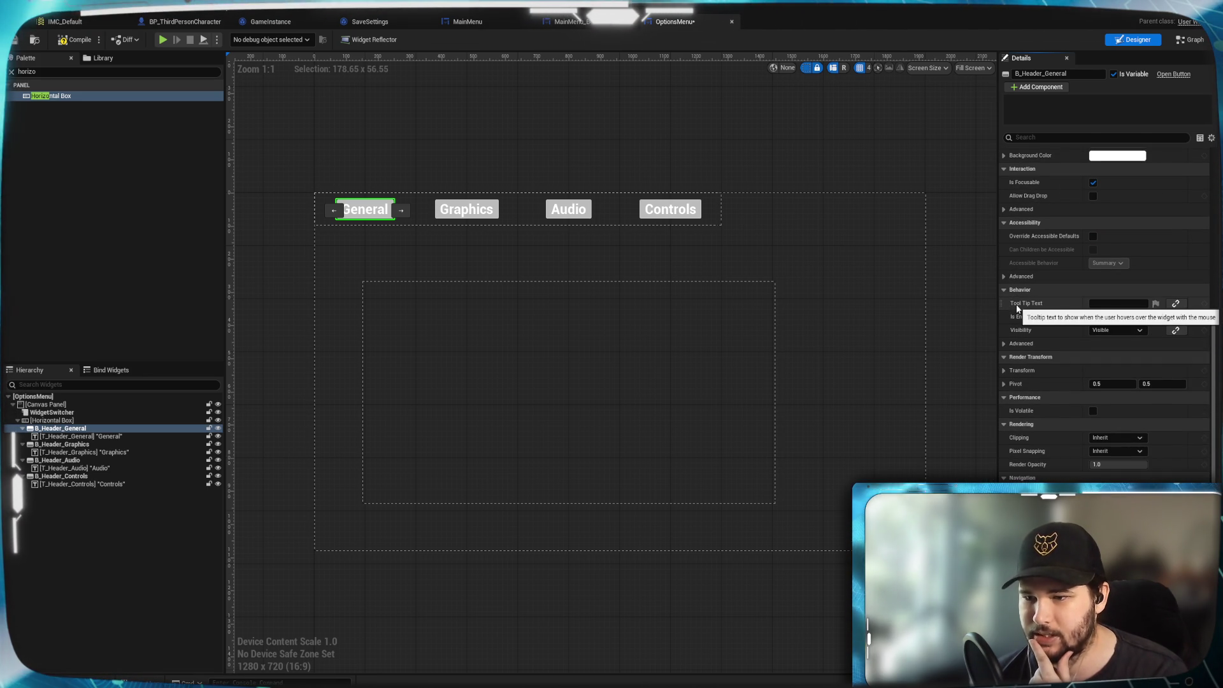
{"action": "scroll", "coordinate": [1016, 307], "scroll_direction": "up", "scroll_amount": 9}
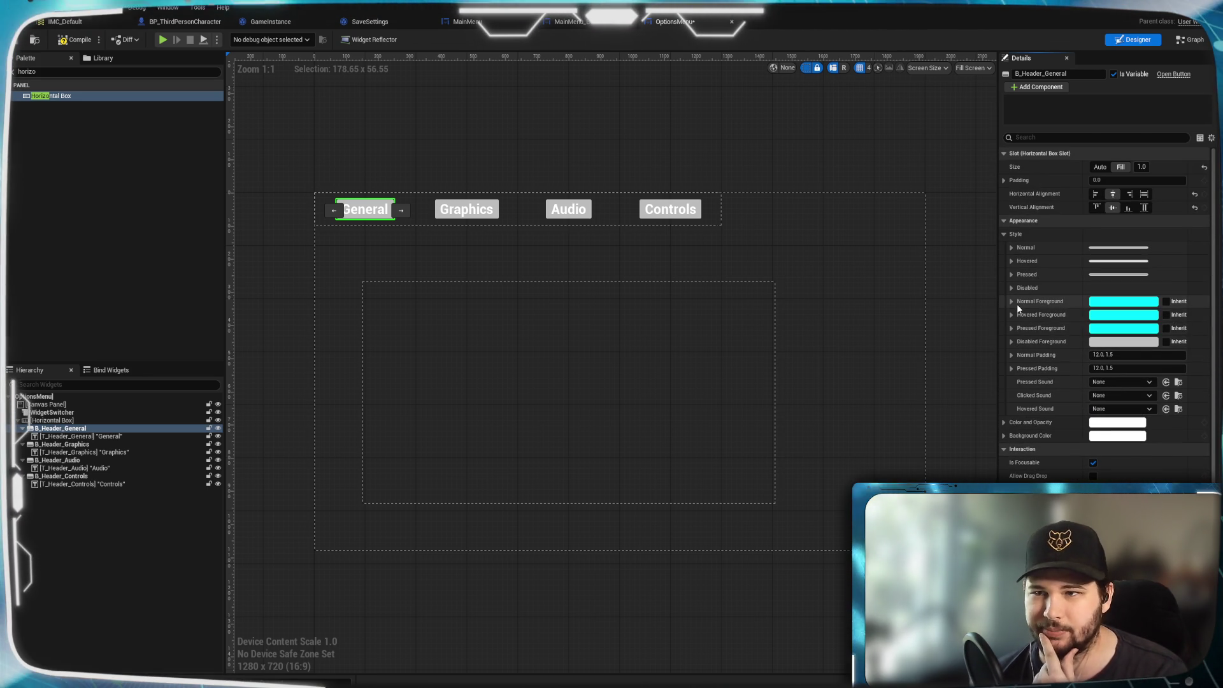
Drag the header row Horizontal Box into place on the canvas.
{"action": "scroll", "coordinate": [671, 229], "scroll_direction": "up", "scroll_amount": 10}
{"action": "scroll", "coordinate": [669, 227], "scroll_direction": "down", "scroll_amount": 19}
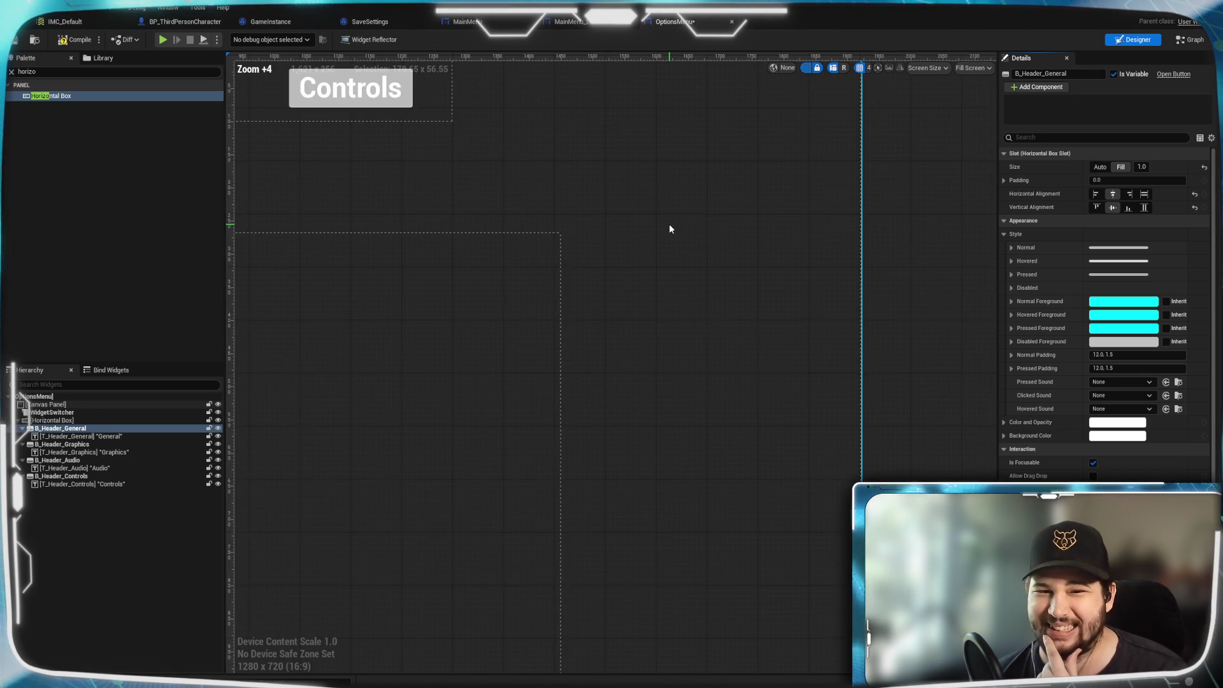
{"action": "left_click_drag", "start_coordinate": [690, 236], "coordinate": [716, 240]}
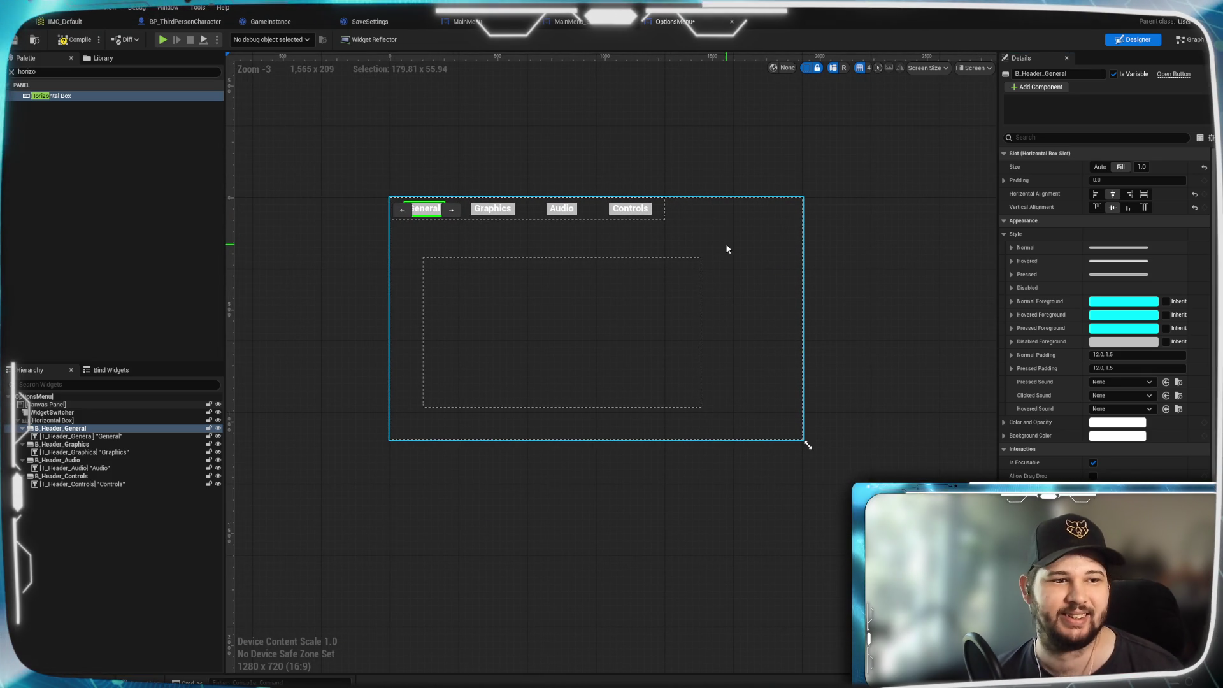
{"action": "left_click_drag", "start_coordinate": [595, 219], "coordinate": [677, 231]}
{"action": "scroll", "coordinate": [770, 268], "scroll_direction": "up", "scroll_amount": 2}
{"action": "left_click_drag", "start_coordinate": [770, 267], "coordinate": [822, 293]}
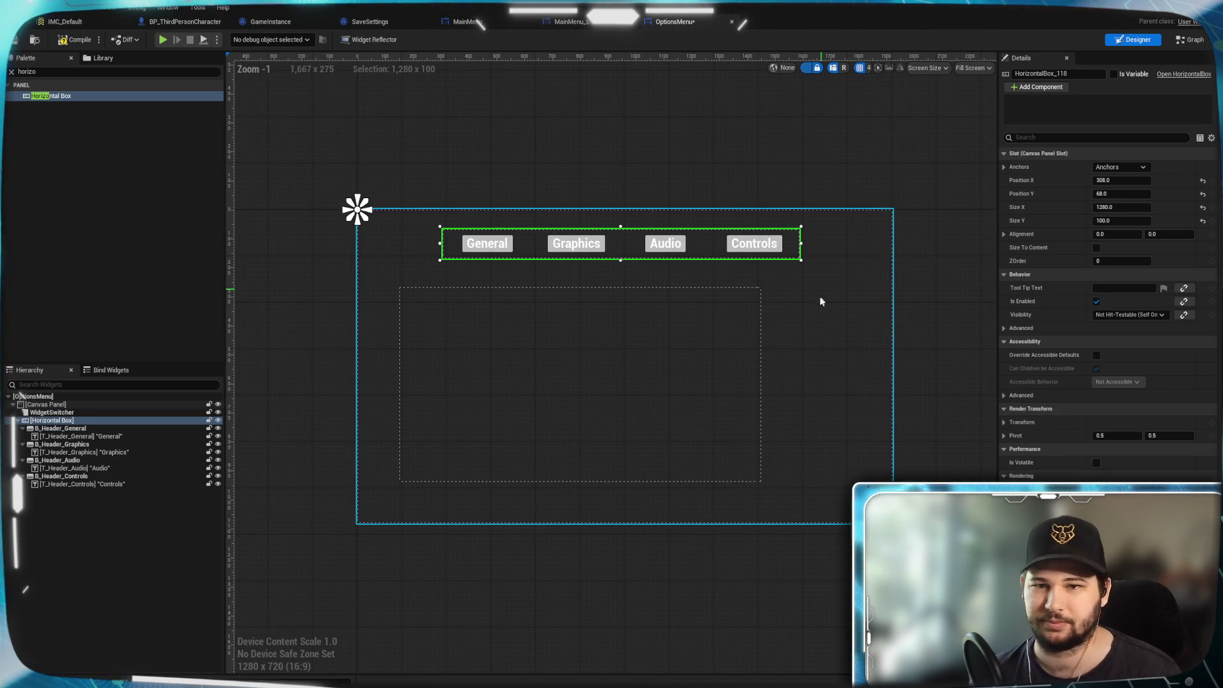
Give the header row Alignment X 0.5, Position X 0 and Position Y 50.
{"action": "left_click", "coordinate": [1121, 167]}
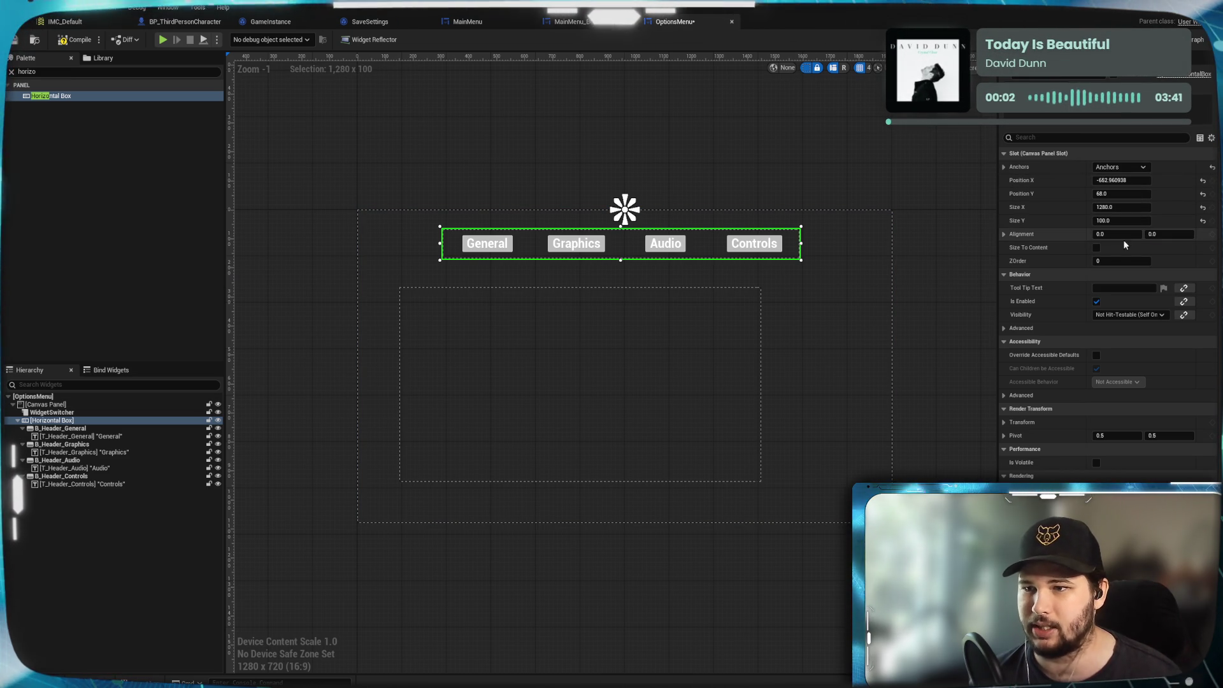
{"action": "type", "text": "0.5"}
{"action": "key", "text": "Return"}
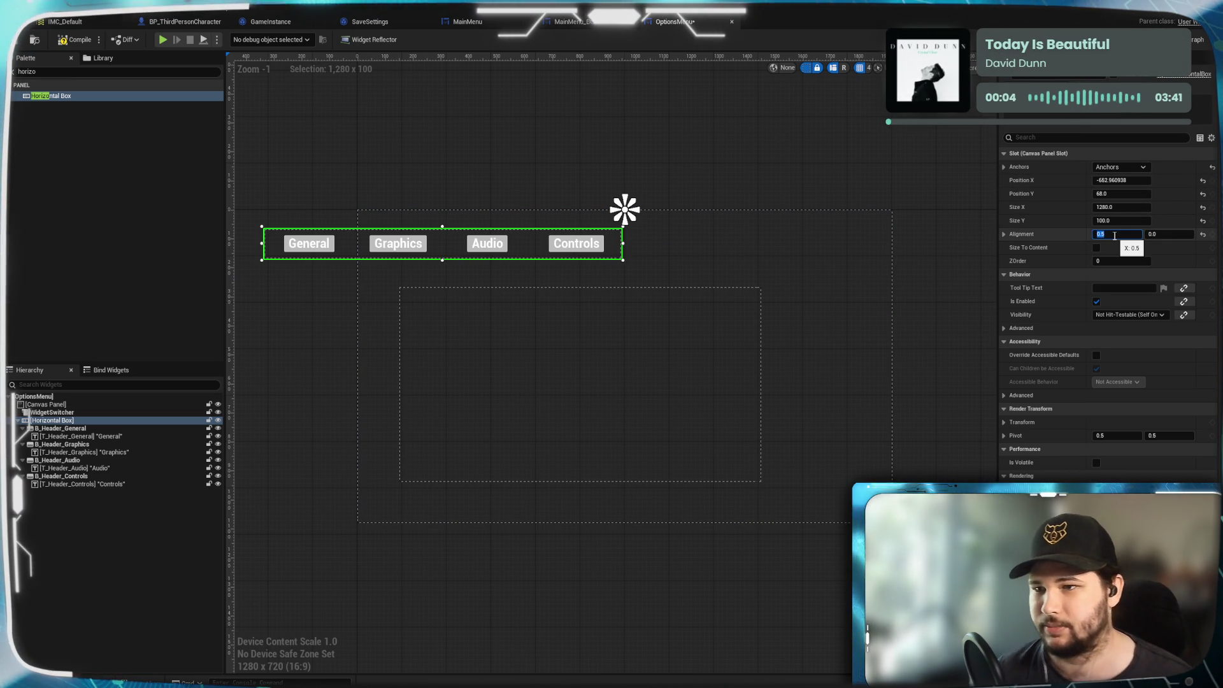
{"action": "left_click", "coordinate": [1113, 180]}
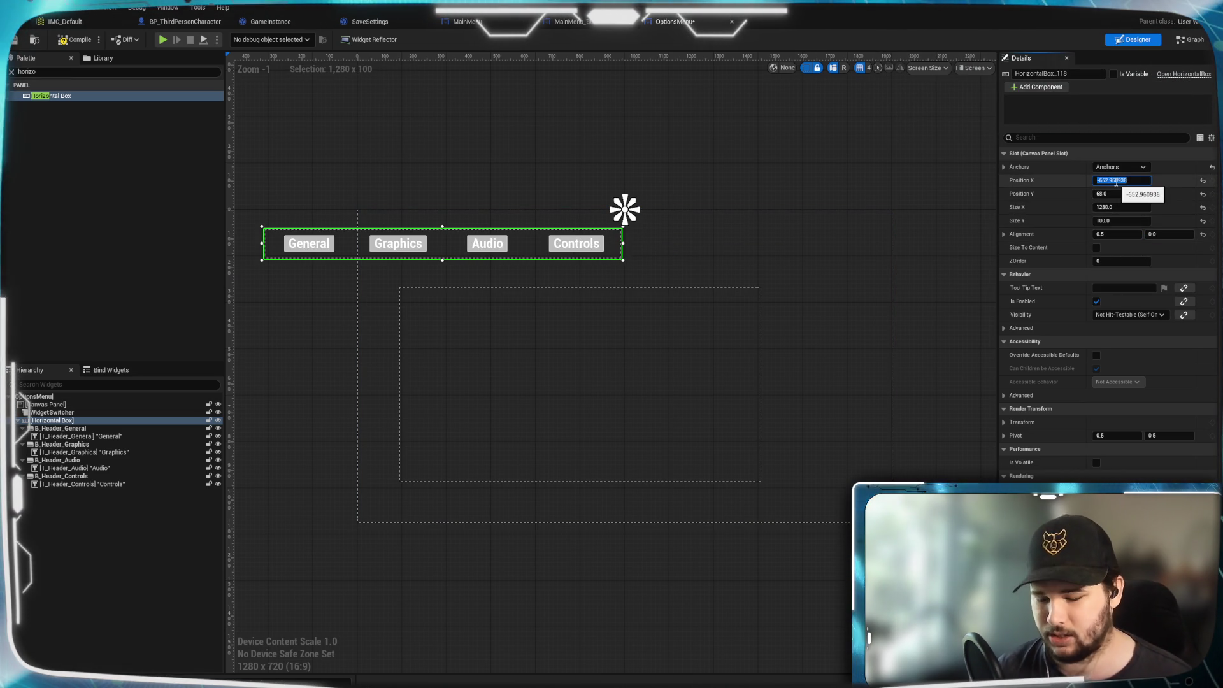
{"action": "type", "text": "0"}
{"action": "key", "text": "Return"}
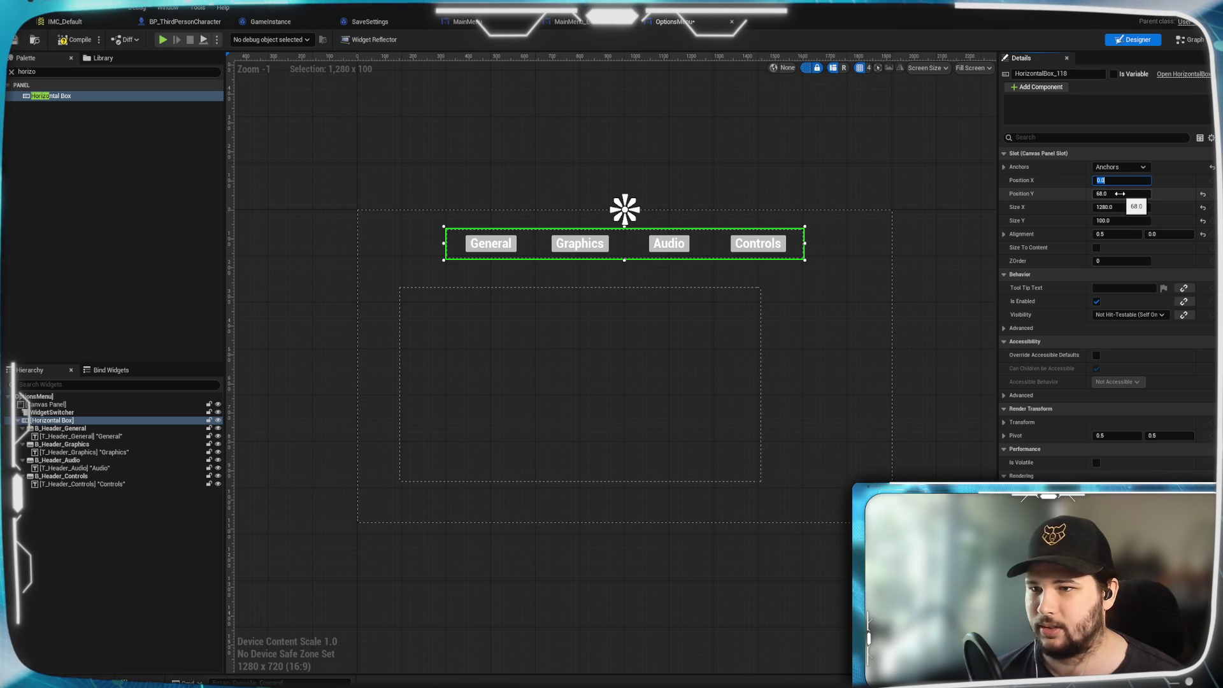
{"action": "type", "text": "50"}
{"action": "key", "text": "Return"}
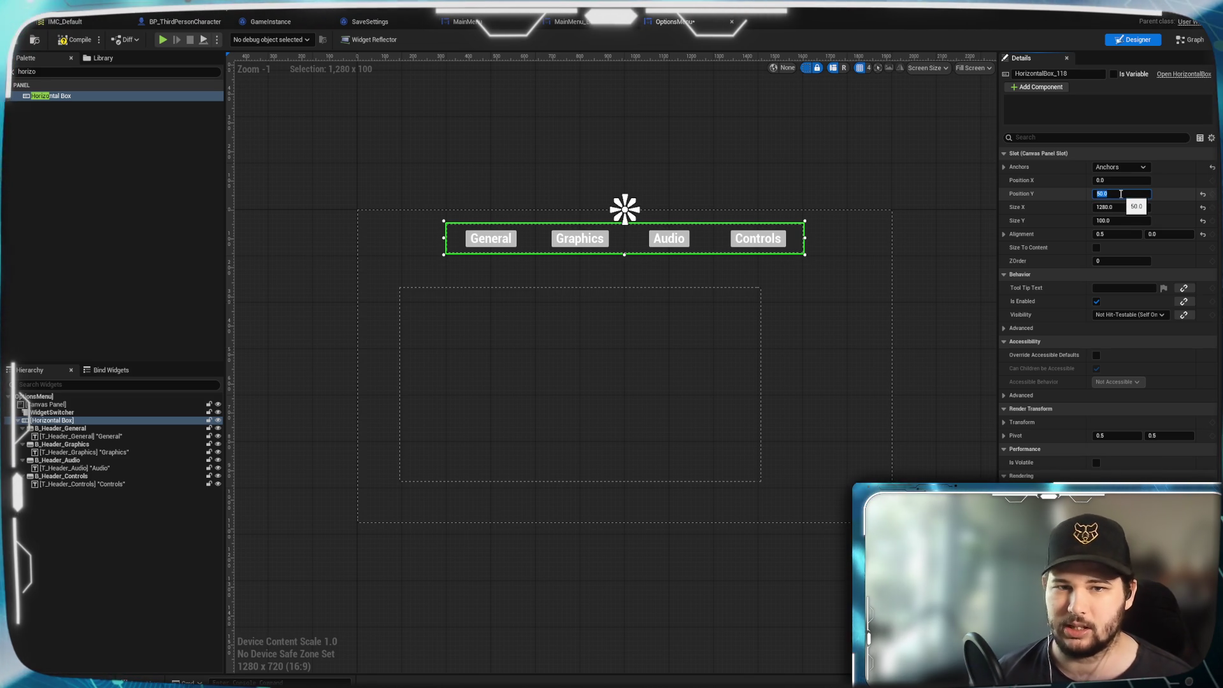
{"action": "scroll", "coordinate": [603, 273], "scroll_direction": "up", "scroll_amount": 3}
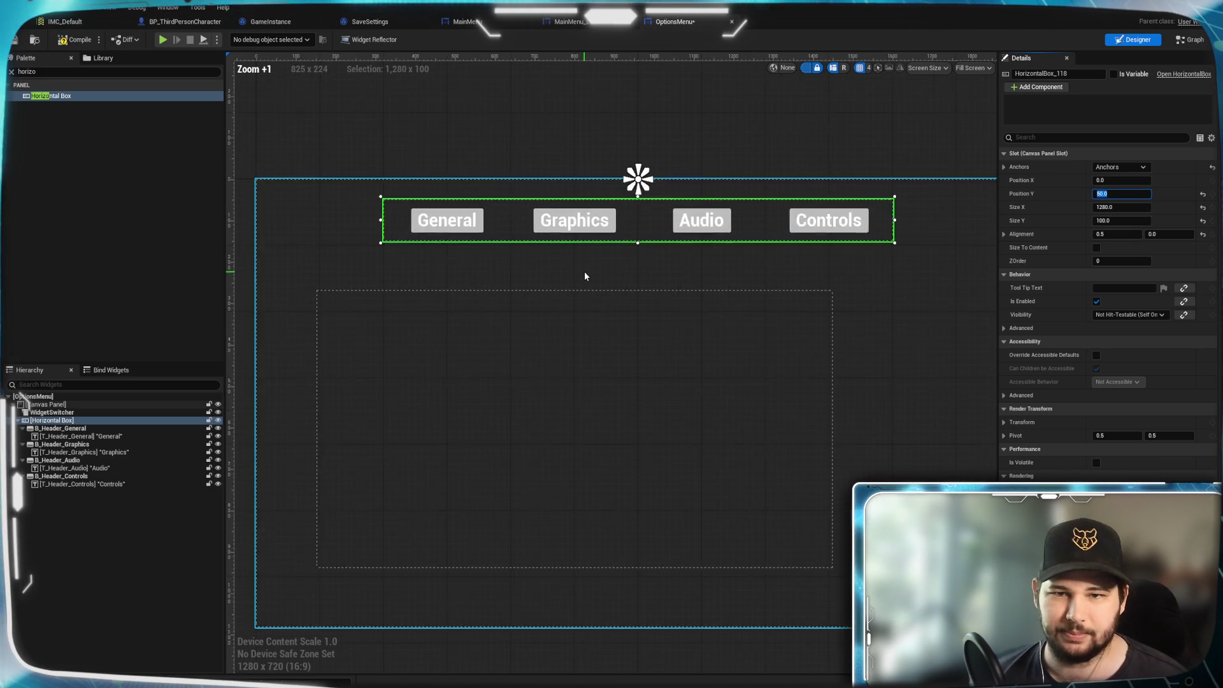
{"action": "scroll", "coordinate": [633, 286], "scroll_direction": "down", "scroll_amount": 1}
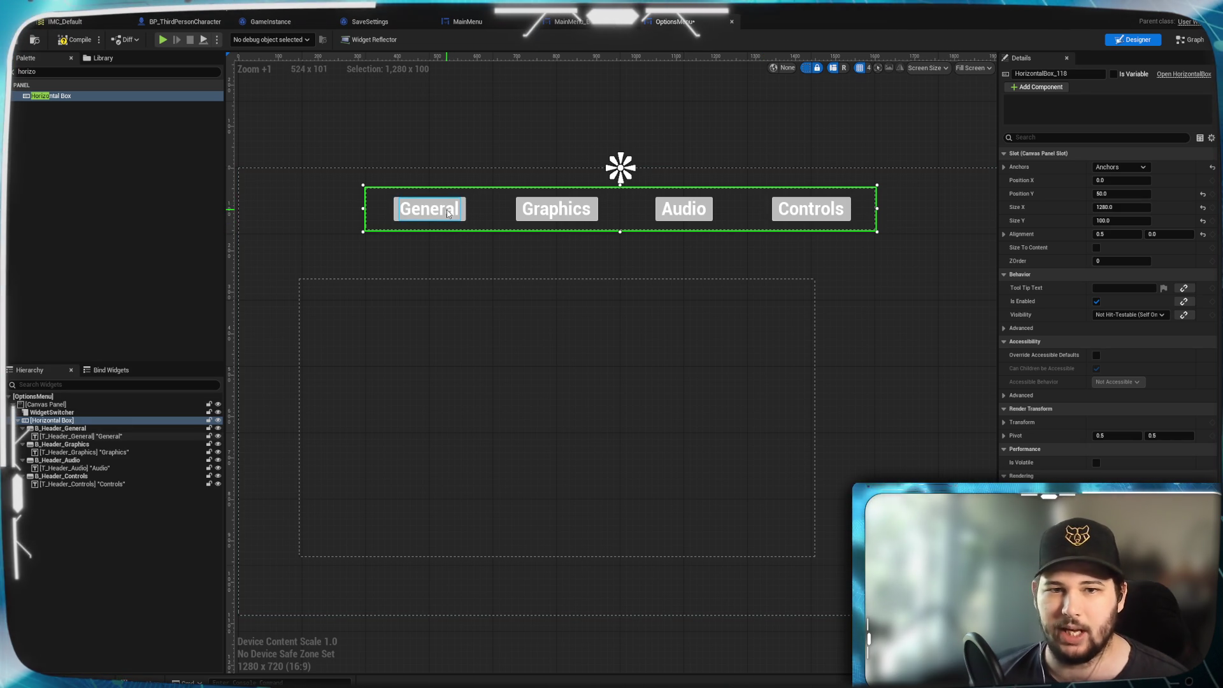
{"action": "left_click", "coordinate": [467, 214]}
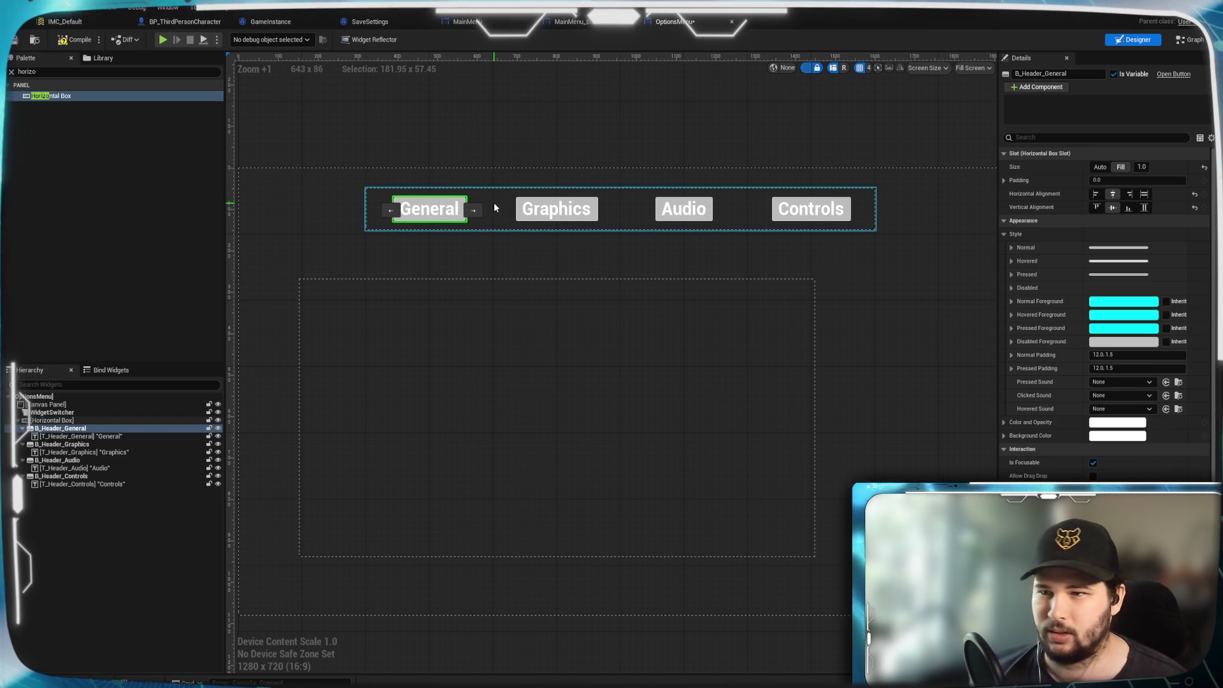
Set Horizontal Alignment to Fill for the General, Graphics, Audio and Controls header buttons.
{"action": "left_click", "coordinate": [1004, 180]}
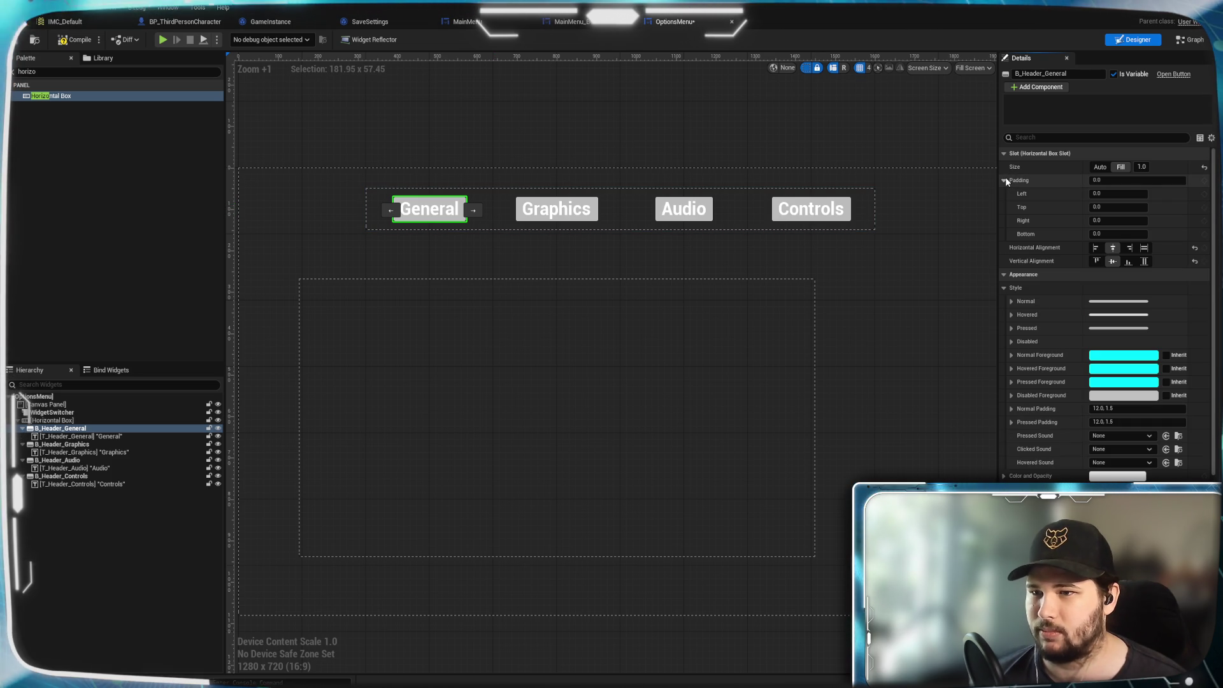
{"action": "left_click", "coordinate": [1004, 181]}
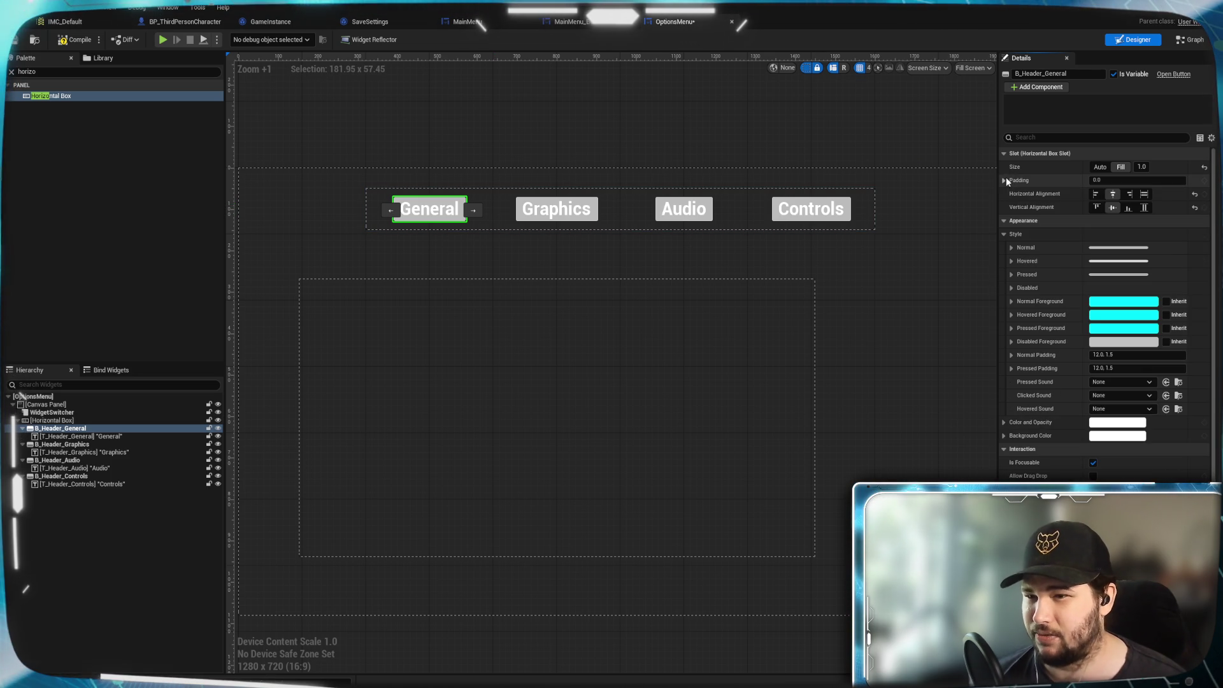
{"action": "left_click", "coordinate": [1144, 194]}
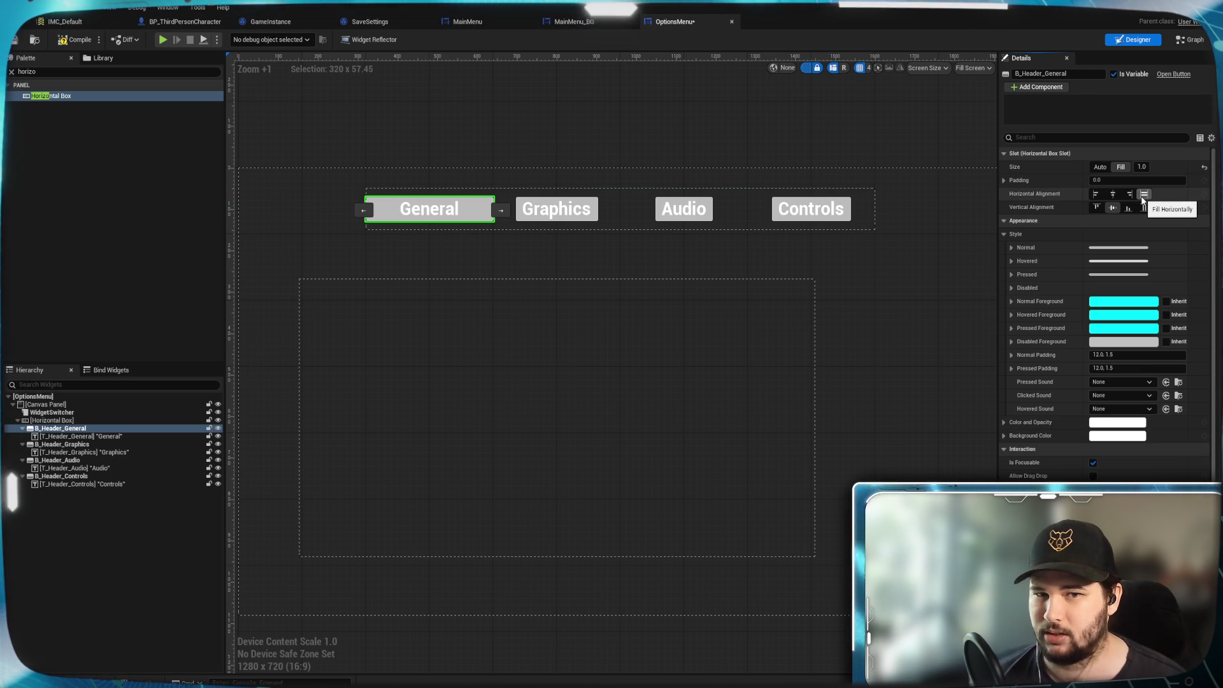
{"action": "left_click", "coordinate": [597, 217]}
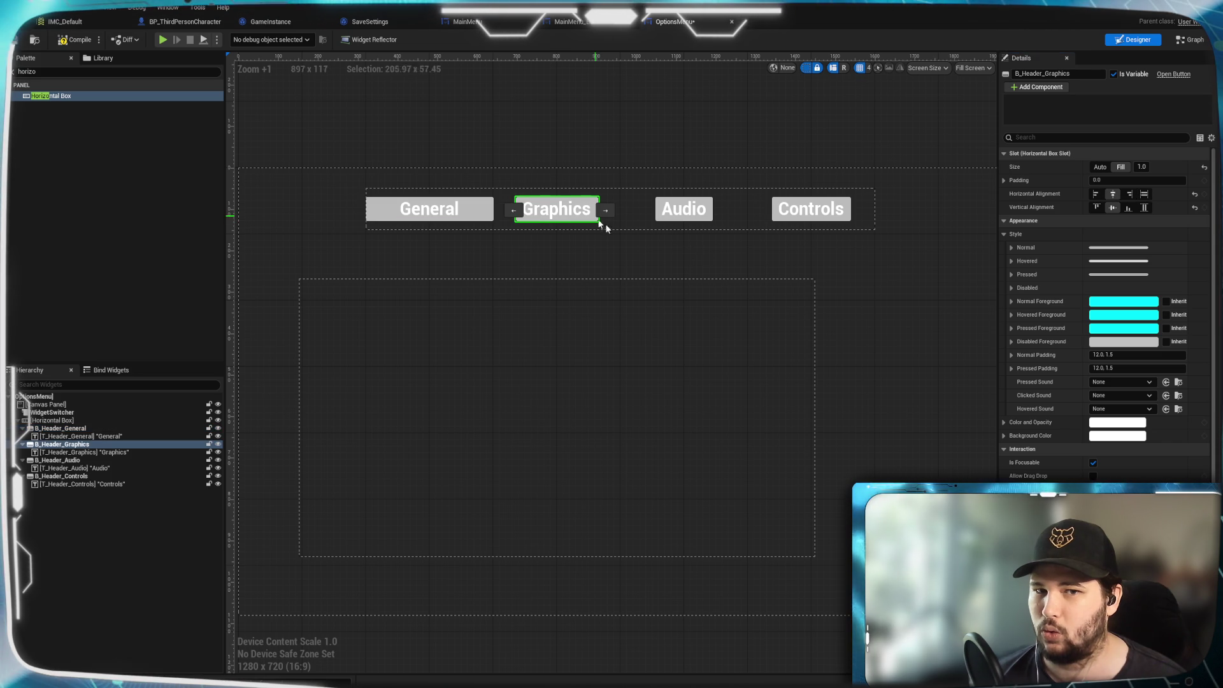
{"action": "left_click", "coordinate": [1144, 193]}
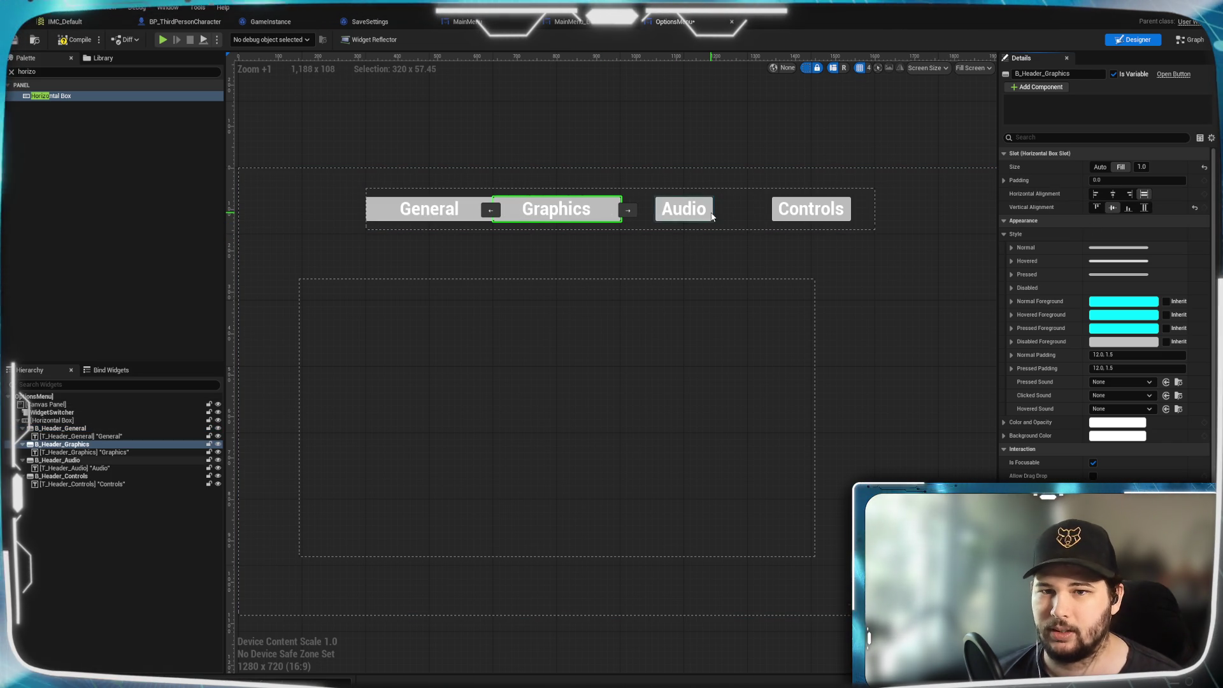
{"action": "left_click", "coordinate": [685, 210]}
{"action": "left_click", "coordinate": [1144, 194]}
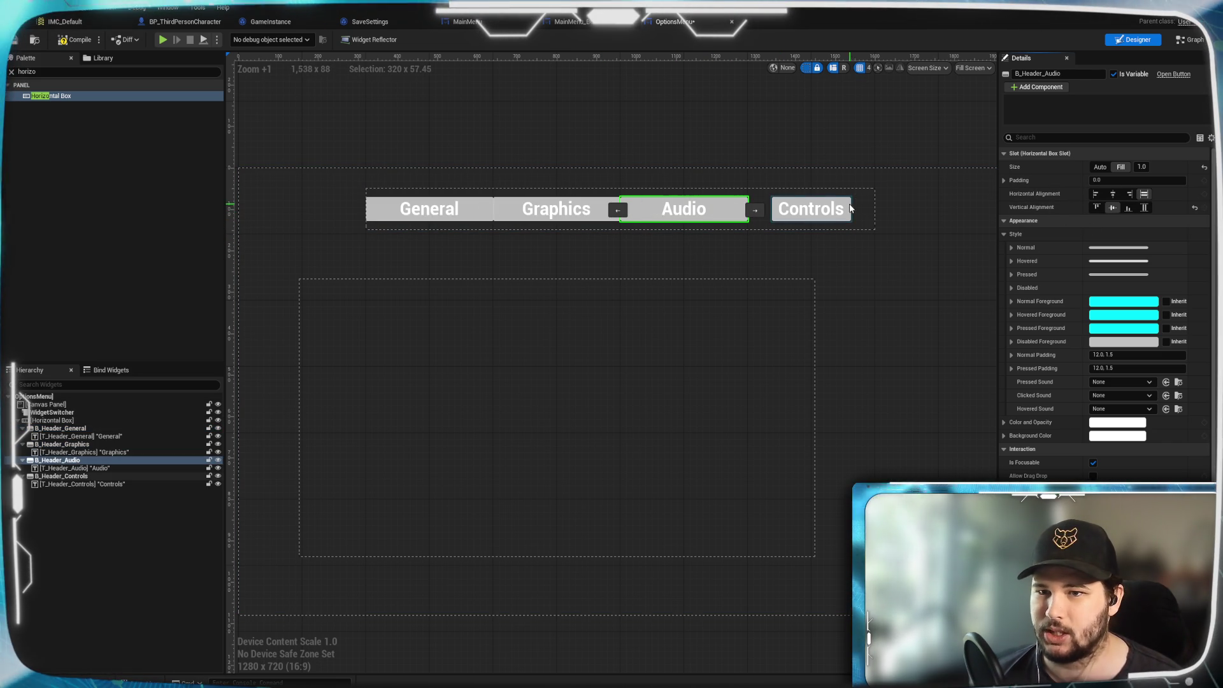
{"action": "left_click", "coordinate": [810, 210]}
{"action": "left_click", "coordinate": [1144, 194]}
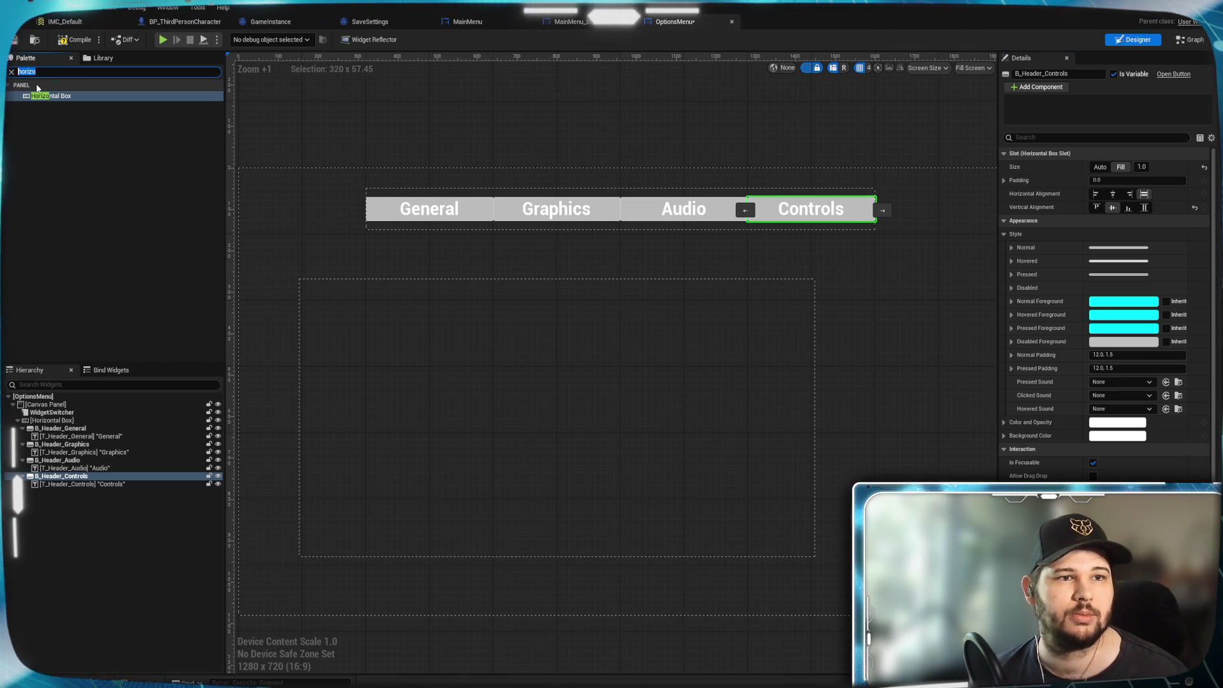
Add a Spacer between General and Graphics and set its Size X to 50.
{"action": "type", "text": "spacer"}
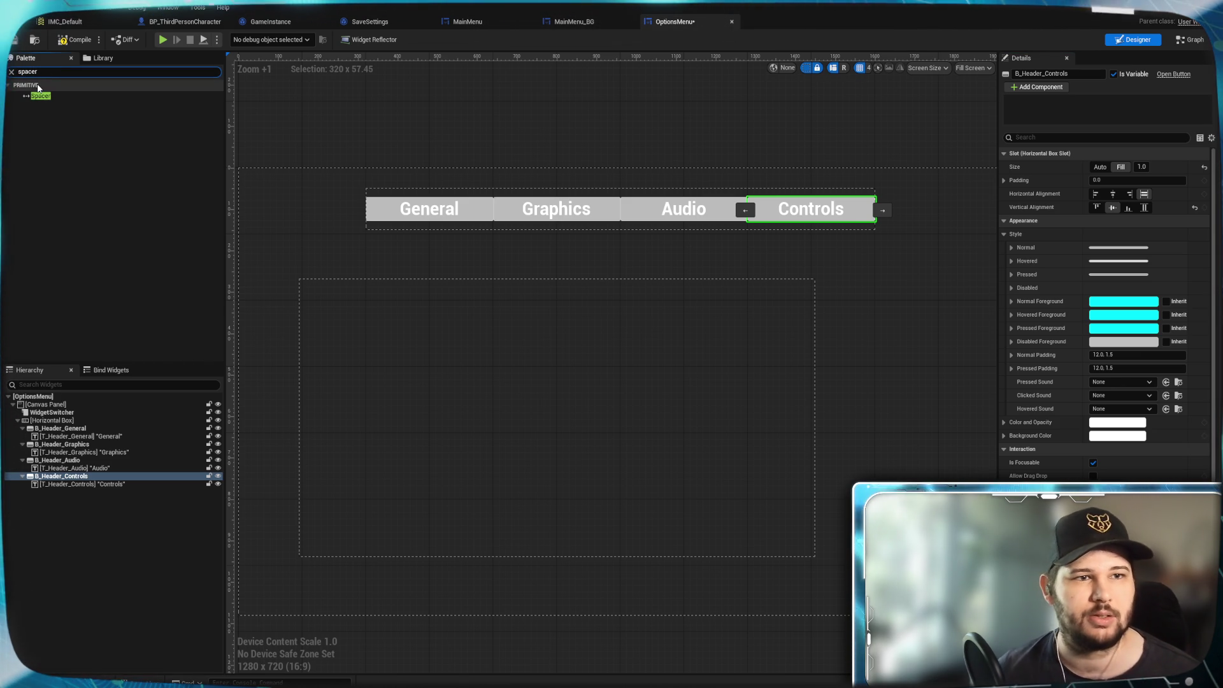
{"action": "mouse_move", "coordinate": [47, 100]}
{"action": "left_mouse_down"}
{"action": "mouse_move", "coordinate": [82, 319]}
{"action": "mouse_move", "coordinate": [83, 422]}
{"action": "mouse_move", "coordinate": [50, 445]}
{"action": "left_mouse_up"}
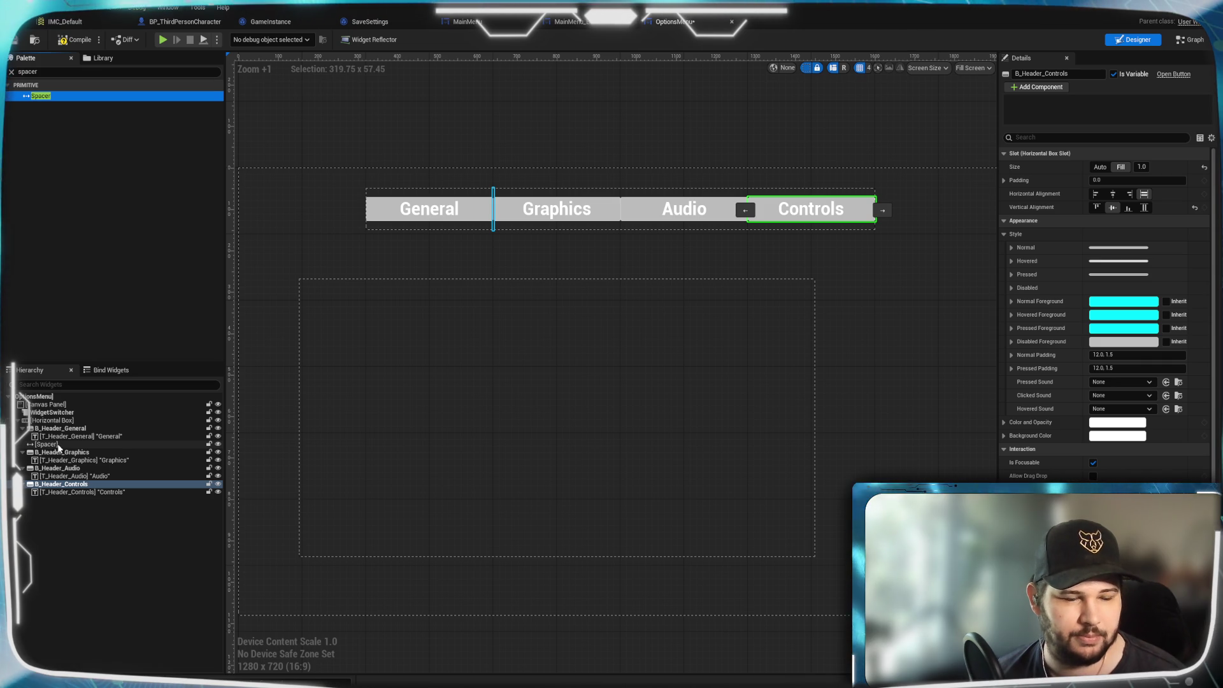
{"action": "left_click", "coordinate": [66, 445]}
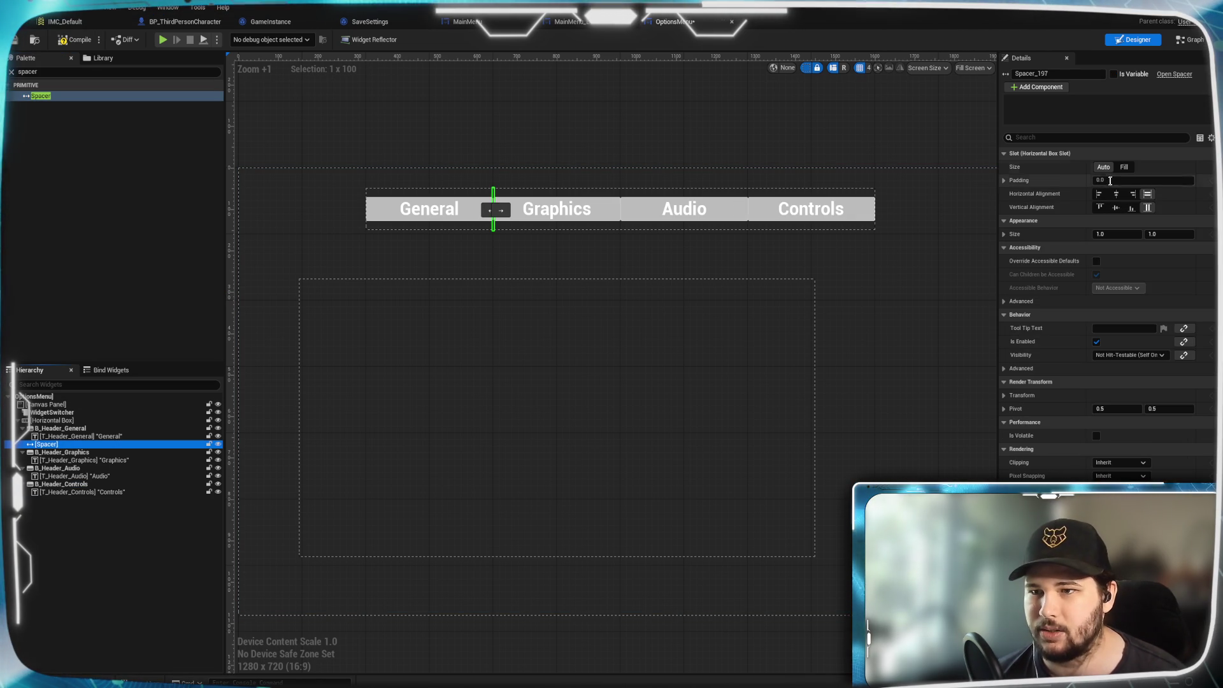
{"action": "left_click", "coordinate": [1126, 235]}
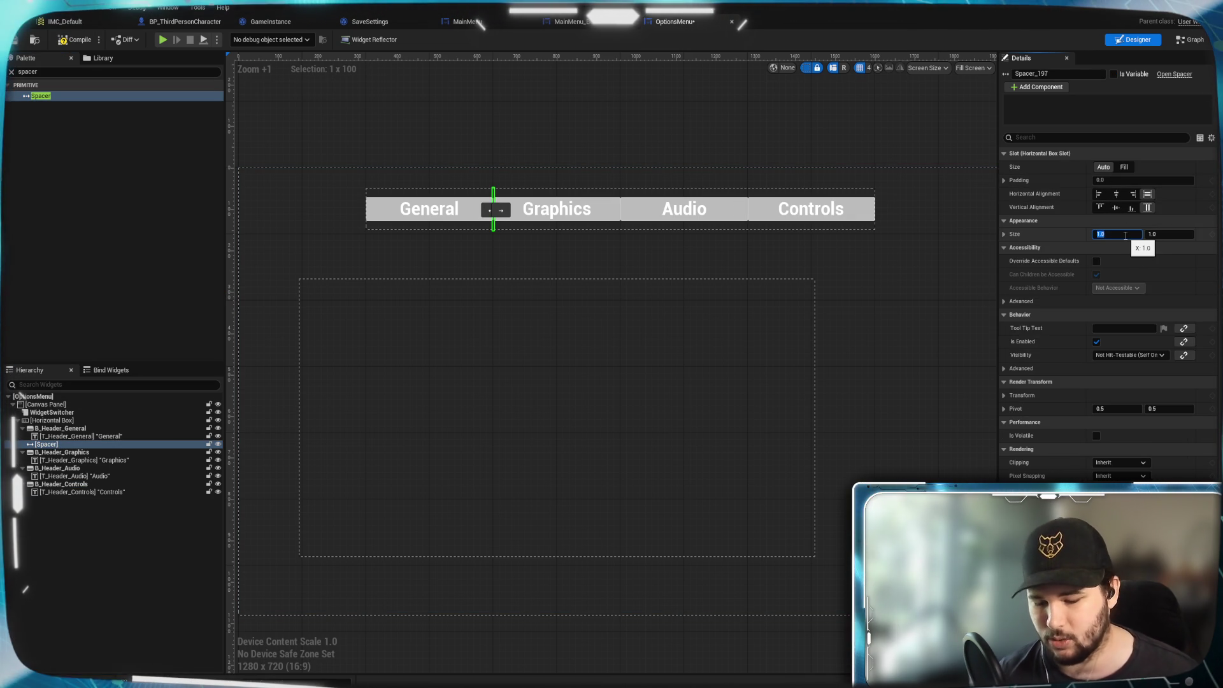
{"action": "type", "text": "10"}
{"action": "key", "text": "Return"}
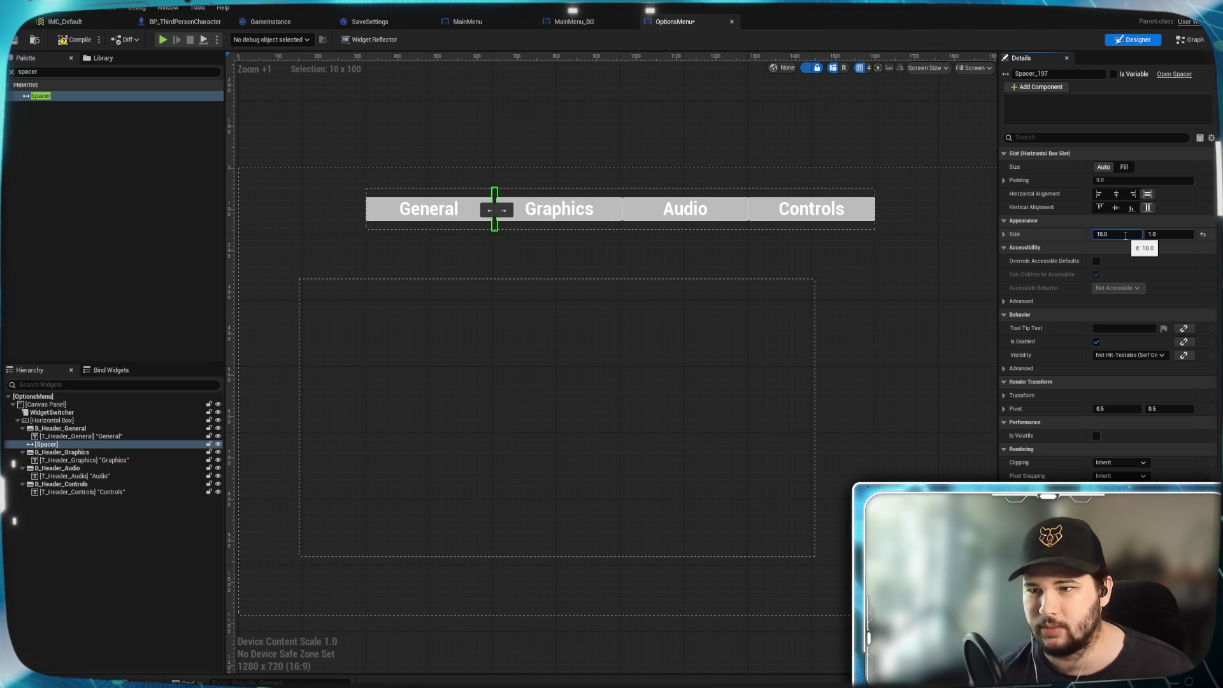
{"action": "type", "text": "00"}
{"action": "key", "text": "Return"}
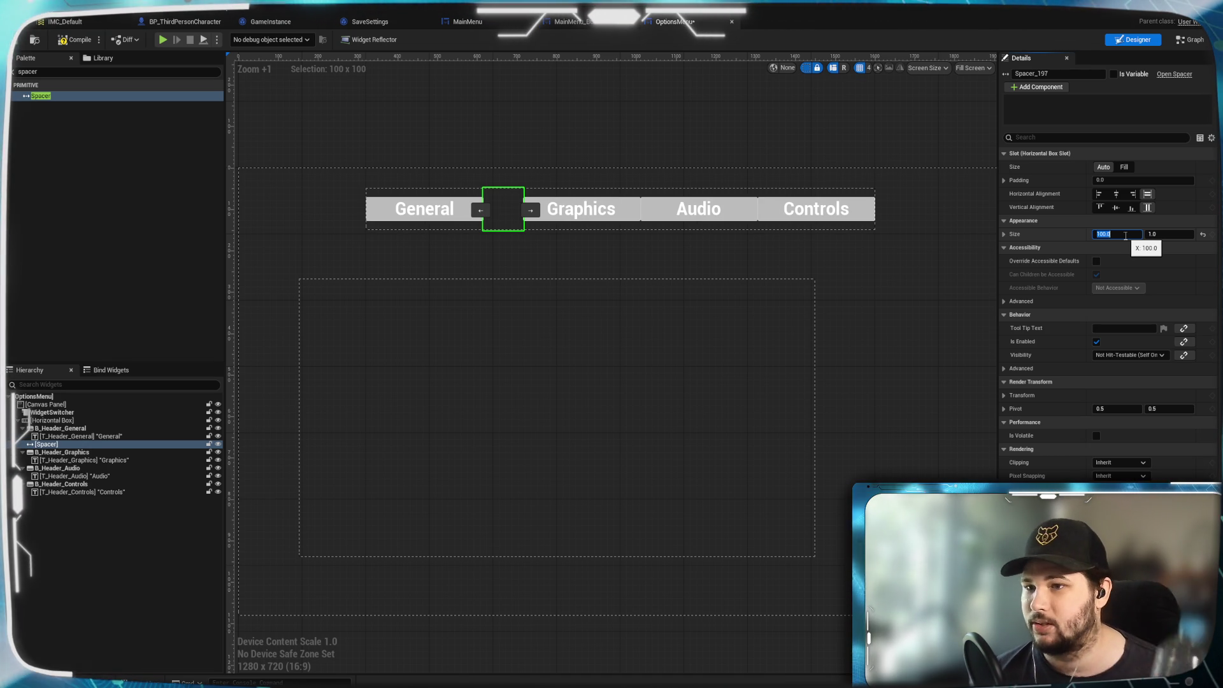
{"action": "type", "text": "50"}
{"action": "key", "text": "Return"}
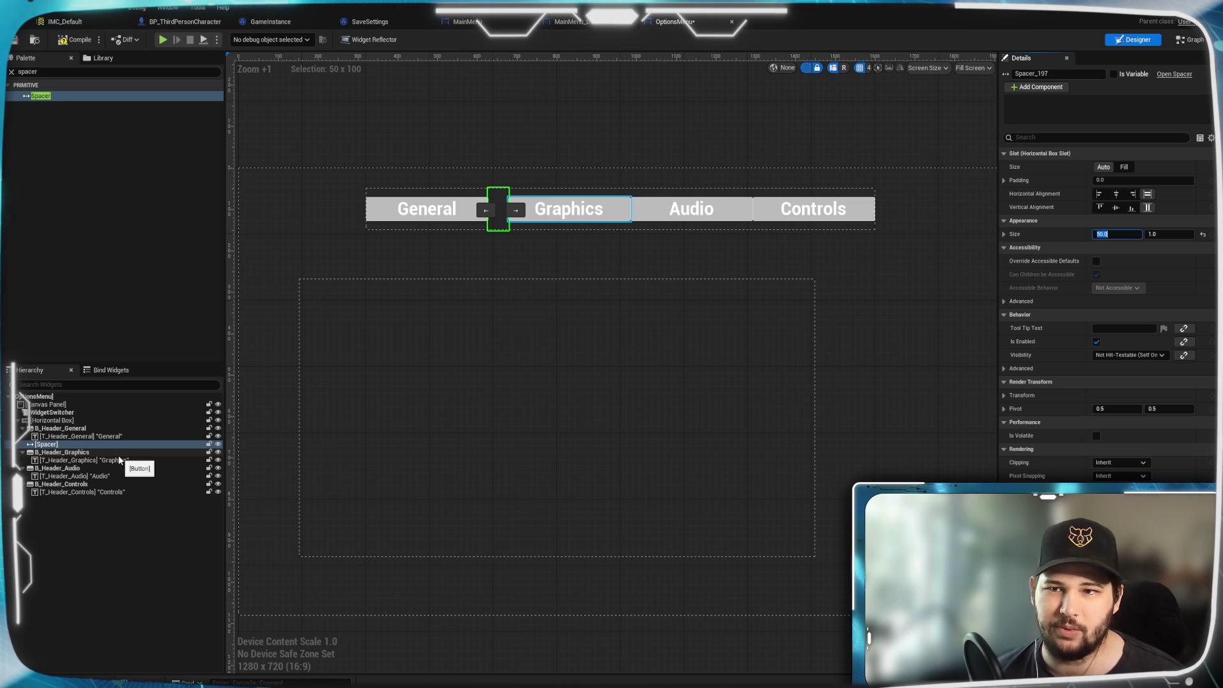
Duplicate the spacer into the gaps between Graphics and Audio and between Audio and Controls.
{"action": "left_click", "coordinate": [82, 555]}
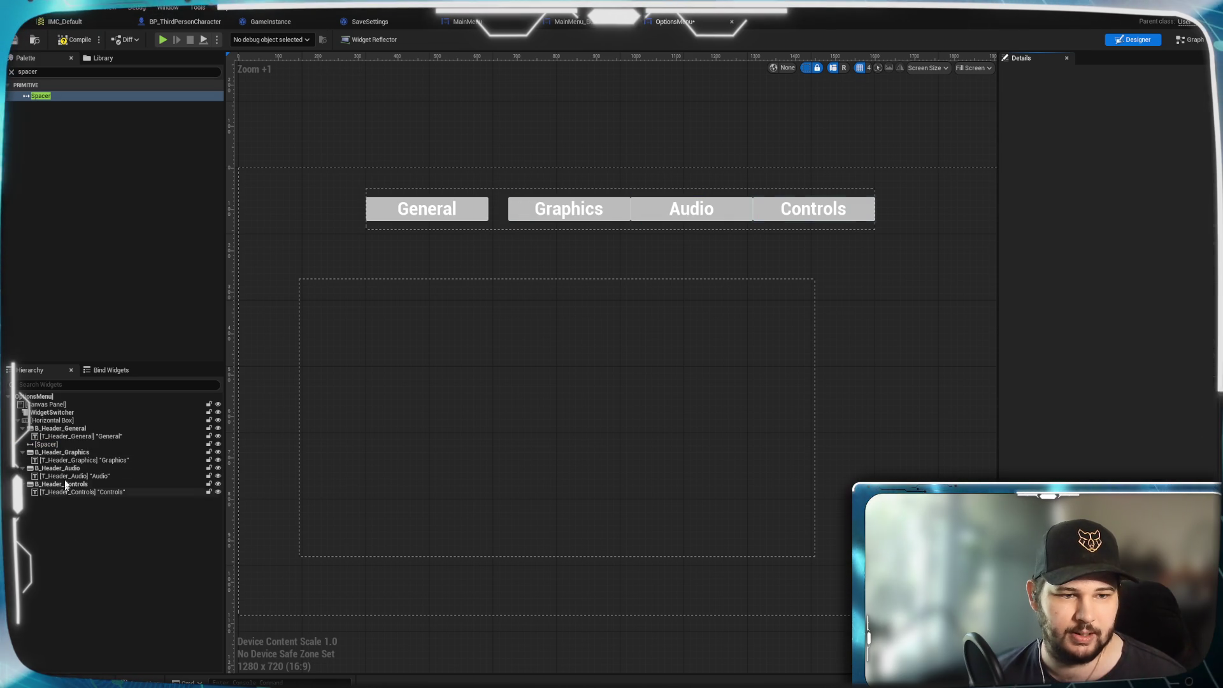
{"action": "left_click", "coordinate": [62, 445]}
{"action": "key", "text": "ctrl+d"}
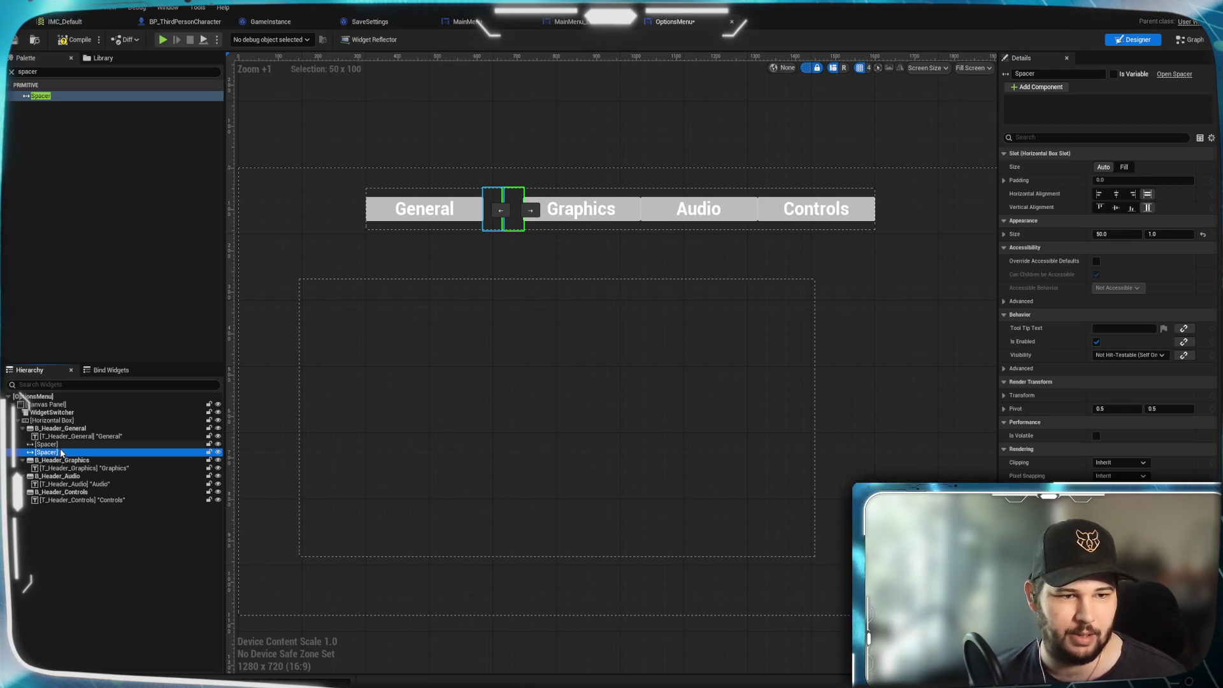
{"action": "left_click_drag", "start_coordinate": [62, 451], "coordinate": [66, 476]}
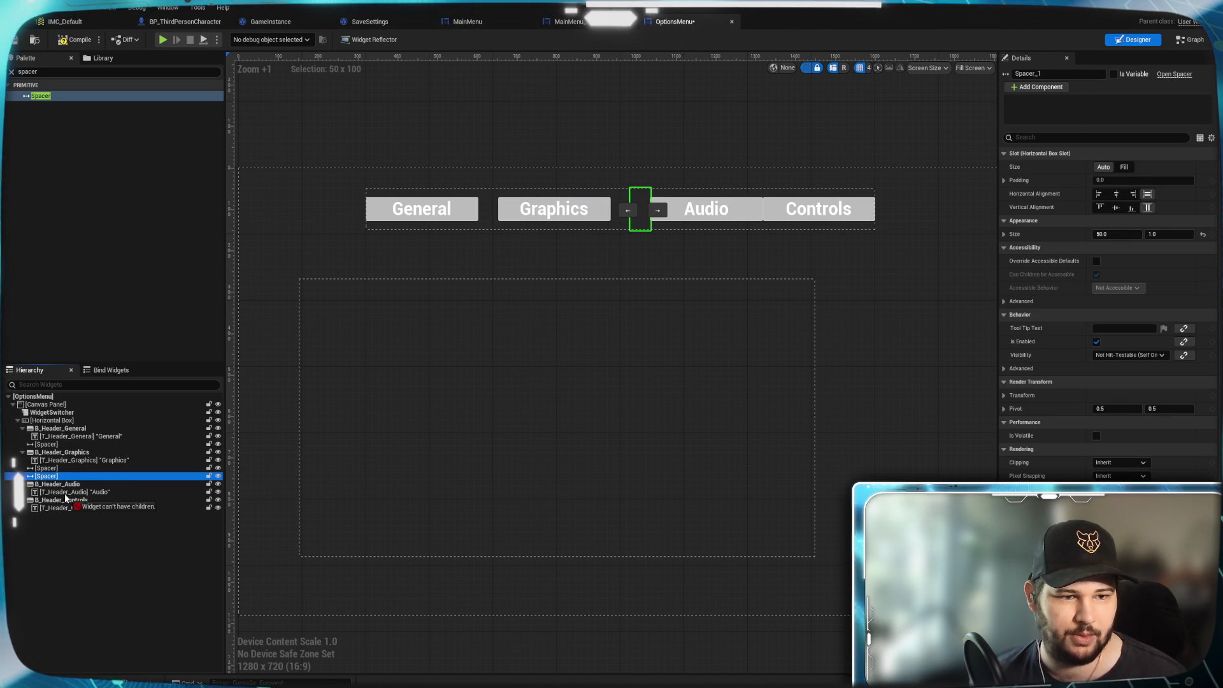
{"action": "left_click_drag", "start_coordinate": [63, 498], "coordinate": [64, 502]}
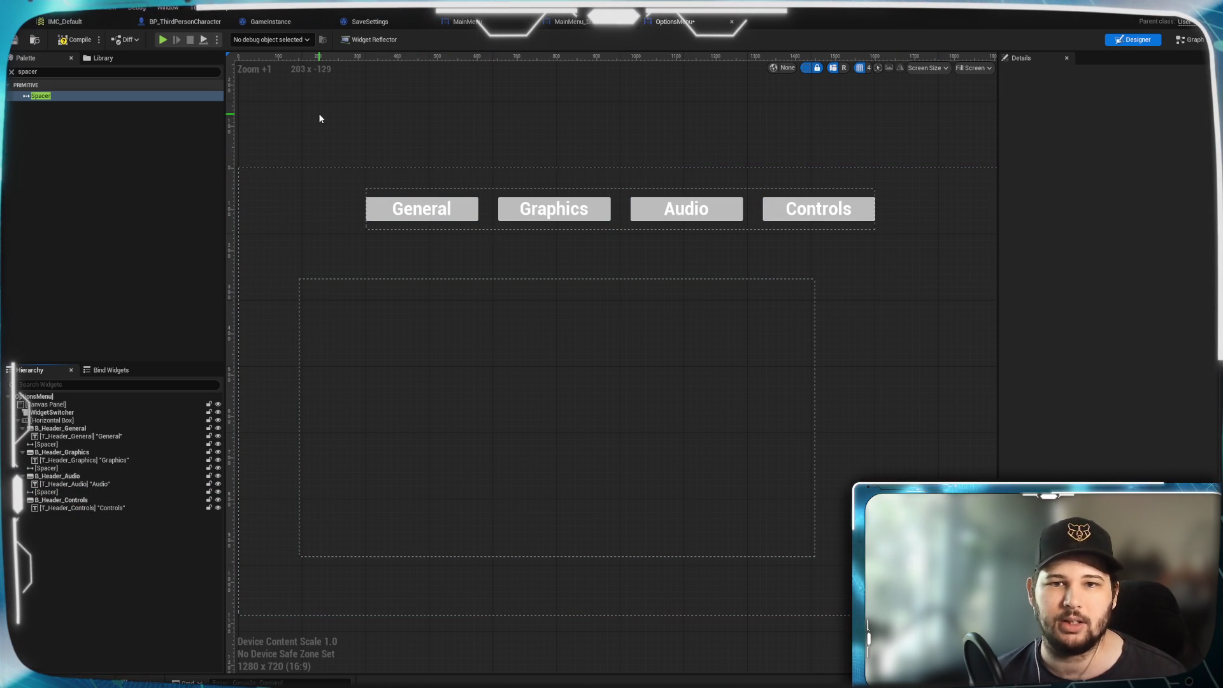
Try making the General label text black, then revert it to white.
{"action": "left_click", "coordinate": [423, 212]}
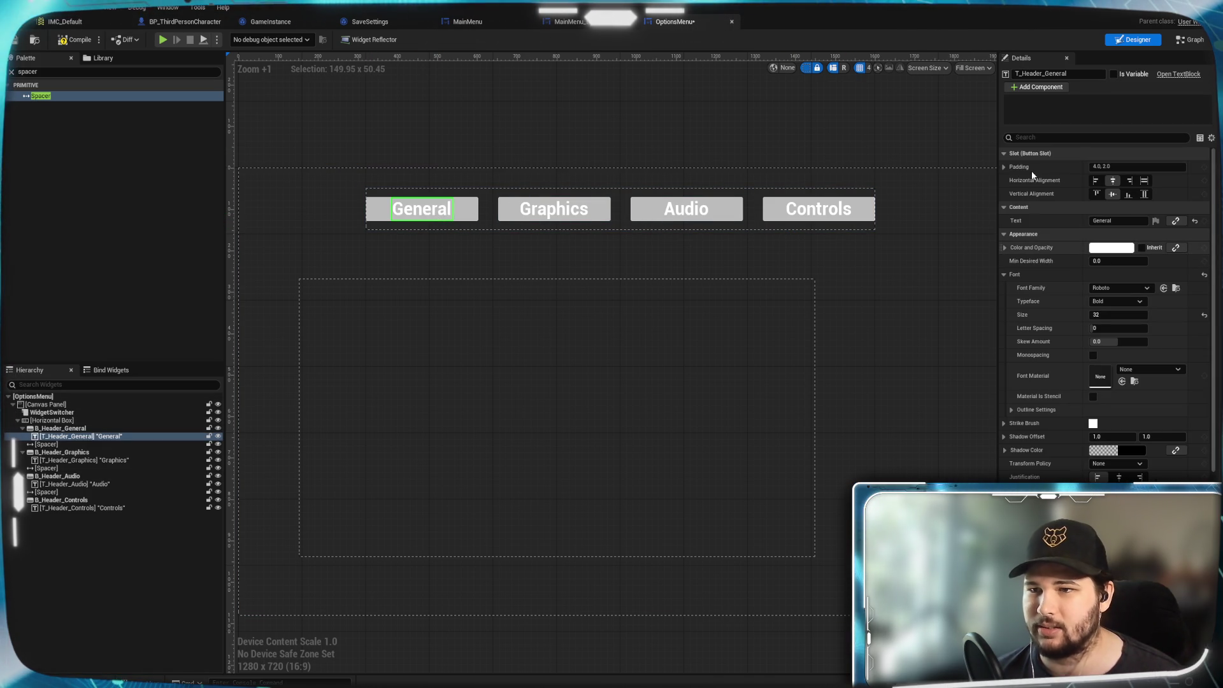
{"action": "left_click", "coordinate": [1121, 248]}
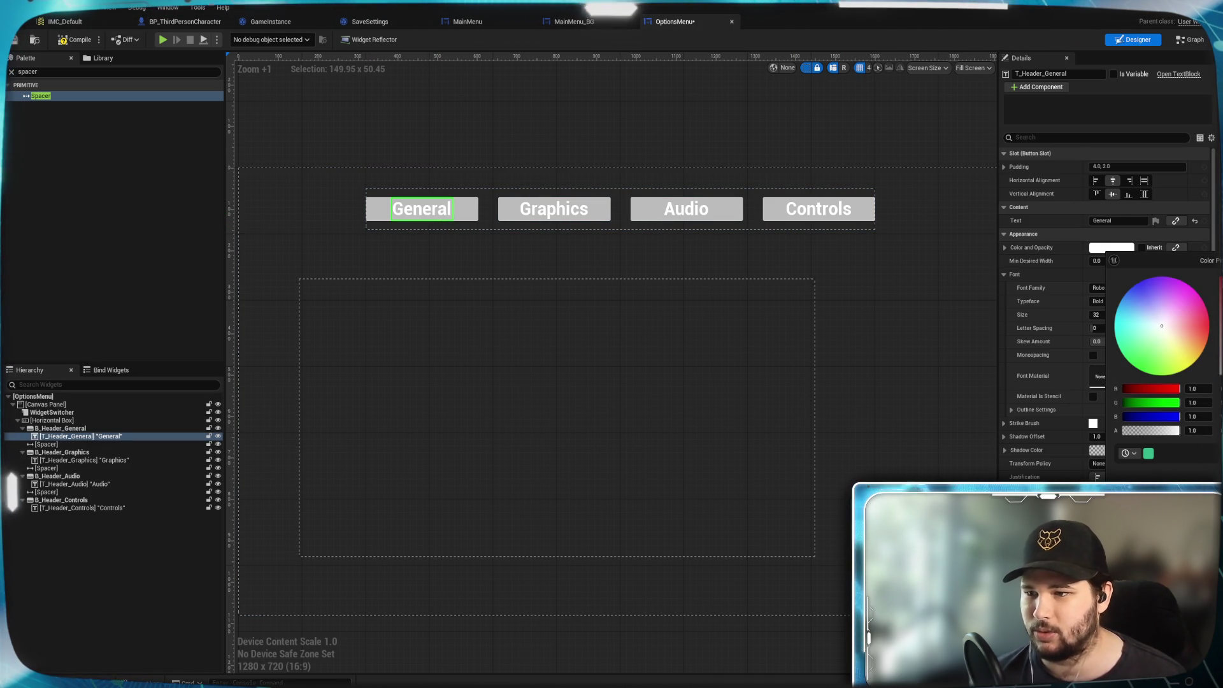
{"action": "left_click_drag", "start_coordinate": [1219, 281], "coordinate": [1219, 376]}
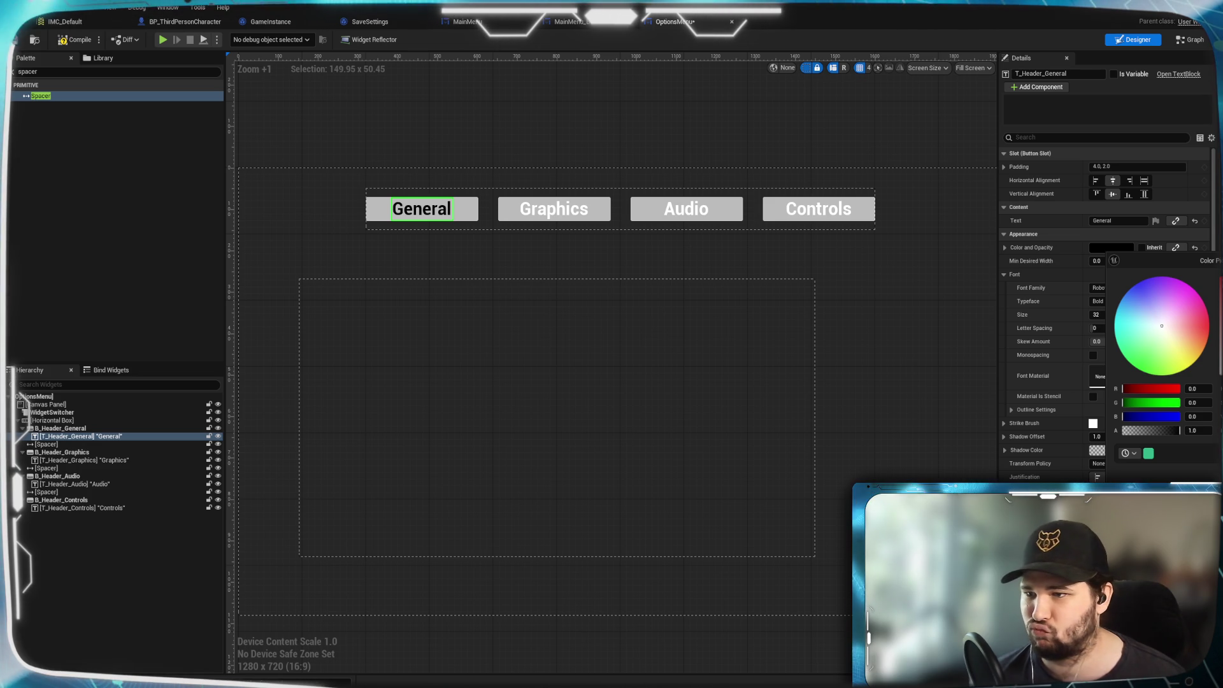
{"action": "key", "text": "ctrl+z"}
{"action": "left_click", "coordinate": [838, 407]}
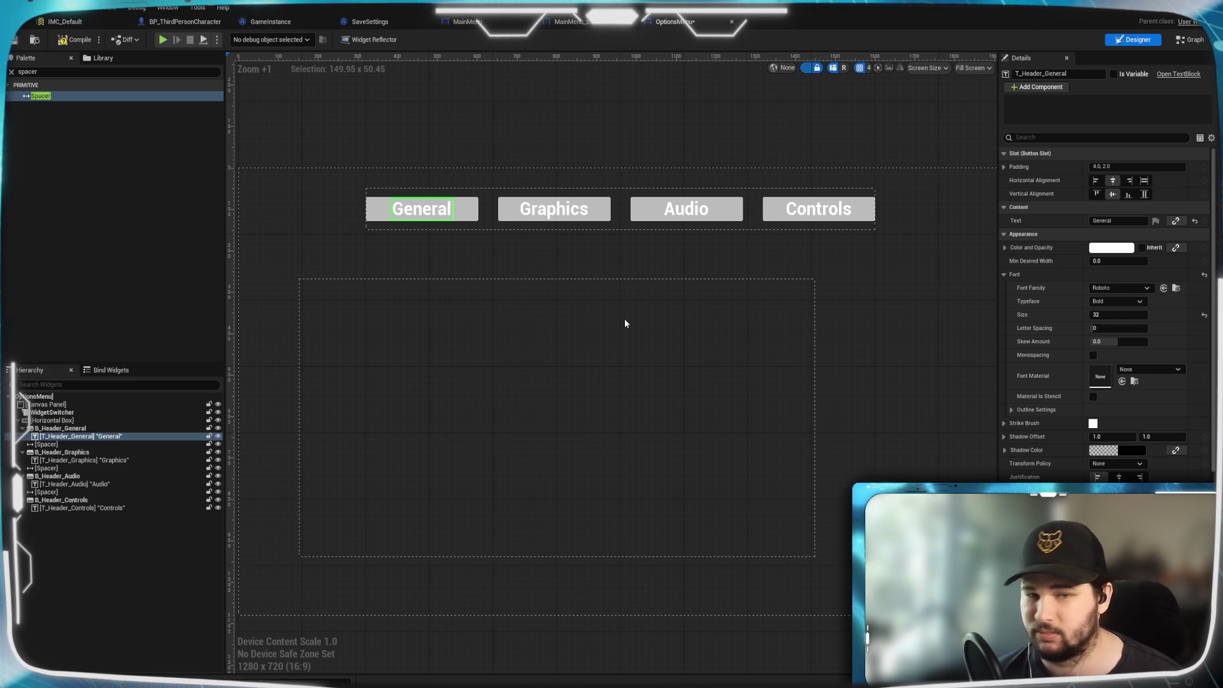
Set the General button's Normal Tint to pink in the colour picker.
{"action": "left_click", "coordinate": [468, 208]}
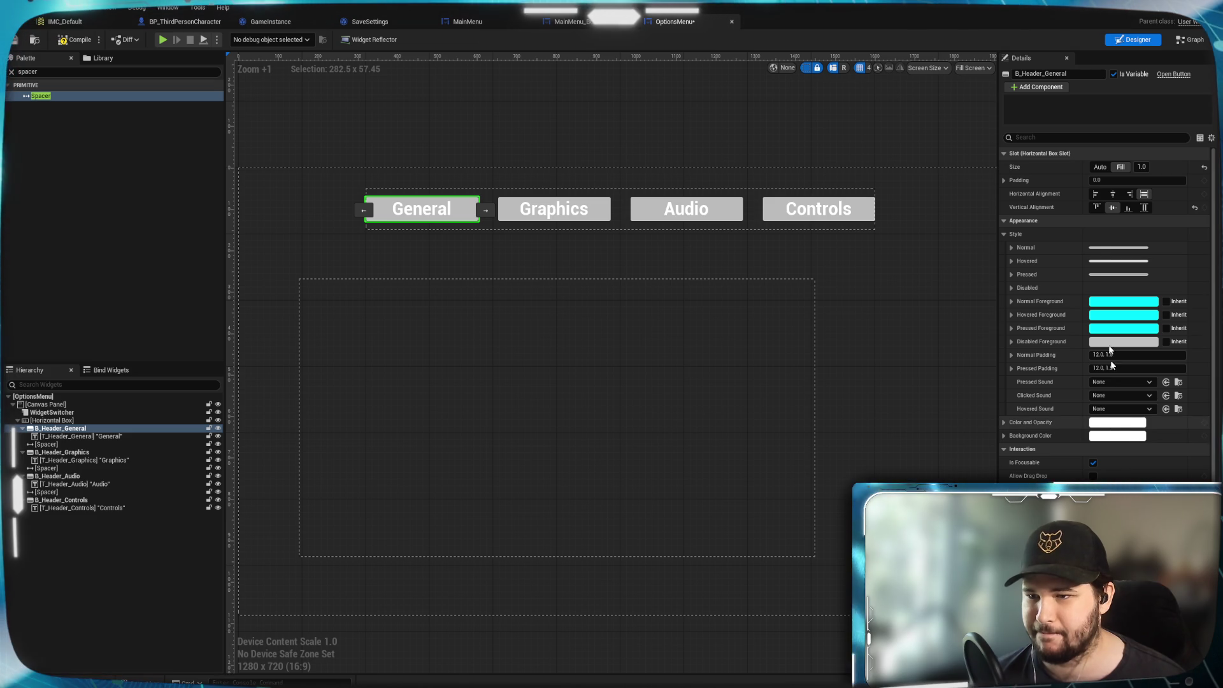
{"action": "left_click", "coordinate": [1121, 422]}
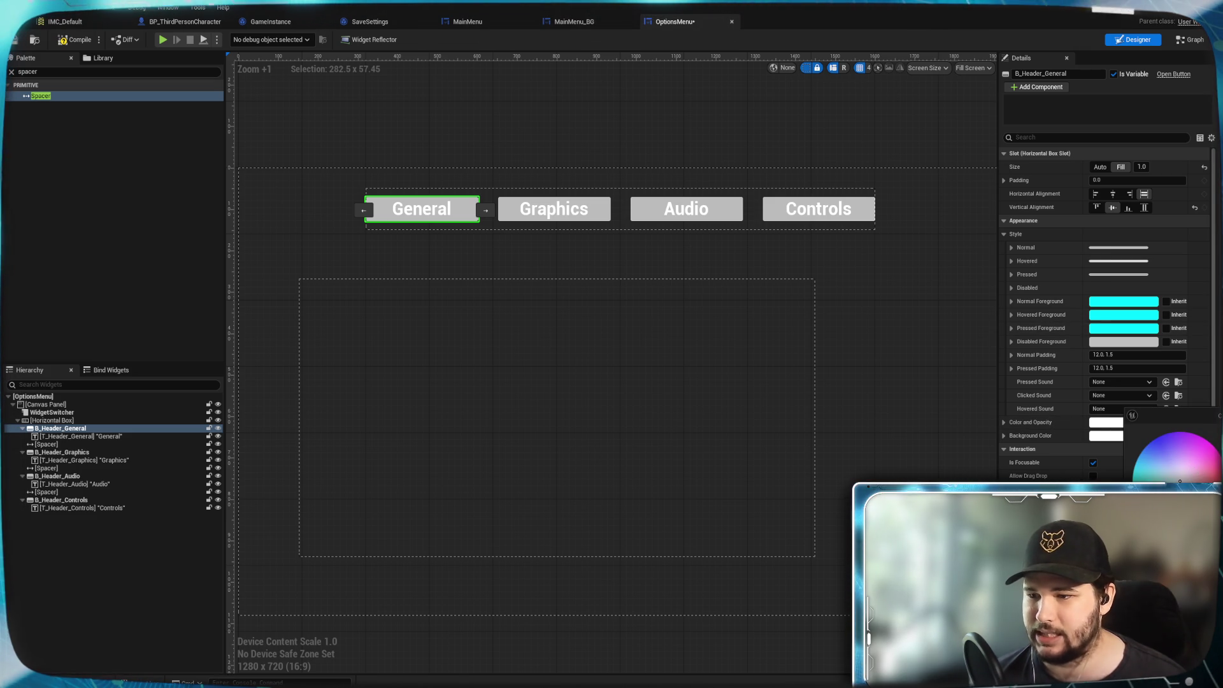
{"action": "left_click", "coordinate": [1157, 477]}
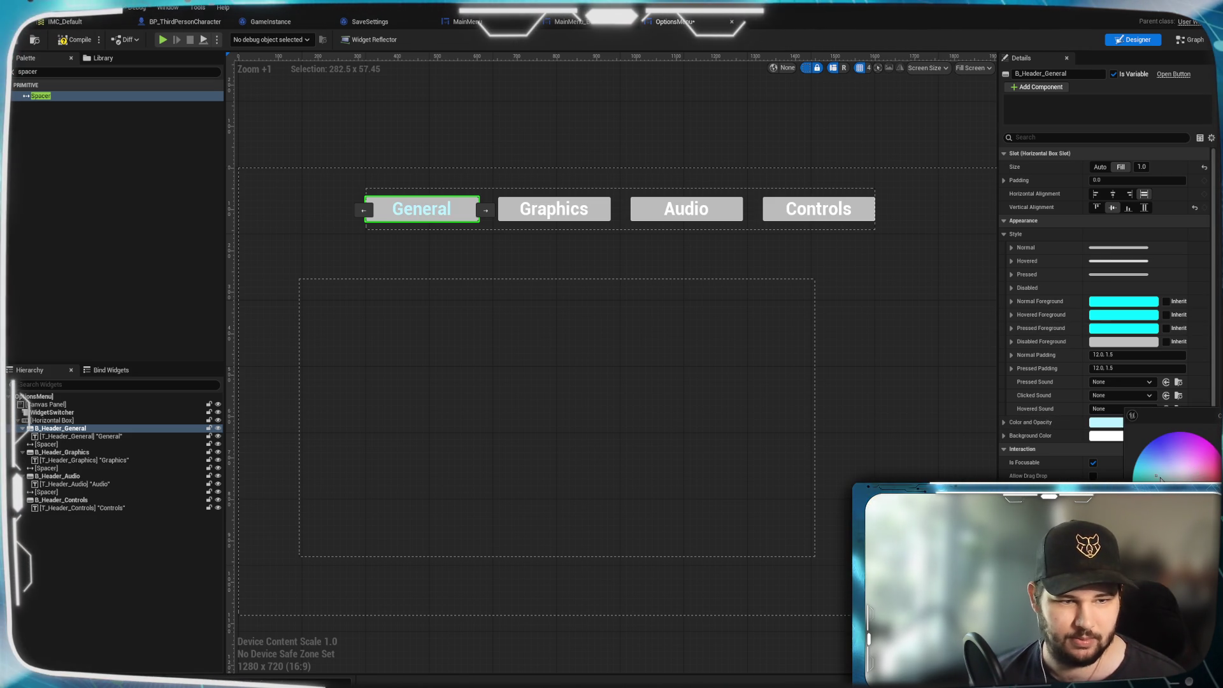
{"action": "key", "text": "Escape"}
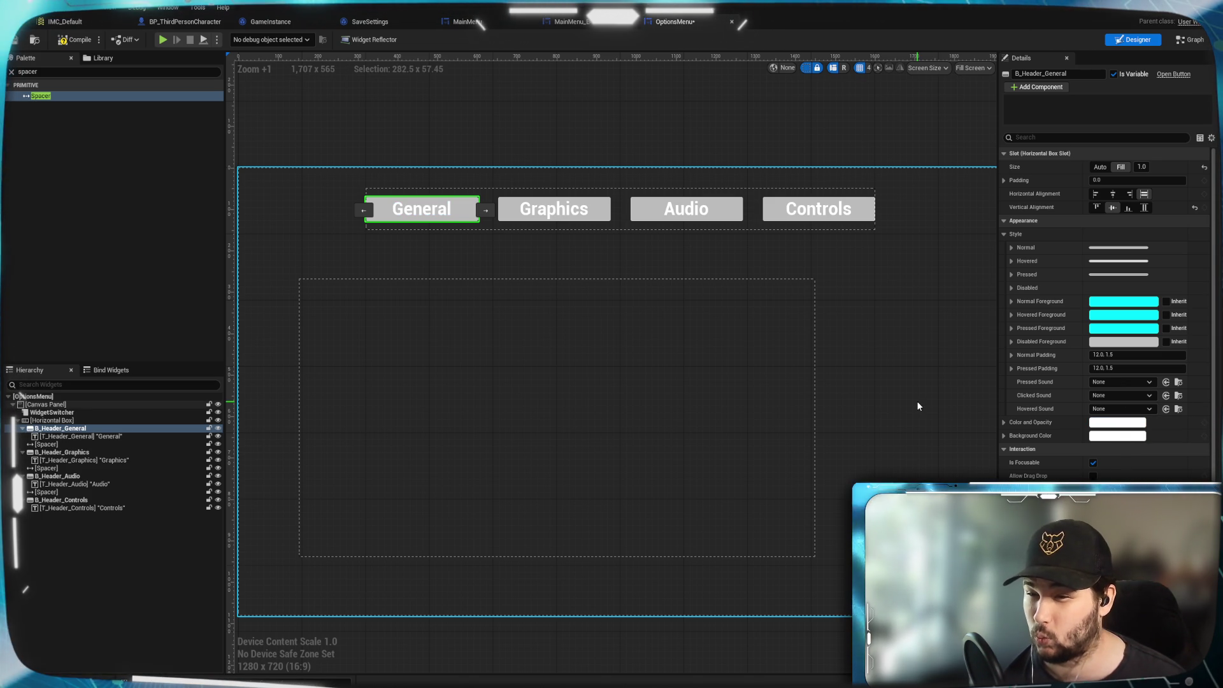
{"action": "left_click", "coordinate": [1011, 302]}
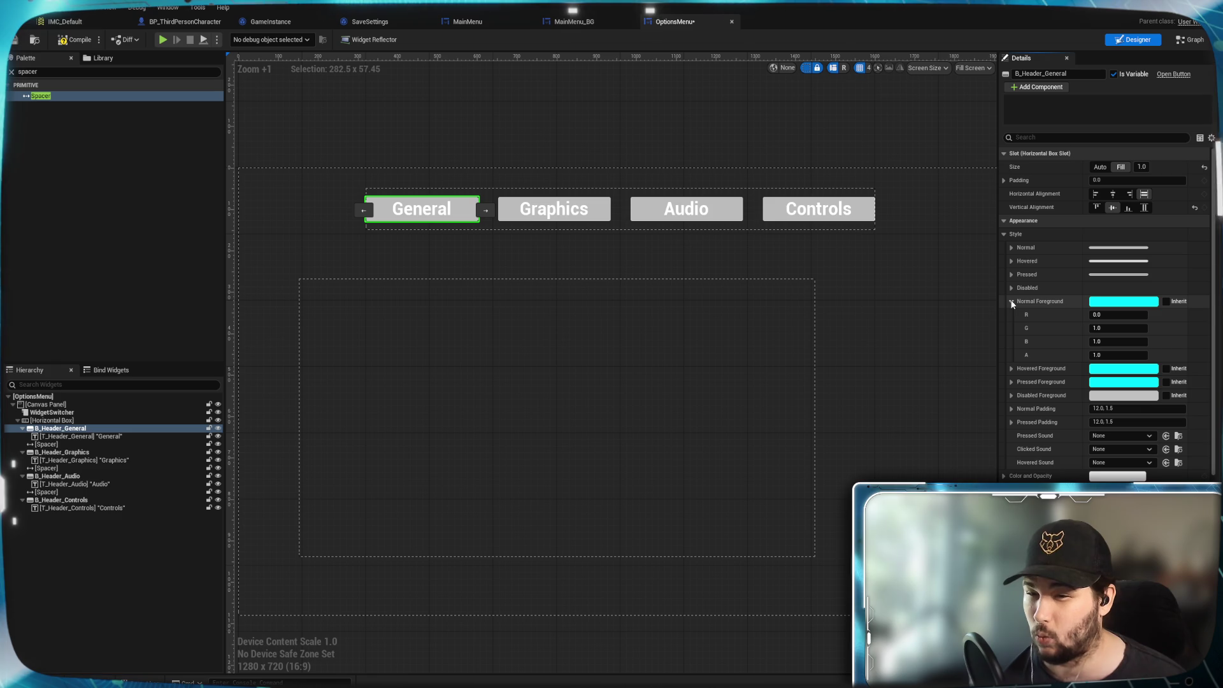
{"action": "left_click", "coordinate": [1010, 300]}
{"action": "left_click", "coordinate": [1011, 248]}
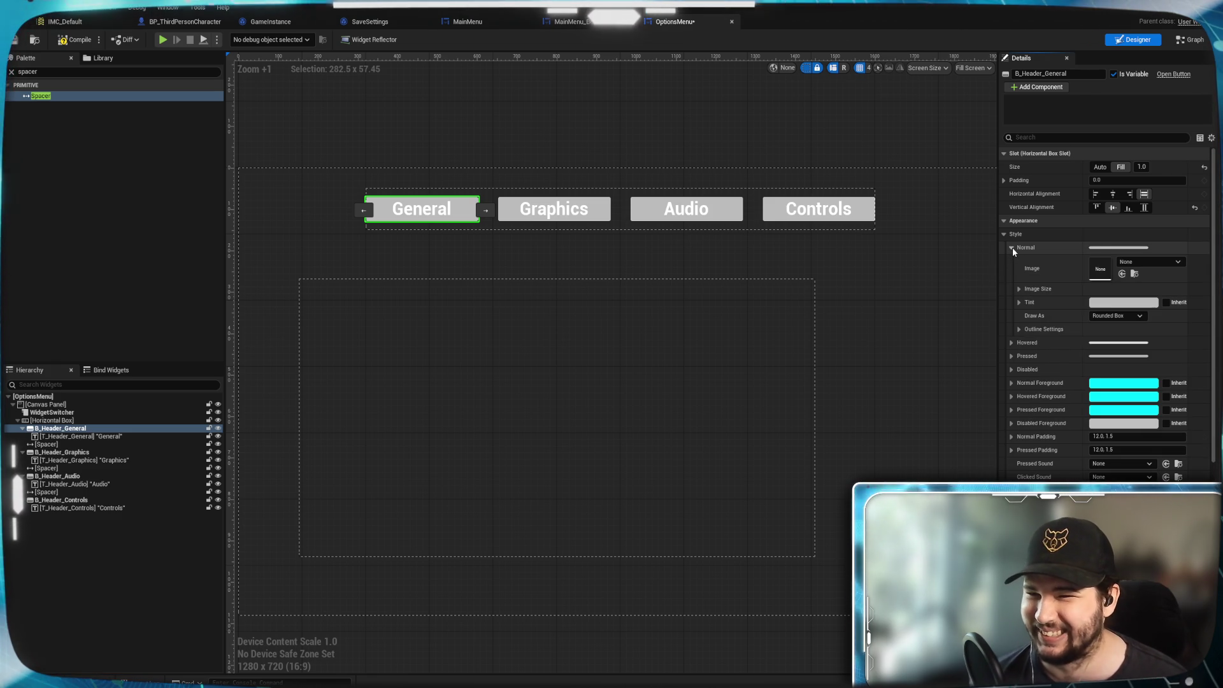
{"action": "left_click", "coordinate": [1106, 309]}
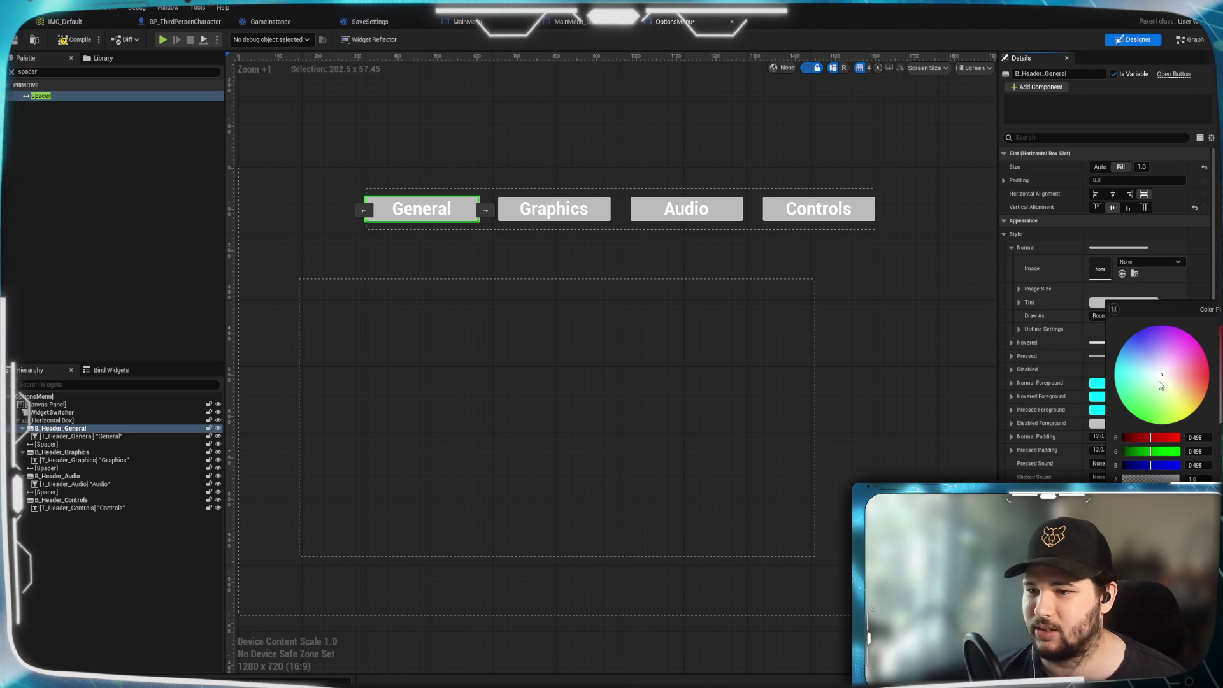
{"action": "left_click_drag", "start_coordinate": [1134, 376], "coordinate": [1198, 358]}
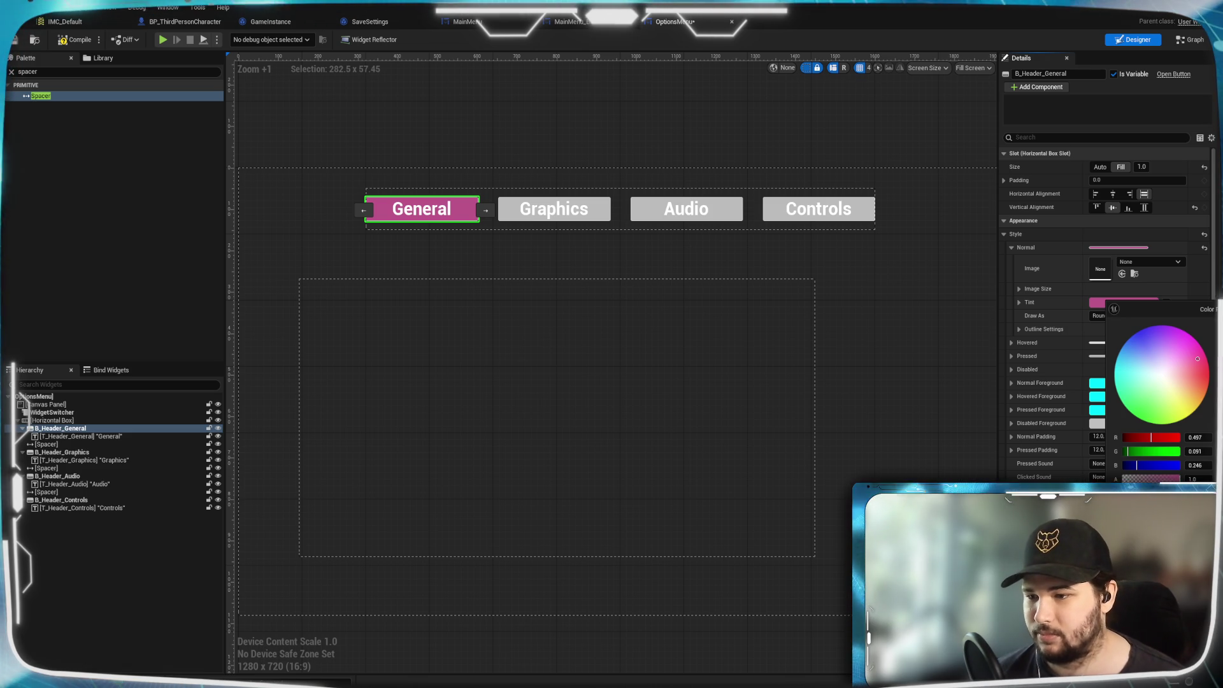
{"action": "key", "text": "Escape"}
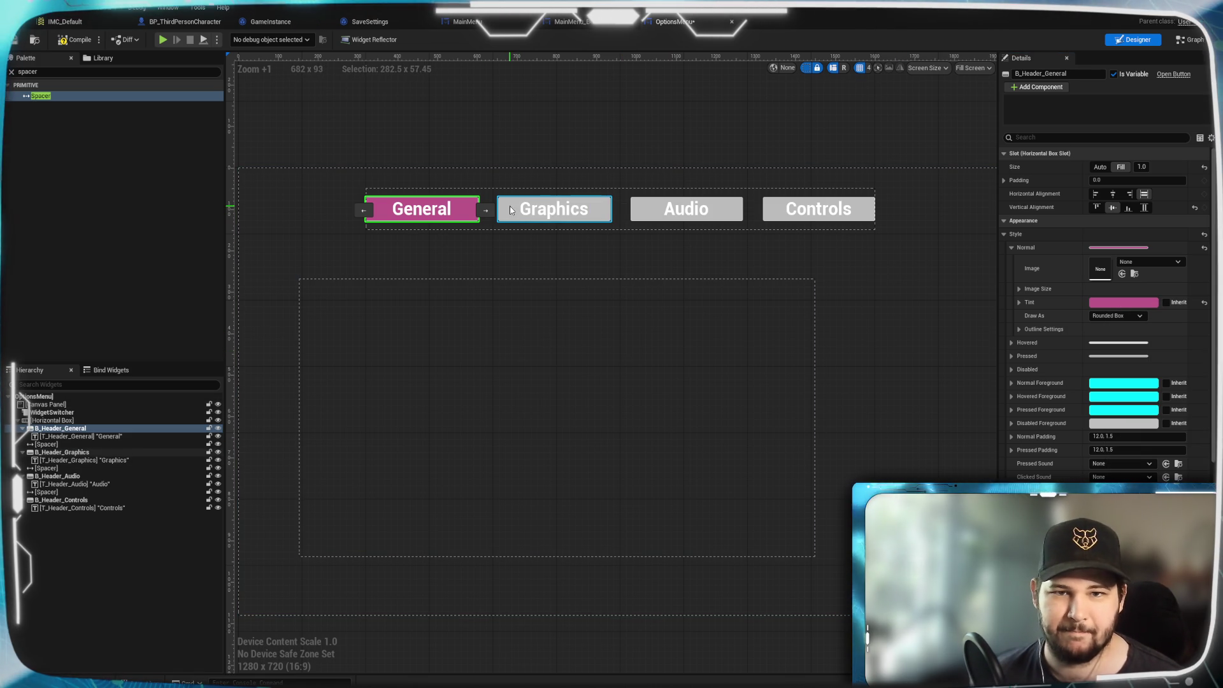
Apply the same pink Normal Tint to the Graphics, Audio and Controls buttons.
{"action": "left_click", "coordinate": [553, 209]}
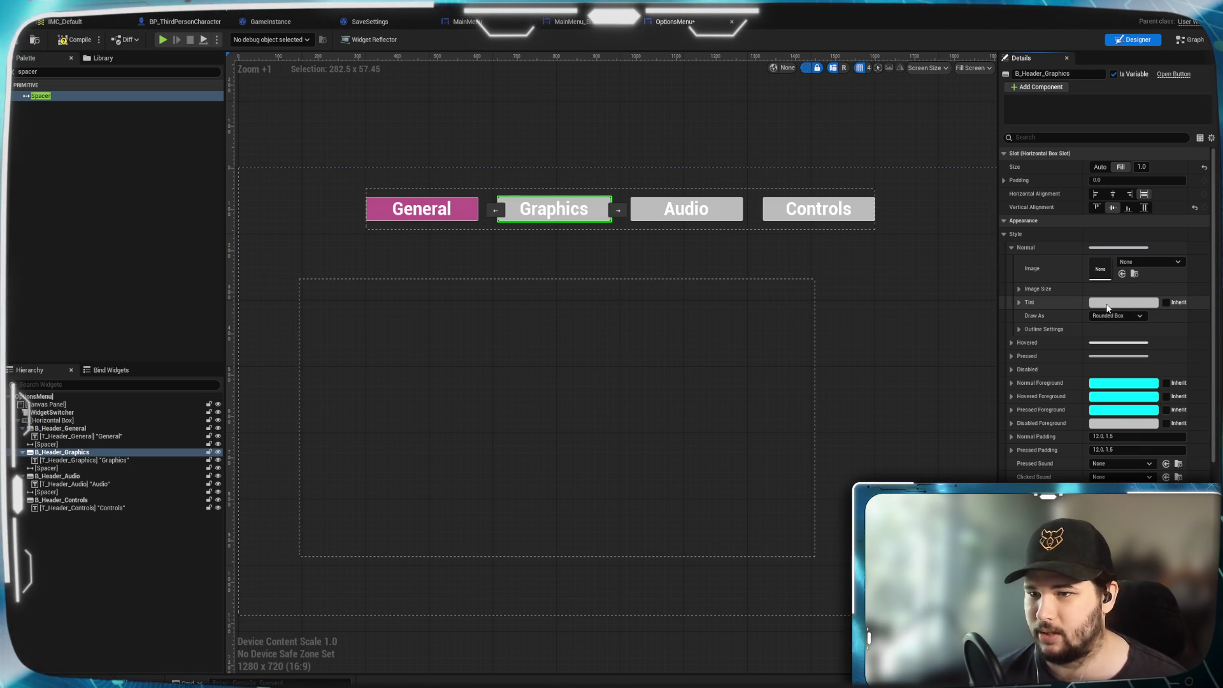
{"action": "left_click", "coordinate": [1143, 302]}
{"action": "left_click_drag", "start_coordinate": [1214, 408], "coordinate": [1213, 356]}
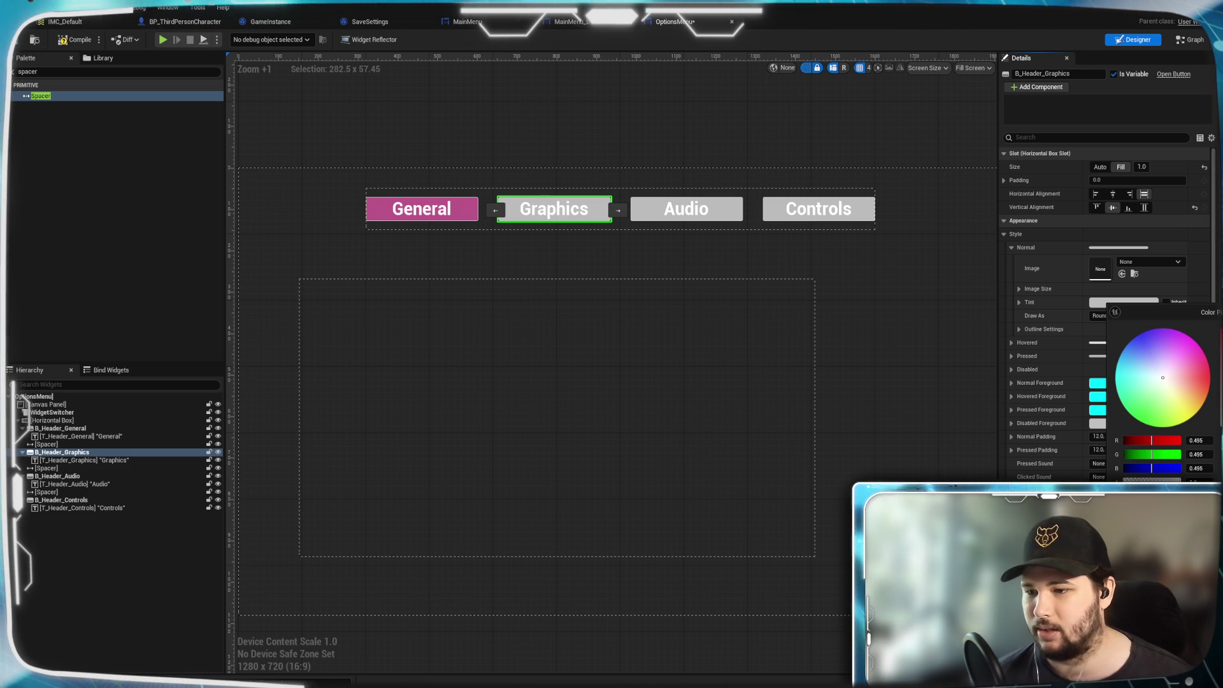
{"action": "left_click", "coordinate": [422, 209]}
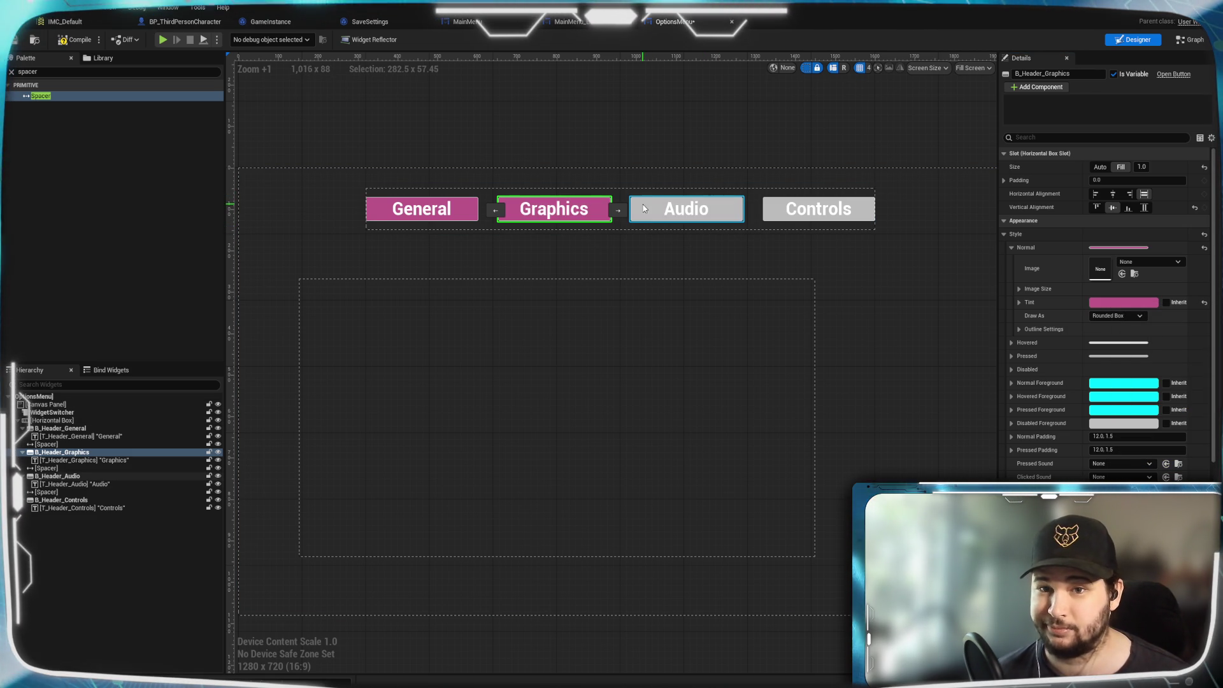
{"action": "left_click", "coordinate": [697, 212]}
{"action": "left_click", "coordinate": [1114, 303]}
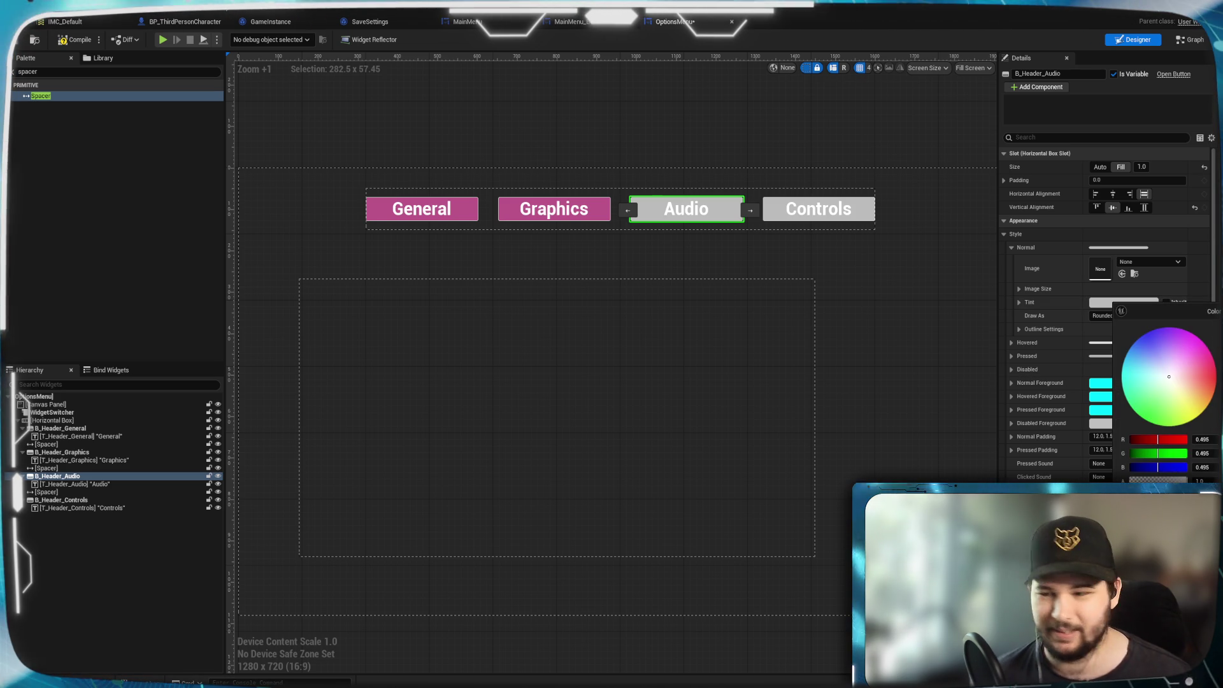
{"action": "left_click", "coordinate": [554, 209]}
{"action": "left_click", "coordinate": [819, 210]}
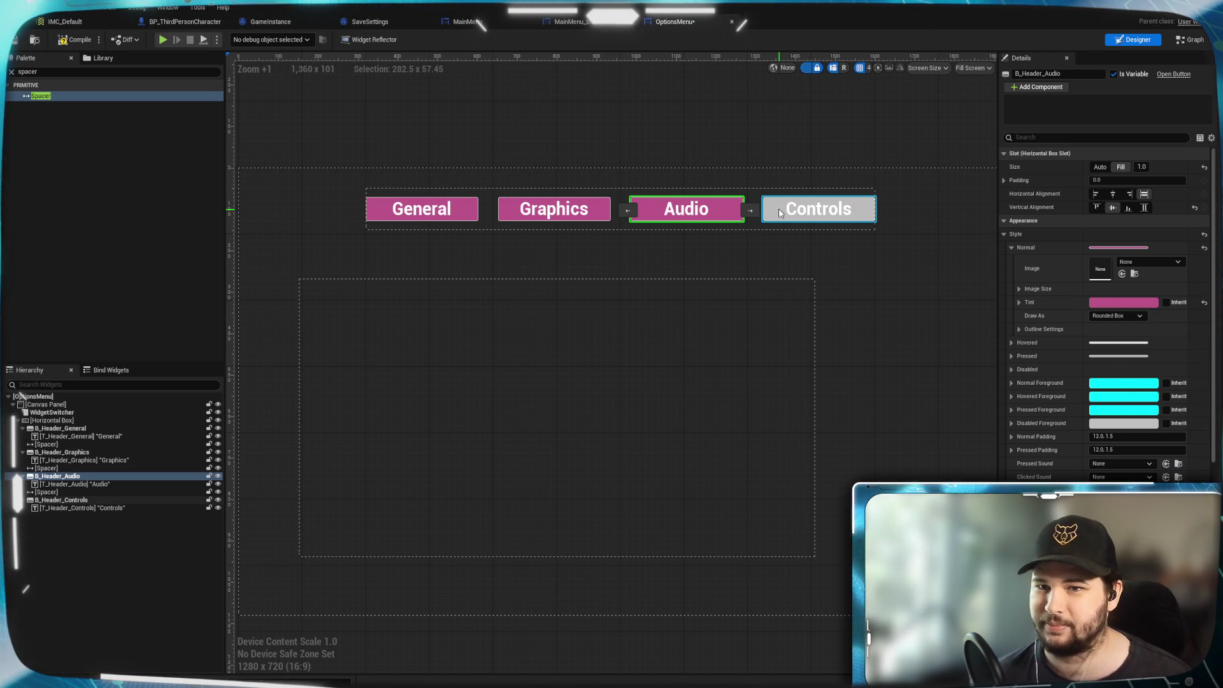
{"action": "left_click", "coordinate": [1141, 302]}
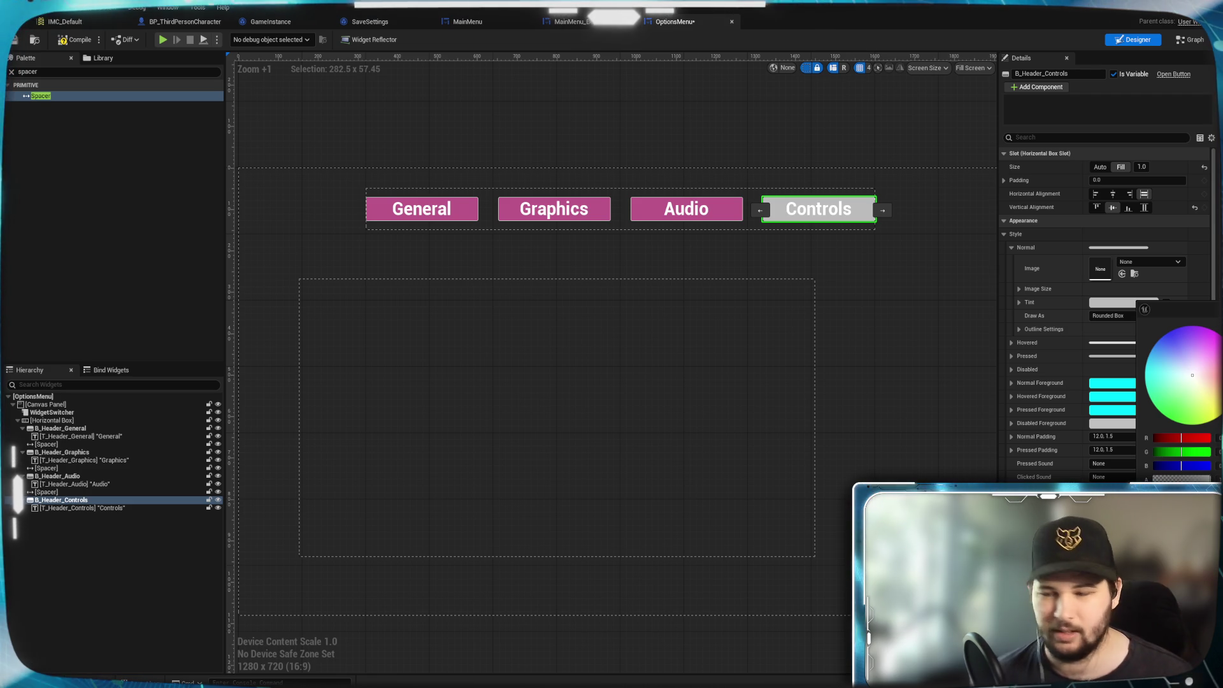
{"action": "left_click", "coordinate": [686, 209]}
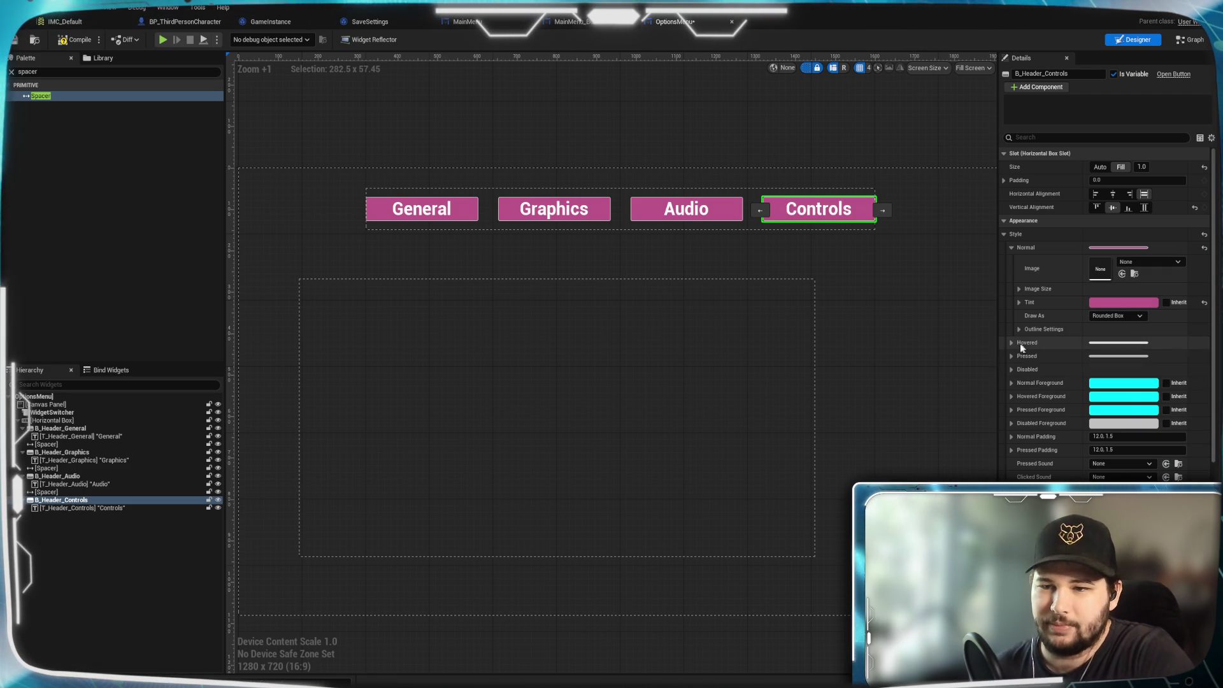
{"action": "left_click", "coordinate": [904, 278]}
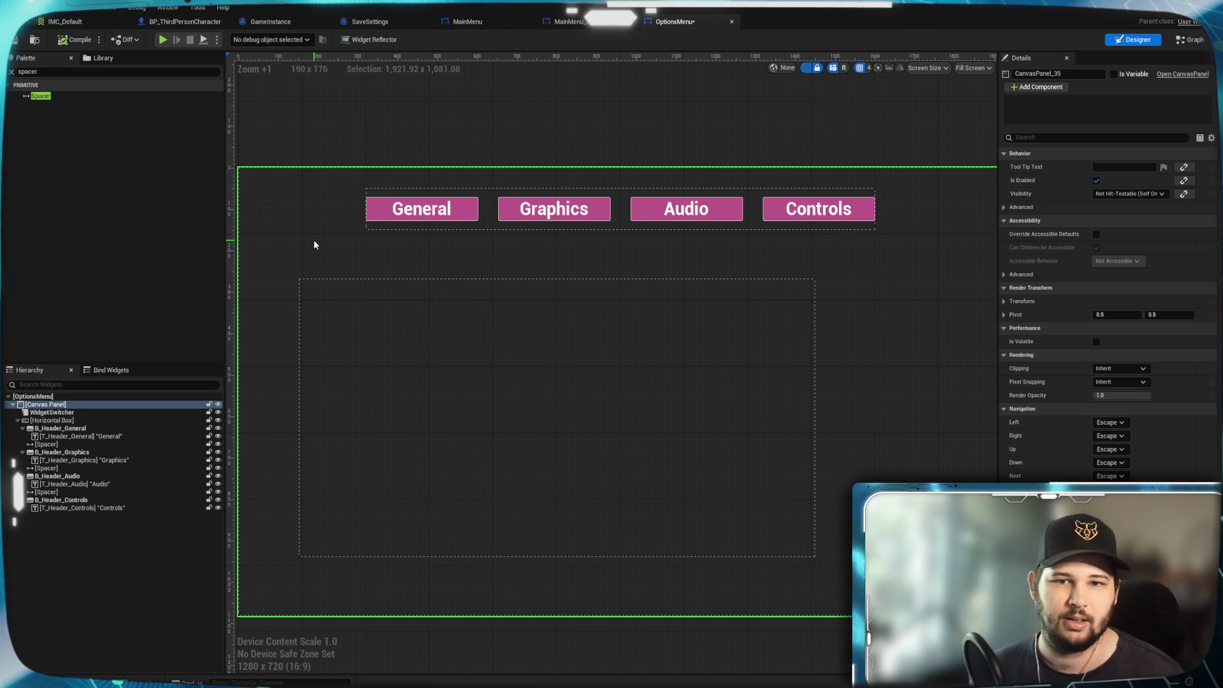
{"action": "scroll", "coordinate": [323, 265], "scroll_direction": "down", "scroll_amount": 1}
Anchor the widget switcher to bottom-centre with Alignment X 0.5.
{"action": "left_click", "coordinate": [365, 285]}
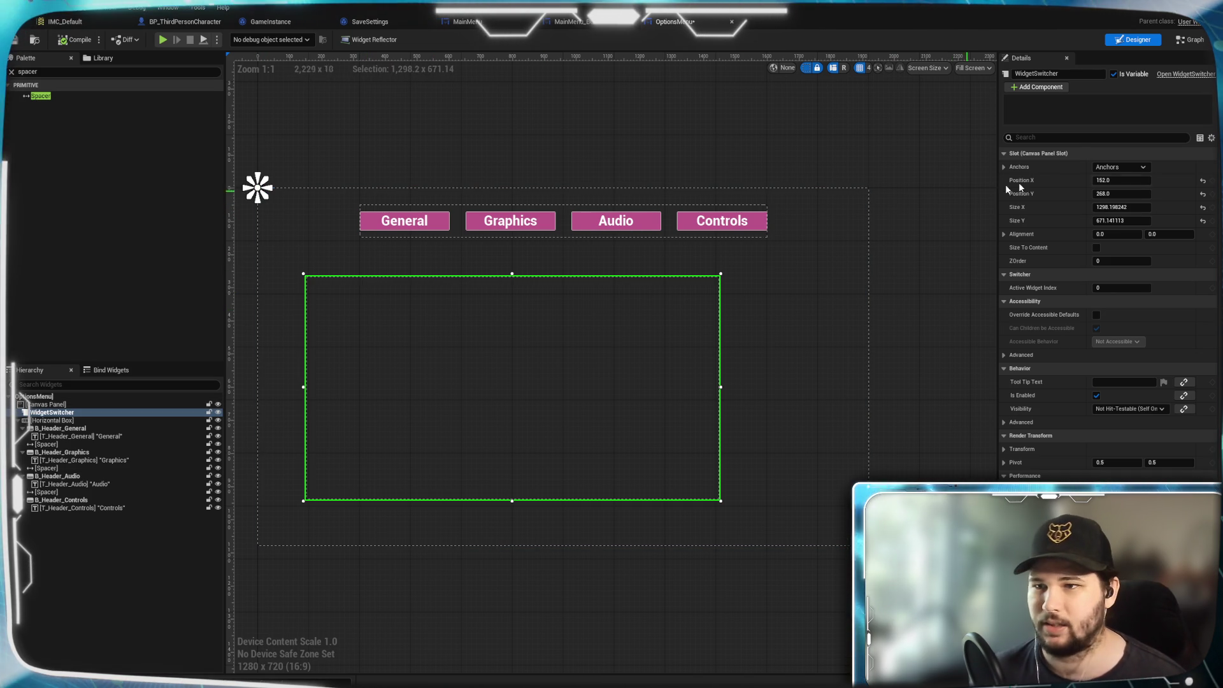
{"action": "left_click", "coordinate": [1112, 168]}
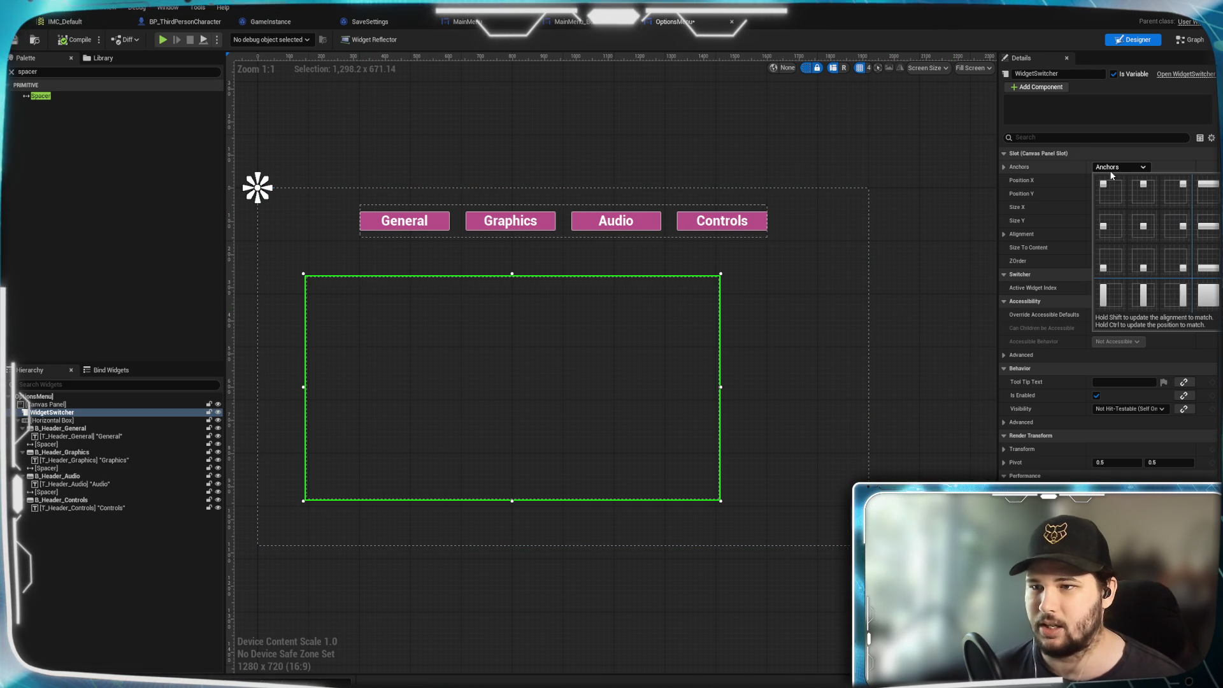
{"action": "left_click", "coordinate": [1138, 264]}
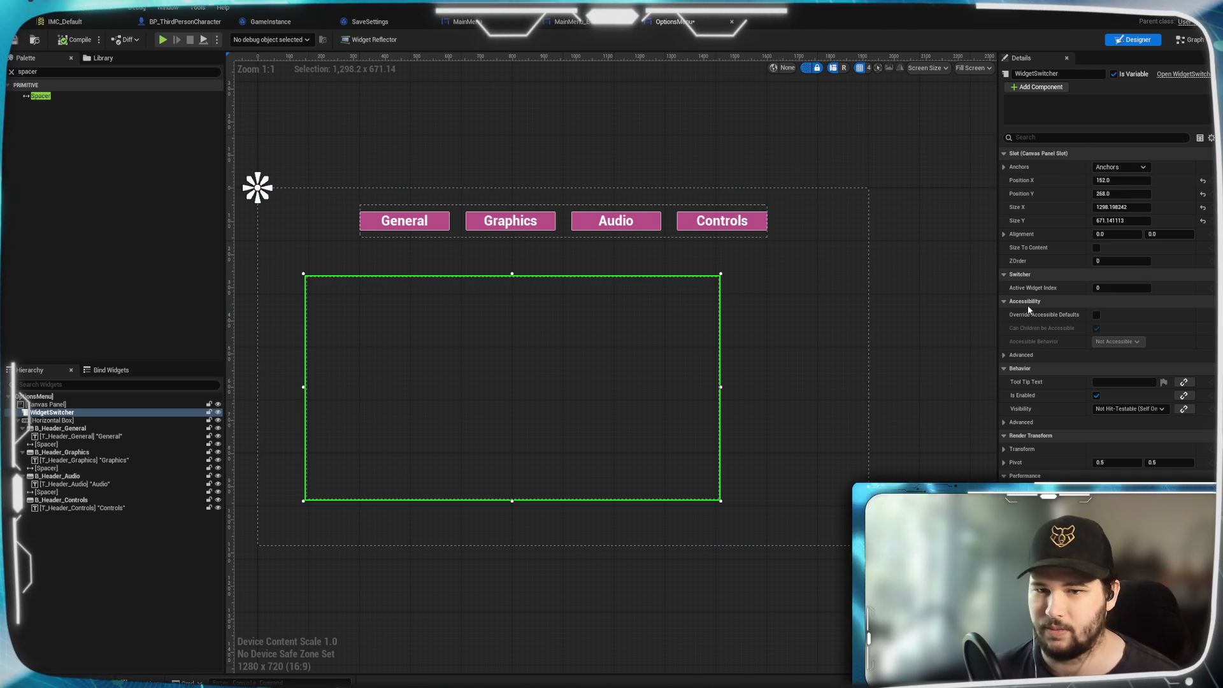
{"action": "left_click", "coordinate": [1116, 235]}
{"action": "type", "text": ".5"}
{"action": "key", "text": "Return"}
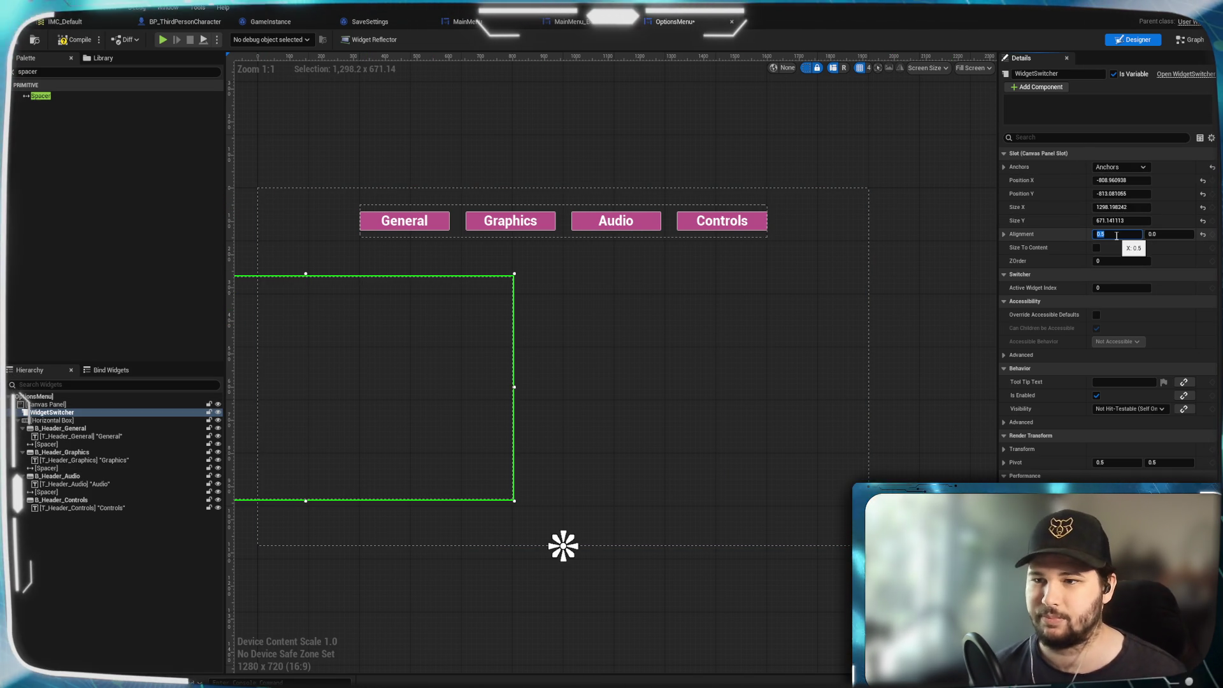
Set the switcher's Position X to 0 and Position Y to -850.
{"action": "left_click", "coordinate": [1118, 180]}
{"action": "type", "text": "0"}
{"action": "key", "text": "Return"}
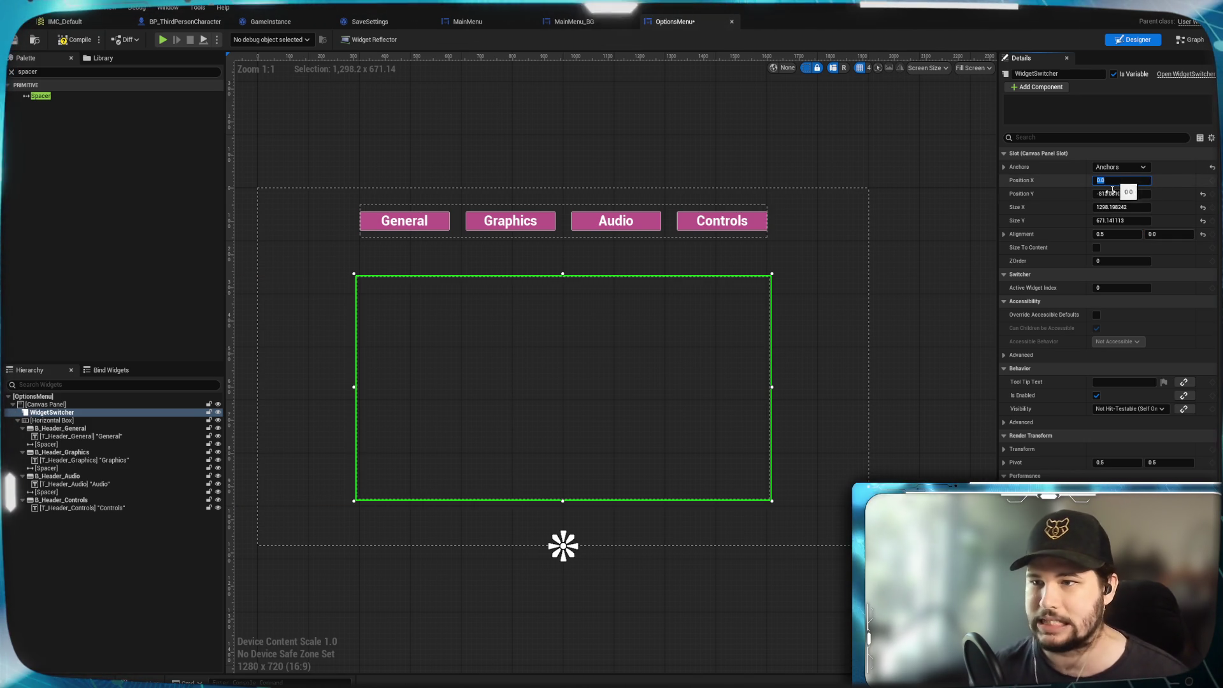
{"action": "key", "text": "Tab"}
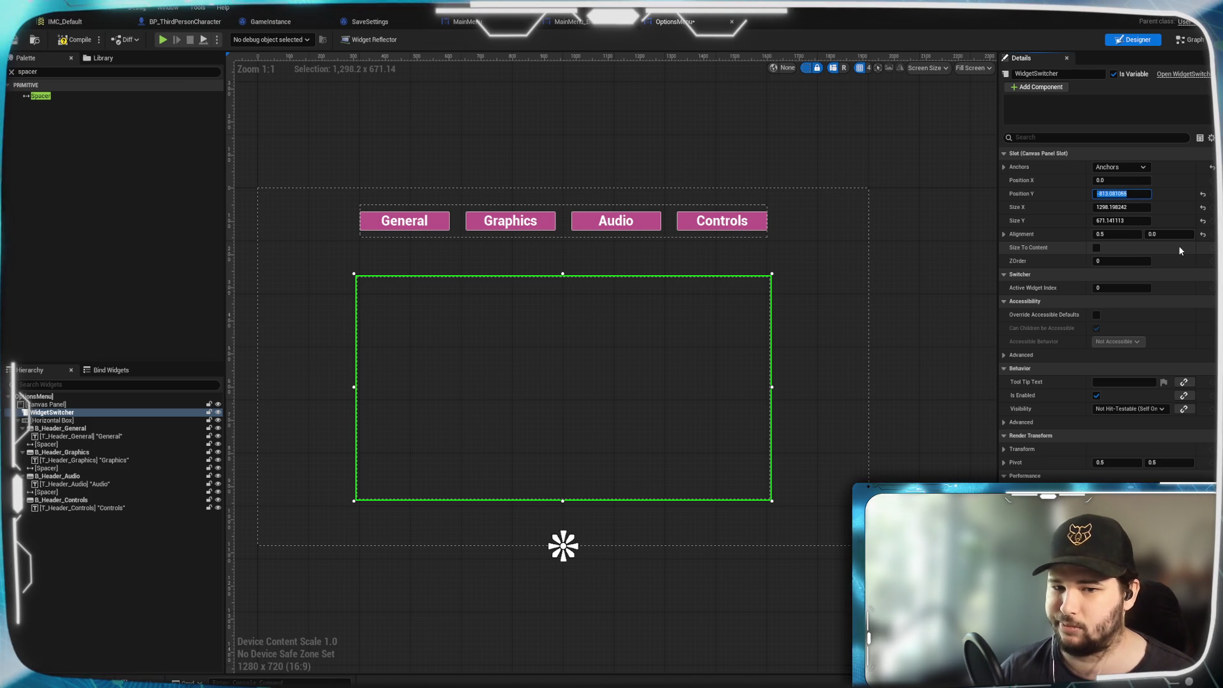
{"action": "type", "text": "-"}
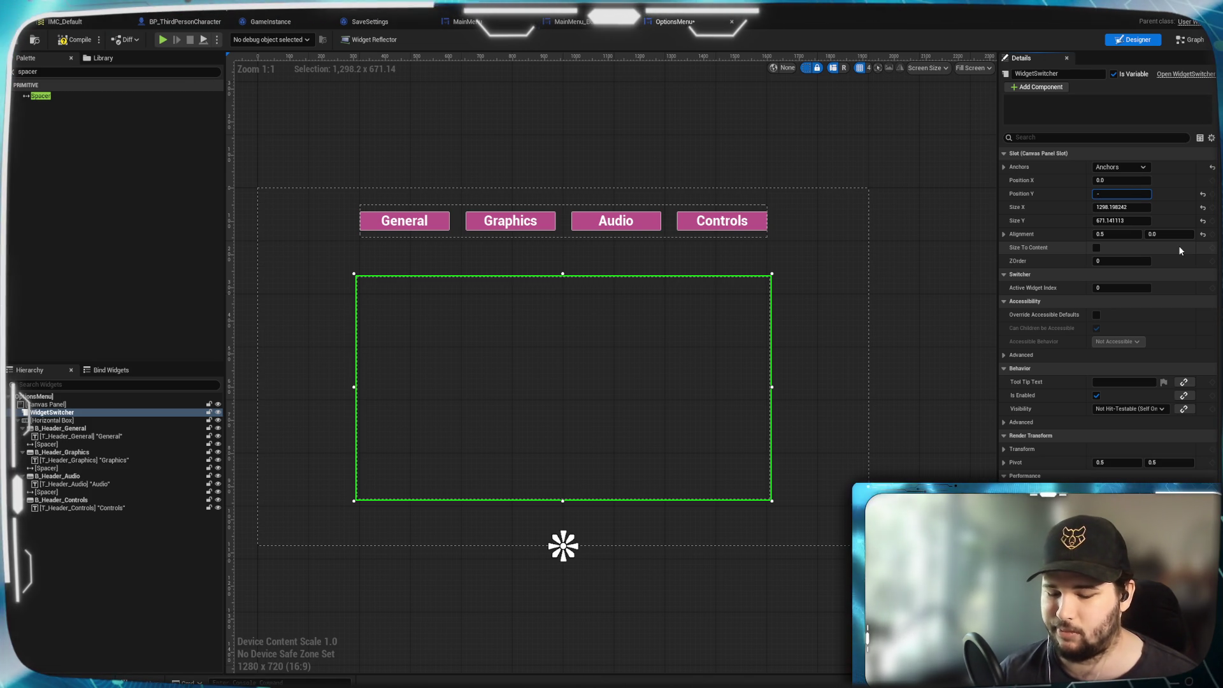
{"action": "type", "text": "1000"}
{"action": "key", "text": "Return"}
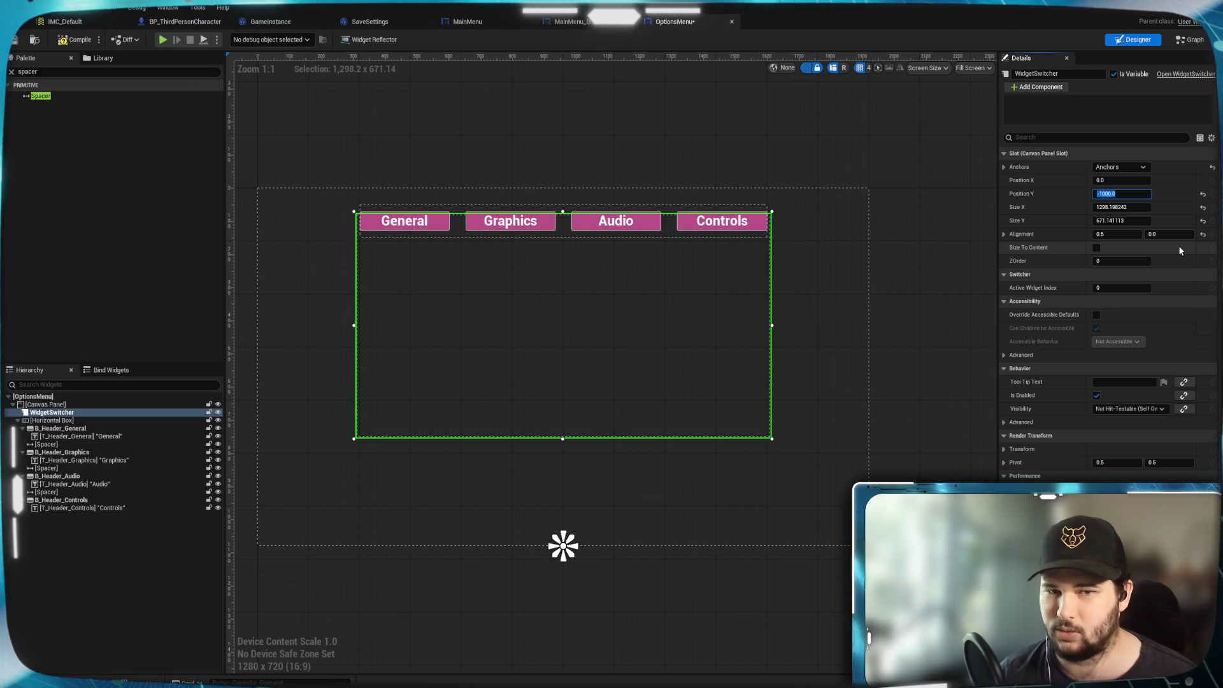
{"action": "type", "text": "-1"}
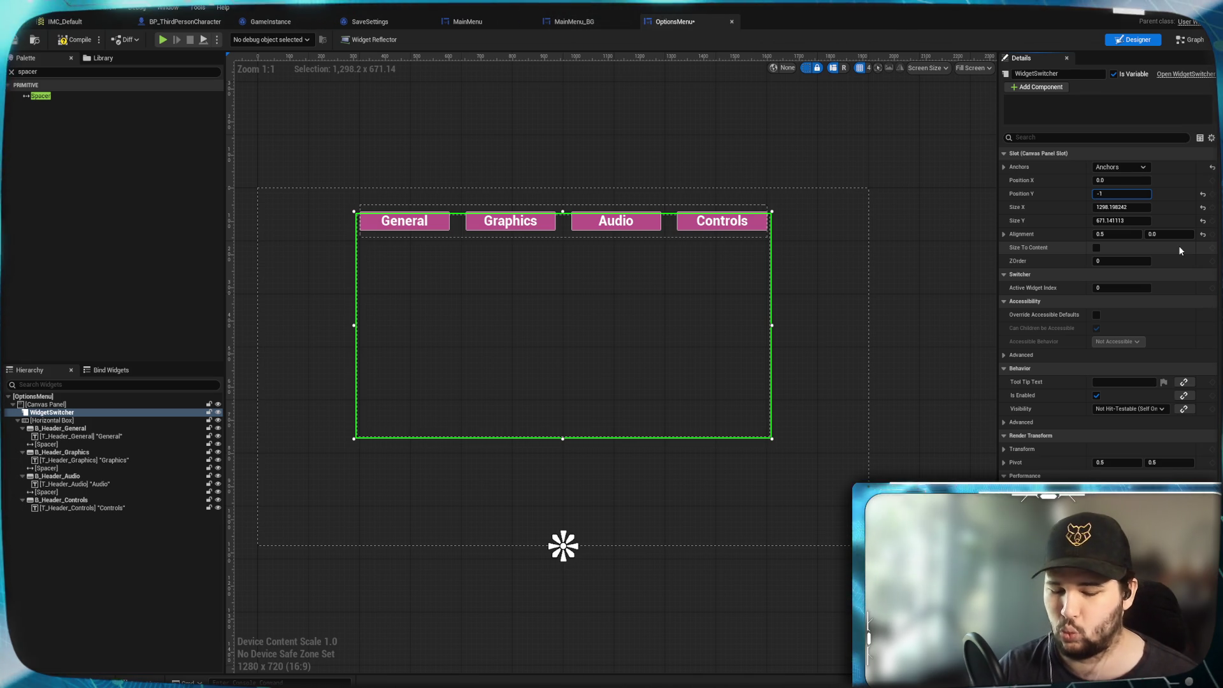
{"action": "type", "text": "900"}
{"action": "key", "text": "Return"}
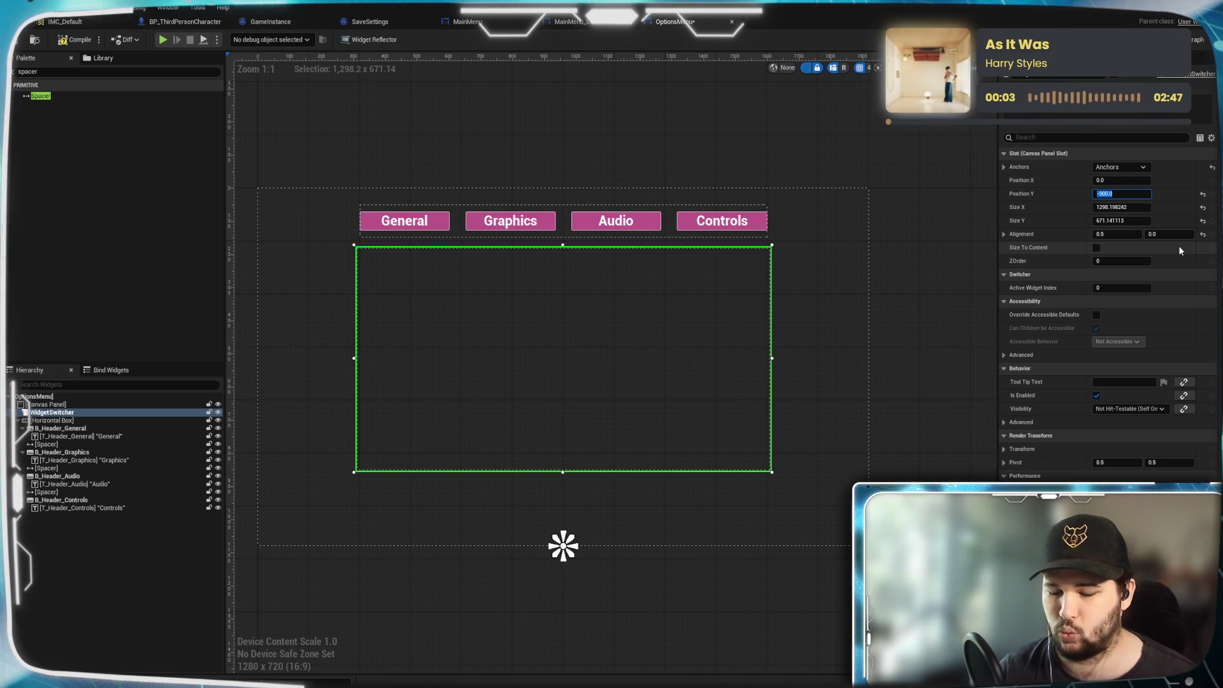
{"action": "key", "text": "BackSpace"}
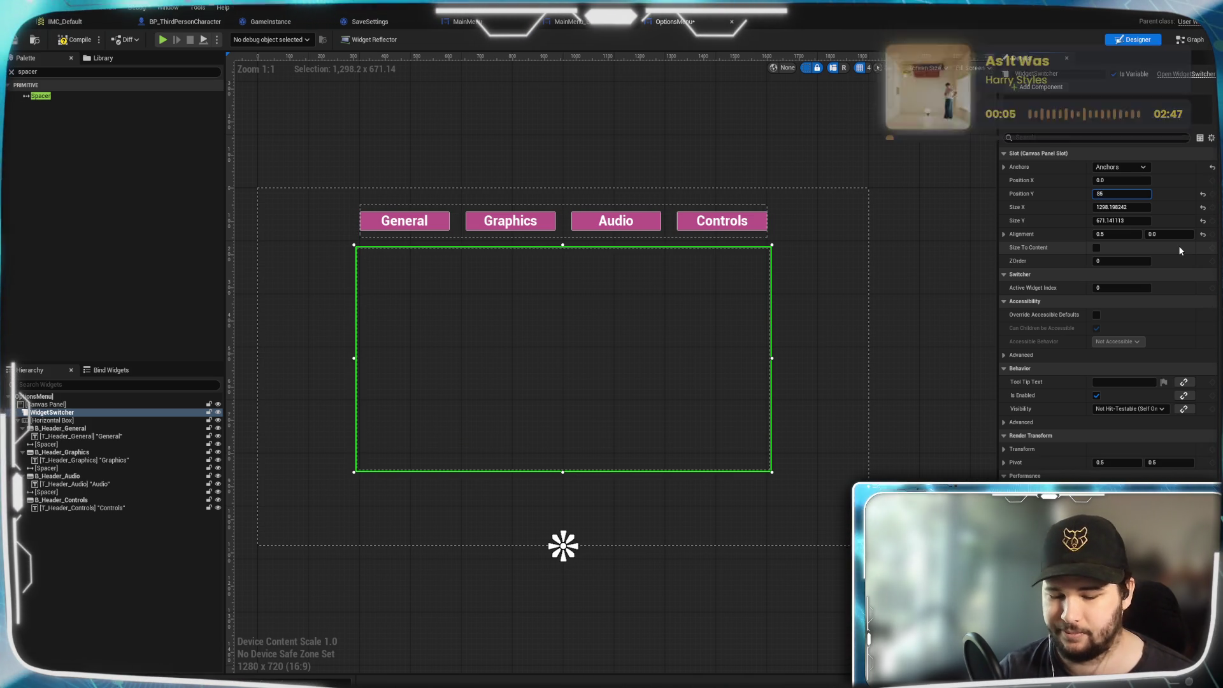
{"action": "type", "text": "-850"}
{"action": "key", "text": "Return"}
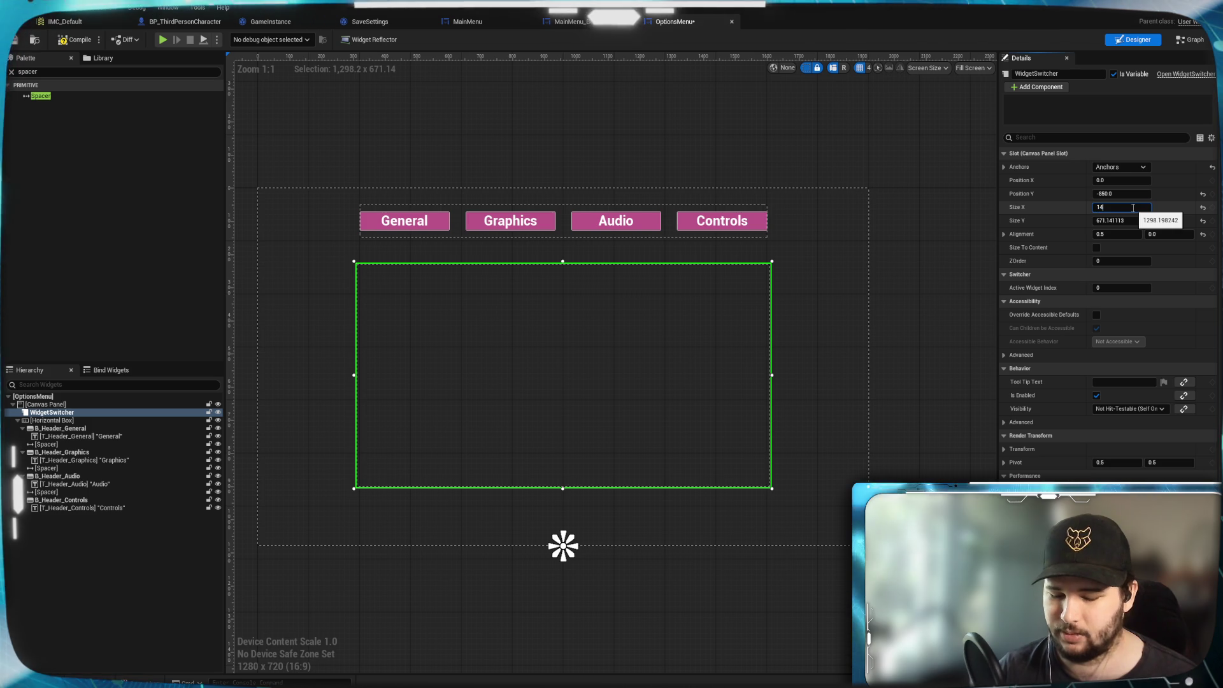
{"action": "type", "text": "00"}
Size the switcher 1400 by 650 and compile the OptionsMenu widget.
{"action": "key", "text": "Return"}
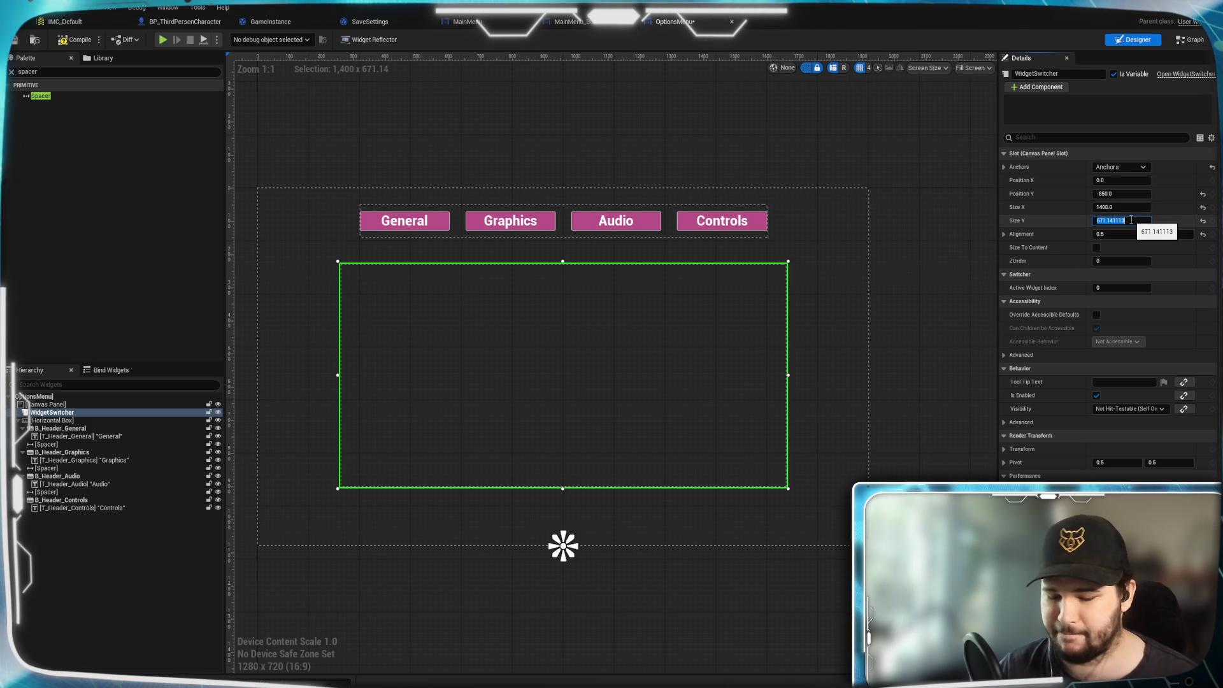
{"action": "type", "text": "700"}
{"action": "key", "text": "Return"}
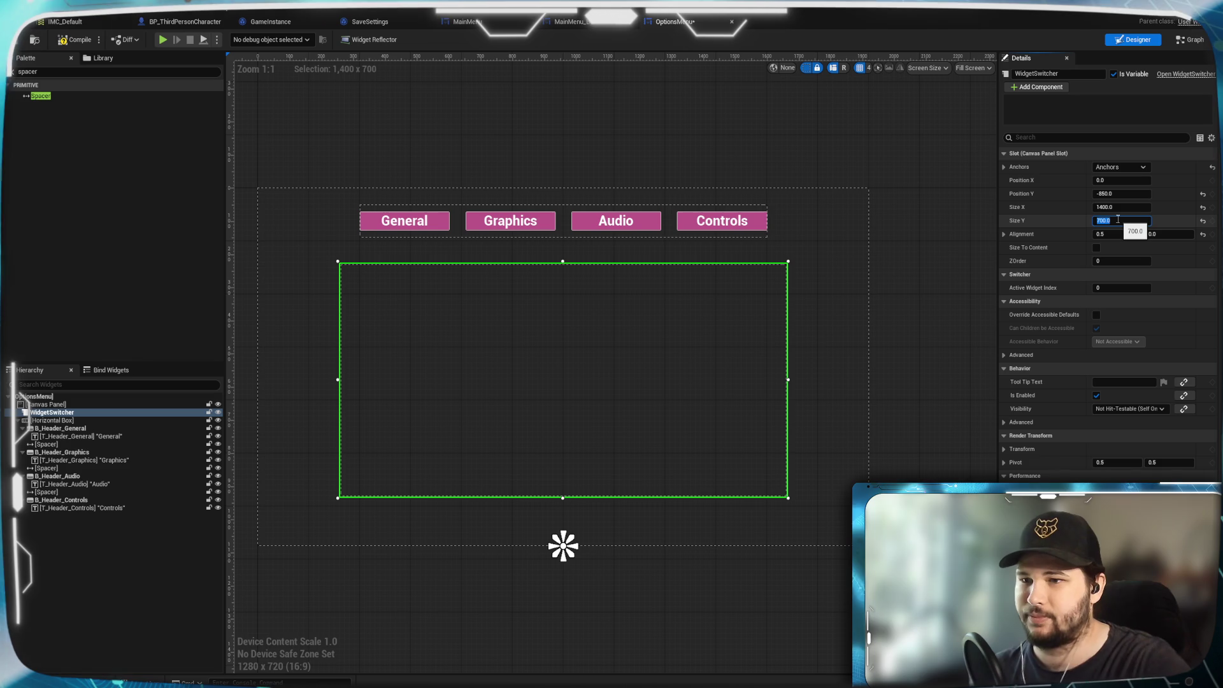
{"action": "type", "text": "650"}
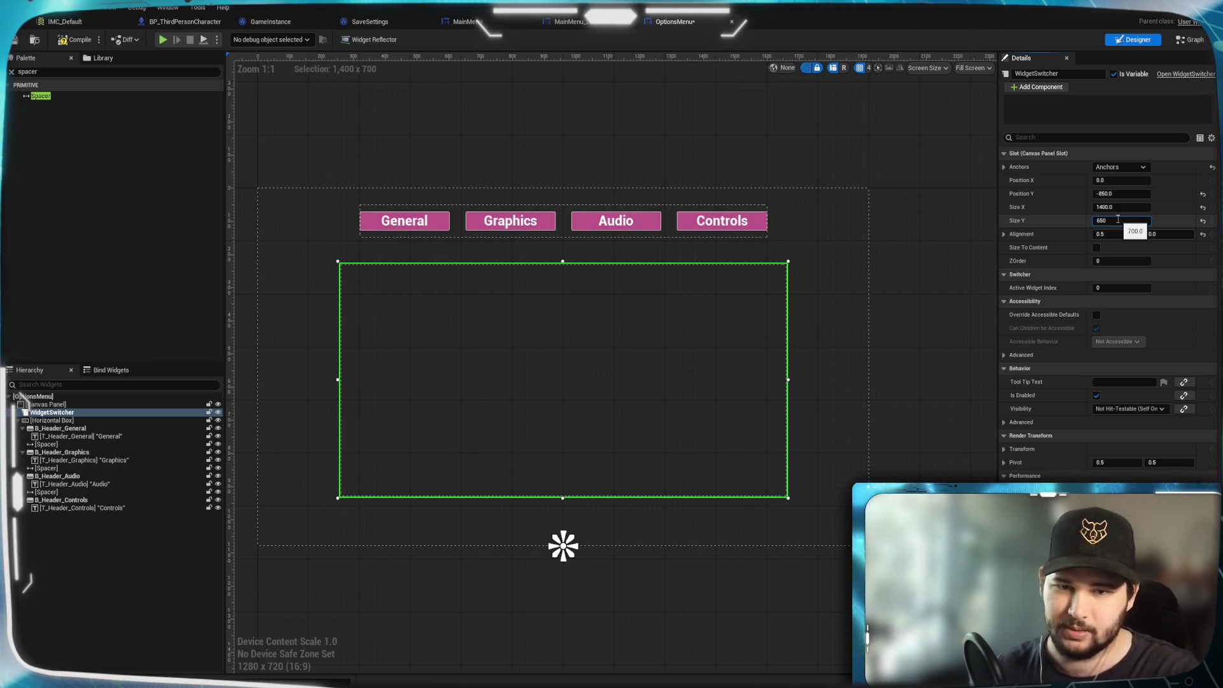
{"action": "key", "text": "Return"}
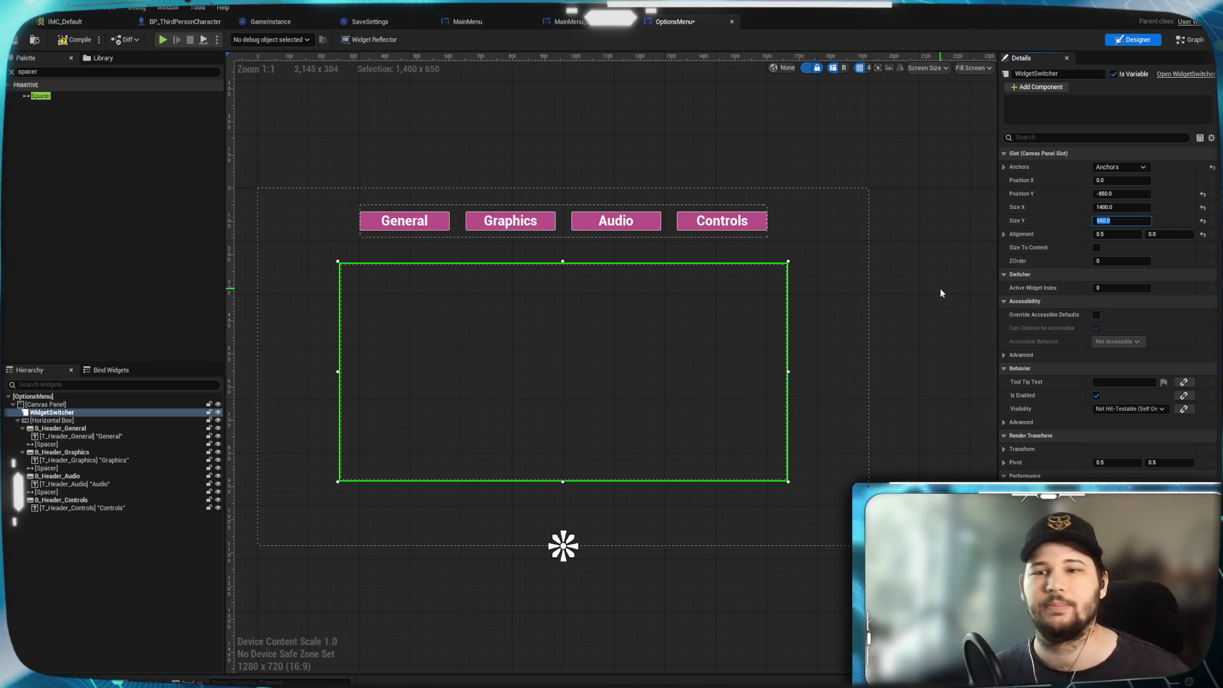
{"action": "left_click", "coordinate": [71, 44]}
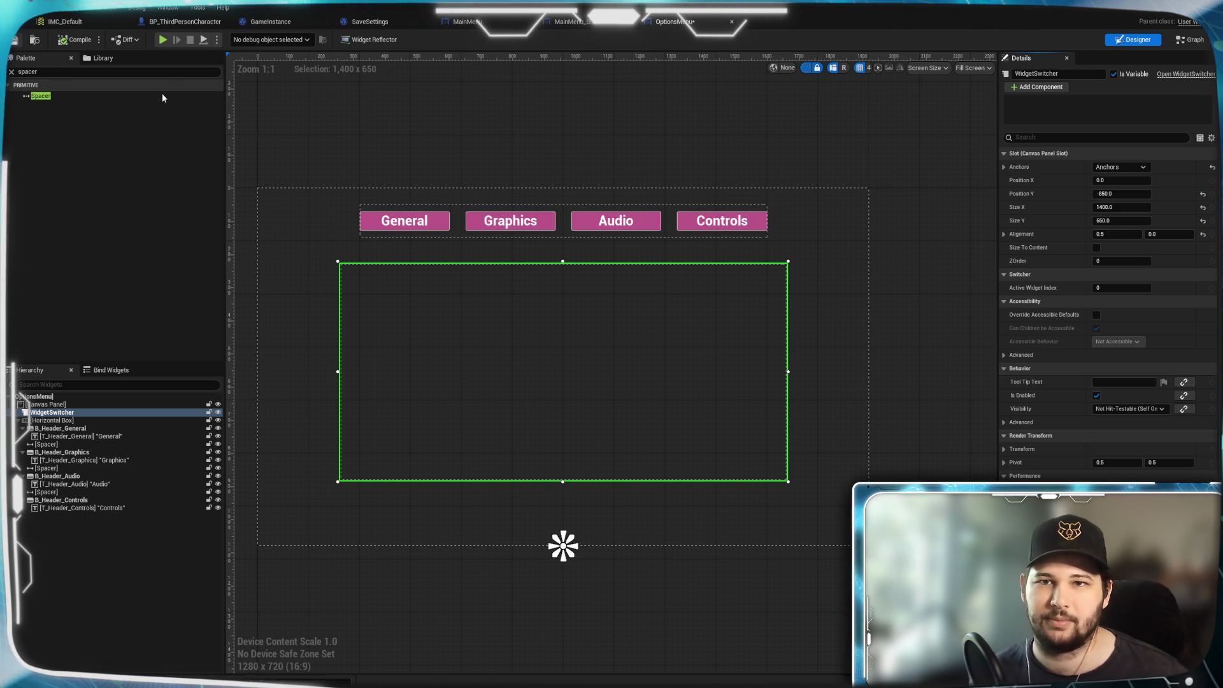
Switch through the MainMenu, MainMenu_BG and OptionsMenu tabs, ending on MainMenu's Designer view.
{"action": "left_click", "coordinate": [465, 22]}
{"action": "left_click", "coordinate": [567, 22]}
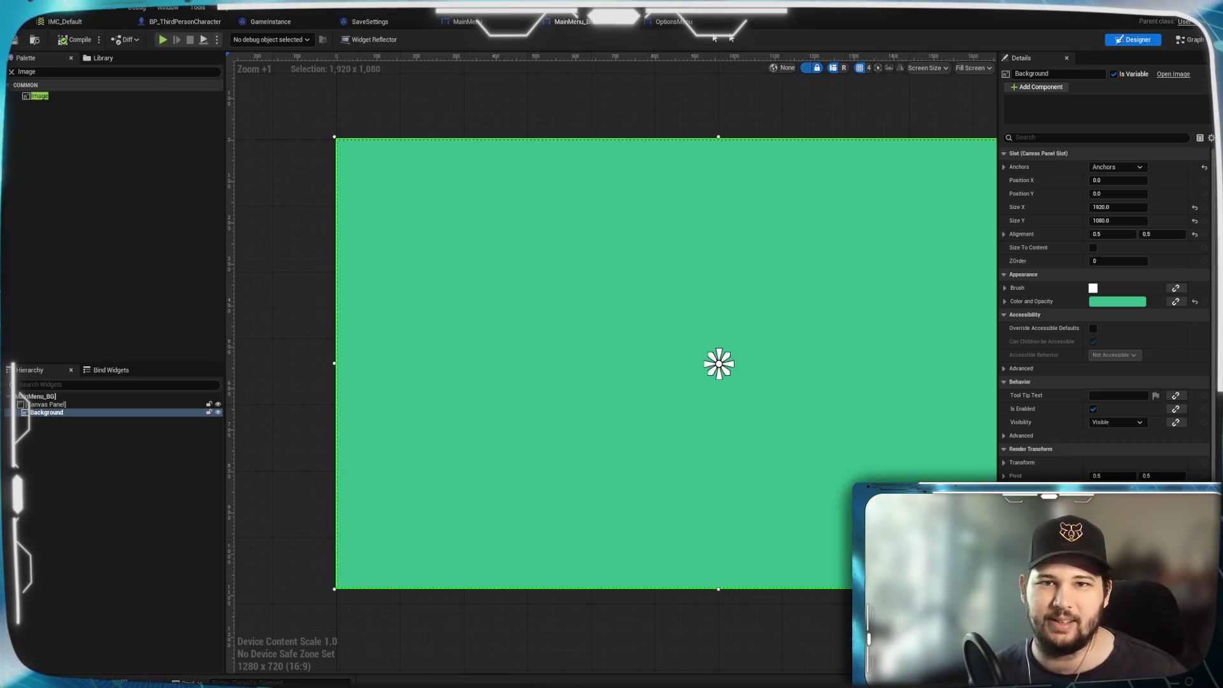
{"action": "left_click", "coordinate": [672, 22]}
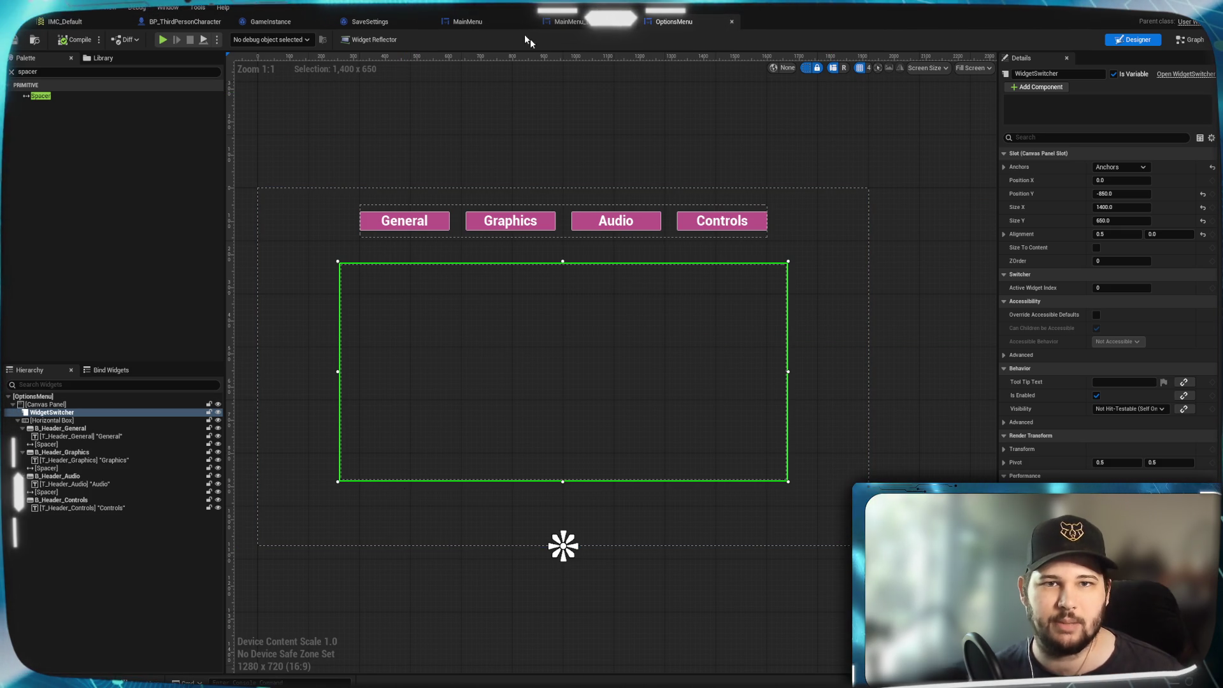
{"action": "left_click", "coordinate": [472, 22]}
{"action": "mouse_move", "coordinate": [543, 208]}
{"action": "left_mouse_down"}
{"action": "mouse_move", "coordinate": [567, 191]}
{"action": "mouse_move", "coordinate": [786, 215]}
{"action": "mouse_move", "coordinate": [803, 230]}
{"action": "mouse_move", "coordinate": [1152, 99]}
{"action": "left_mouse_up"}
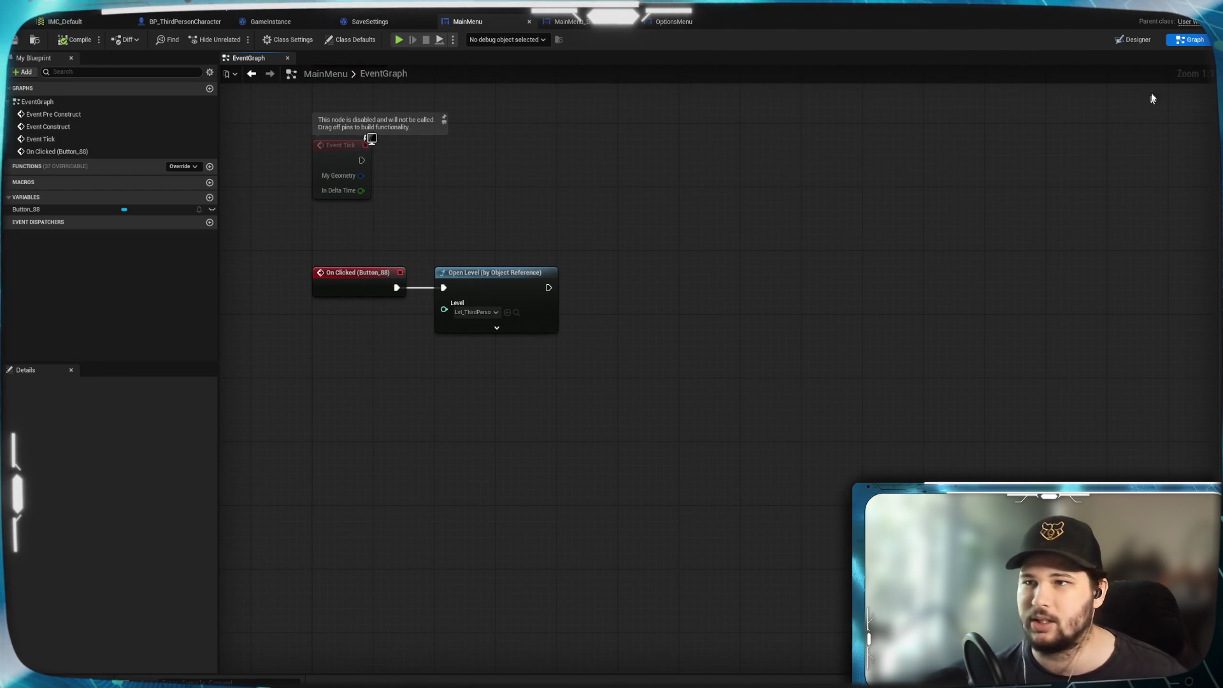
{"action": "left_click", "coordinate": [1135, 39]}
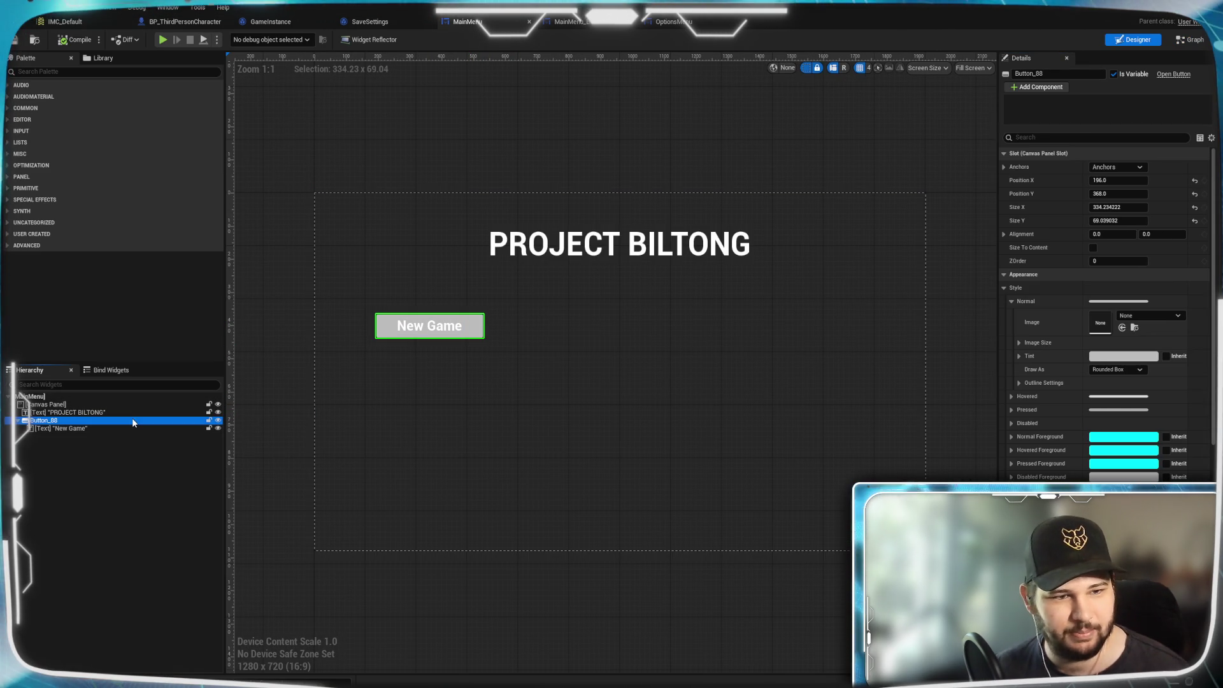
Rename the first button to B_NewGame and prefix its text label's name with T_.
{"action": "left_click", "coordinate": [1051, 73]}
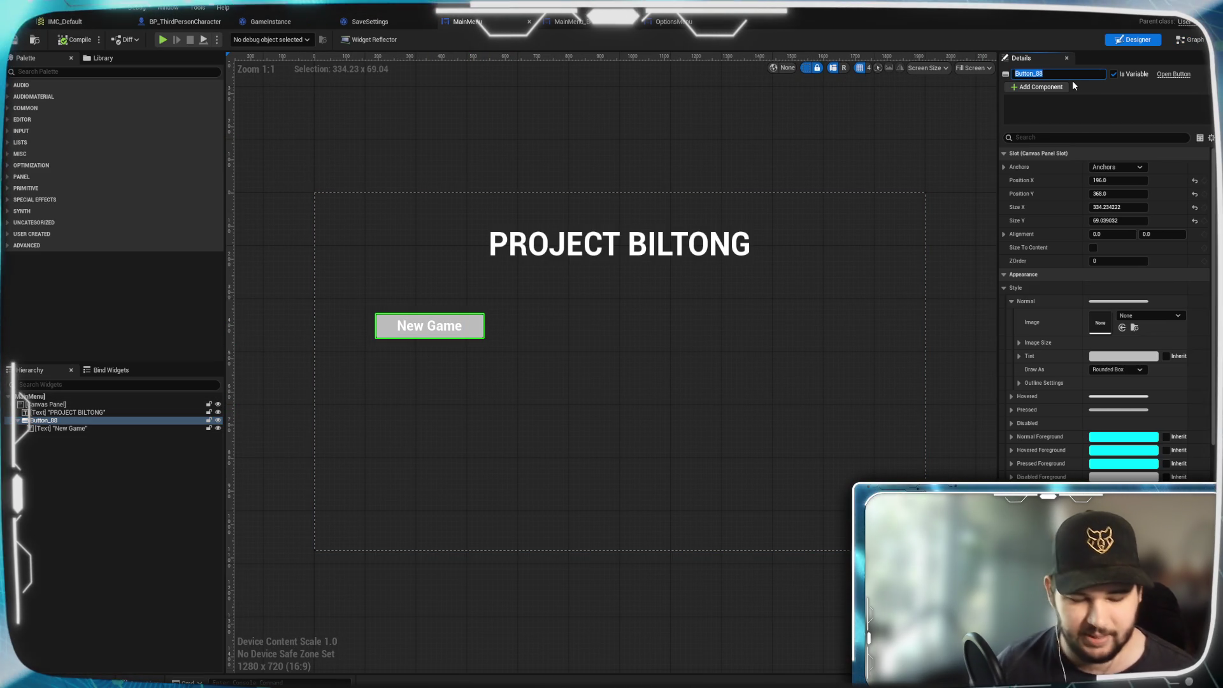
{"action": "type", "text": "B_NewGame"}
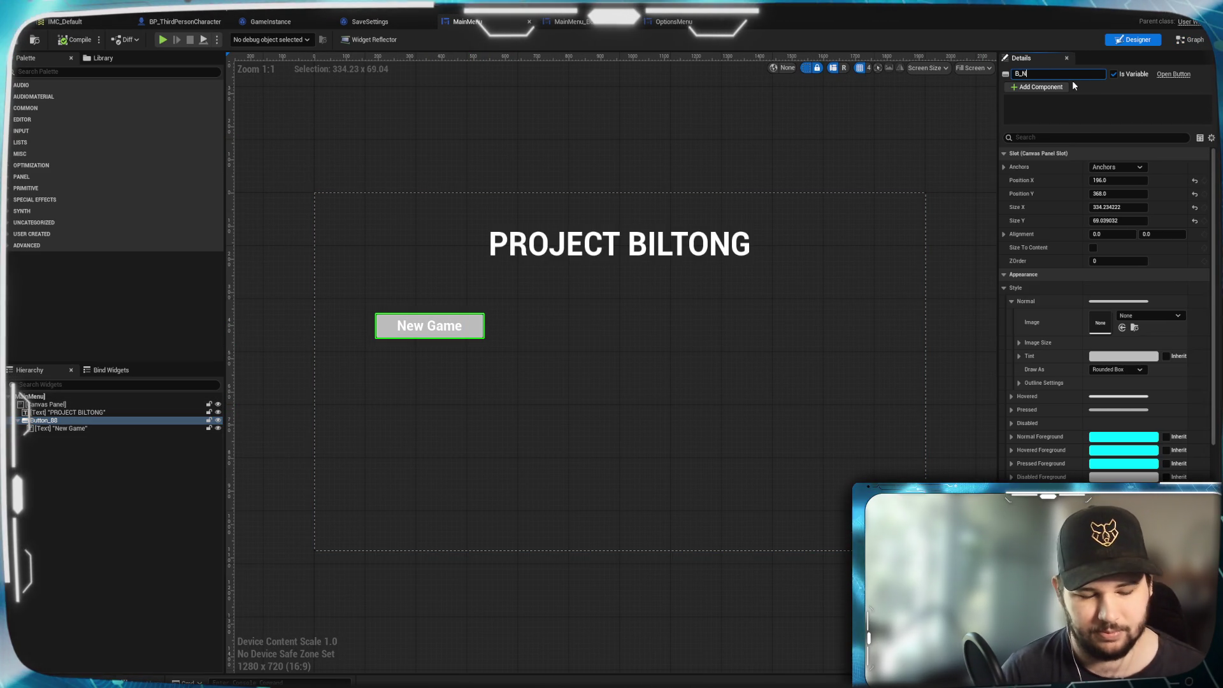
{"action": "key", "text": "Return"}
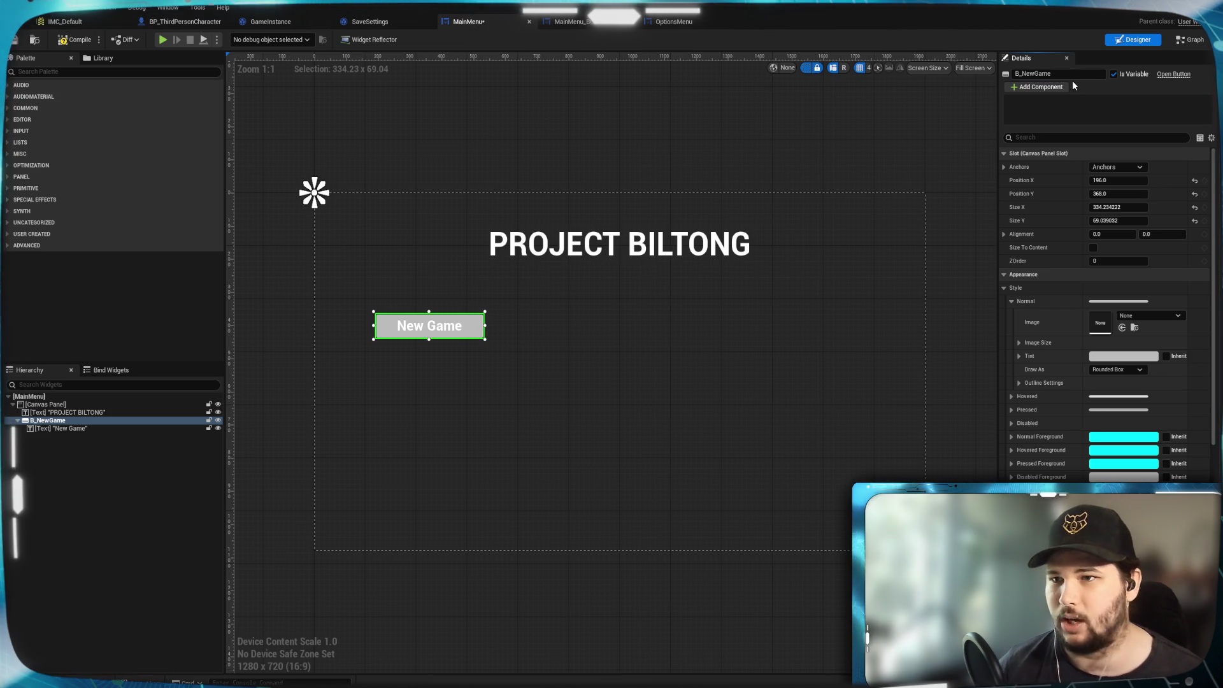
{"action": "left_click", "coordinate": [61, 428]}
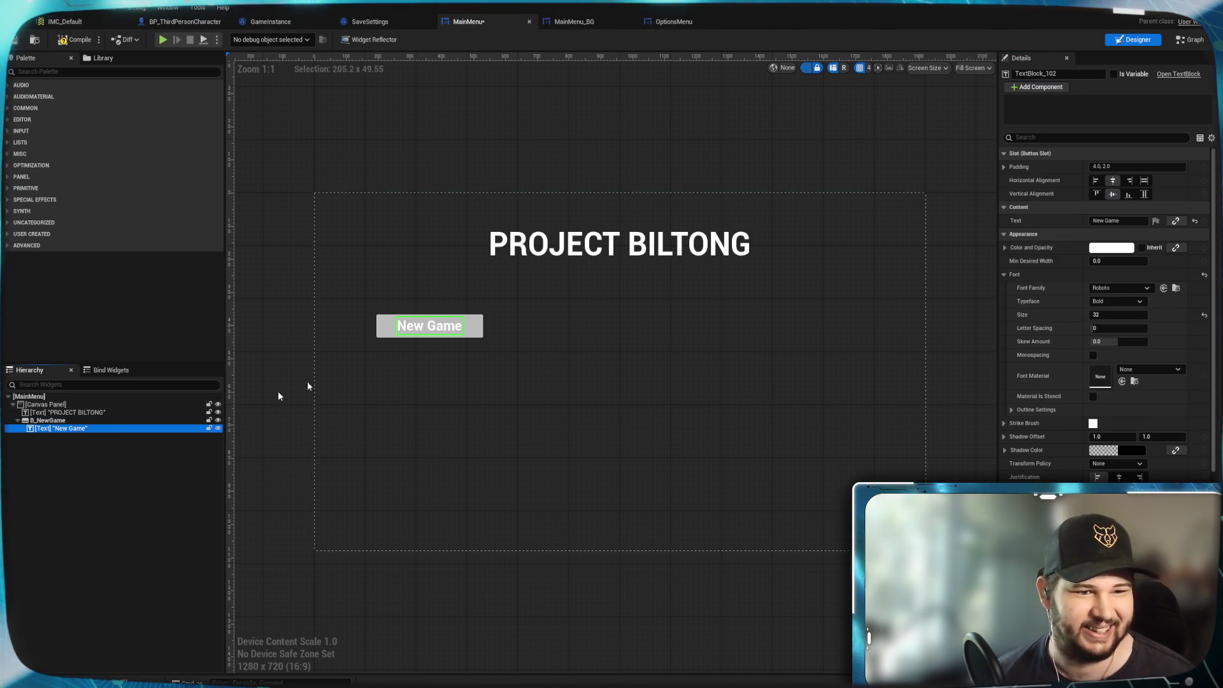
{"action": "left_click_drag", "start_coordinate": [1065, 68], "coordinate": [1031, 70]}
{"action": "double_click", "coordinate": [1030, 74]}
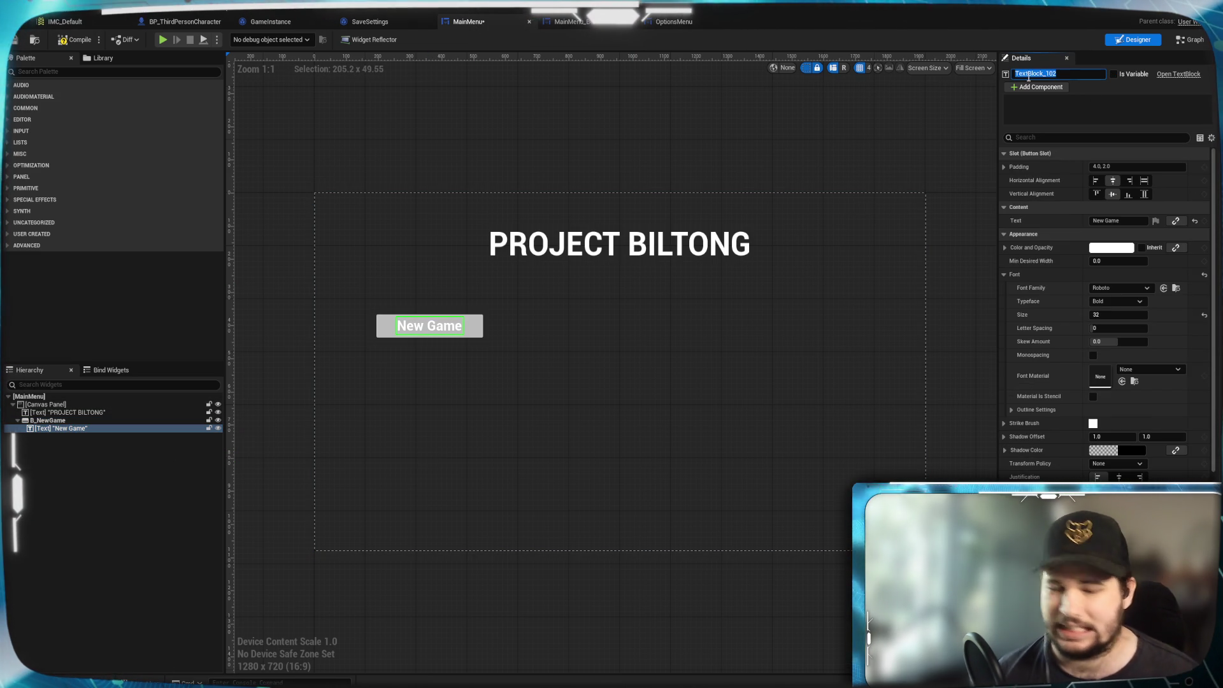
{"action": "type", "text": "T_NewGame"}
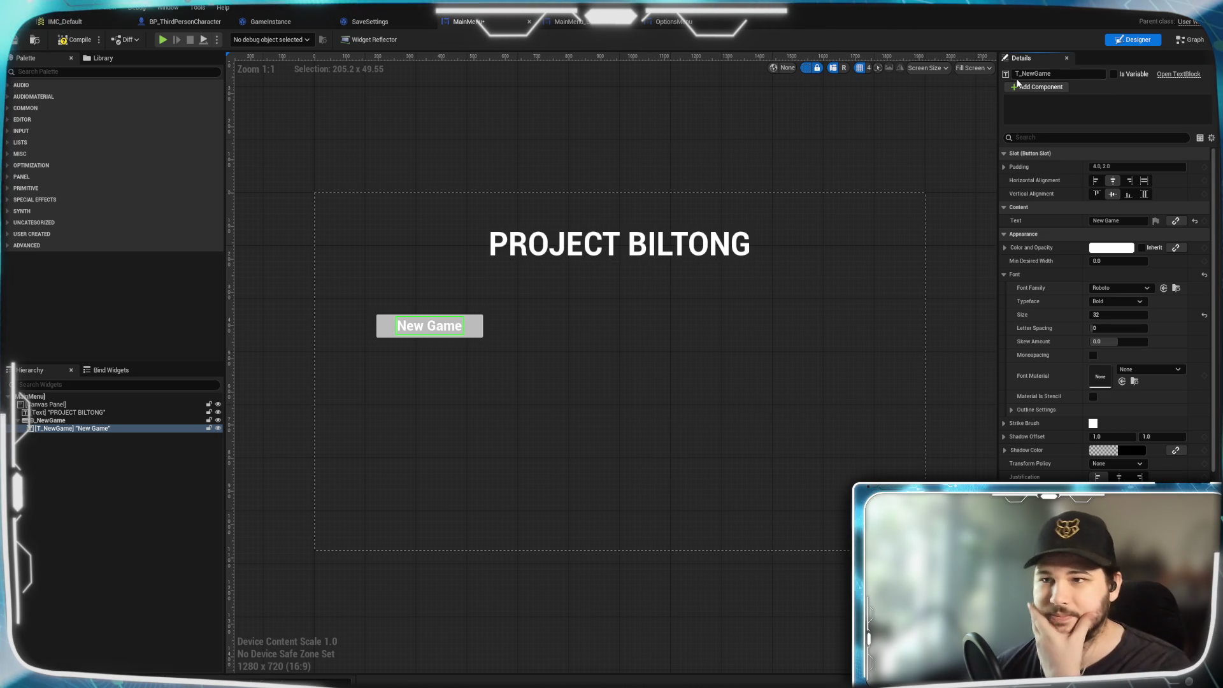
Duplicate the New Game button with Ctrl+D and place the copy just below it.
{"action": "left_click", "coordinate": [461, 398]}
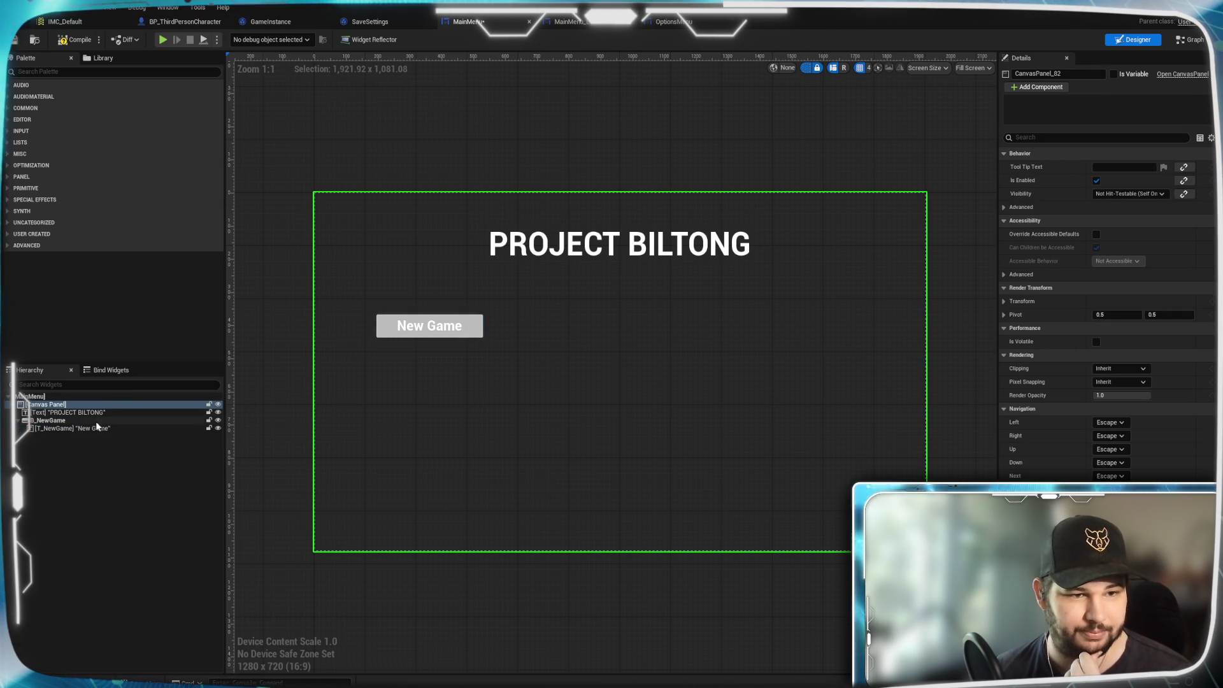
{"action": "left_click", "coordinate": [99, 422]}
{"action": "key", "text": "ctrl+d"}
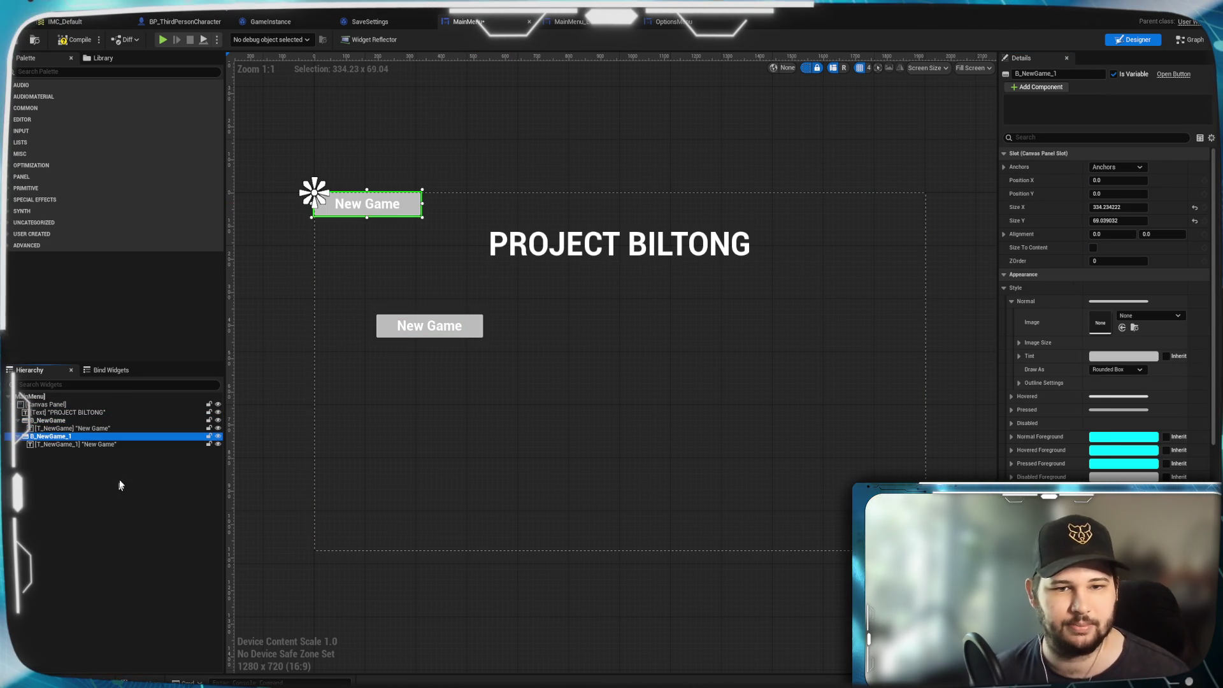
{"action": "left_click_drag", "start_coordinate": [409, 212], "coordinate": [472, 371]}
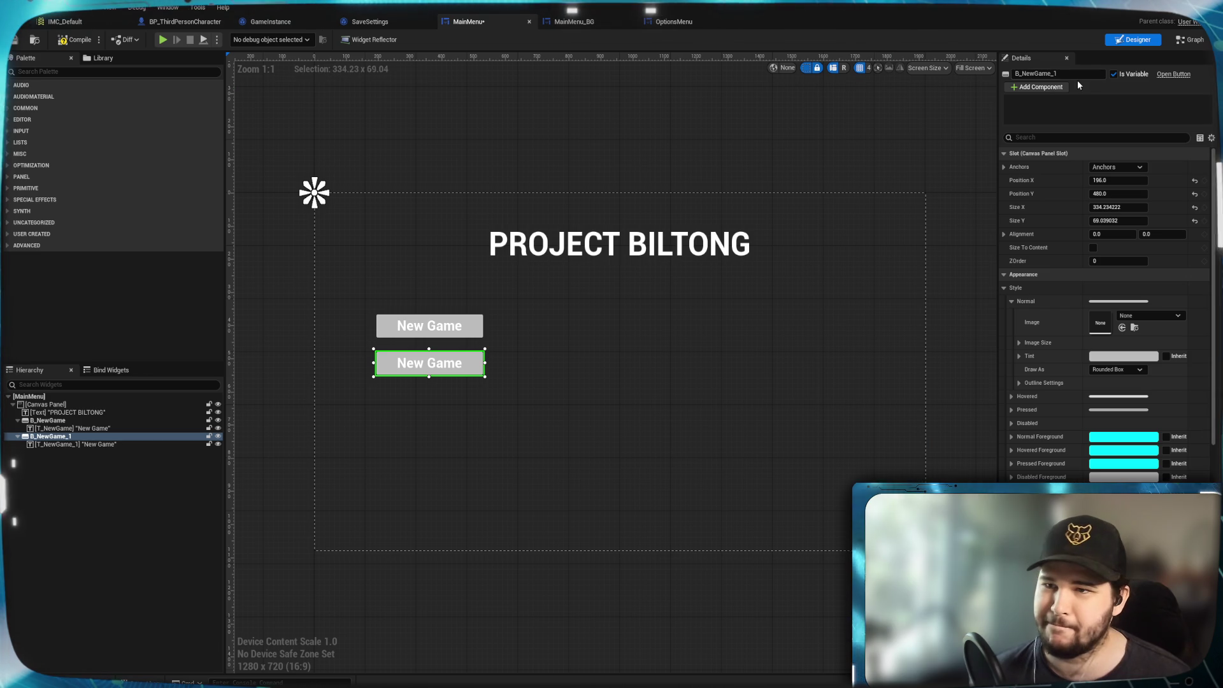
Rename the copied button to B_Settings.
{"action": "left_click", "coordinate": [1023, 73]}
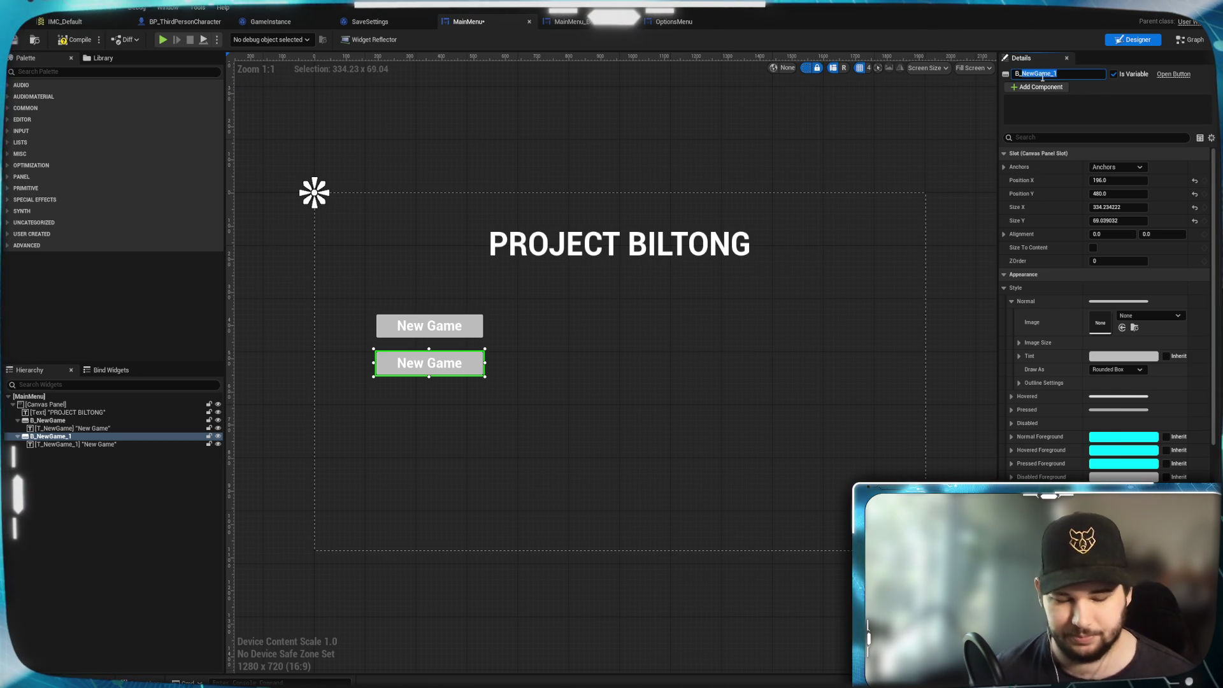
{"action": "type", "text": "B_Opions"}
{"action": "key", "text": "Return"}
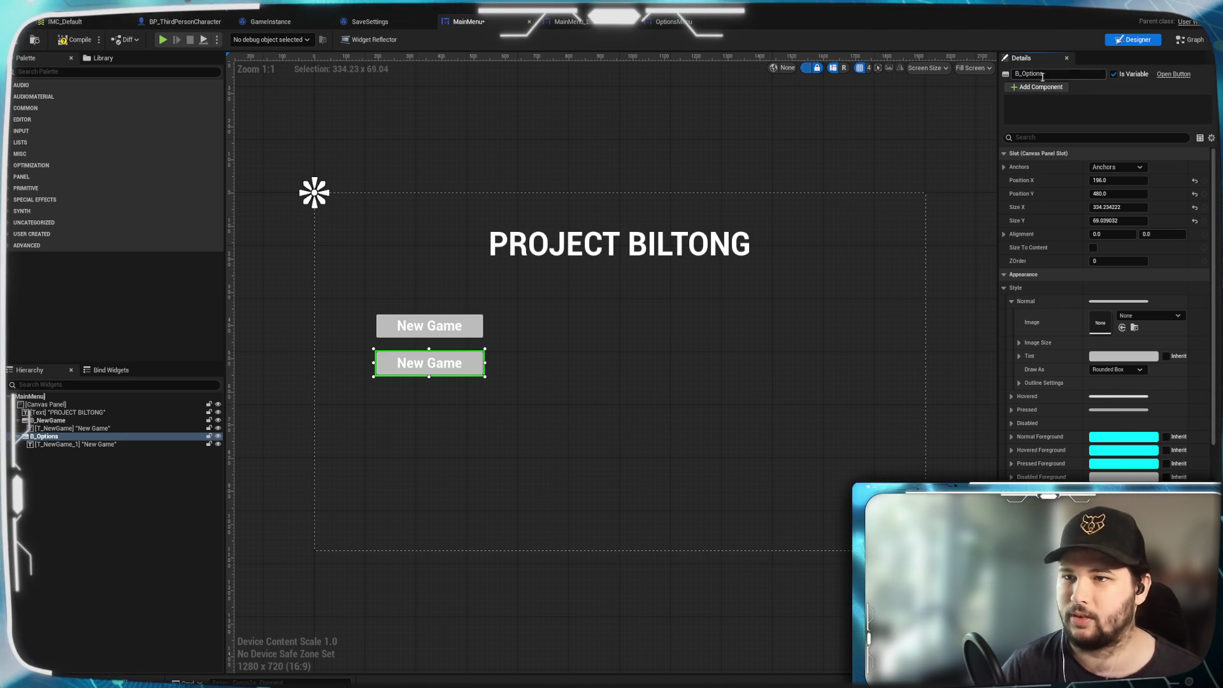
{"action": "left_click", "coordinate": [95, 437]}
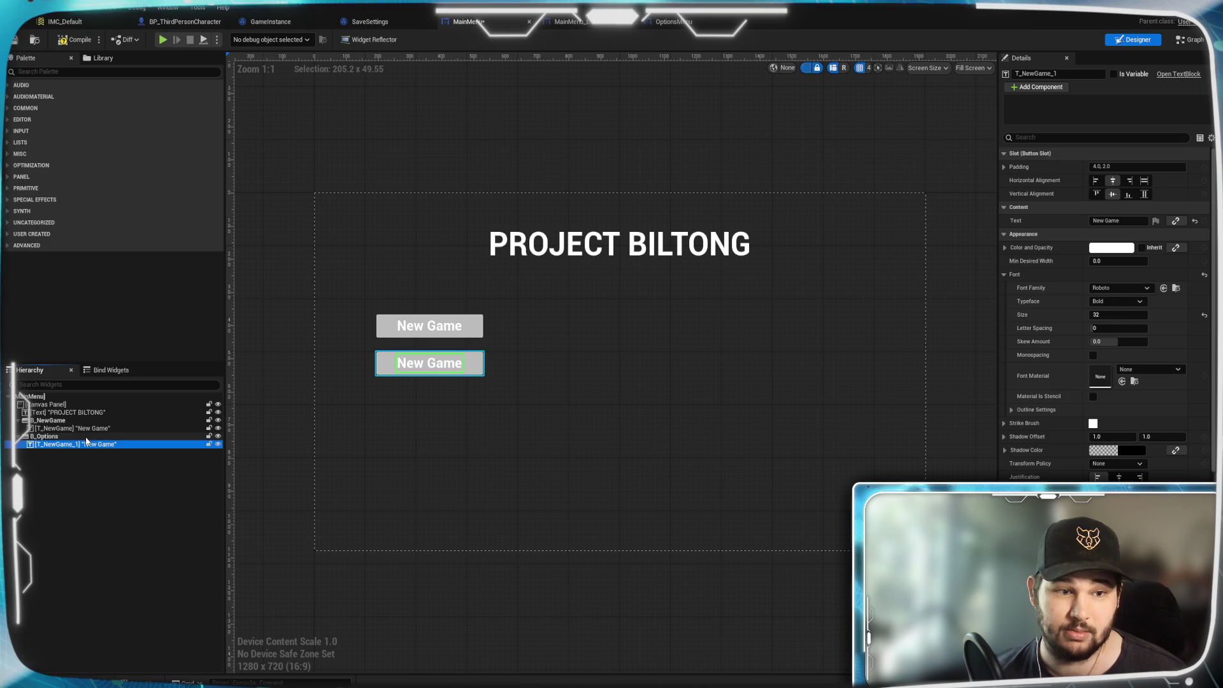
{"action": "left_click", "coordinate": [1024, 74]}
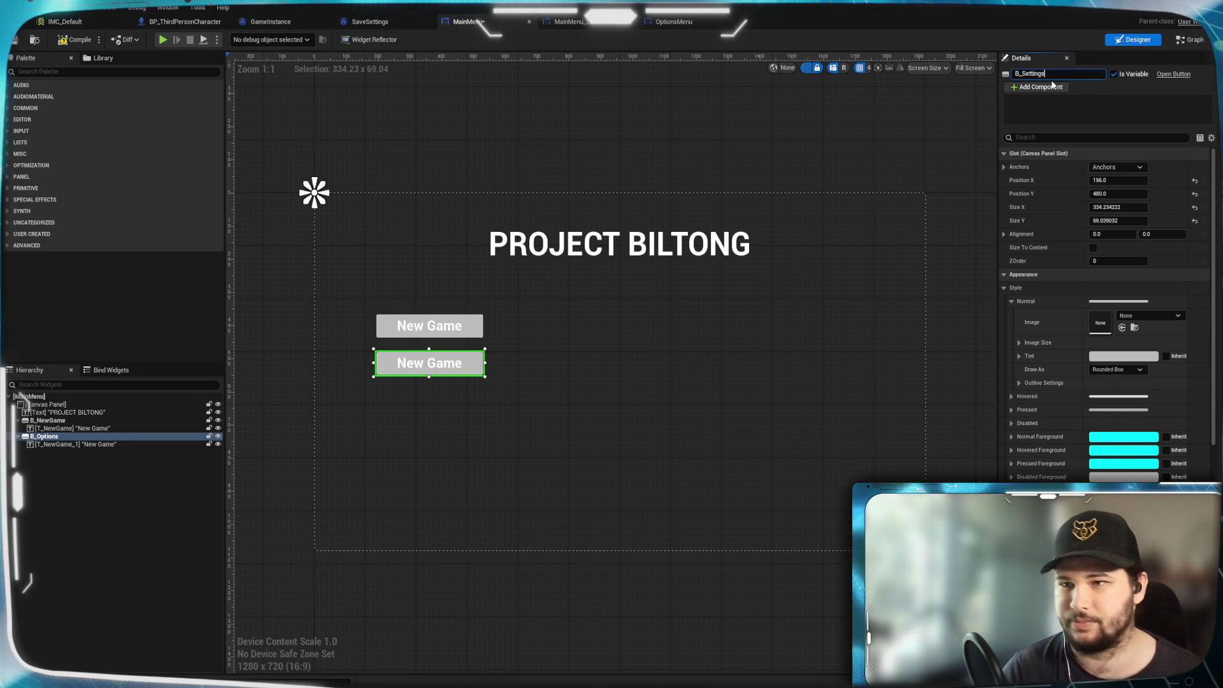
{"action": "key", "text": "Return"}
Change the copied button's label text to Settings.
{"action": "left_click", "coordinate": [110, 444]}
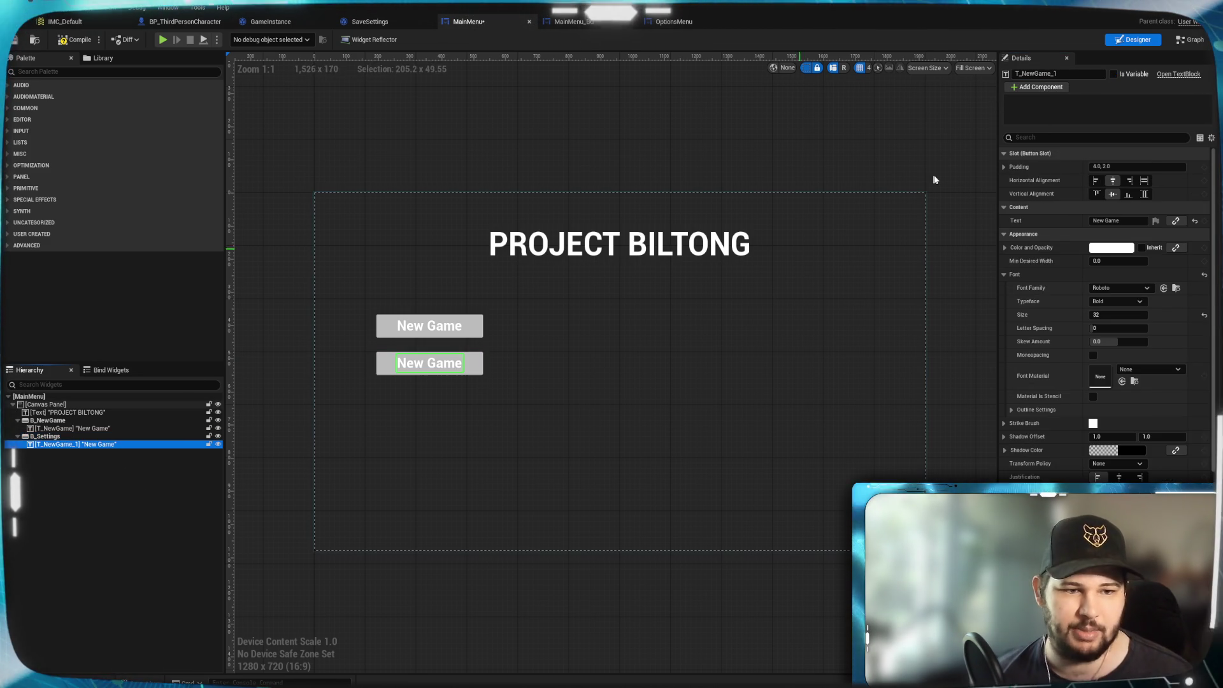
{"action": "double_click", "coordinate": [1033, 74]}
{"action": "type", "text": "T_Settings"}
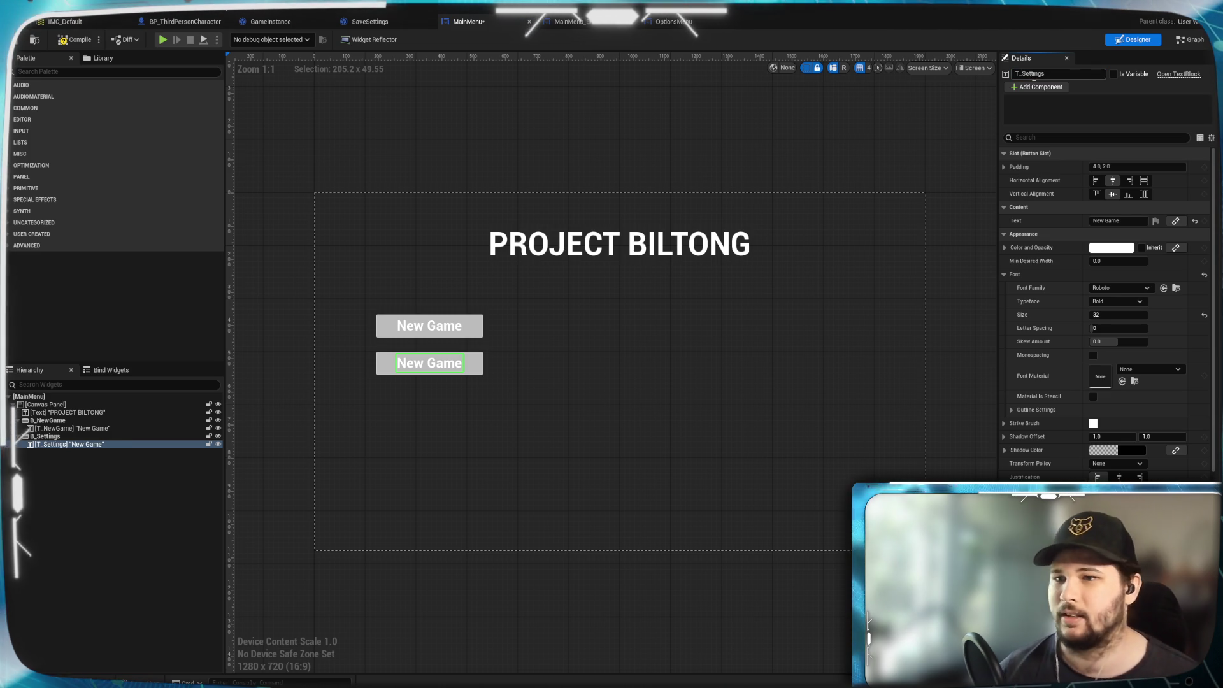
{"action": "left_click", "coordinate": [1108, 220]}
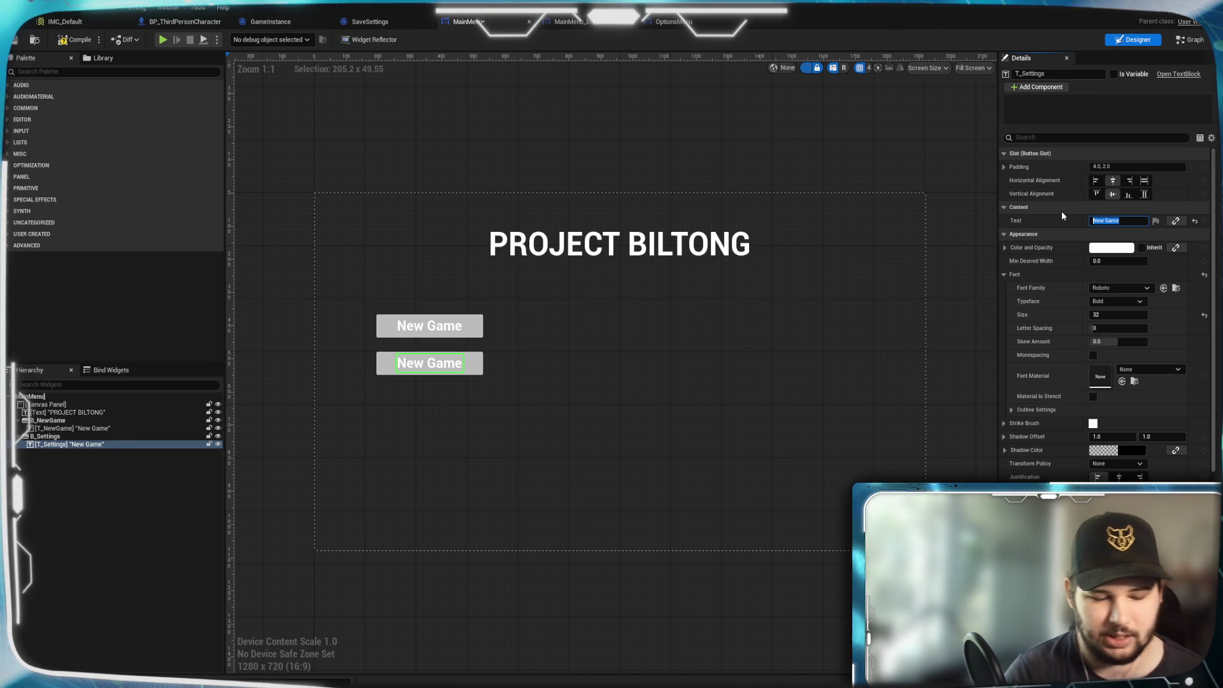
{"action": "type", "text": "Settings"}
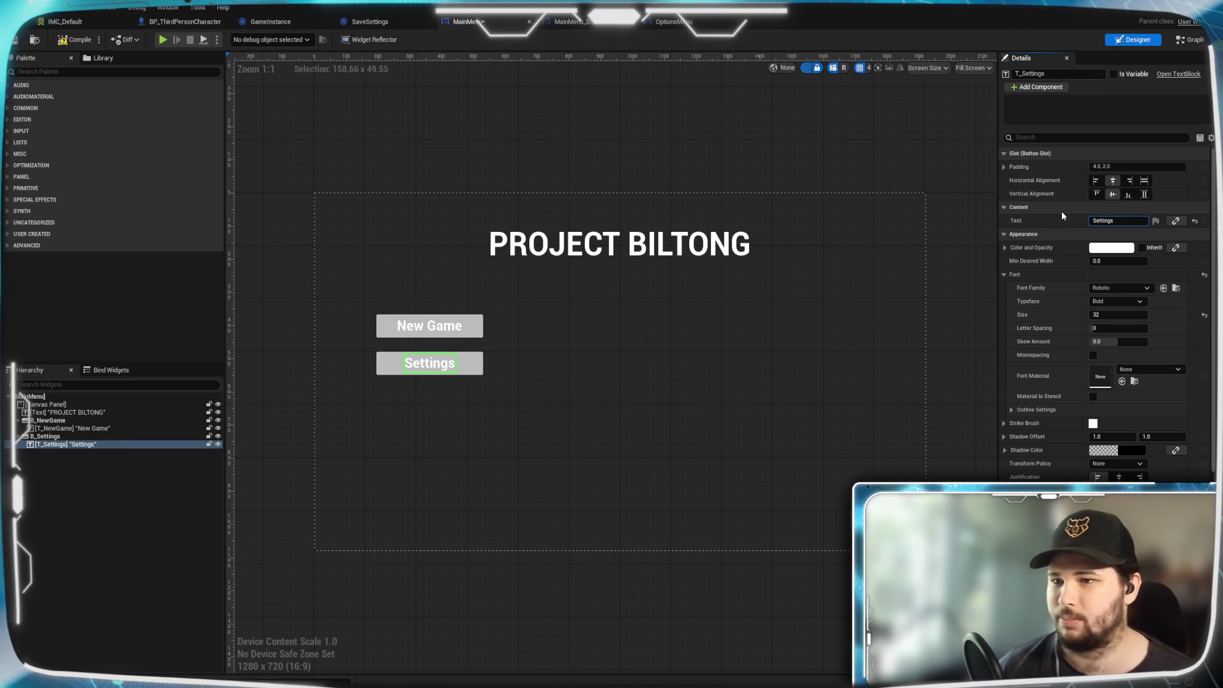
Add an On Clicked event for B_Settings and pull a wire from it.
{"action": "left_click", "coordinate": [469, 367]}
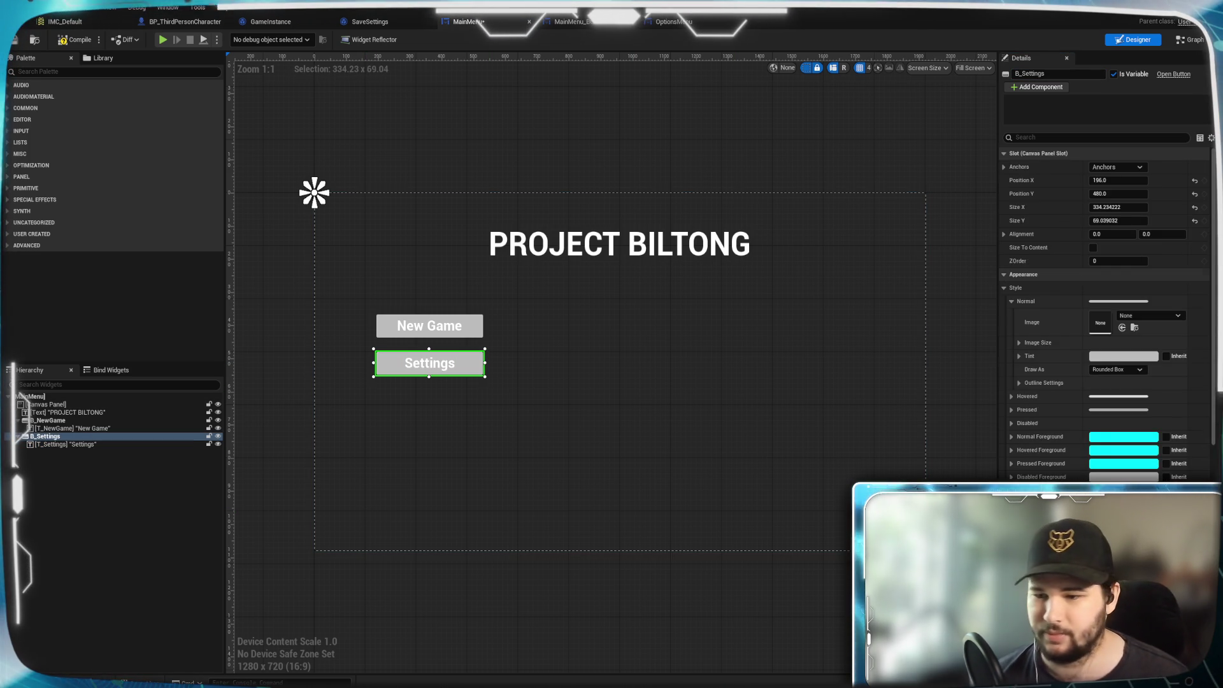
{"action": "scroll", "coordinate": [1106, 318], "scroll_direction": "down", "scroll_amount": 15}
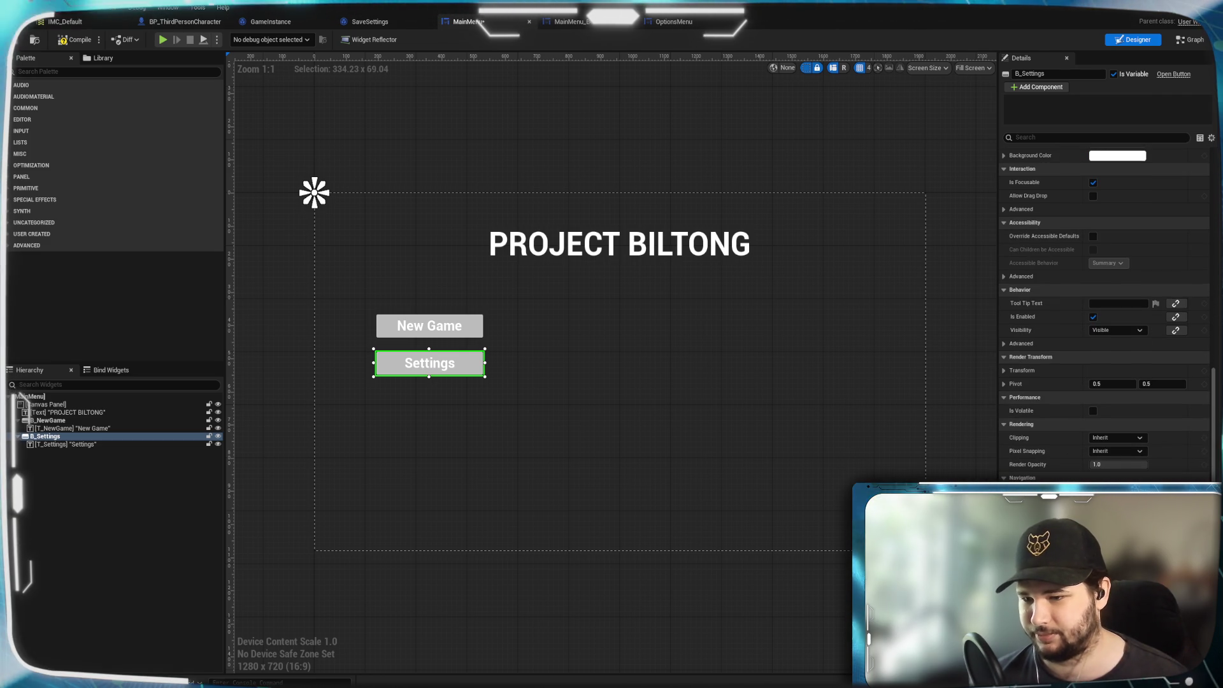
{"action": "left_click", "coordinate": [1189, 39]}
{"action": "mouse_move", "coordinate": [781, 453]}
{"action": "left_mouse_down"}
{"action": "mouse_move", "coordinate": [972, 423]}
{"action": "mouse_move", "coordinate": [816, 413]}
{"action": "left_mouse_up"}
{"action": "mouse_move", "coordinate": [747, 372]}
{"action": "left_mouse_down"}
{"action": "mouse_move", "coordinate": [606, 372]}
{"action": "mouse_move", "coordinate": [574, 350]}
{"action": "left_mouse_up"}
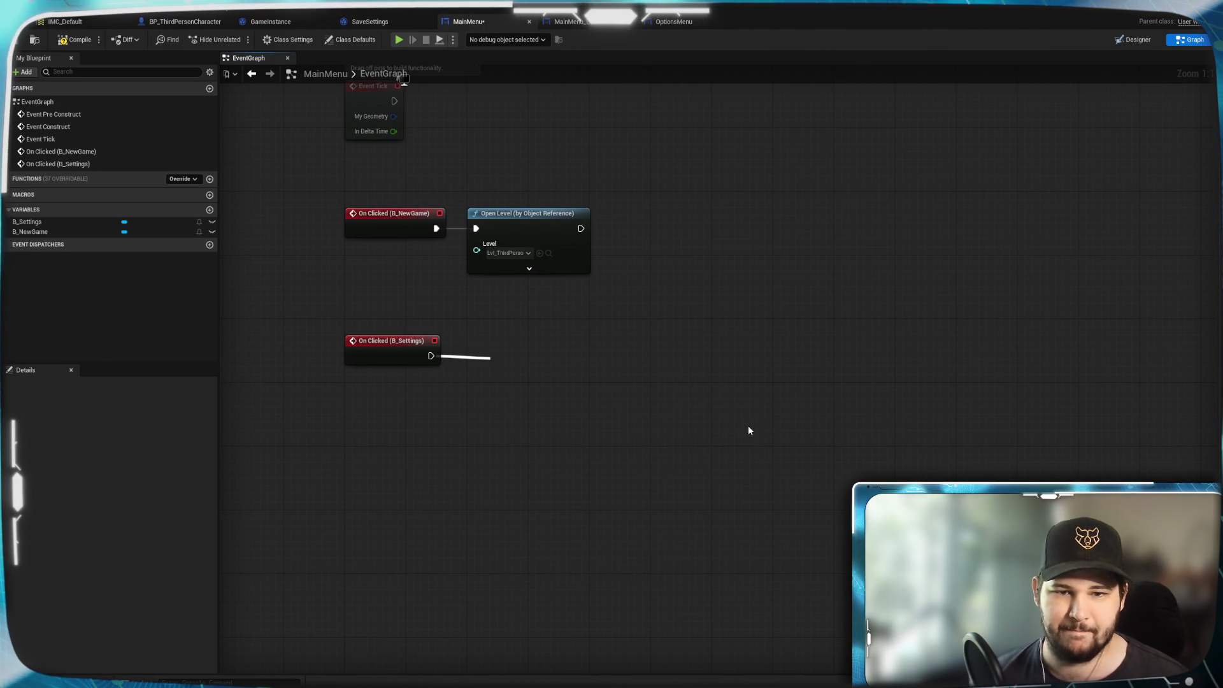
Add a Create Widget node after the Settings click with Class set to OptionsMenu.
{"action": "type", "text": "create"}
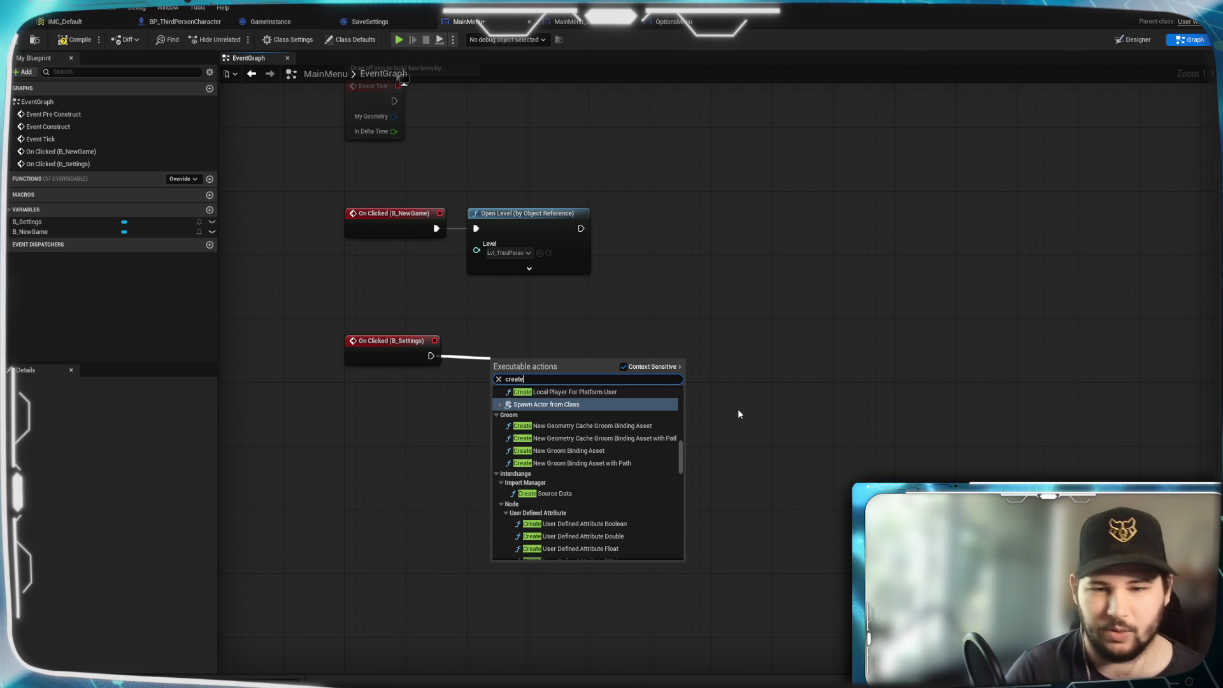
{"action": "type", "text": " widge"}
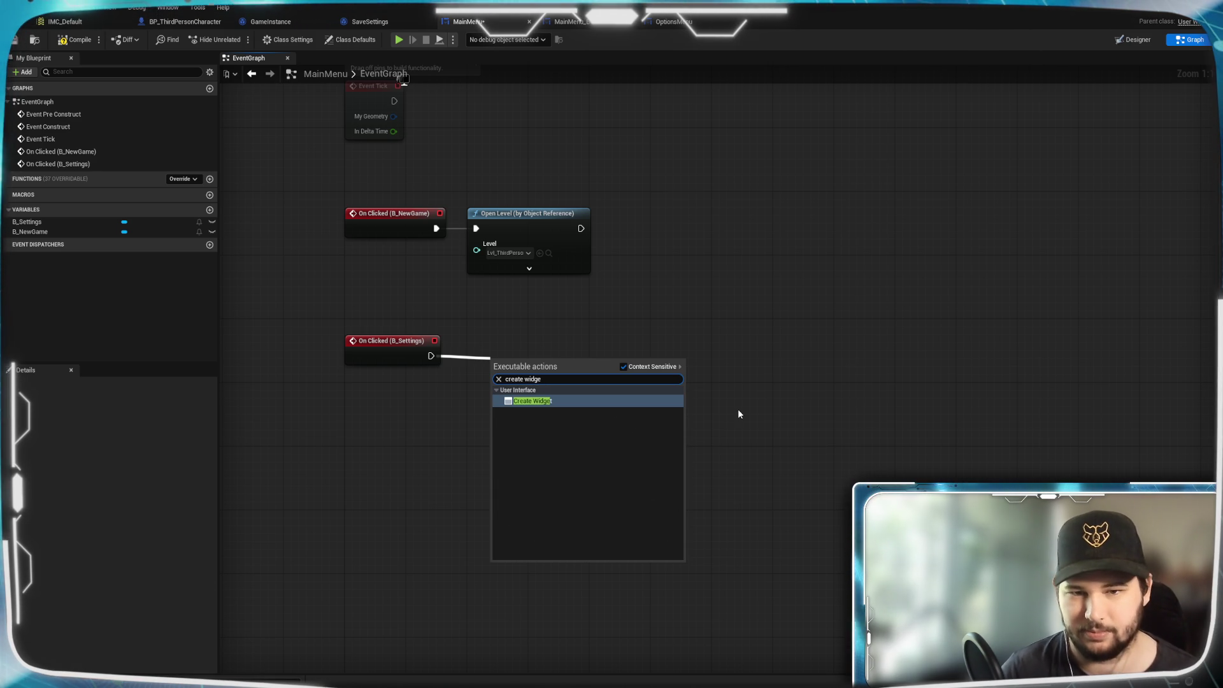
{"action": "left_click", "coordinate": [644, 402]}
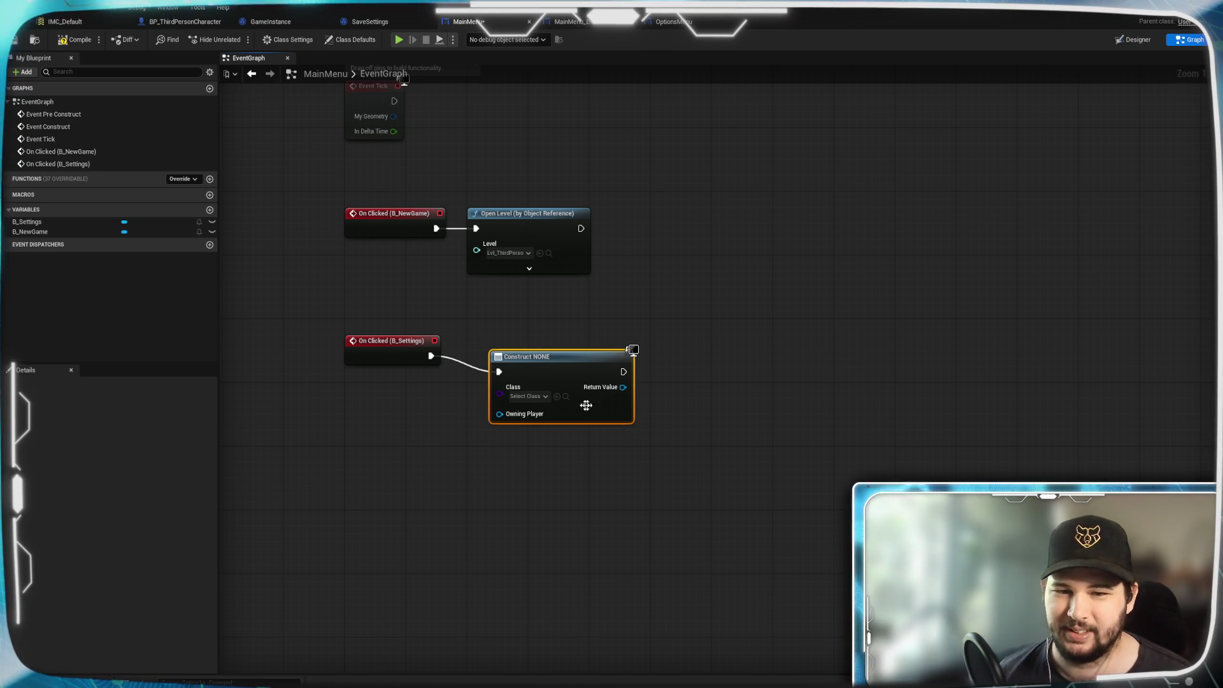
{"action": "left_click", "coordinate": [540, 400]}
{"action": "type", "text": "option"}
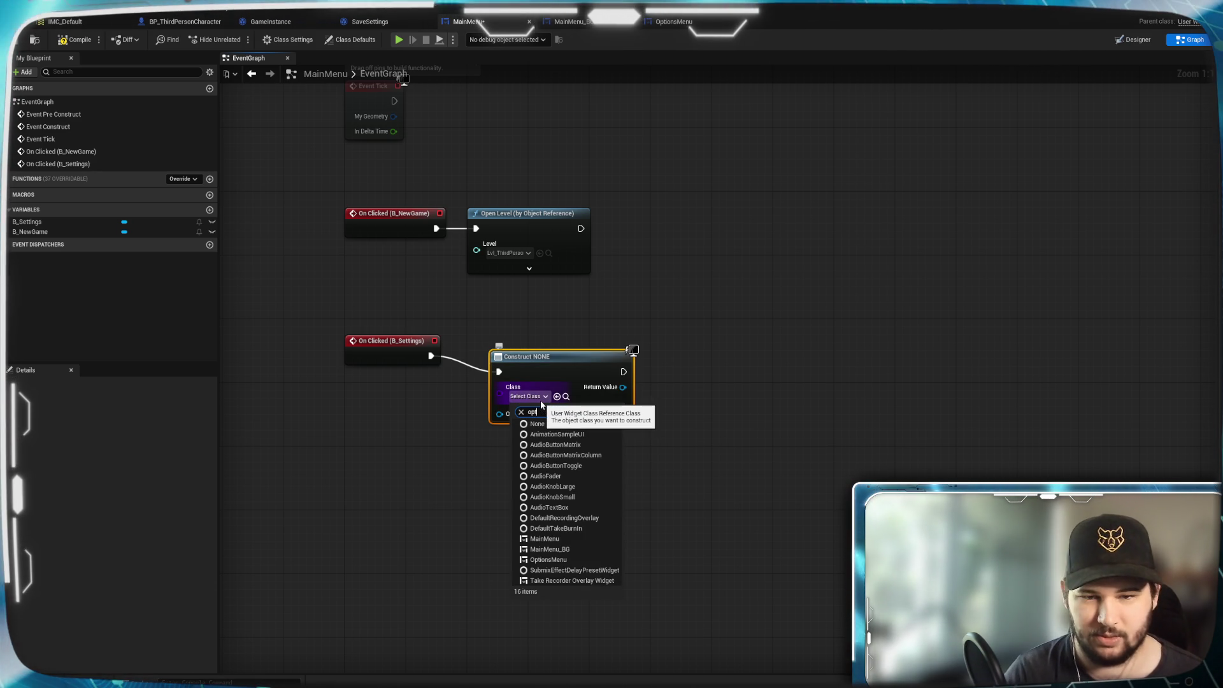
{"action": "left_click", "coordinate": [548, 434]}
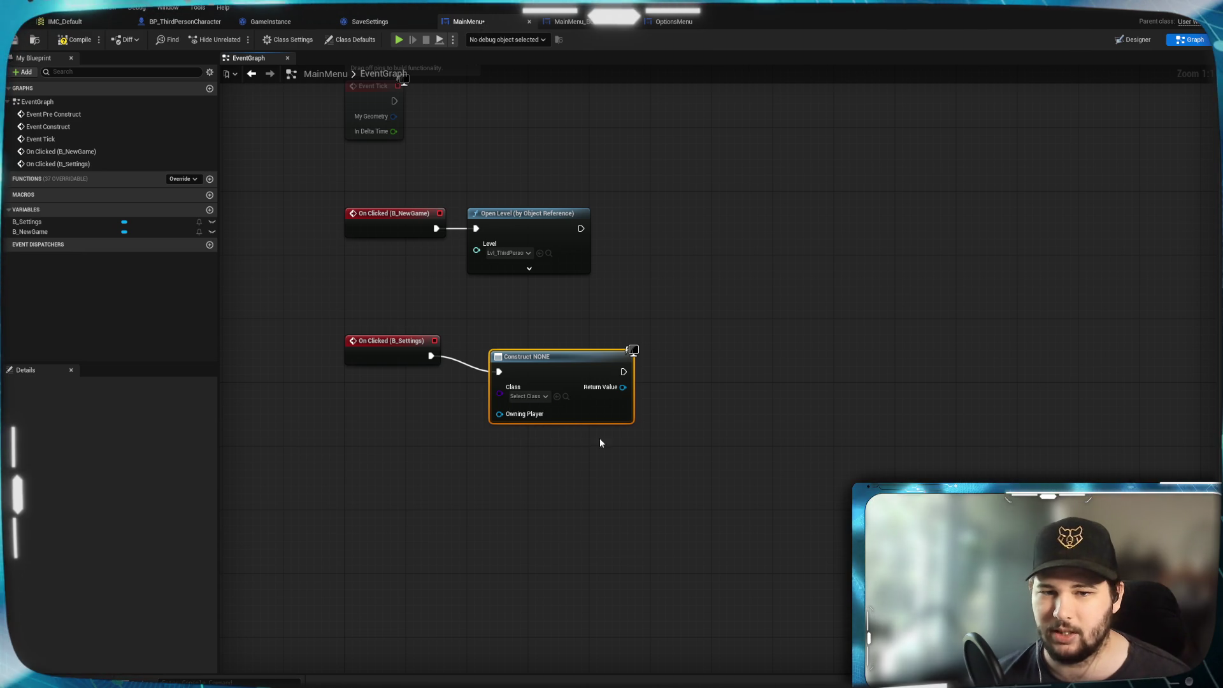
{"action": "mouse_move", "coordinate": [584, 365]}
{"action": "left_mouse_down"}
{"action": "mouse_move", "coordinate": [590, 349]}
{"action": "mouse_move", "coordinate": [568, 342]}
{"action": "mouse_move", "coordinate": [548, 353]}
{"action": "left_mouse_up"}
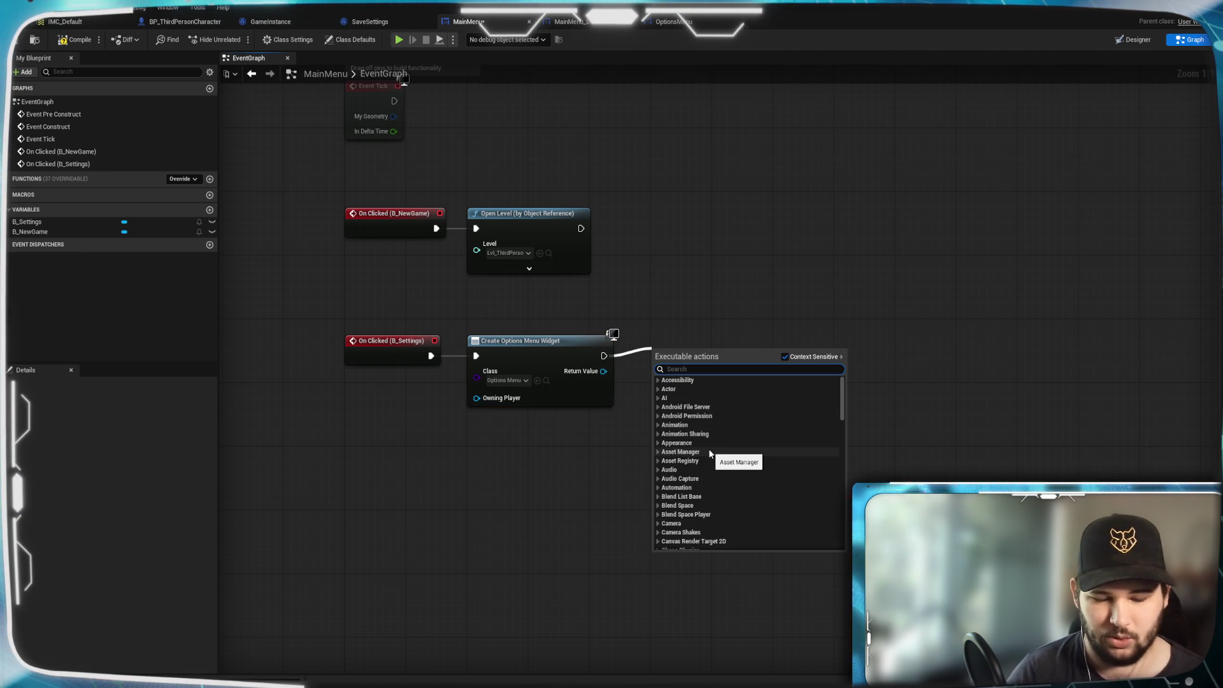
Chain a Remove from Parent node after the Create Options Menu Widget node.
{"action": "type", "text": "remo"}
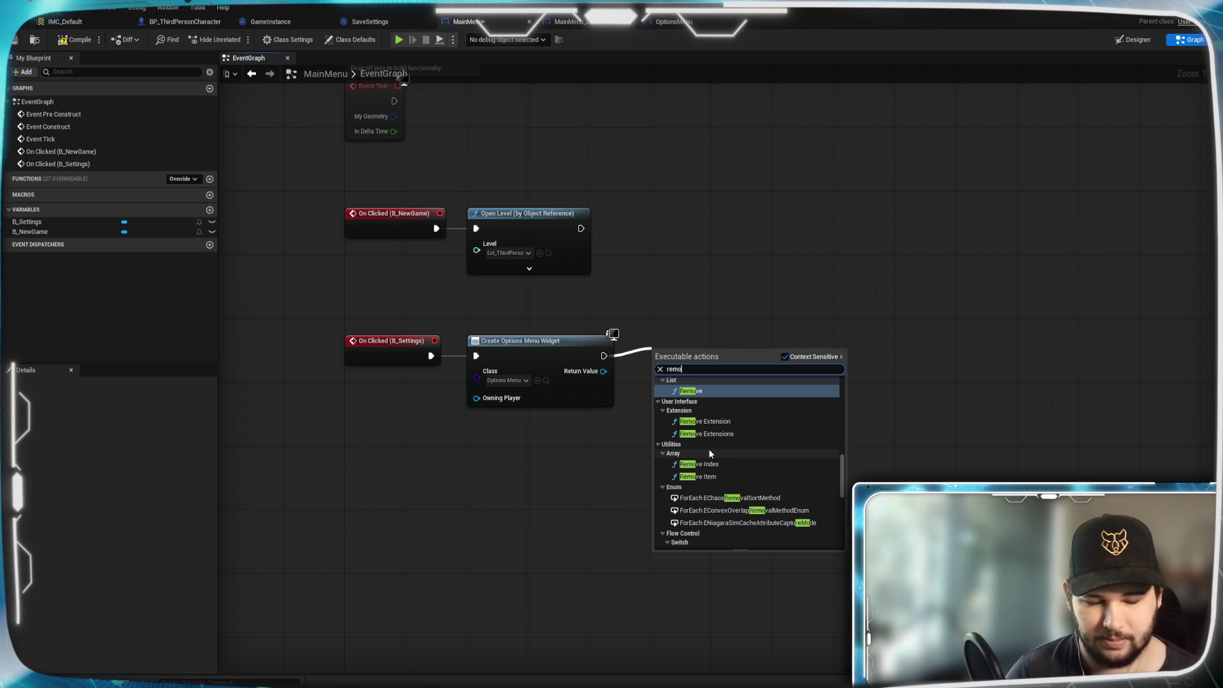
{"action": "type", "text": "ve from"}
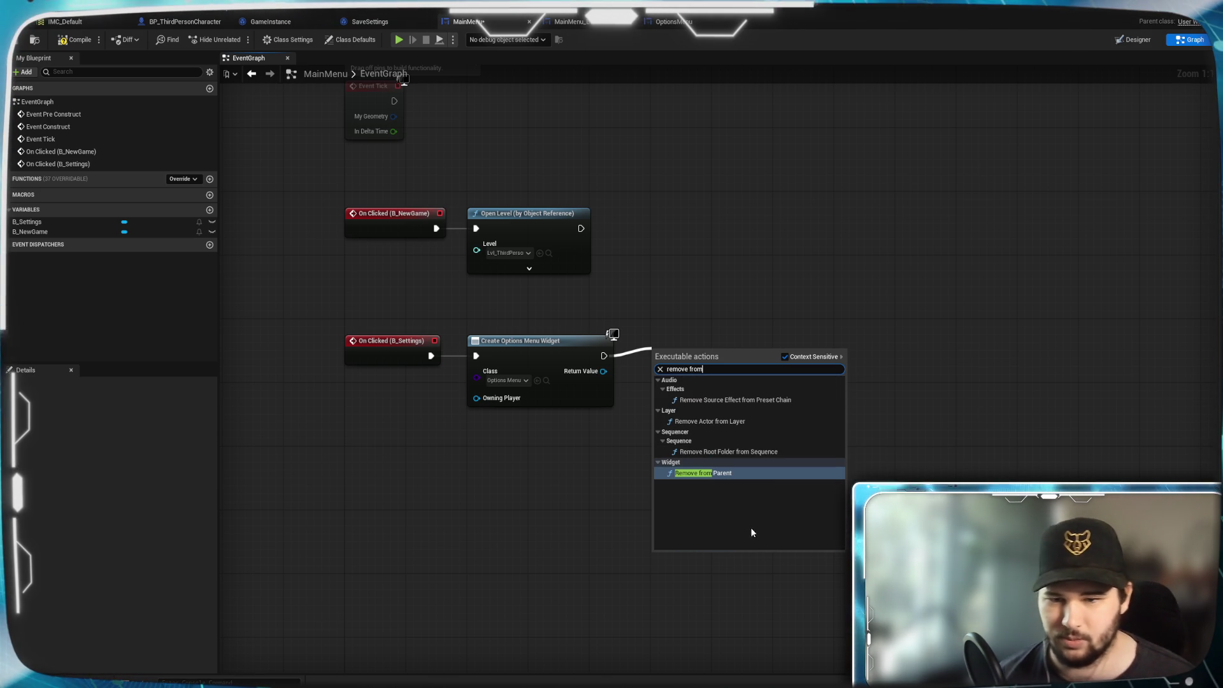
{"action": "left_click", "coordinate": [722, 478]}
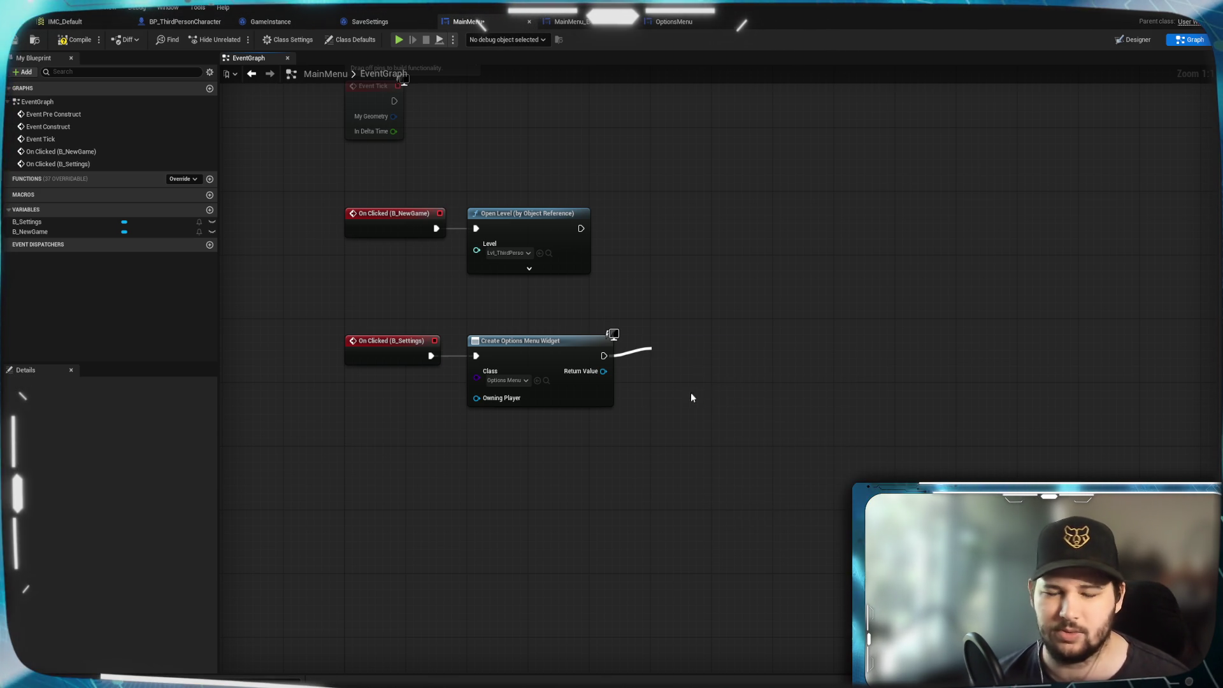
{"action": "key", "text": "q"}
{"action": "left_click", "coordinate": [667, 494]}
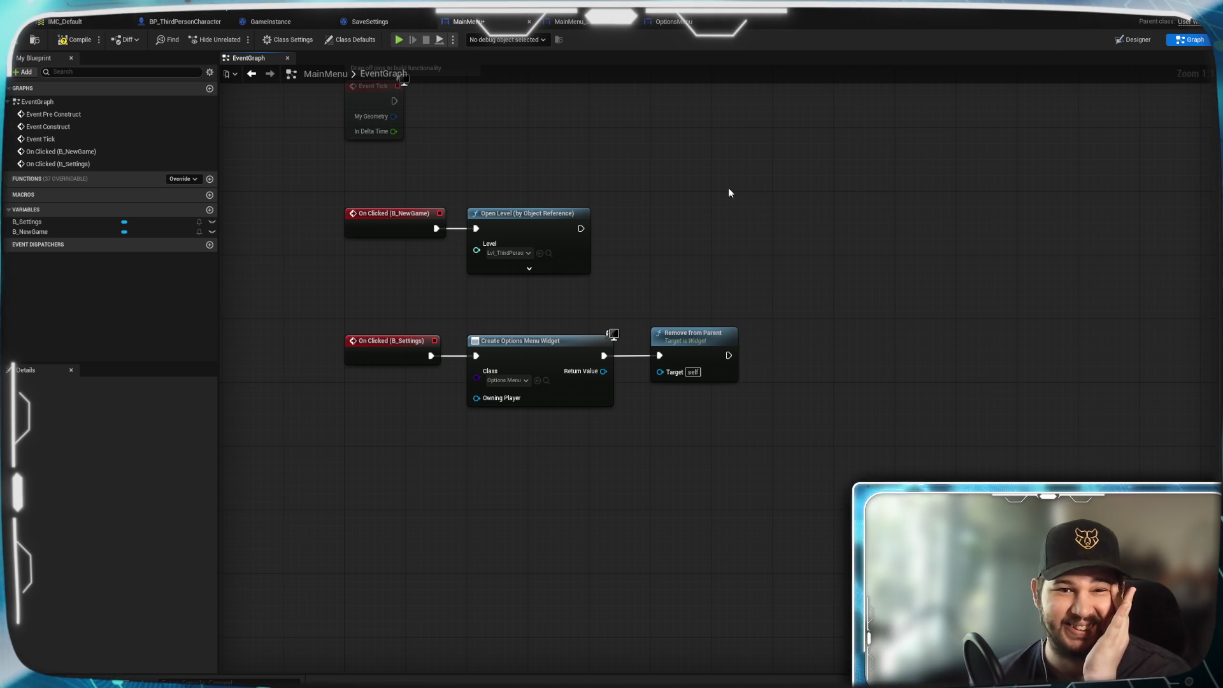
{"action": "mouse_move", "coordinate": [730, 193]}
{"action": "left_mouse_down"}
{"action": "mouse_move", "coordinate": [688, 410]}
{"action": "mouse_move", "coordinate": [711, 218]}
{"action": "left_mouse_up"}
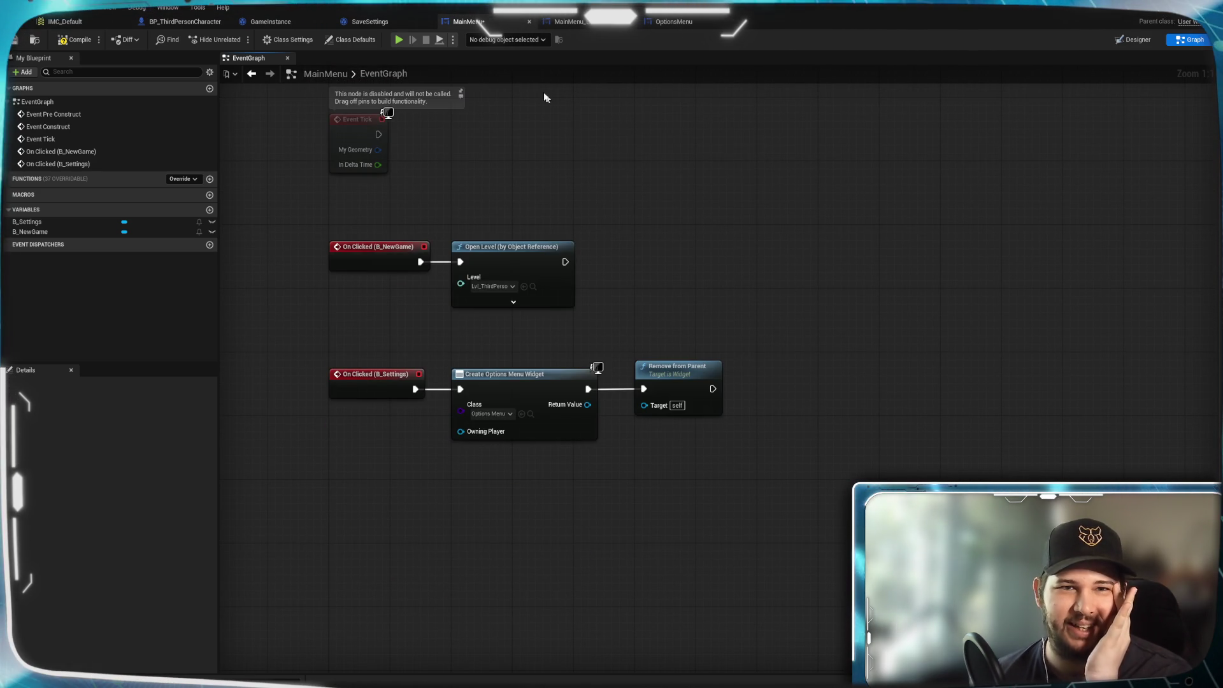
{"action": "left_click", "coordinate": [1173, 23]}
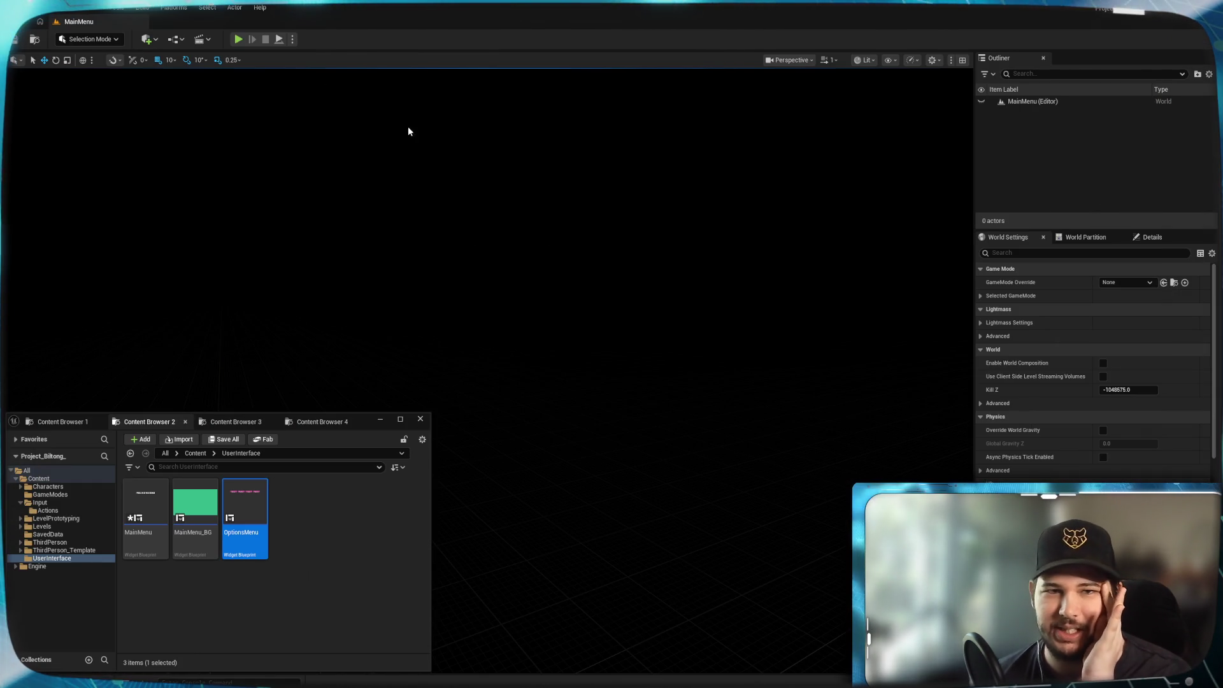
Open the MainMenu level blueprint, follow its BeginPlay chain, and add a new variable.
{"action": "left_click", "coordinate": [176, 39]}
{"action": "left_click", "coordinate": [198, 115]}
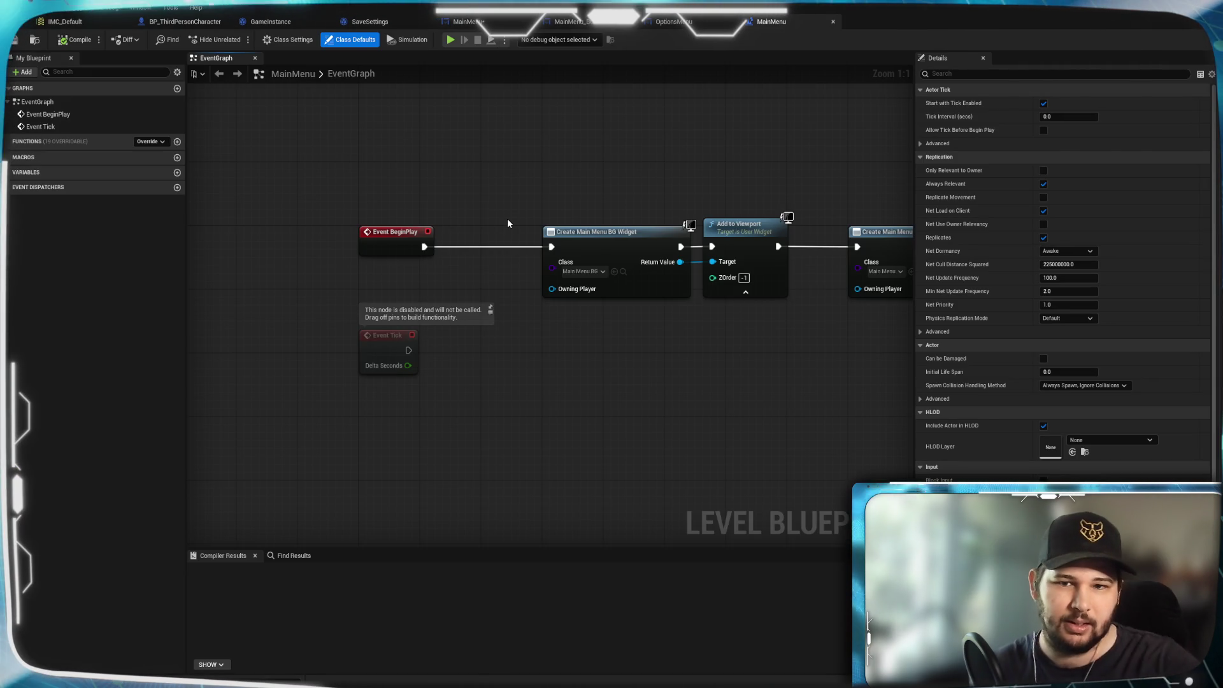
{"action": "left_click_drag", "start_coordinate": [599, 382], "coordinate": [431, 368]}
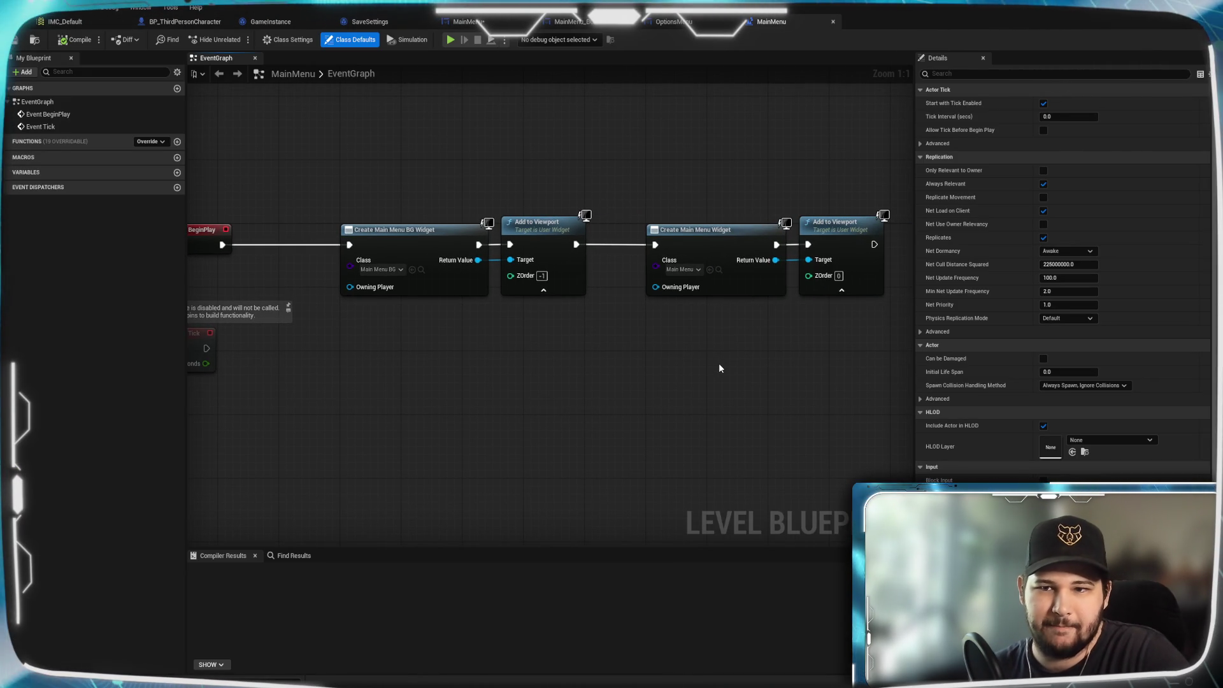
{"action": "left_click_drag", "start_coordinate": [712, 360], "coordinate": [497, 350]}
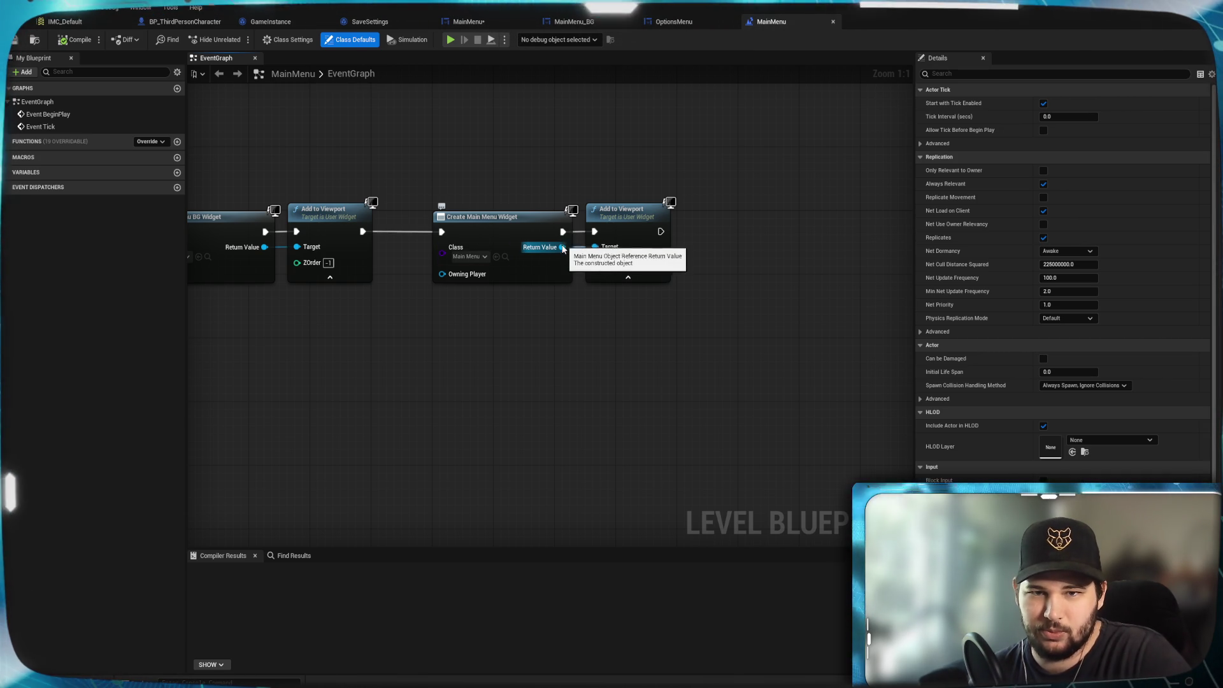
{"action": "mouse_move", "coordinate": [559, 249]}
{"action": "left_mouse_down"}
{"action": "mouse_move", "coordinate": [655, 416]}
{"action": "mouse_move", "coordinate": [659, 135]}
{"action": "left_mouse_up"}
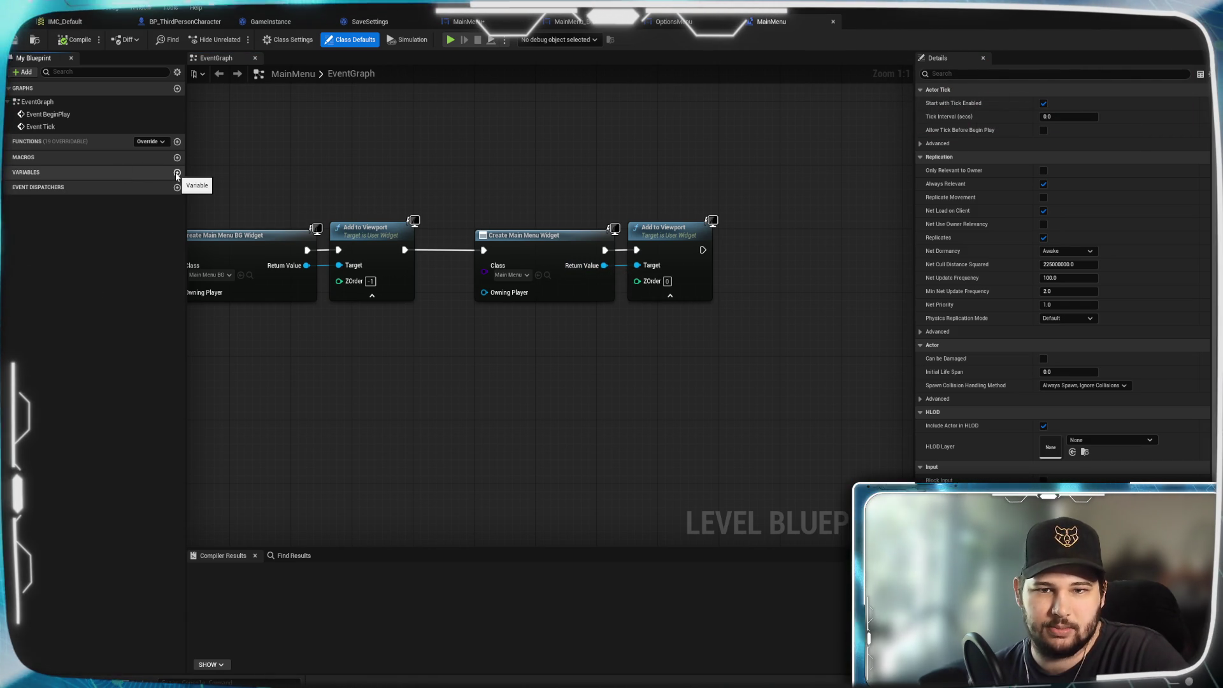
{"action": "left_click", "coordinate": [177, 174]}
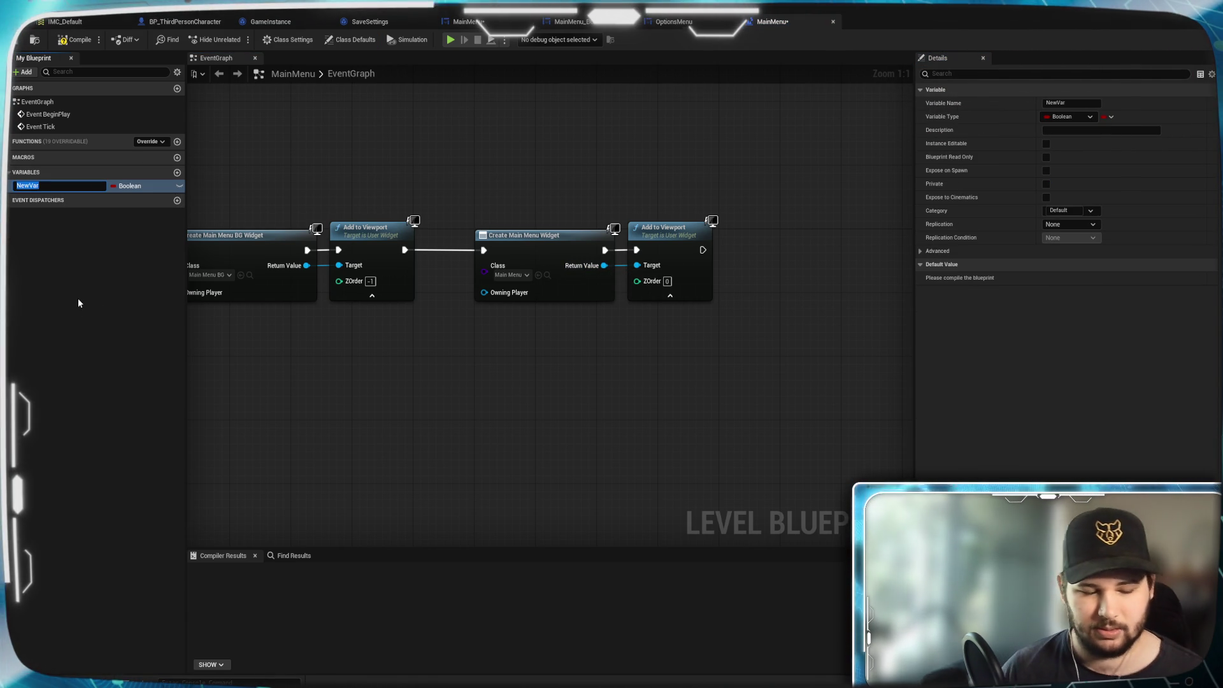
Name the new variable MainMenu and change its type from Boolean to User Widget Object Reference.
{"action": "type", "text": "MainMenu"}
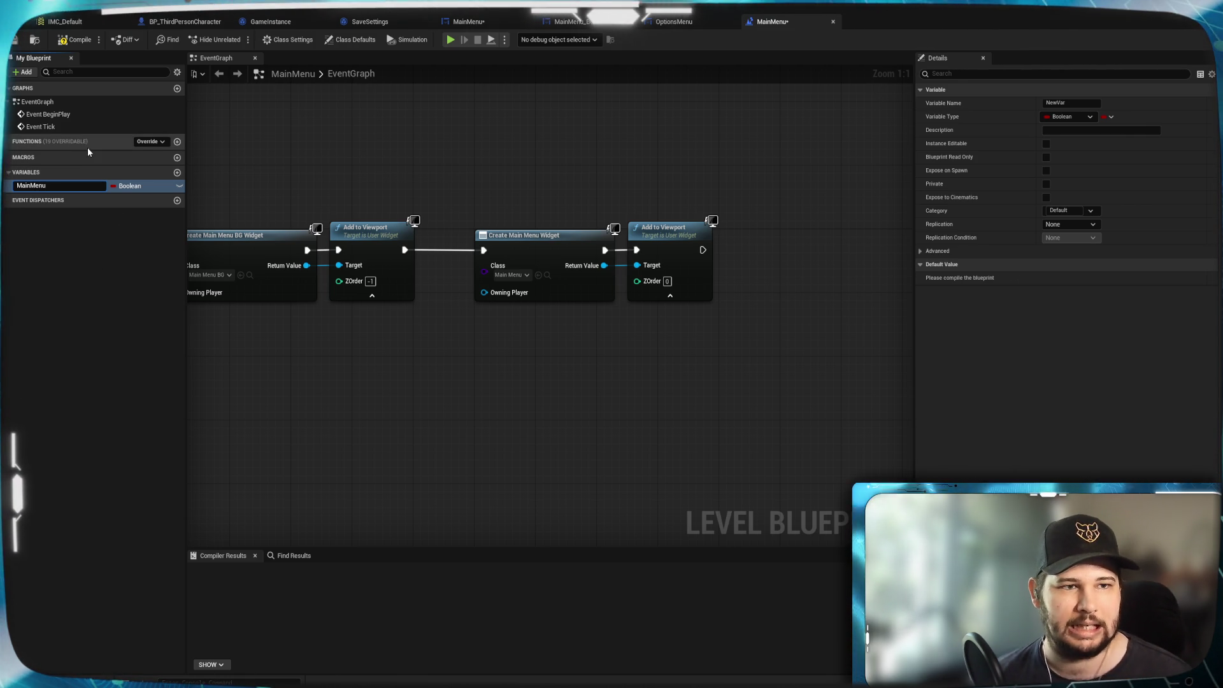
{"action": "left_click", "coordinate": [144, 185]}
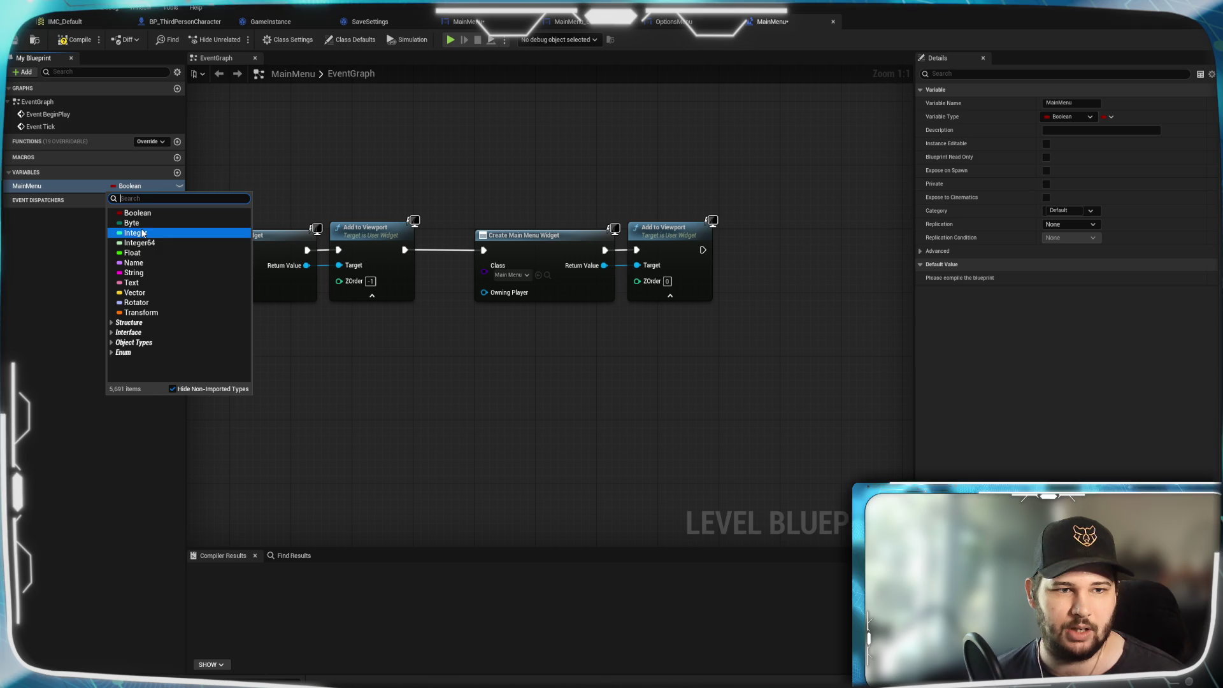
{"action": "type", "text": "W"}
{"action": "mouse_move", "coordinate": [158, 244]}
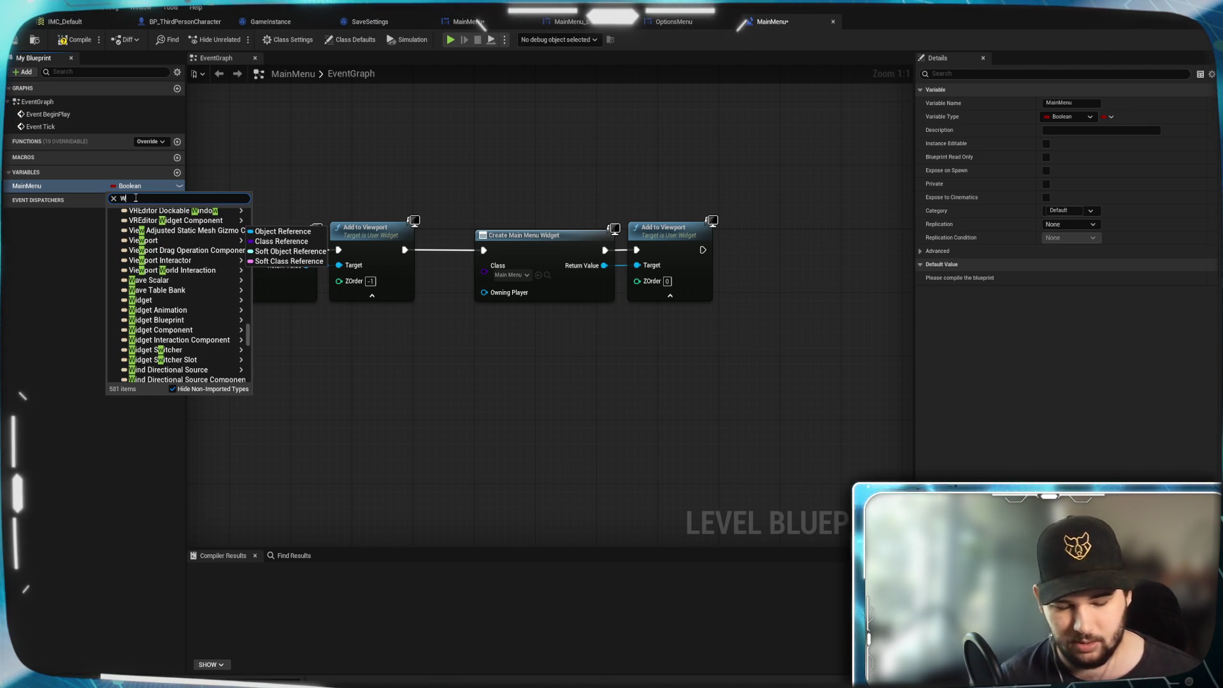
{"action": "type", "text": "idget"}
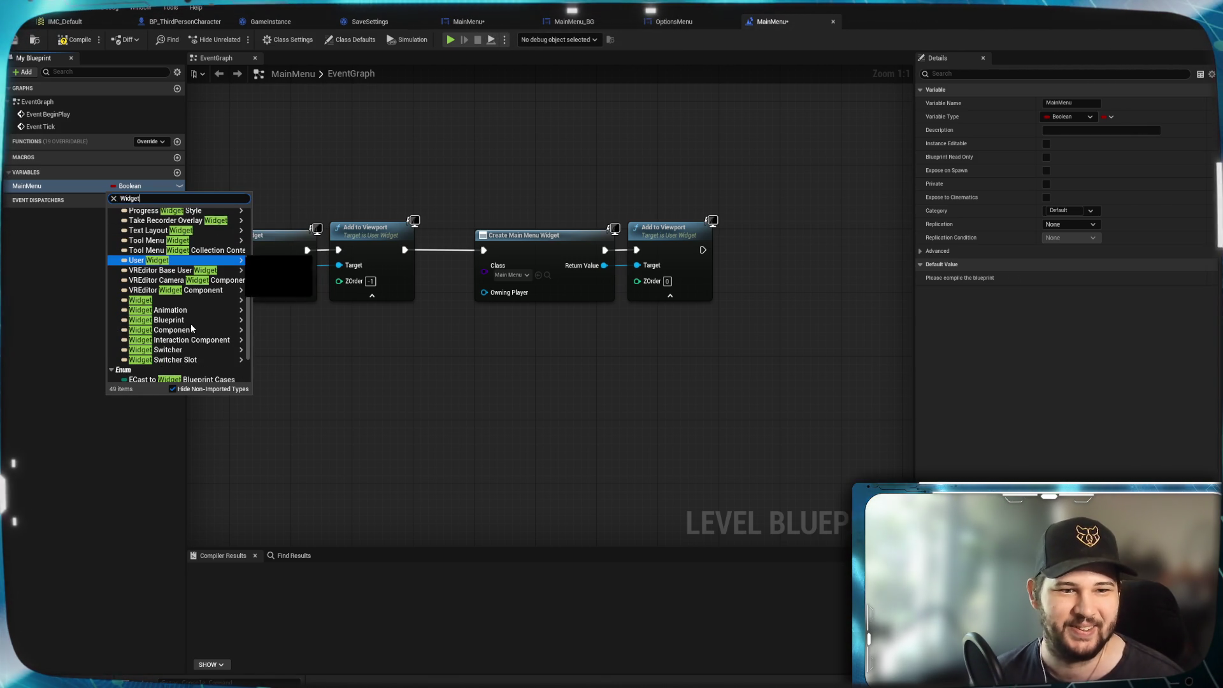
{"action": "scroll", "coordinate": [190, 322], "scroll_direction": "down", "scroll_amount": 1}
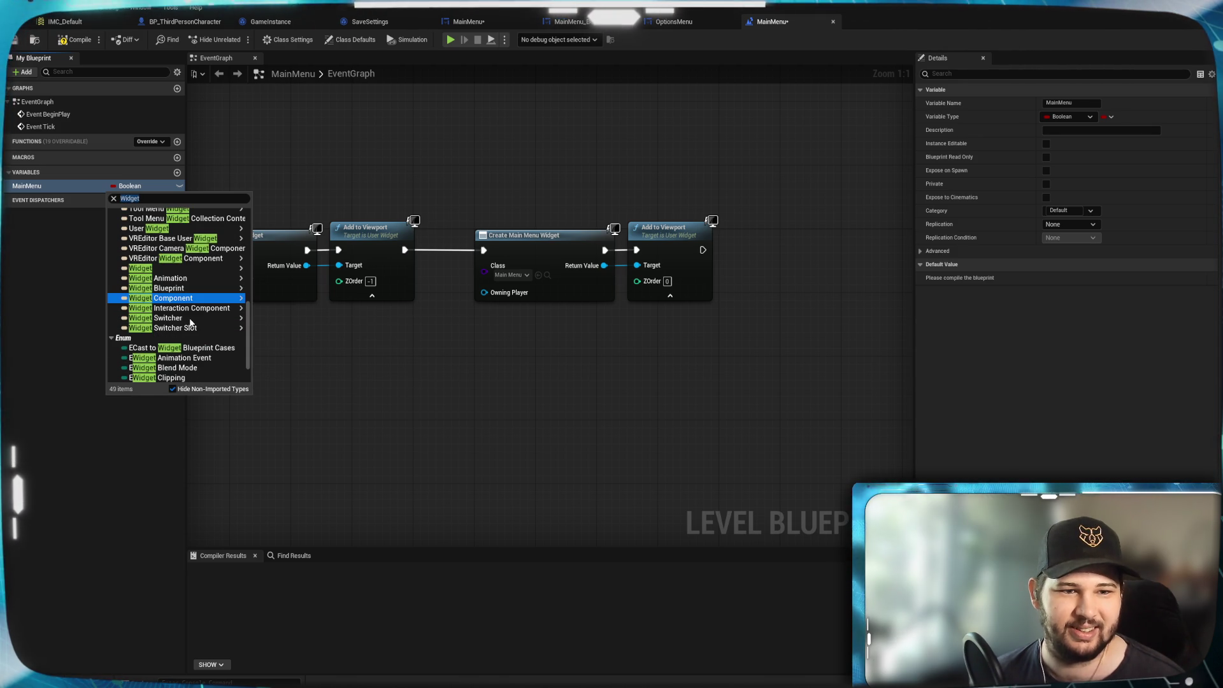
{"action": "scroll", "coordinate": [198, 325], "scroll_direction": "down", "scroll_amount": 1}
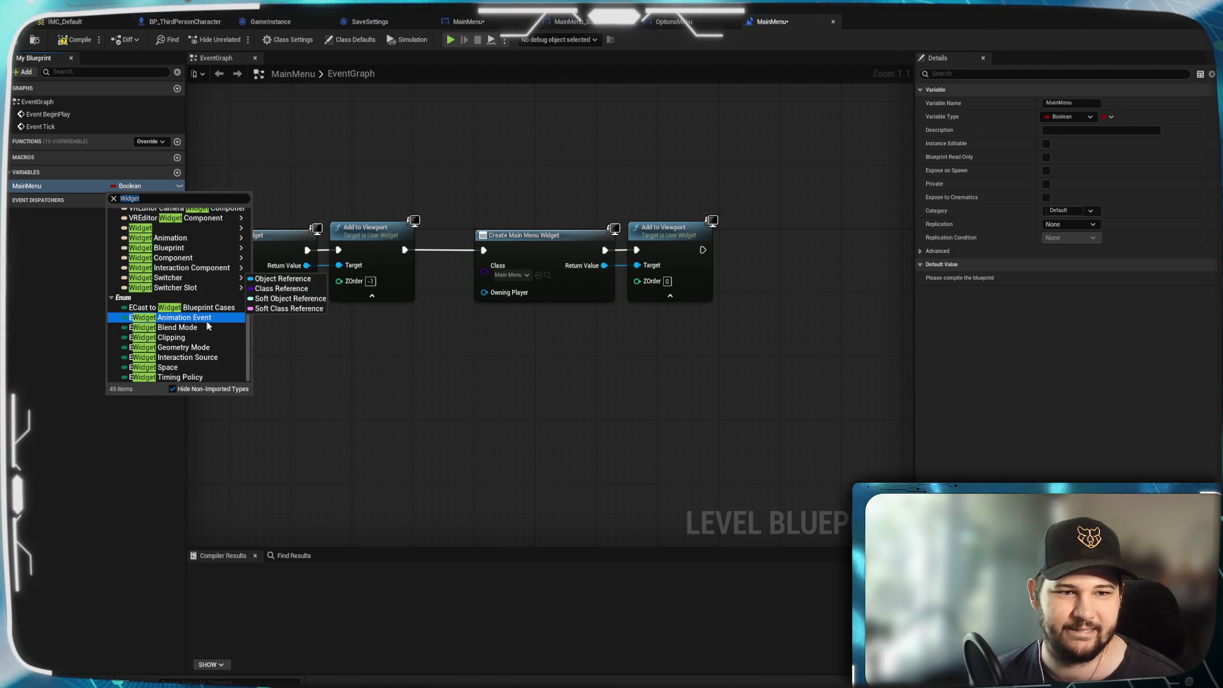
{"action": "scroll", "coordinate": [212, 338], "scroll_direction": "up", "scroll_amount": 5}
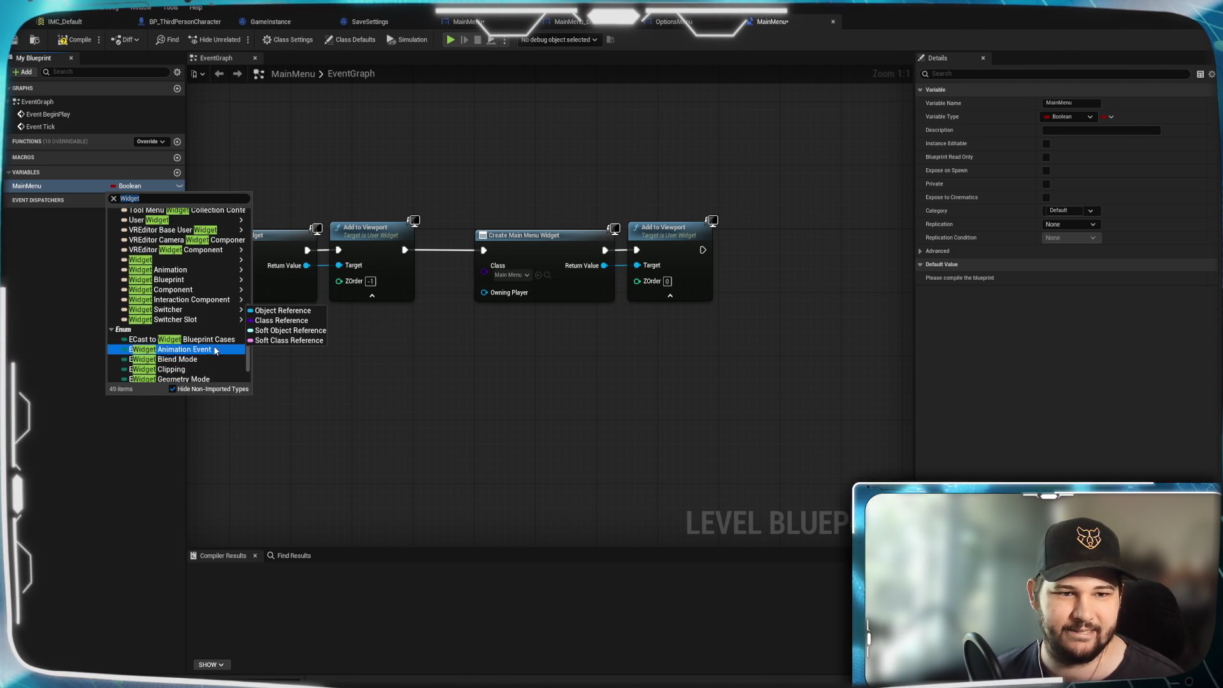
{"action": "scroll", "coordinate": [216, 325], "scroll_direction": "up", "scroll_amount": 3}
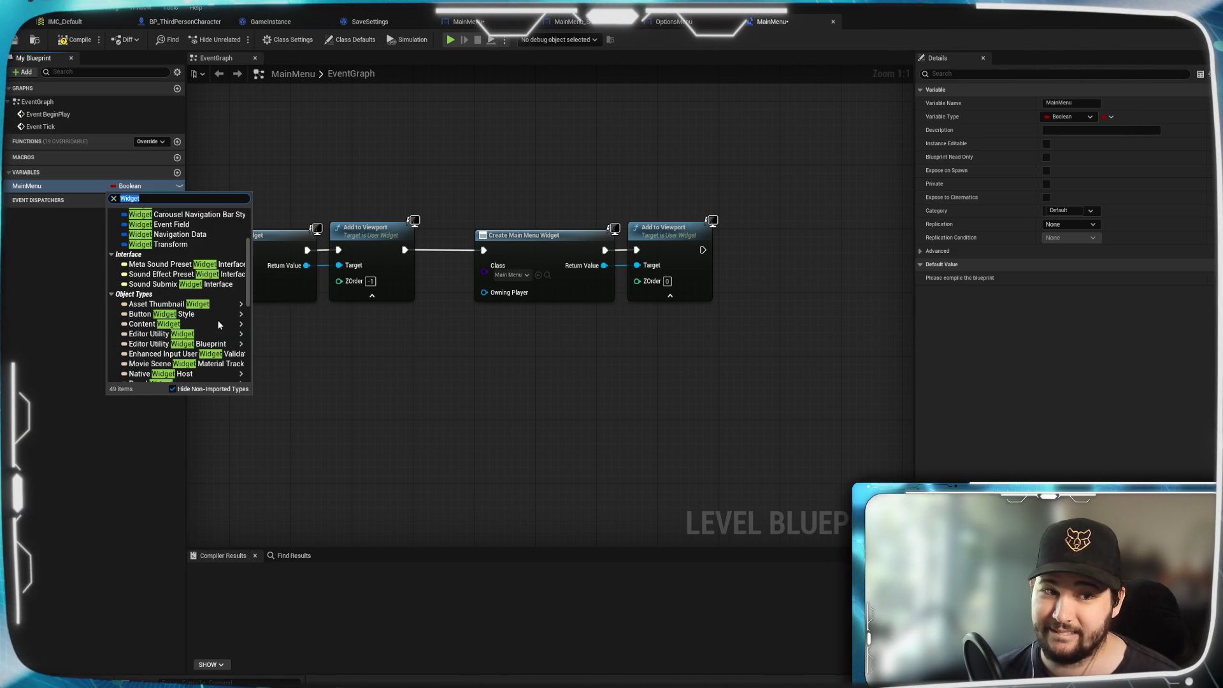
{"action": "scroll", "coordinate": [219, 325], "scroll_direction": "up", "scroll_amount": 4}
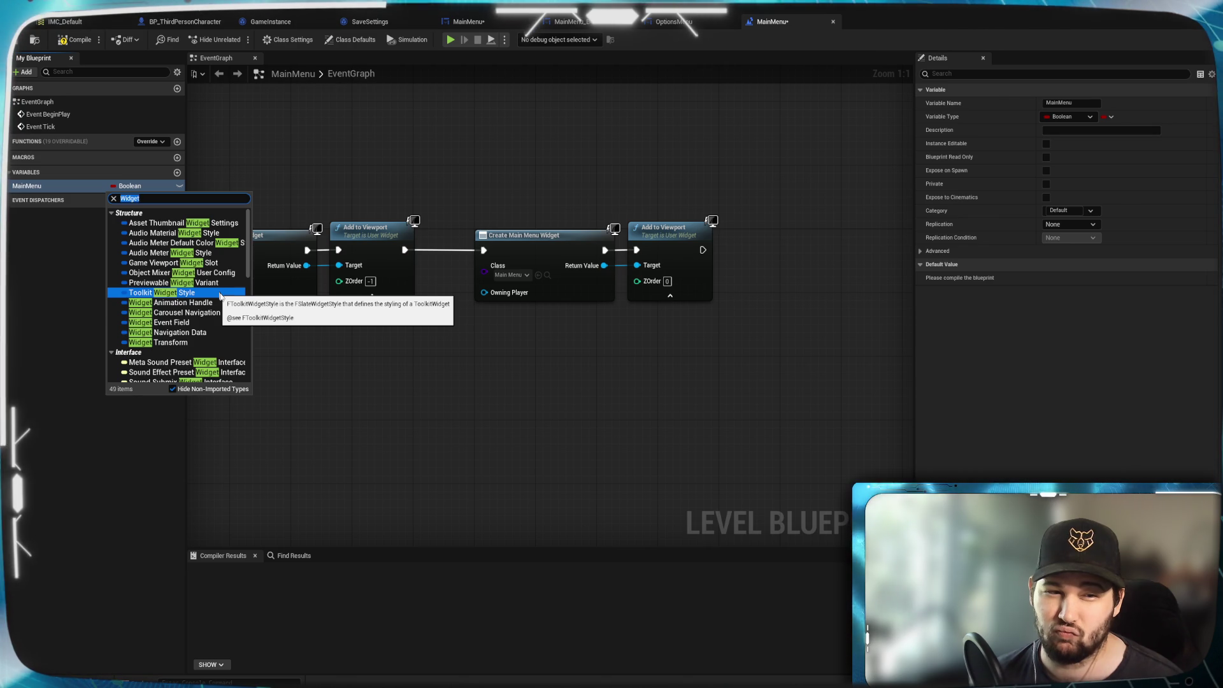
{"action": "scroll", "coordinate": [223, 328], "scroll_direction": "down", "scroll_amount": 3}
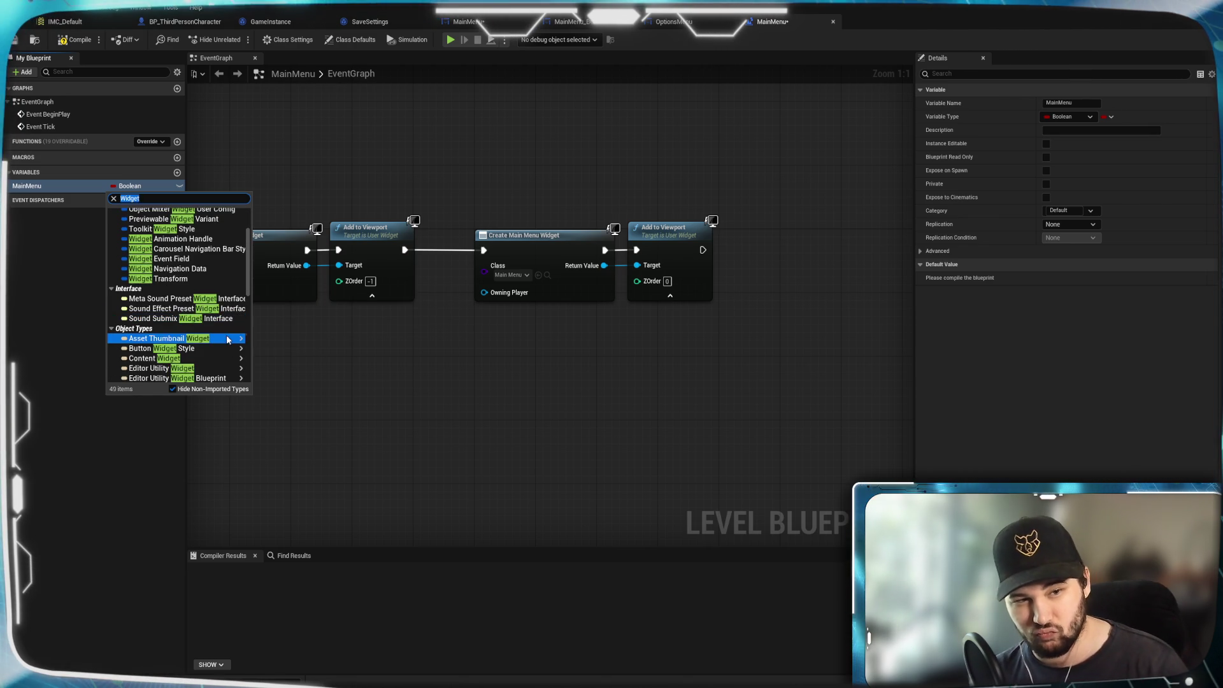
{"action": "scroll", "coordinate": [227, 340], "scroll_direction": "down", "scroll_amount": 3}
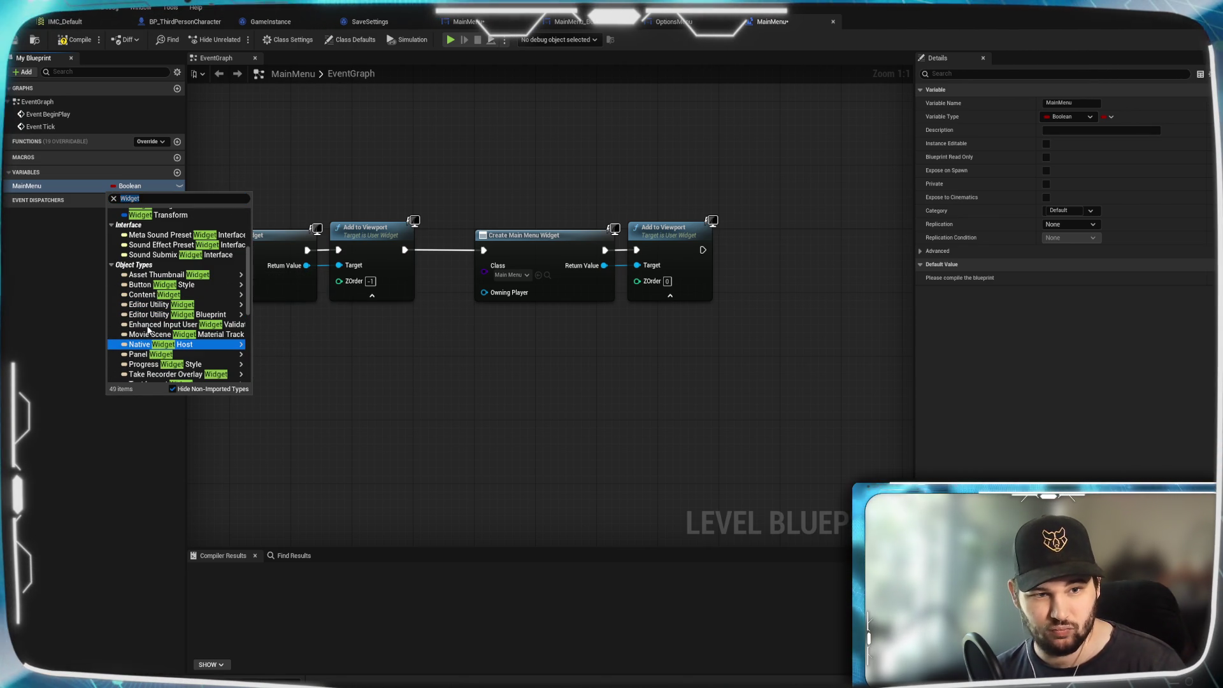
{"action": "scroll", "coordinate": [206, 344], "scroll_direction": "down", "scroll_amount": 1}
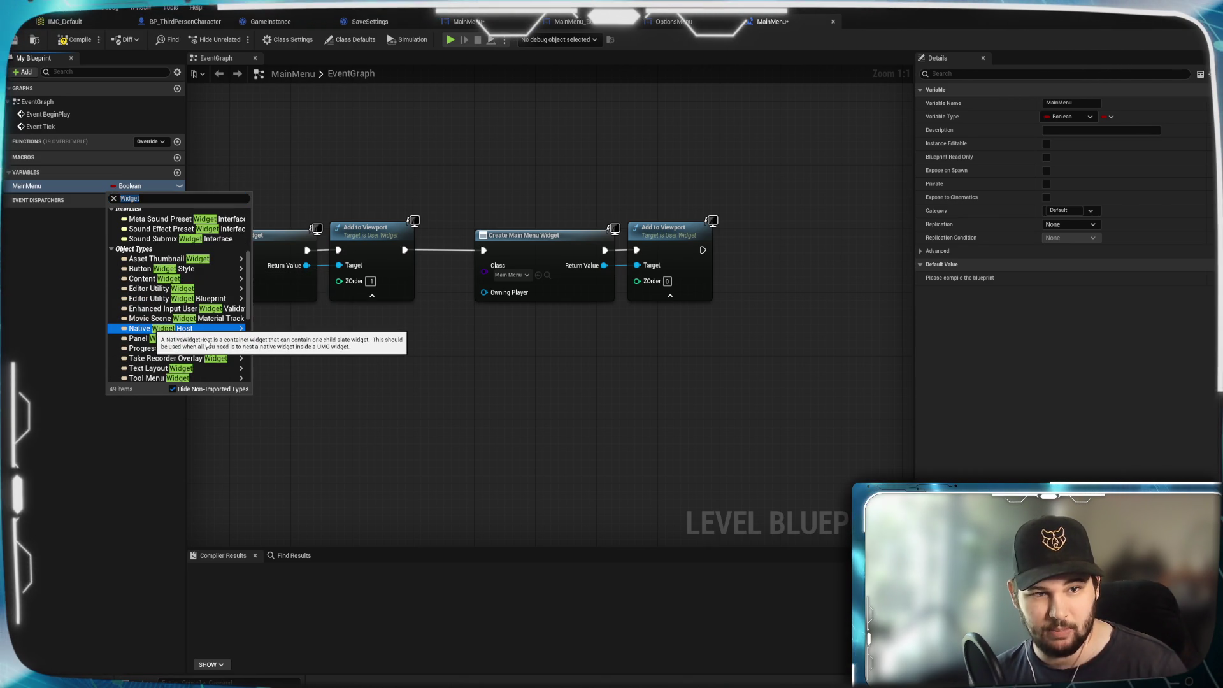
{"action": "scroll", "coordinate": [215, 361], "scroll_direction": "down", "scroll_amount": 5}
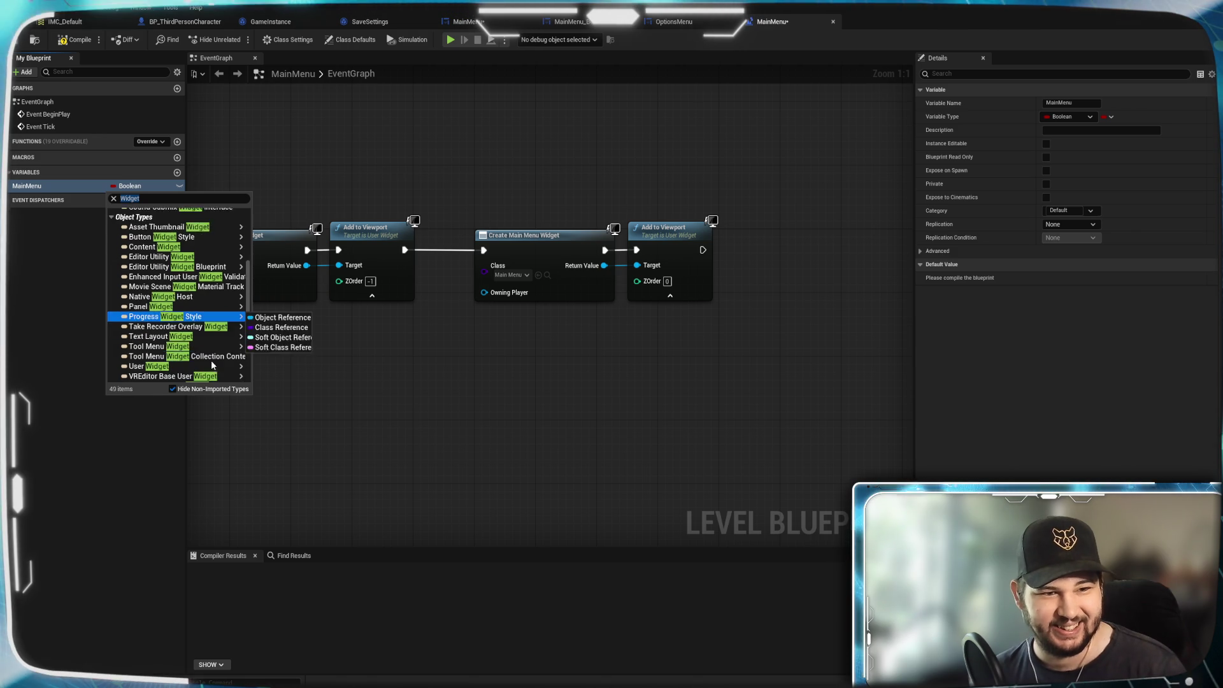
{"action": "scroll", "coordinate": [215, 355], "scroll_direction": "down", "scroll_amount": 1}
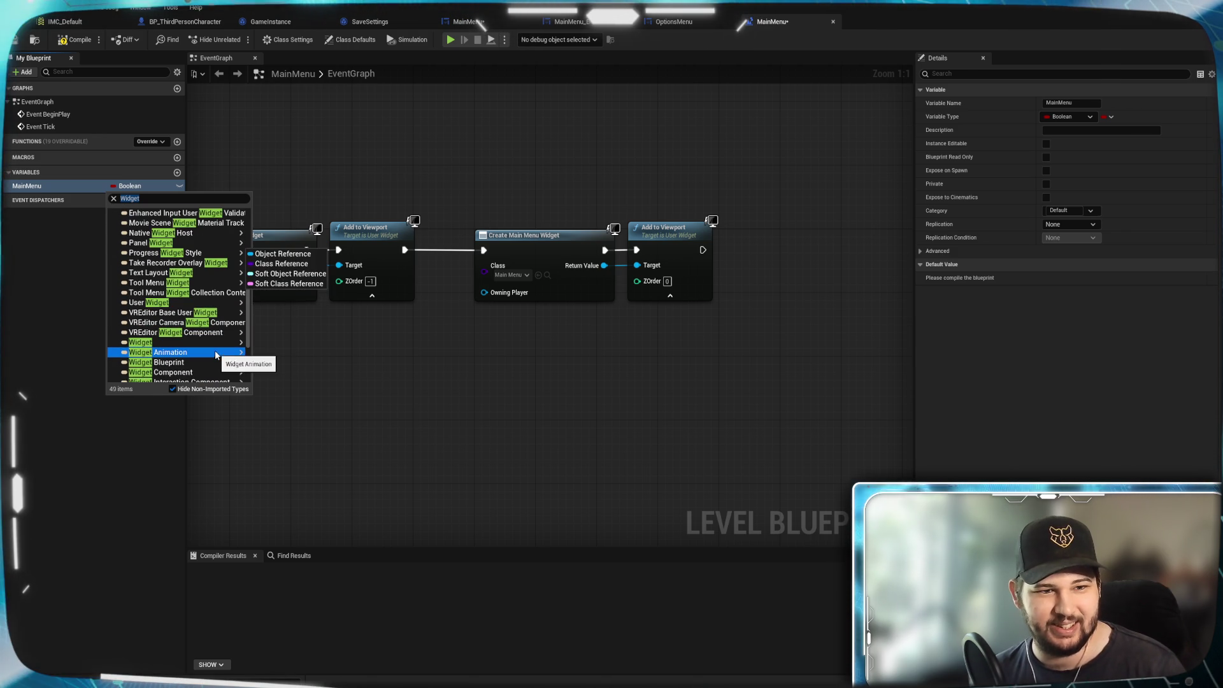
{"action": "left_click", "coordinate": [252, 304]}
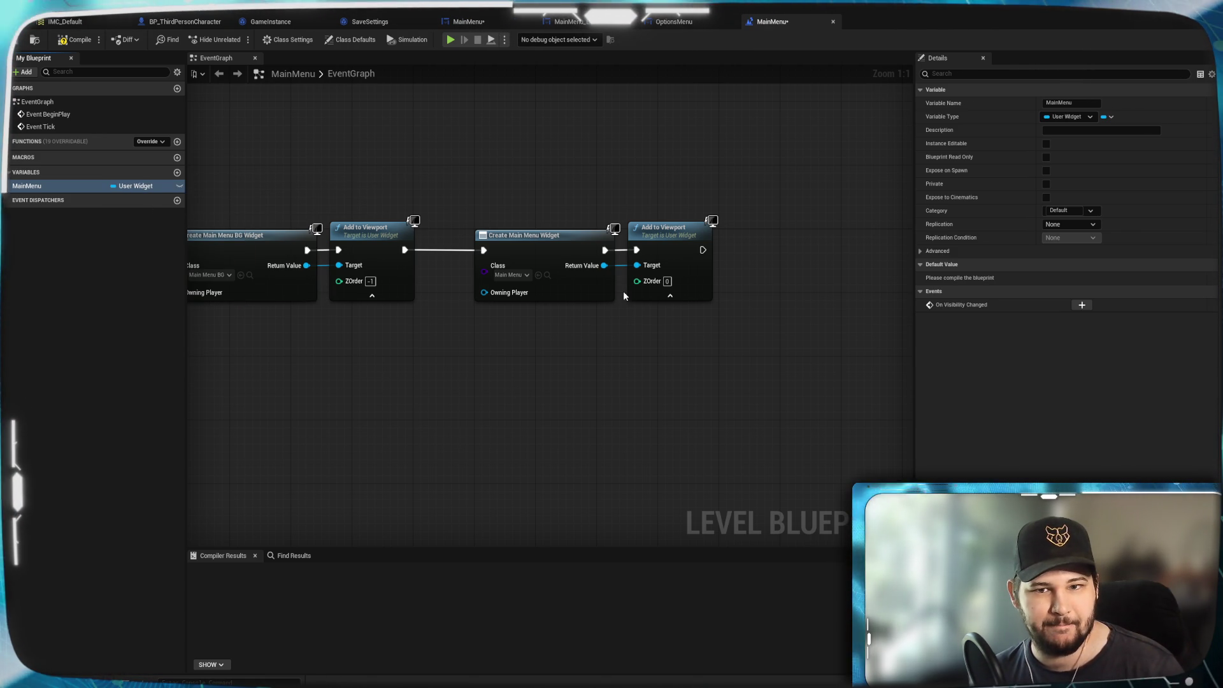
Add a SET Main Menu node after Add to Viewport, storing the created widget's Return Value.
{"action": "left_click_drag", "start_coordinate": [546, 418], "coordinate": [592, 359]}
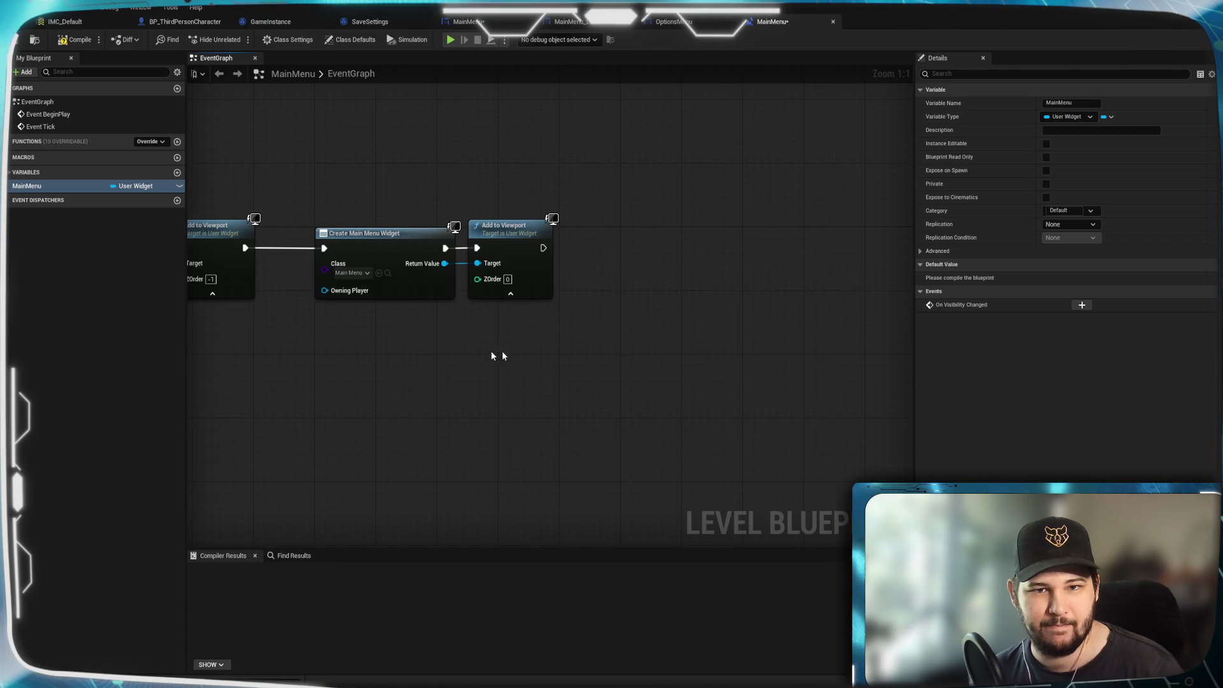
{"action": "mouse_move", "coordinate": [26, 185]}
{"action": "left_mouse_down"}
{"action": "mouse_move", "coordinate": [641, 307]}
{"action": "mouse_move", "coordinate": [628, 239]}
{"action": "left_mouse_up"}
{"action": "left_click", "coordinate": [662, 333]}
{"action": "left_click_drag", "start_coordinate": [543, 248], "coordinate": [593, 241]}
{"action": "mouse_move", "coordinate": [444, 263]}
{"action": "left_mouse_down"}
{"action": "mouse_move", "coordinate": [592, 309]}
{"action": "mouse_move", "coordinate": [593, 255]}
{"action": "mouse_move", "coordinate": [620, 252]}
{"action": "left_mouse_up"}
{"action": "left_click", "coordinate": [648, 363]}
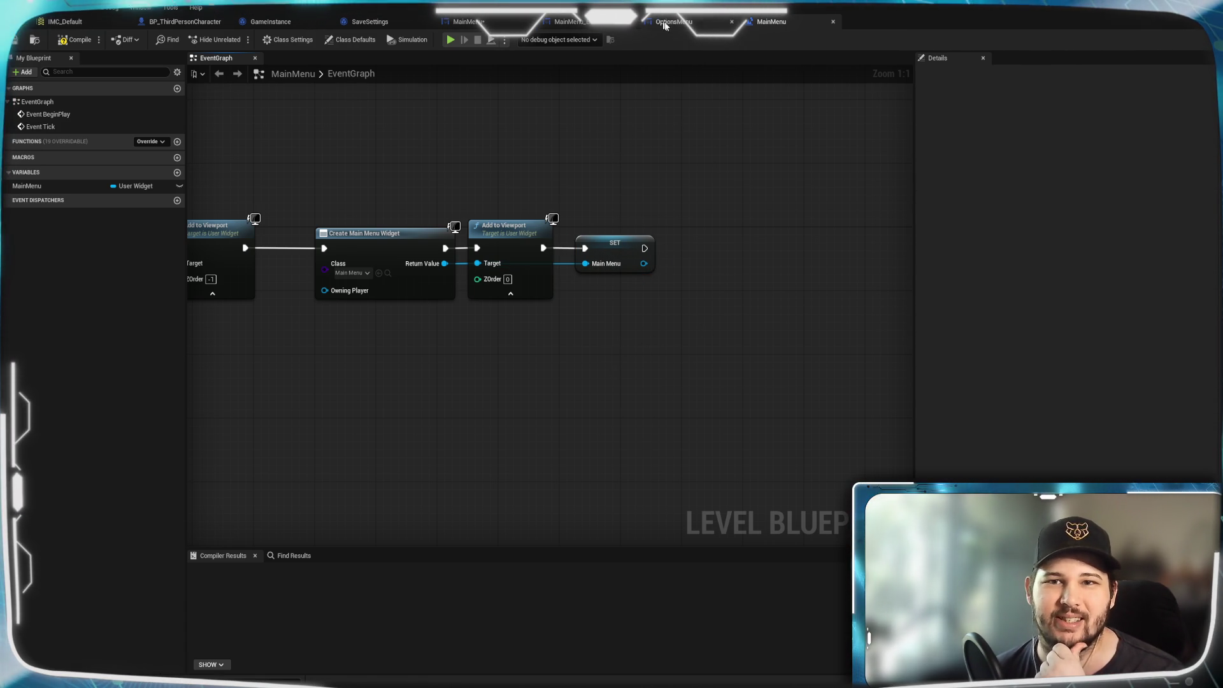
{"action": "left_click", "coordinate": [677, 24]}
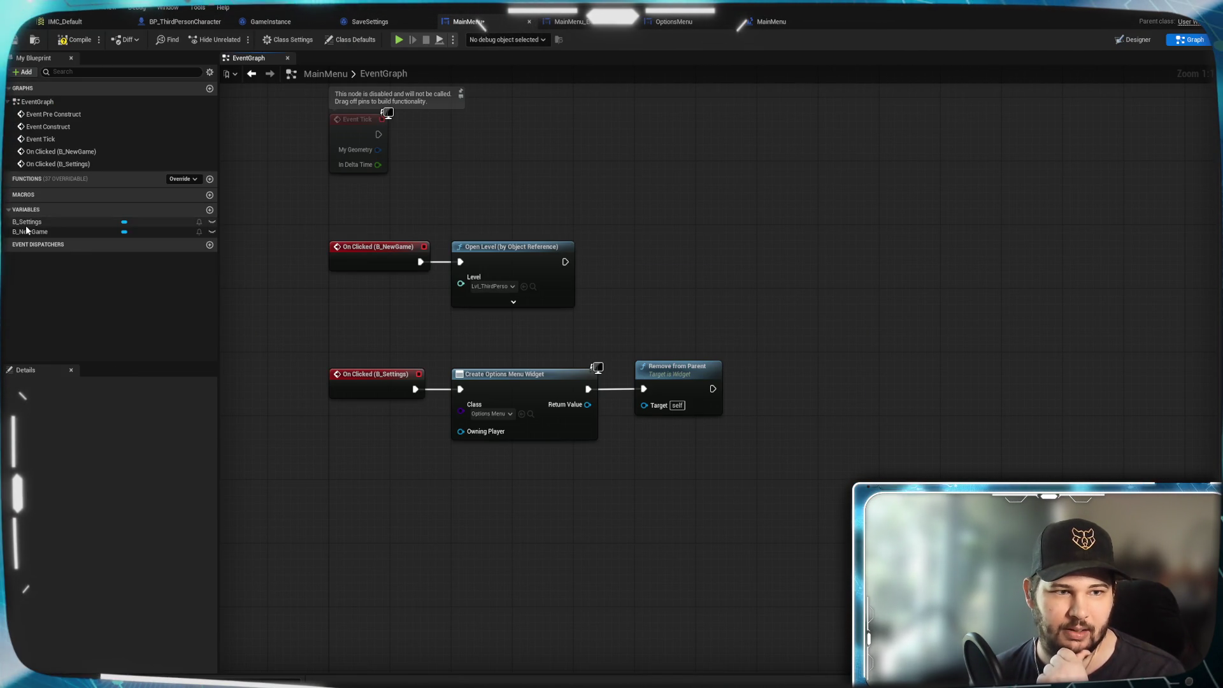
Check the SET Main Menu node in the level blueprint and look at the IMC_Default input mapping.
{"action": "left_click", "coordinate": [772, 22]}
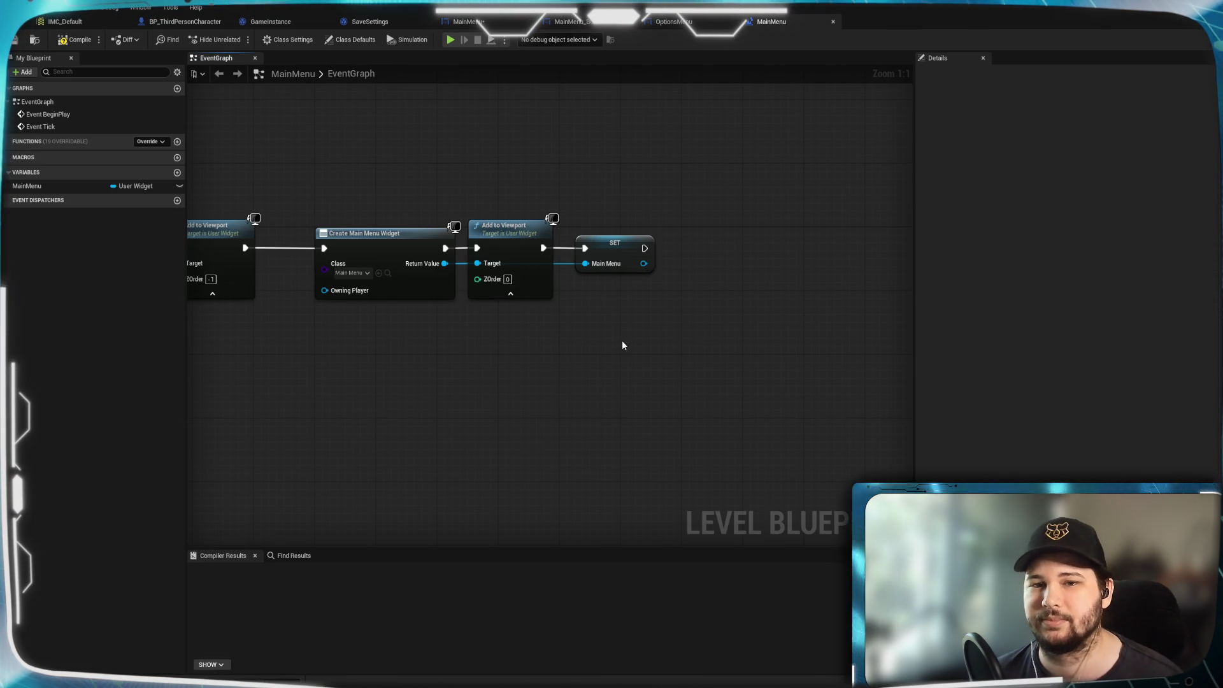
{"action": "left_click", "coordinate": [615, 255]}
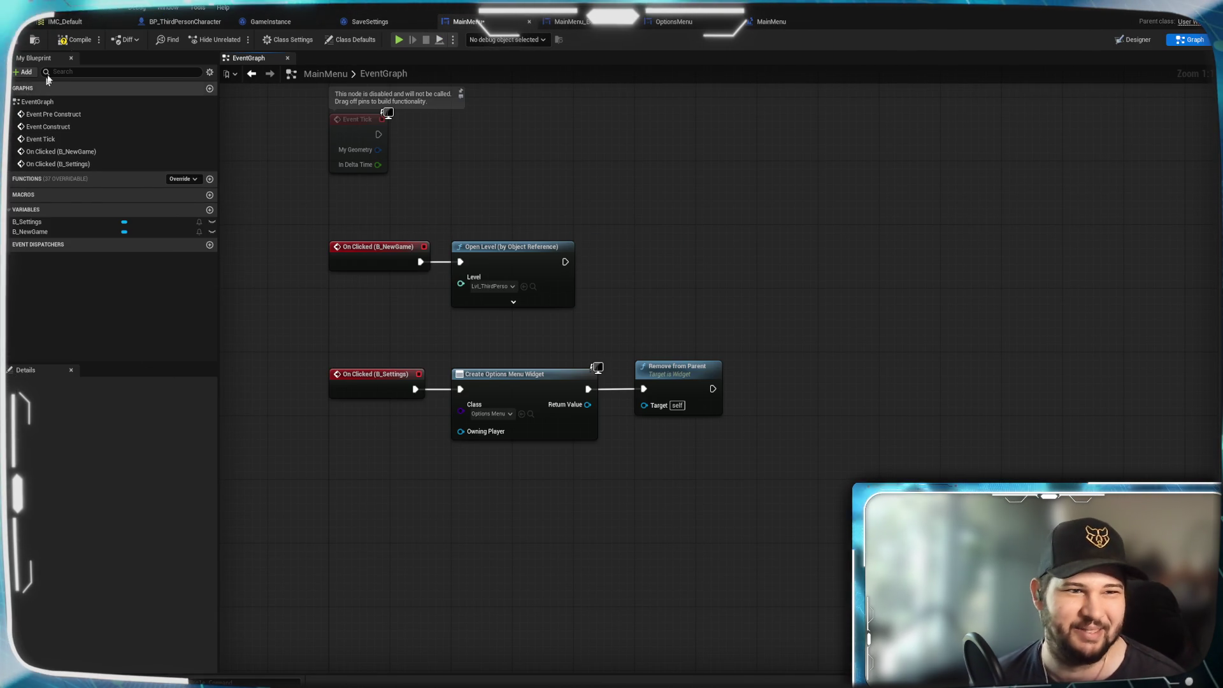
{"action": "left_click", "coordinate": [65, 22]}
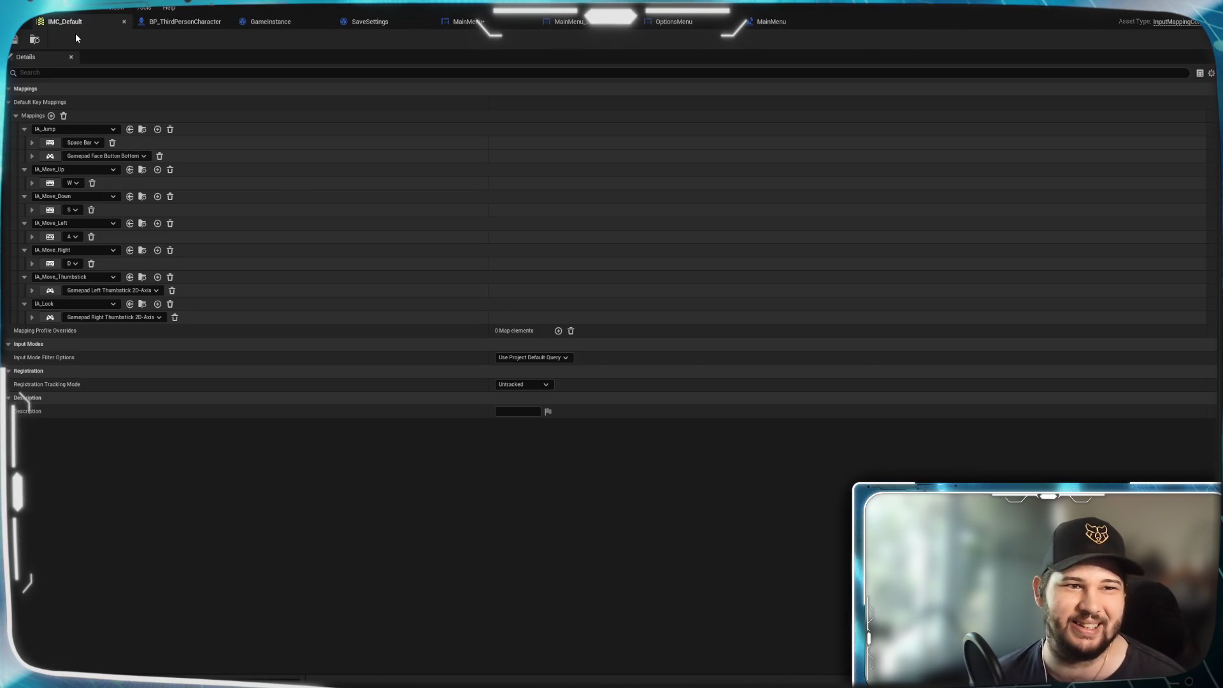
{"action": "left_click", "coordinate": [572, 20]}
Save the MainMenu widget blueprint from its event graph.
{"action": "left_click", "coordinate": [468, 22]}
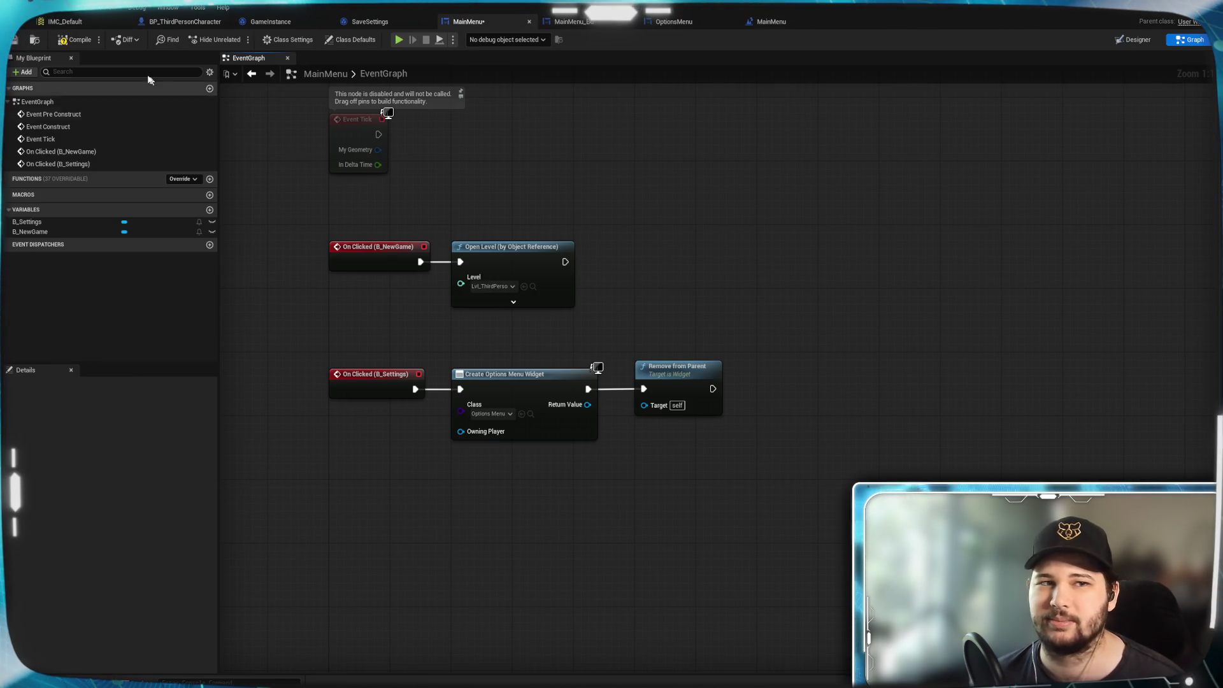
{"action": "left_click", "coordinate": [15, 41]}
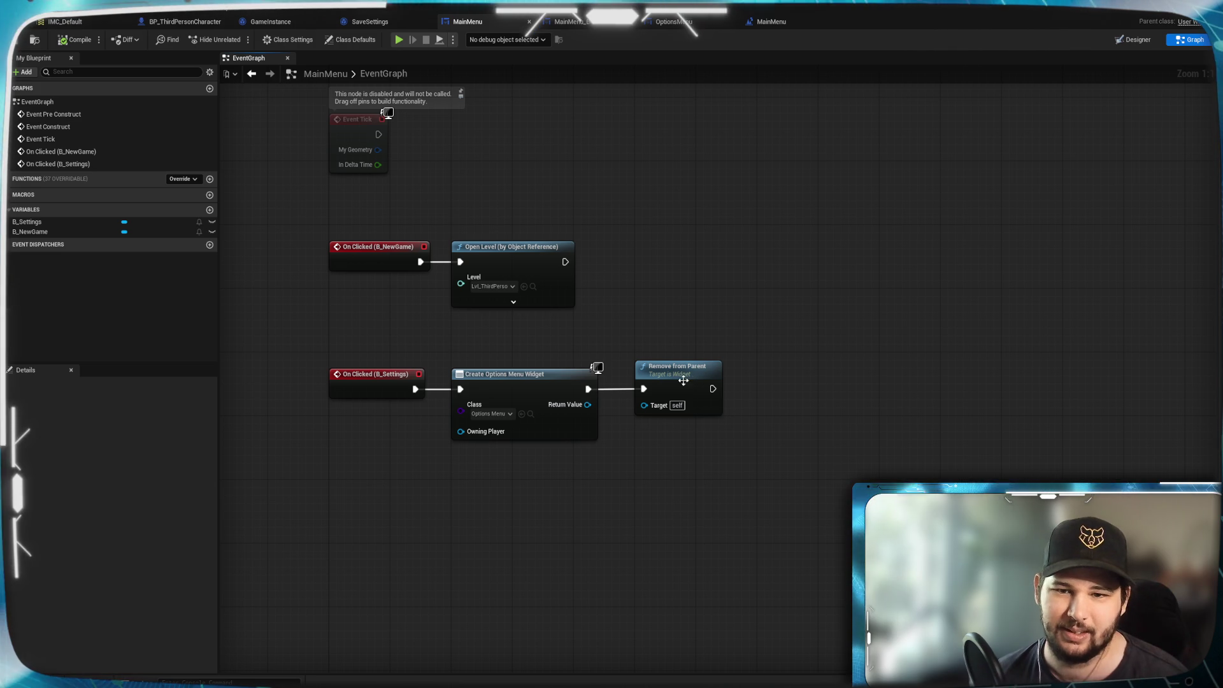
{"action": "left_click_drag", "start_coordinate": [680, 380], "coordinate": [675, 381]}
{"action": "left_click", "coordinate": [644, 423]}
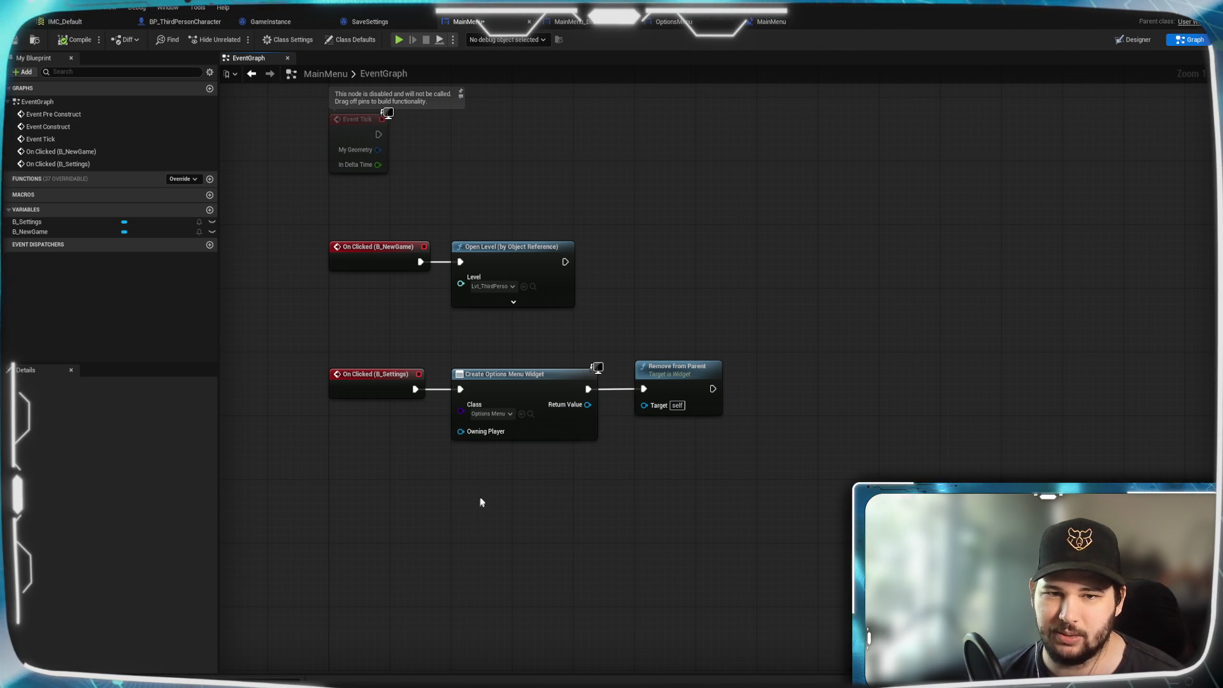
{"action": "mouse_move", "coordinate": [644, 406]}
{"action": "left_mouse_down"}
{"action": "mouse_move", "coordinate": [565, 486]}
{"action": "mouse_move", "coordinate": [566, 471]}
{"action": "left_mouse_up"}
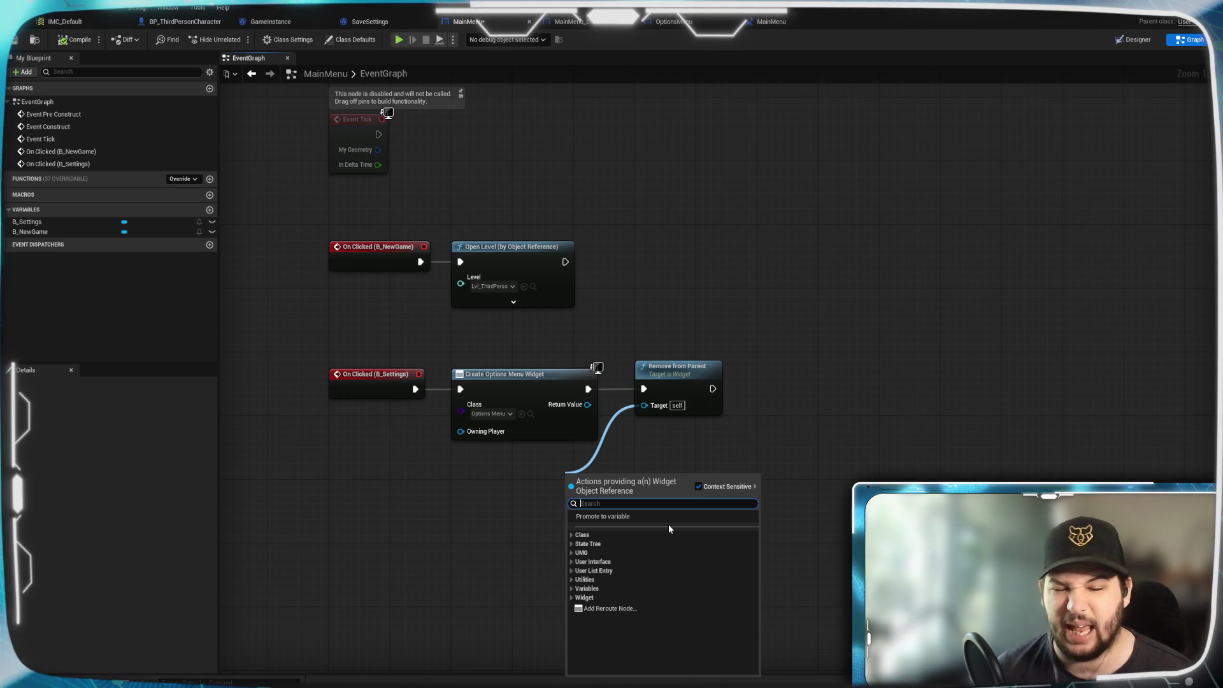
{"action": "left_click", "coordinate": [583, 597]}
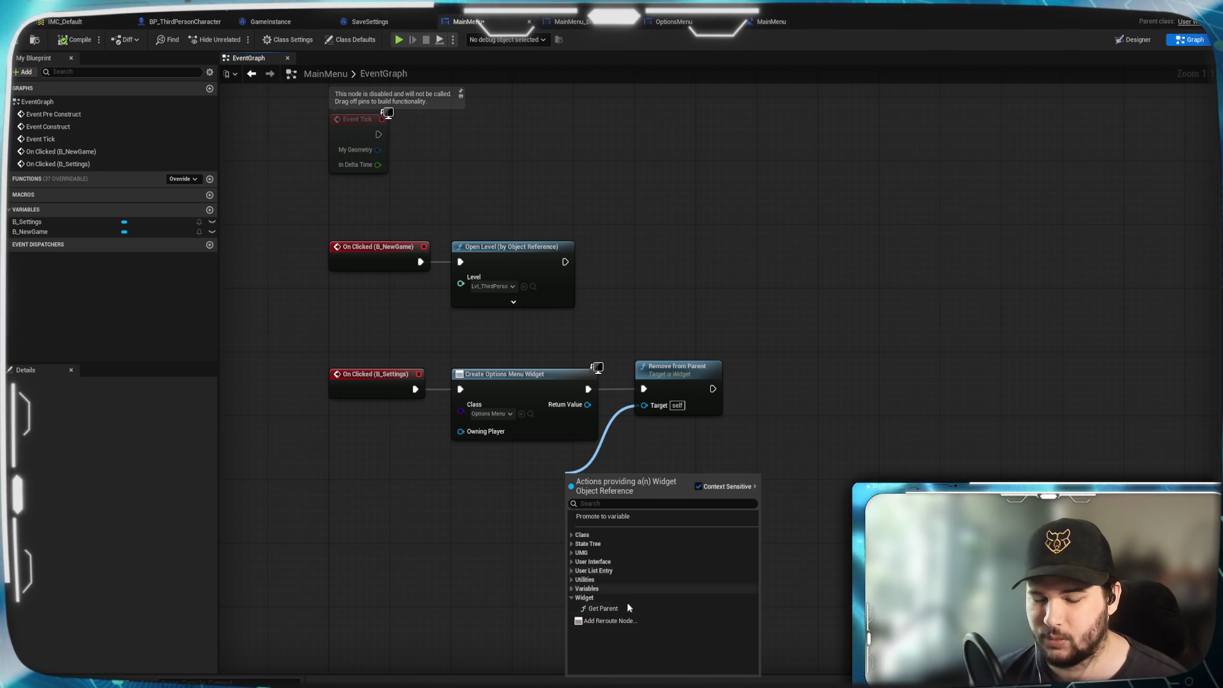
{"action": "left_click", "coordinate": [618, 609]}
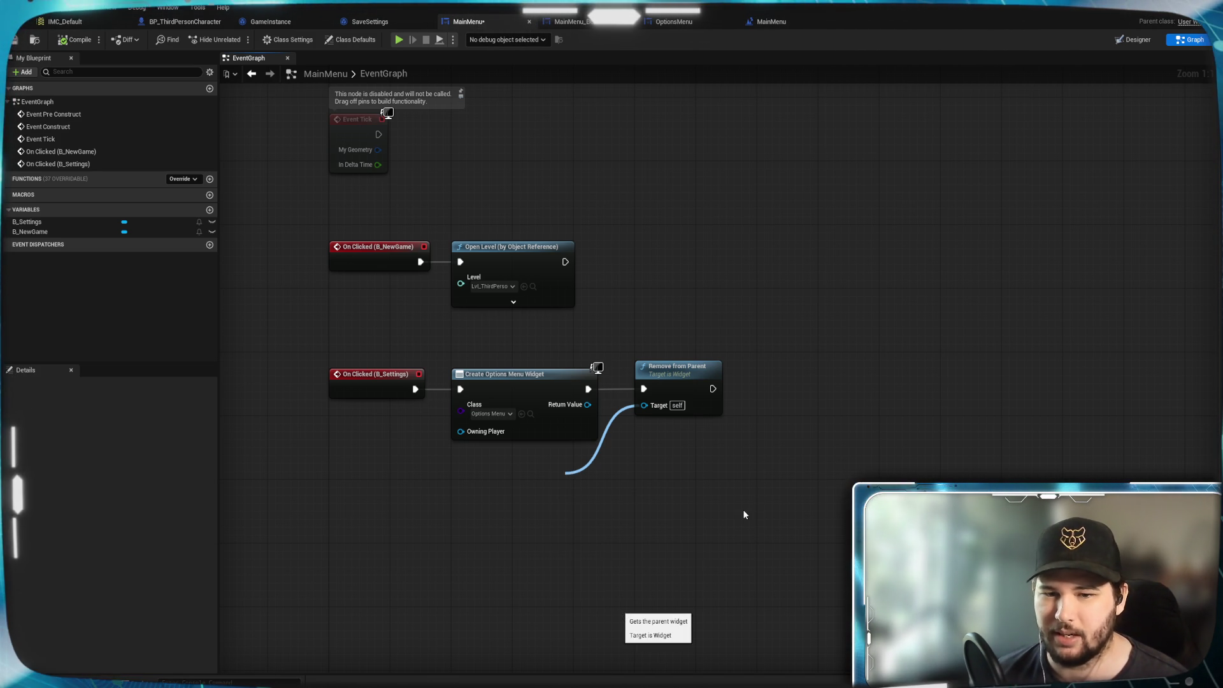
{"action": "mouse_move", "coordinate": [623, 474]}
{"action": "left_mouse_down"}
{"action": "mouse_move", "coordinate": [575, 481]}
{"action": "mouse_move", "coordinate": [571, 465]}
{"action": "mouse_move", "coordinate": [511, 464]}
{"action": "mouse_move", "coordinate": [526, 459]}
{"action": "mouse_move", "coordinate": [616, 500]}
{"action": "left_mouse_up"}
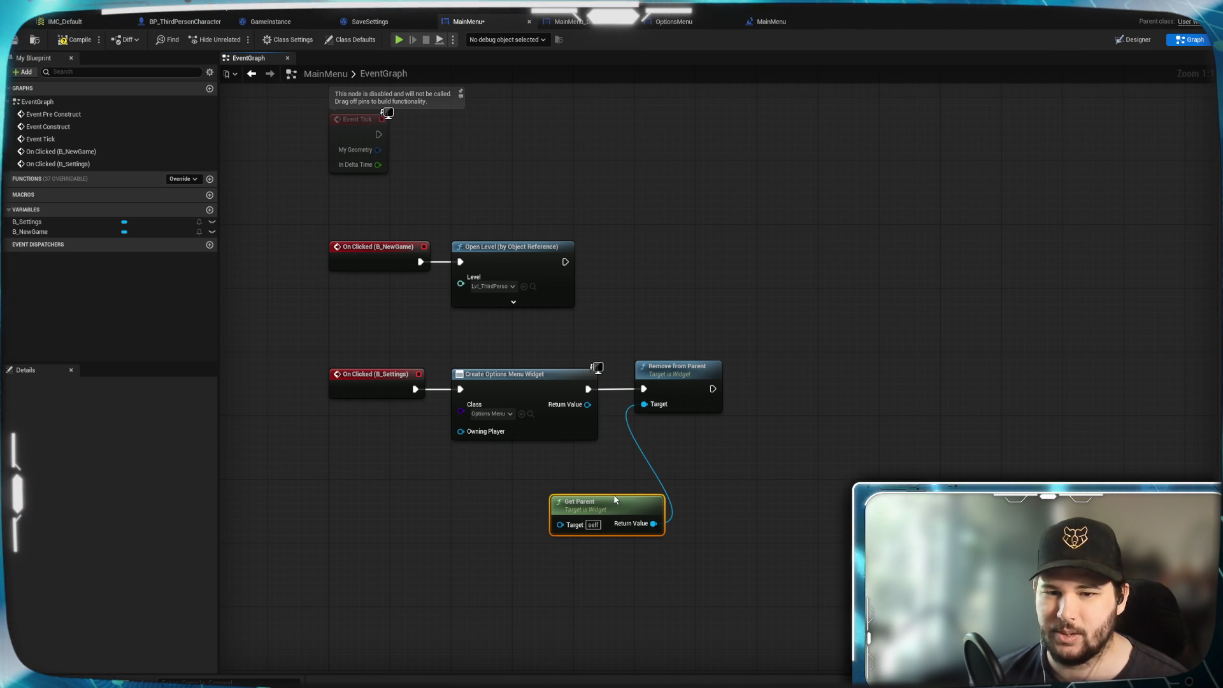
{"action": "key", "text": "Delete"}
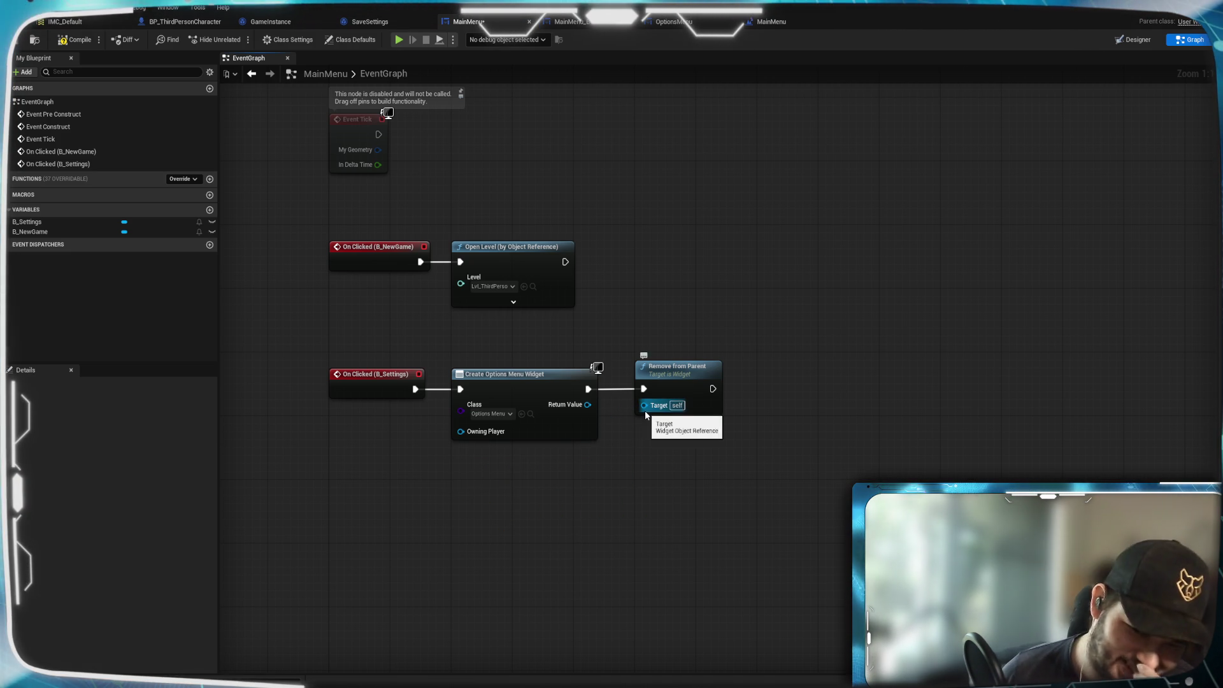
Review the level blueprint's widget-creation nodes, then return to the MainMenu widget event graph.
{"action": "left_click", "coordinate": [779, 26]}
{"action": "mouse_move", "coordinate": [481, 325]}
{"action": "left_mouse_down"}
{"action": "mouse_move", "coordinate": [656, 342]}
{"action": "mouse_move", "coordinate": [427, 309]}
{"action": "left_mouse_up"}
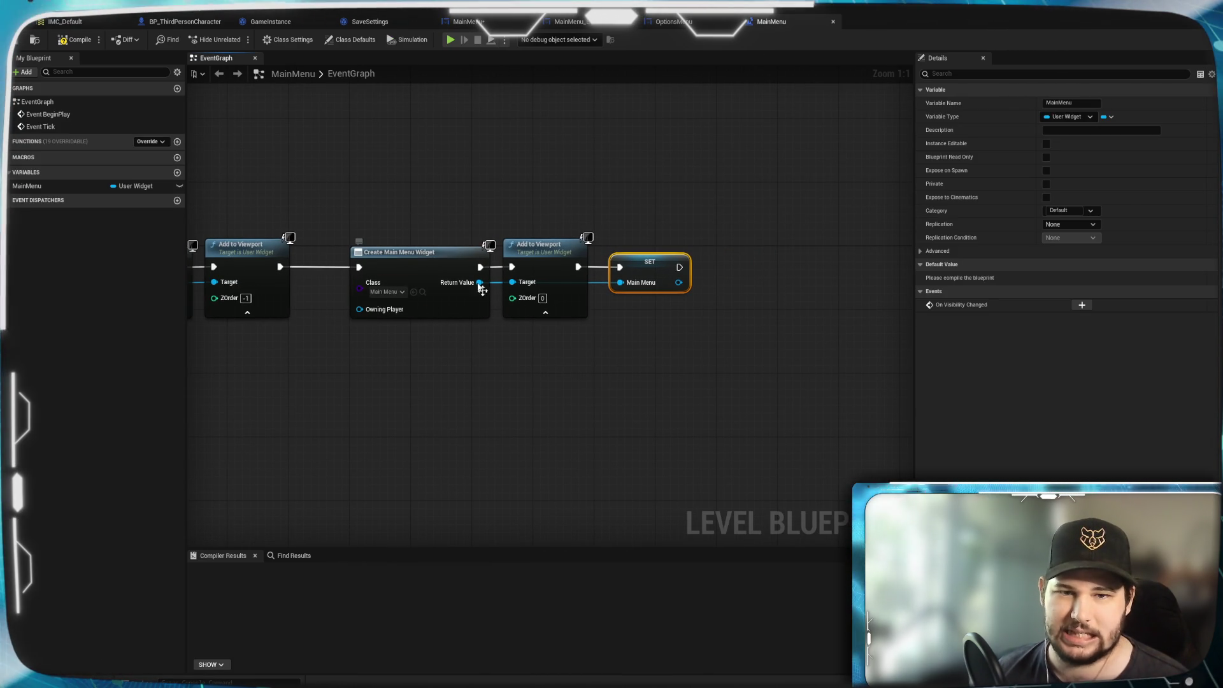
{"action": "mouse_move", "coordinate": [435, 336]}
{"action": "left_mouse_down"}
{"action": "mouse_move", "coordinate": [595, 369]}
{"action": "mouse_move", "coordinate": [759, 374]}
{"action": "mouse_move", "coordinate": [518, 369]}
{"action": "left_mouse_up"}
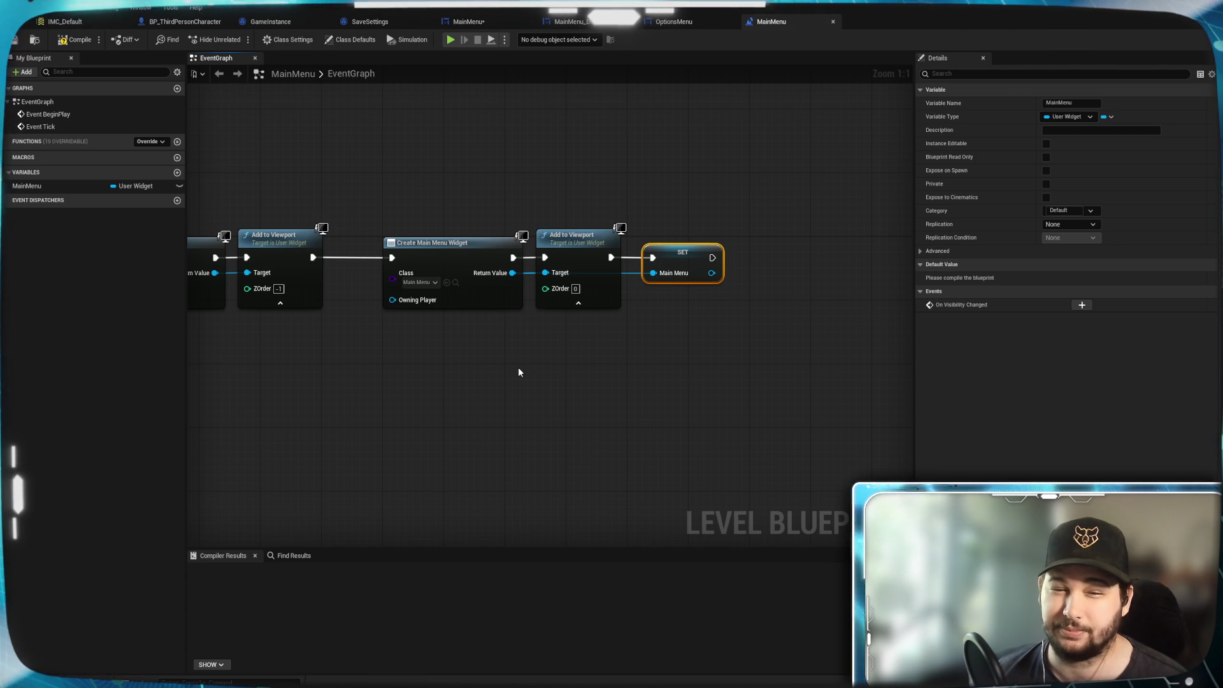
{"action": "left_click", "coordinate": [469, 22]}
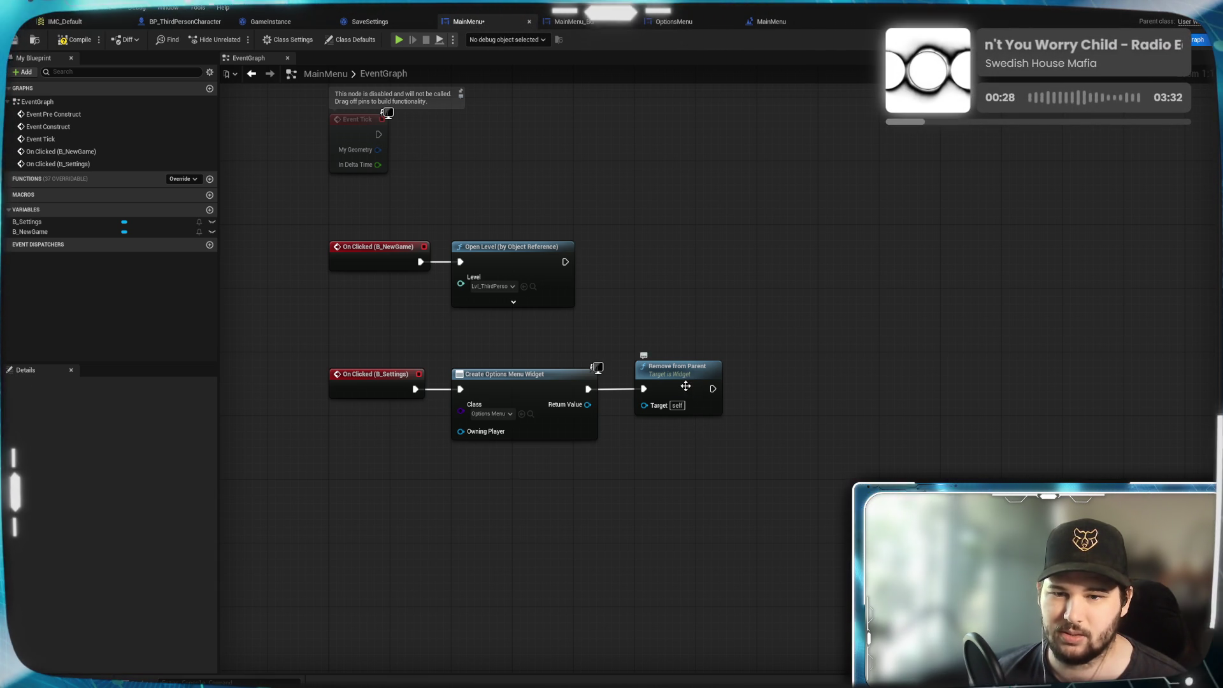
Move Remove from Parent aside and search 'viewport' actions from the Create Options Menu Widget output.
{"action": "left_click_drag", "start_coordinate": [689, 388], "coordinate": [802, 292]}
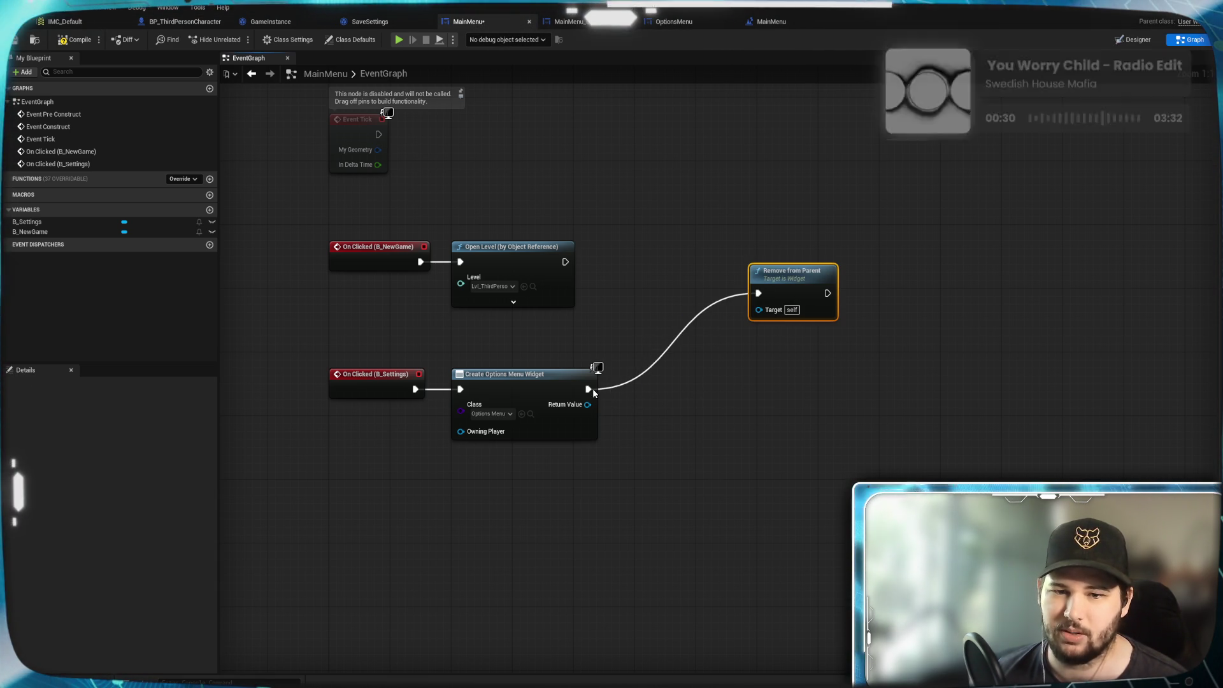
{"action": "left_click_drag", "start_coordinate": [587, 390], "coordinate": [770, 531]}
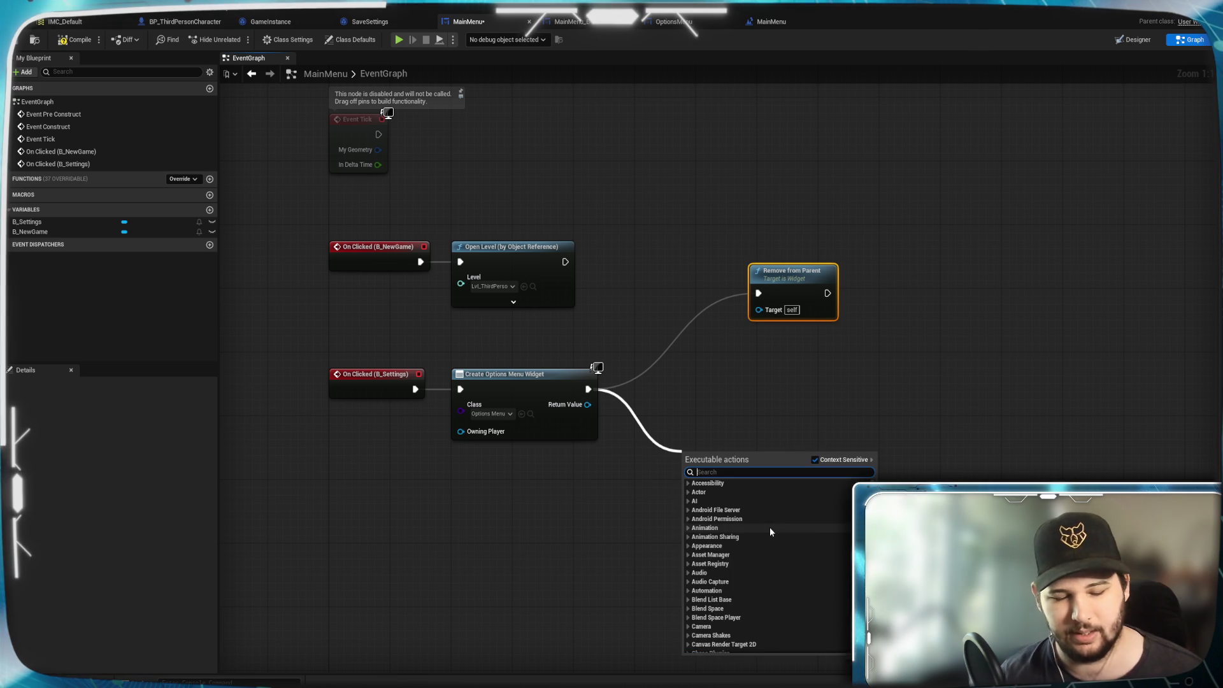
{"action": "type", "text": "viewport"}
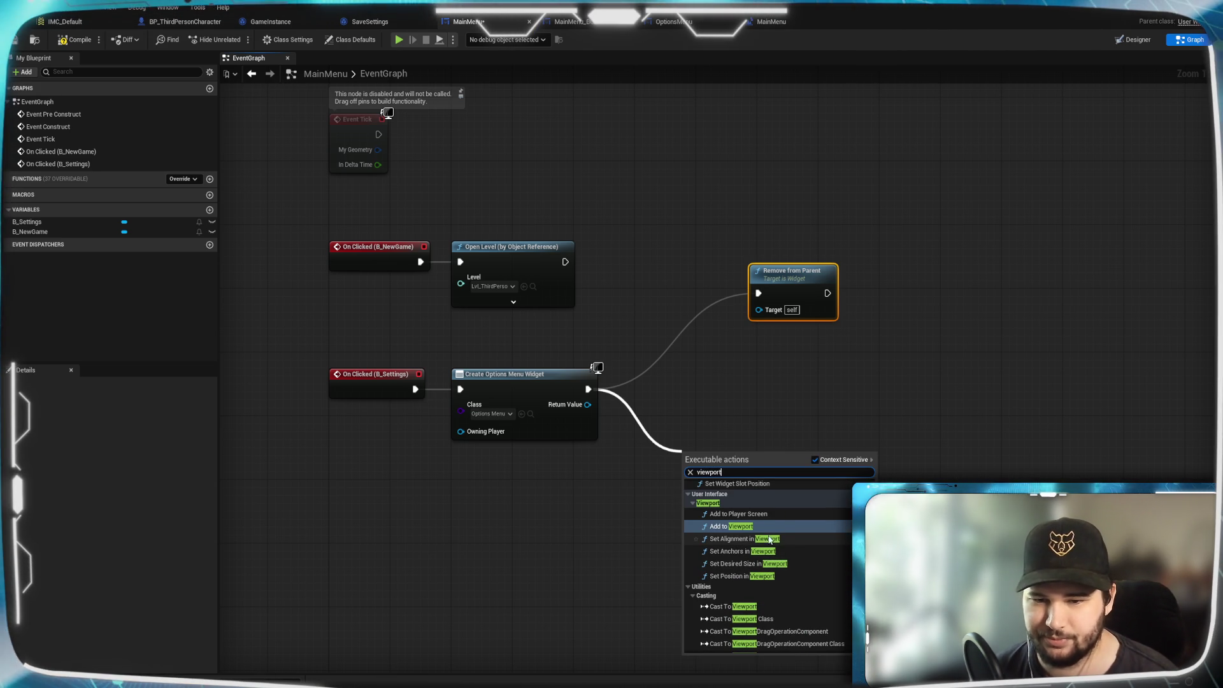
{"action": "scroll", "coordinate": [782, 539], "scroll_direction": "up", "scroll_amount": 3}
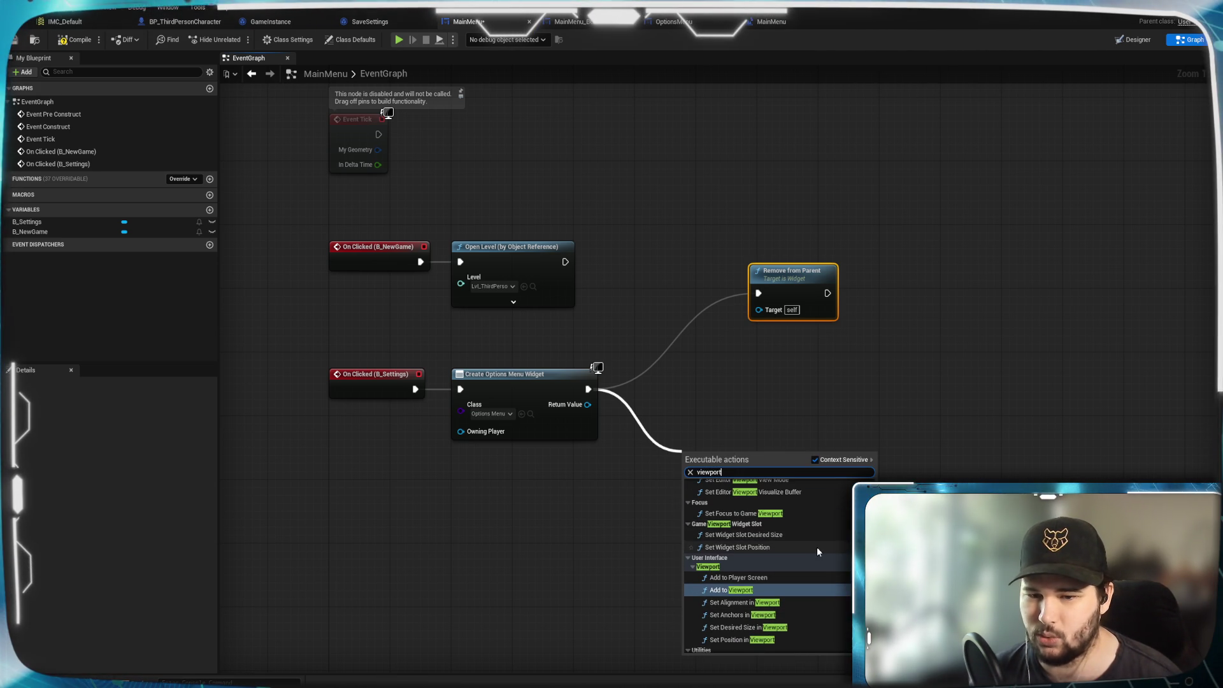
{"action": "scroll", "coordinate": [816, 547], "scroll_direction": "up", "scroll_amount": 2}
{"action": "scroll", "coordinate": [815, 547], "scroll_direction": "down", "scroll_amount": 5}
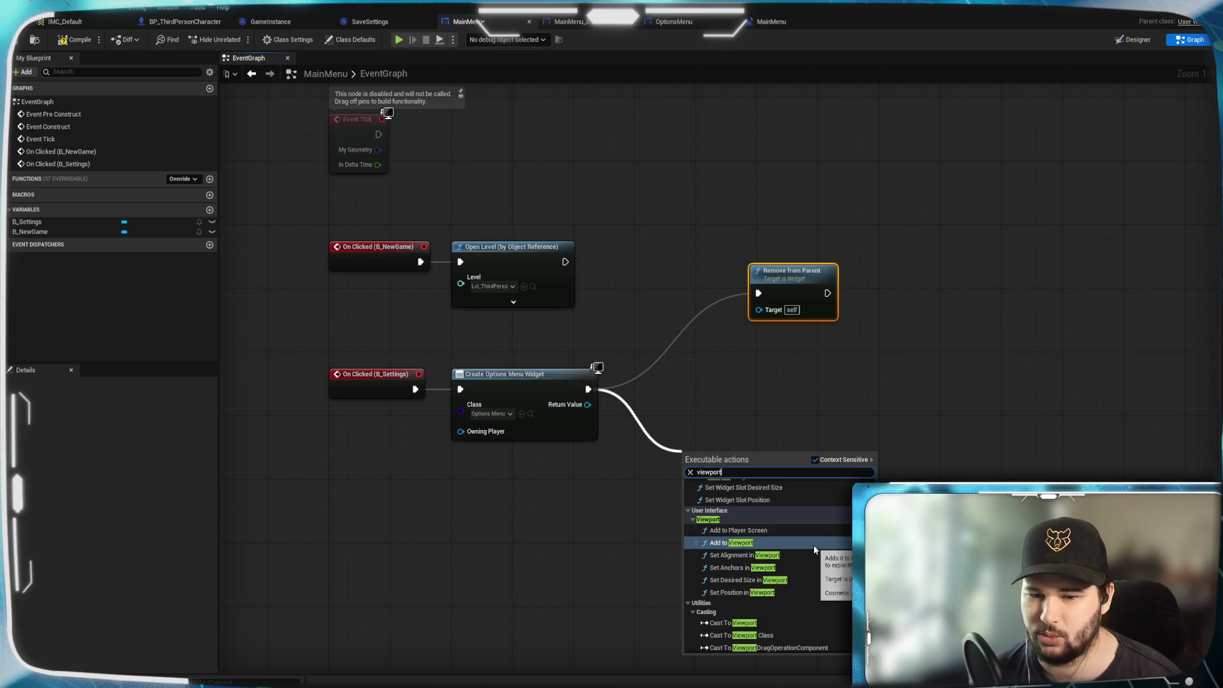
{"action": "scroll", "coordinate": [814, 548], "scroll_direction": "down", "scroll_amount": 3}
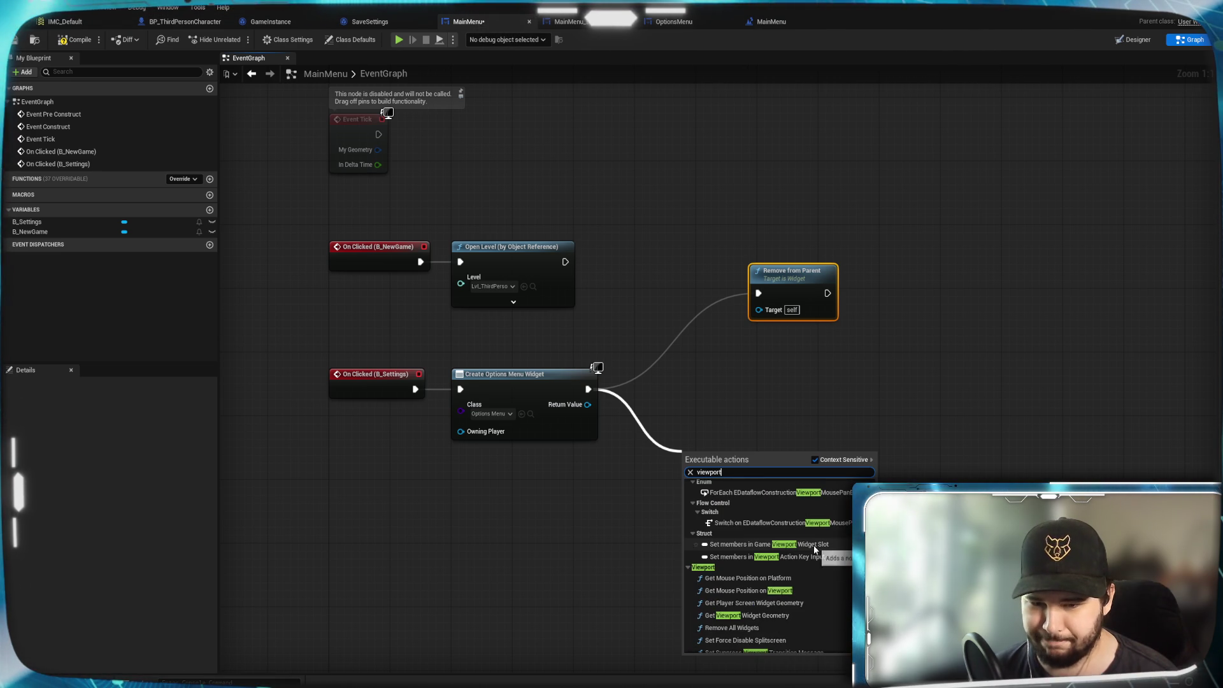
{"action": "scroll", "coordinate": [814, 546], "scroll_direction": "down", "scroll_amount": 1}
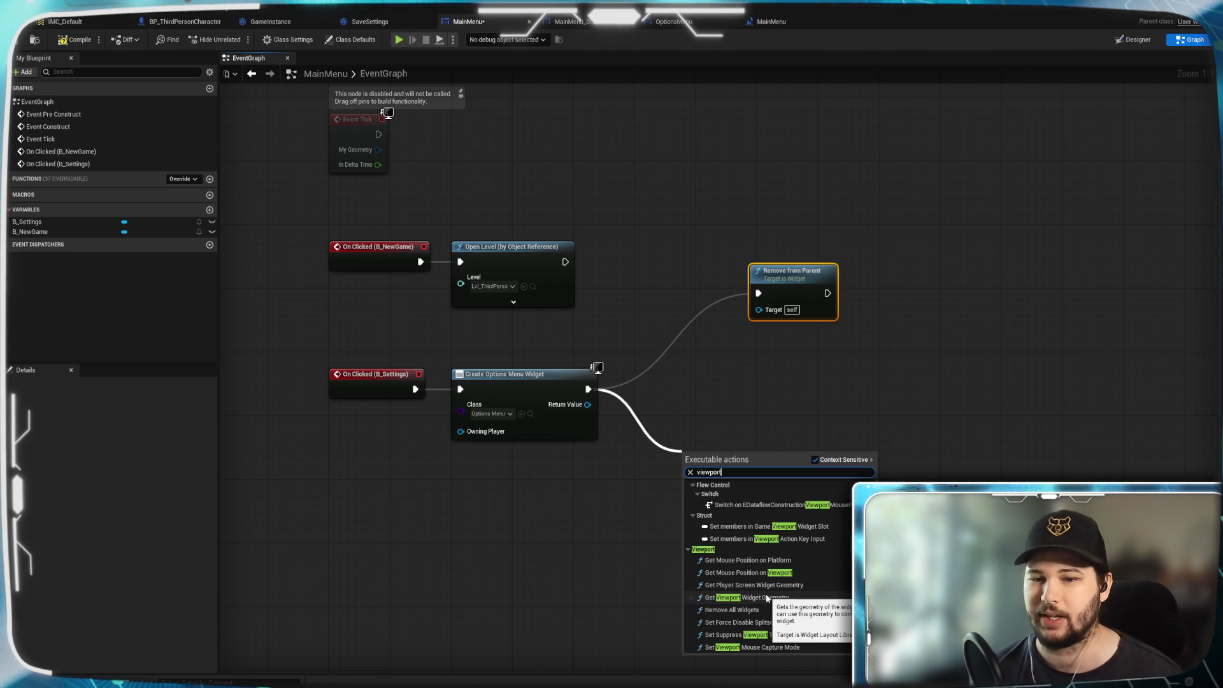
{"action": "left_click", "coordinate": [770, 21]}
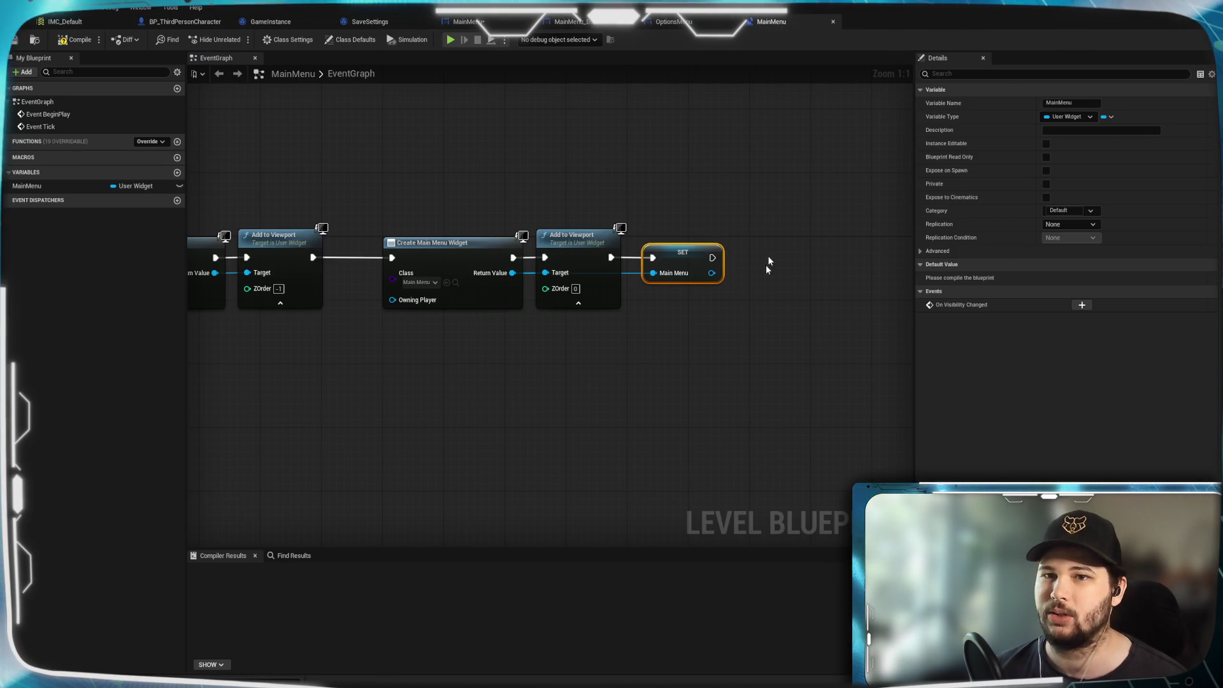
Insert a Set Input Mode UI Only node right after Event BeginPlay and align it.
{"action": "scroll", "coordinate": [694, 371], "scroll_direction": "down", "scroll_amount": 3}
{"action": "mouse_move", "coordinate": [723, 329]}
{"action": "left_mouse_down"}
{"action": "mouse_move", "coordinate": [290, 226]}
{"action": "mouse_move", "coordinate": [605, 290]}
{"action": "left_mouse_up"}
{"action": "left_click", "coordinate": [456, 338]}
{"action": "scroll", "coordinate": [456, 338], "scroll_direction": "up", "scroll_amount": 4}
{"action": "type", "text": "set input"}
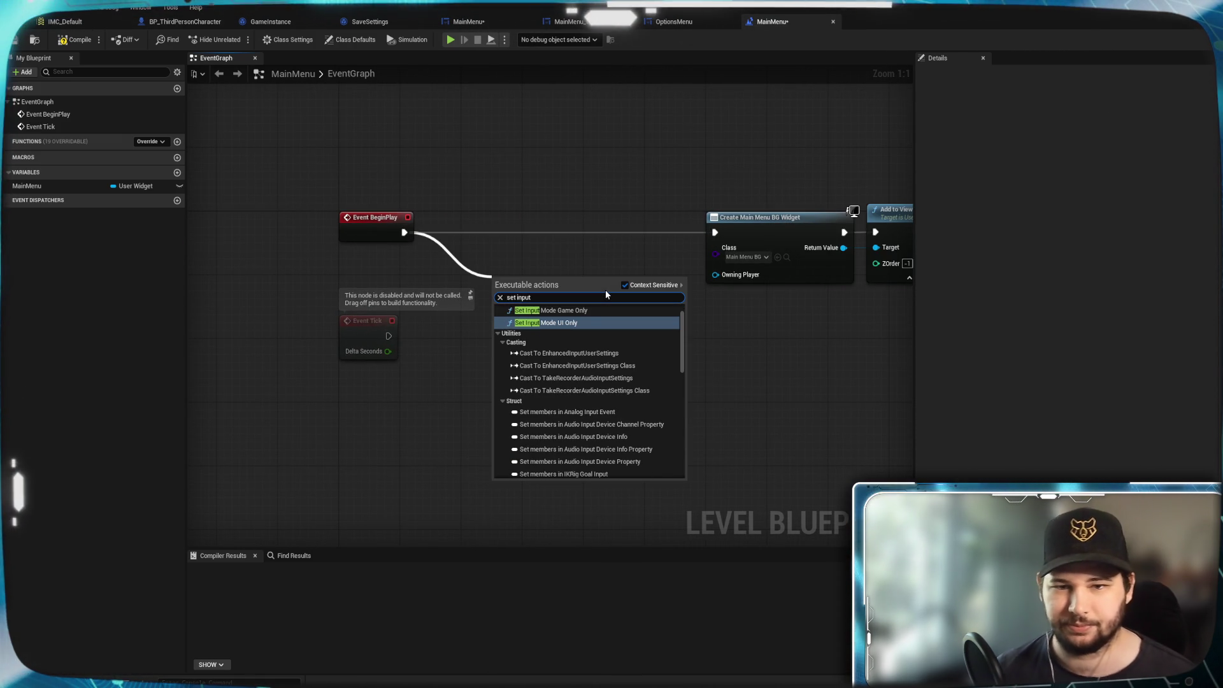
{"action": "left_click", "coordinate": [587, 320]}
{"action": "left_click_drag", "start_coordinate": [593, 284], "coordinate": [631, 221]}
{"action": "left_click", "coordinate": [678, 94]}
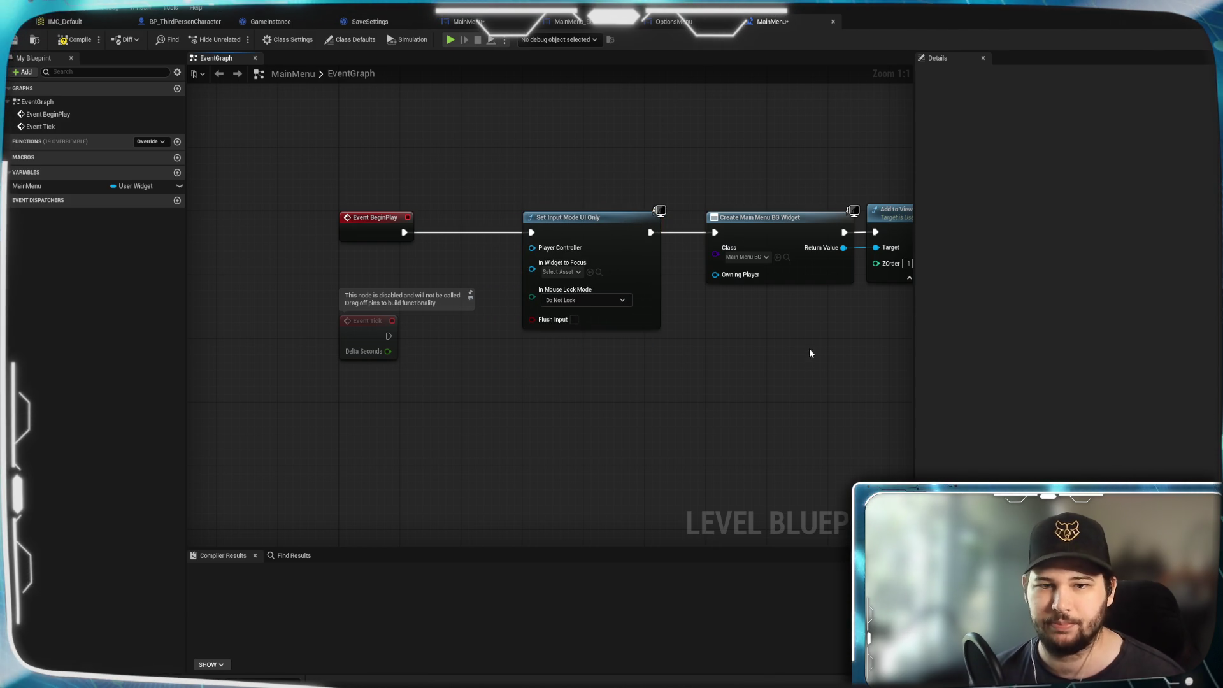
Check the menu-widget creation chain, then compile and save the level blueprint.
{"action": "left_click_drag", "start_coordinate": [812, 355], "coordinate": [570, 349]}
{"action": "mouse_move", "coordinate": [743, 380]}
{"action": "left_mouse_down"}
{"action": "mouse_move", "coordinate": [647, 385]}
{"action": "mouse_move", "coordinate": [609, 360]}
{"action": "left_mouse_up"}
{"action": "scroll", "coordinate": [650, 383], "scroll_direction": "down", "scroll_amount": 2}
{"action": "scroll", "coordinate": [382, 350], "scroll_direction": "down", "scroll_amount": 1}
{"action": "scroll", "coordinate": [671, 358], "scroll_direction": "up", "scroll_amount": 1}
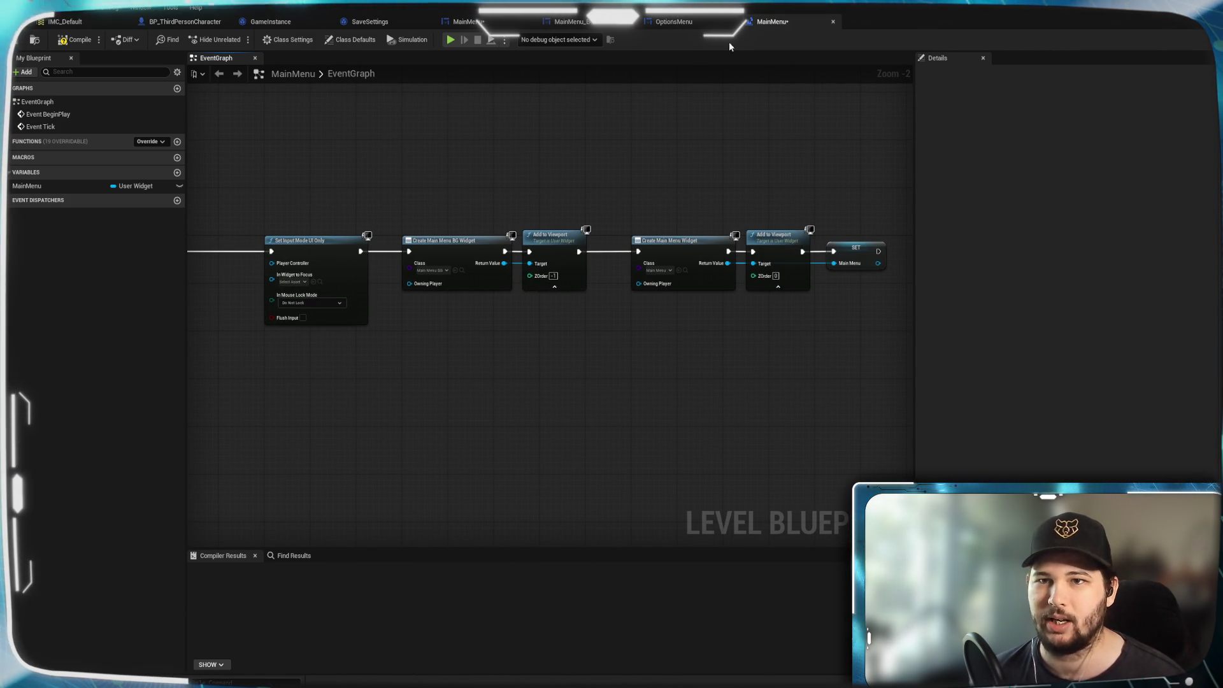
{"action": "left_click", "coordinate": [73, 39]}
{"action": "left_click", "coordinate": [30, 39]}
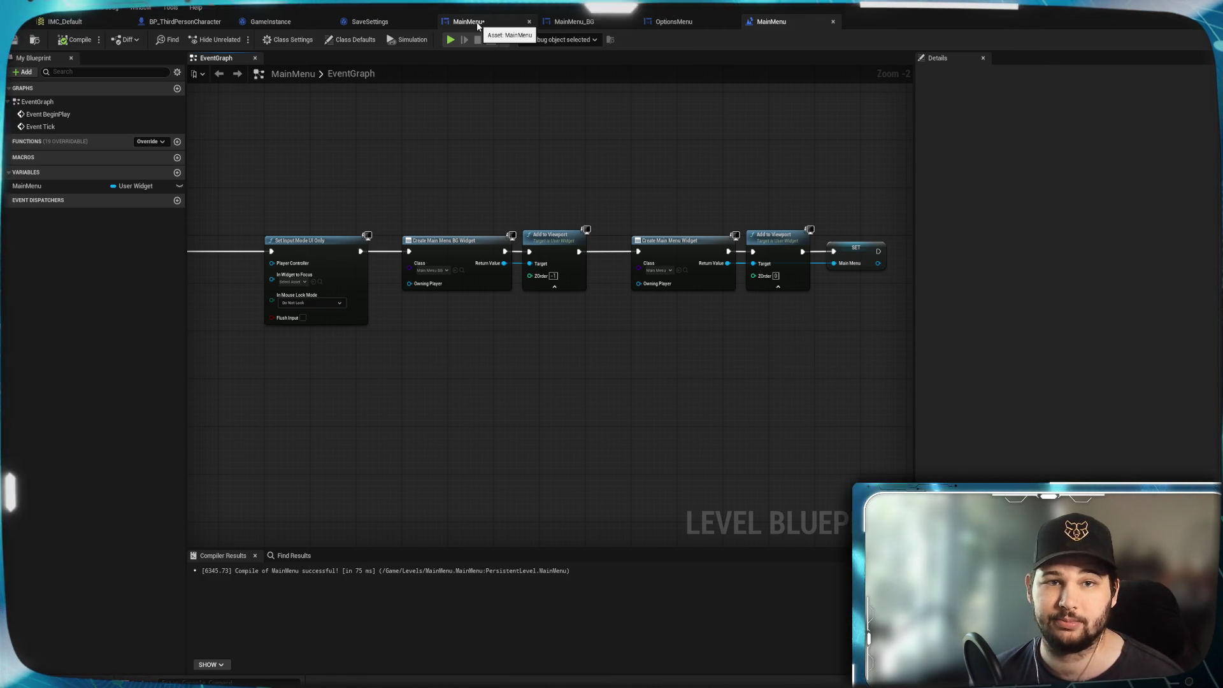
Add a Get Player Controller node below the Settings click handler in the MainMenu widget graph.
{"action": "left_click", "coordinate": [476, 22]}
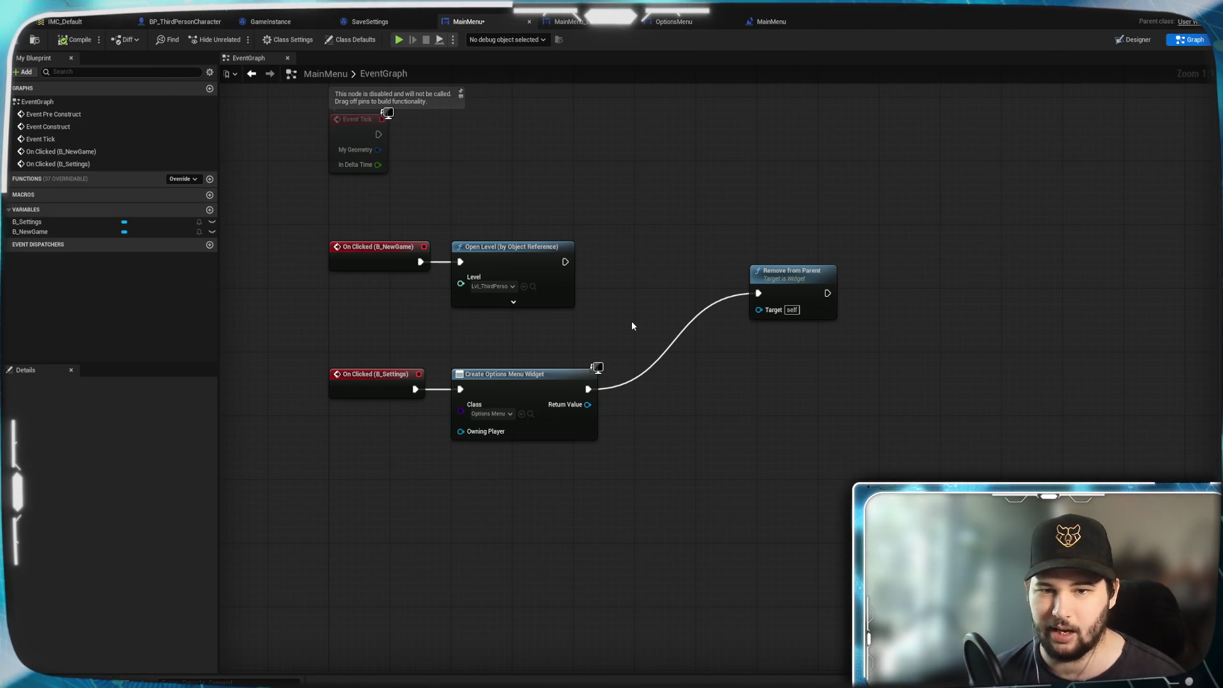
{"action": "left_click_drag", "start_coordinate": [629, 325], "coordinate": [559, 426]}
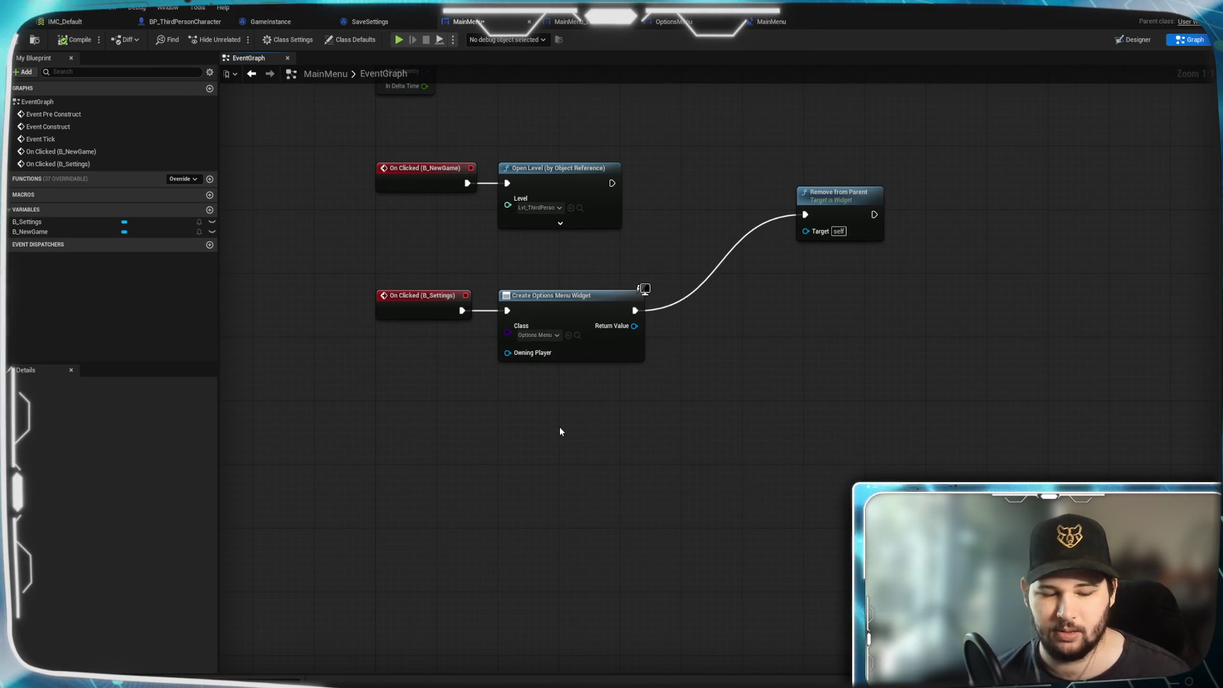
{"action": "right_click", "coordinate": [560, 430]}
{"action": "type", "text": "get"}
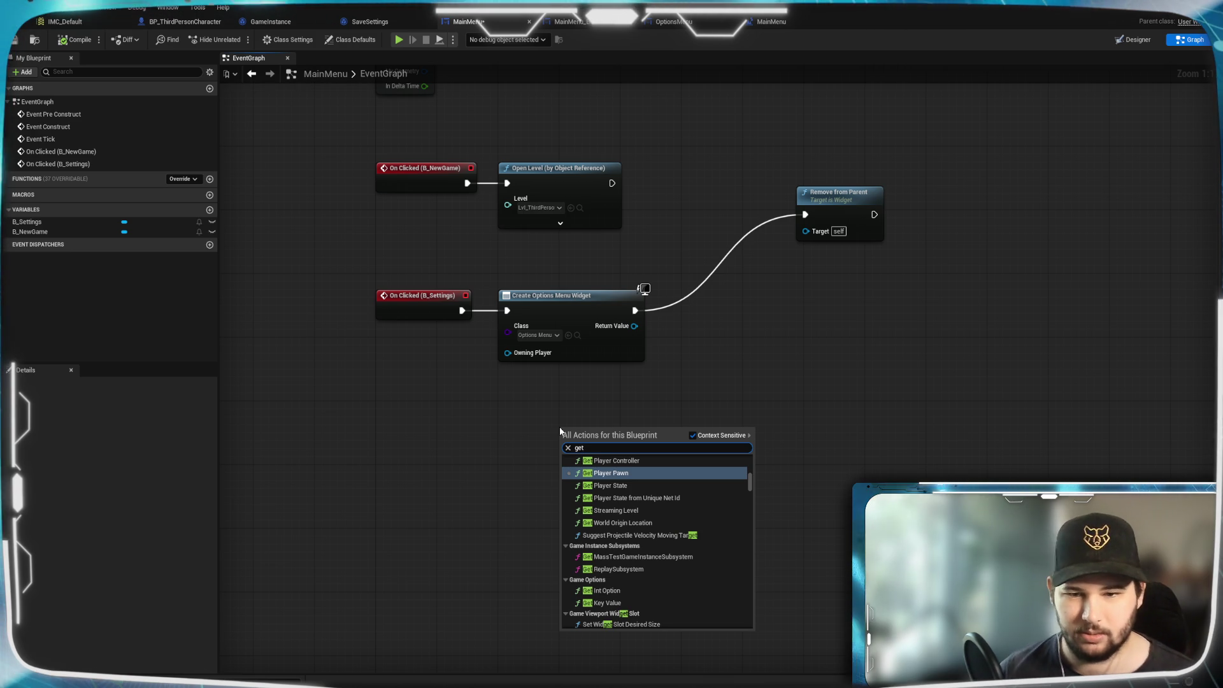
{"action": "key", "text": "Escape"}
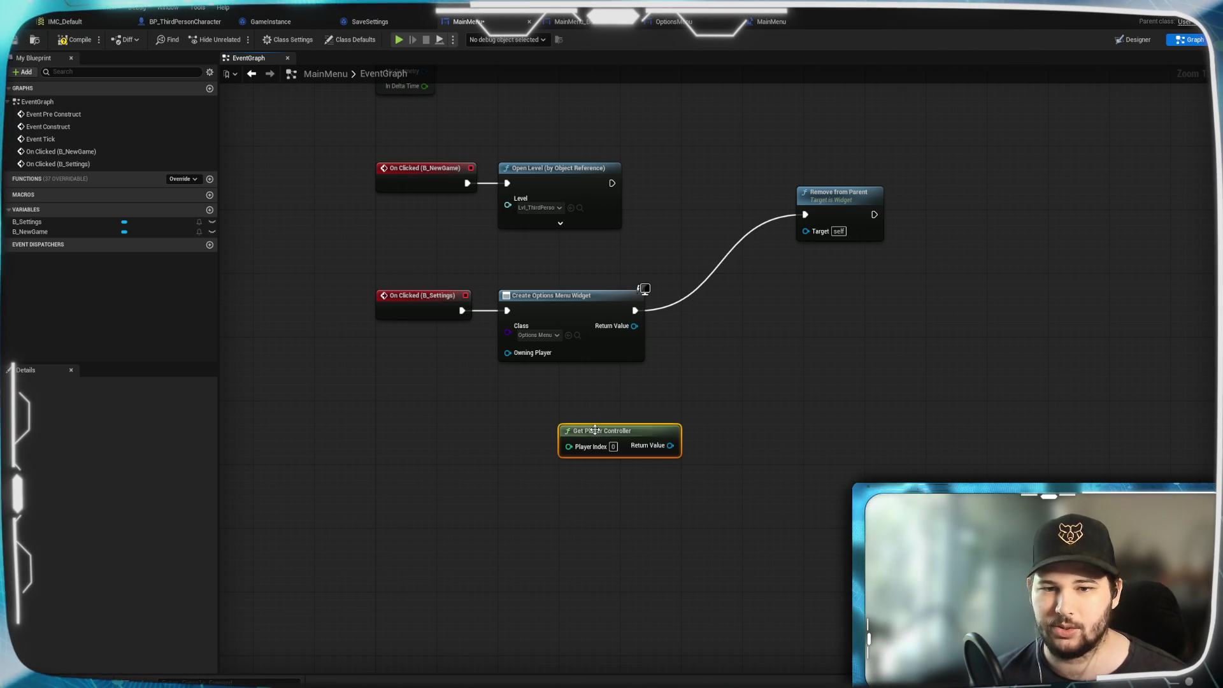
{"action": "mouse_move", "coordinate": [609, 426]}
{"action": "left_mouse_down"}
{"action": "mouse_move", "coordinate": [421, 412]}
{"action": "mouse_move", "coordinate": [510, 437]}
{"action": "mouse_move", "coordinate": [679, 541]}
{"action": "left_mouse_up"}
Search 'get widget' from the player controller's Return Value, cancel, and return to the level blueprint.
{"action": "left_click", "coordinate": [472, 438]}
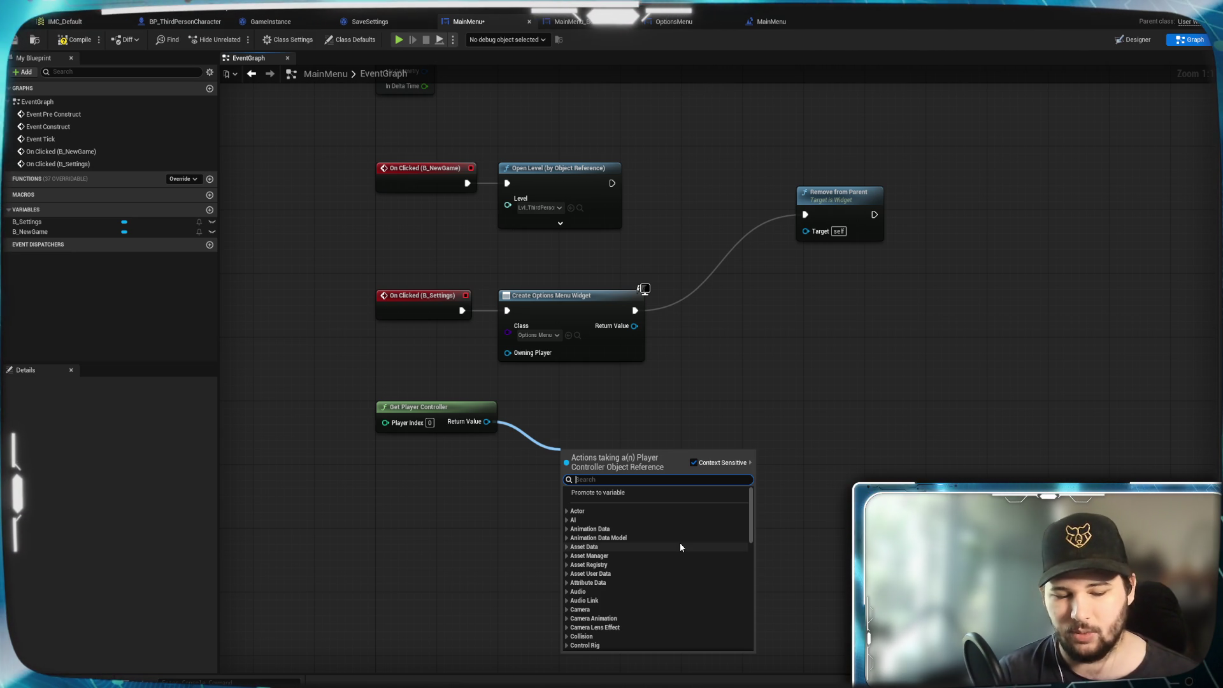
{"action": "type", "text": "get"}
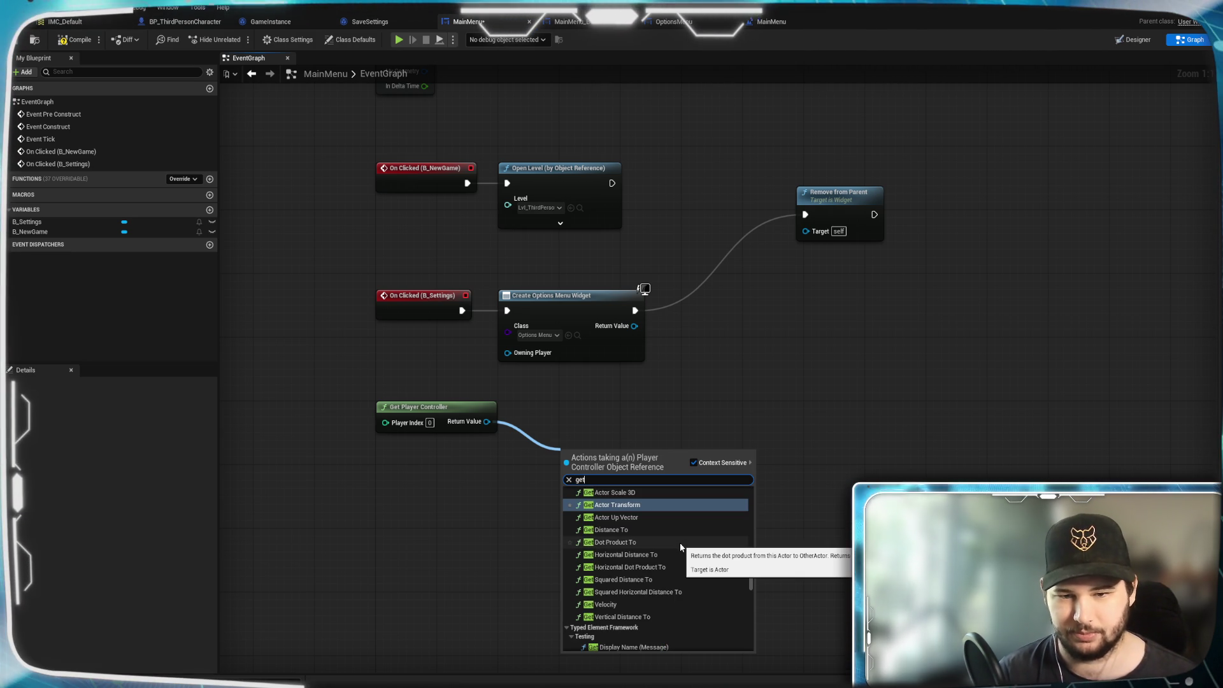
{"action": "type", "text": " widget"}
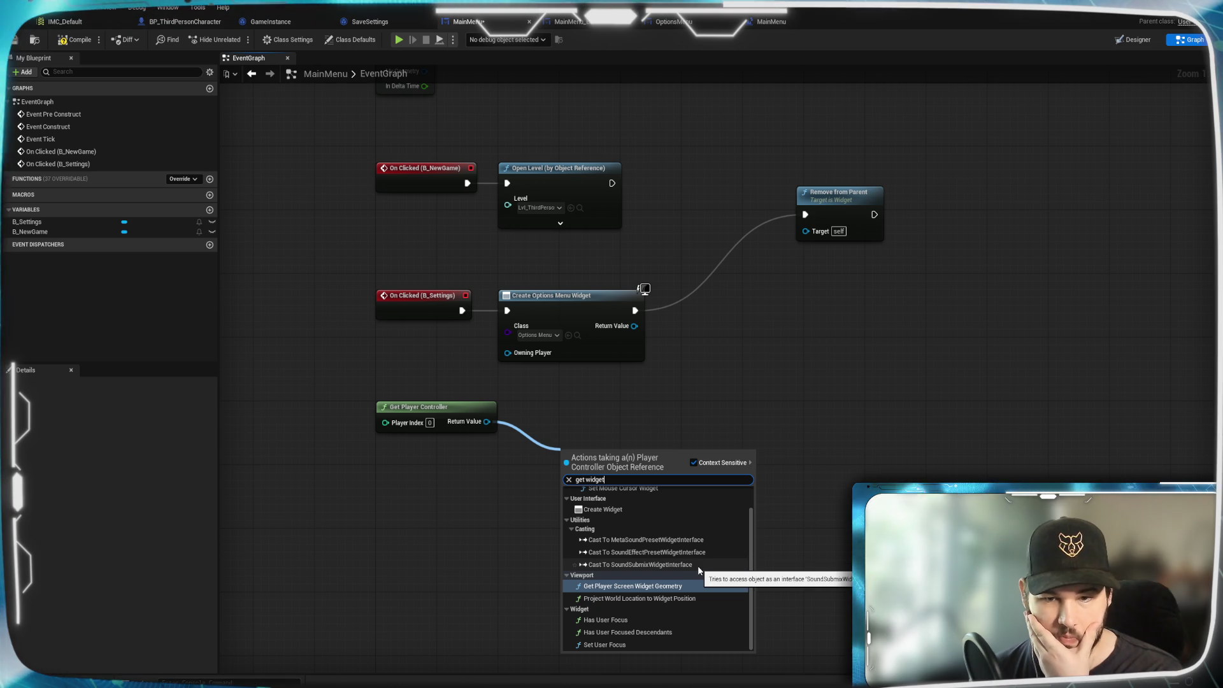
{"action": "scroll", "coordinate": [708, 630], "scroll_direction": "up", "scroll_amount": 1}
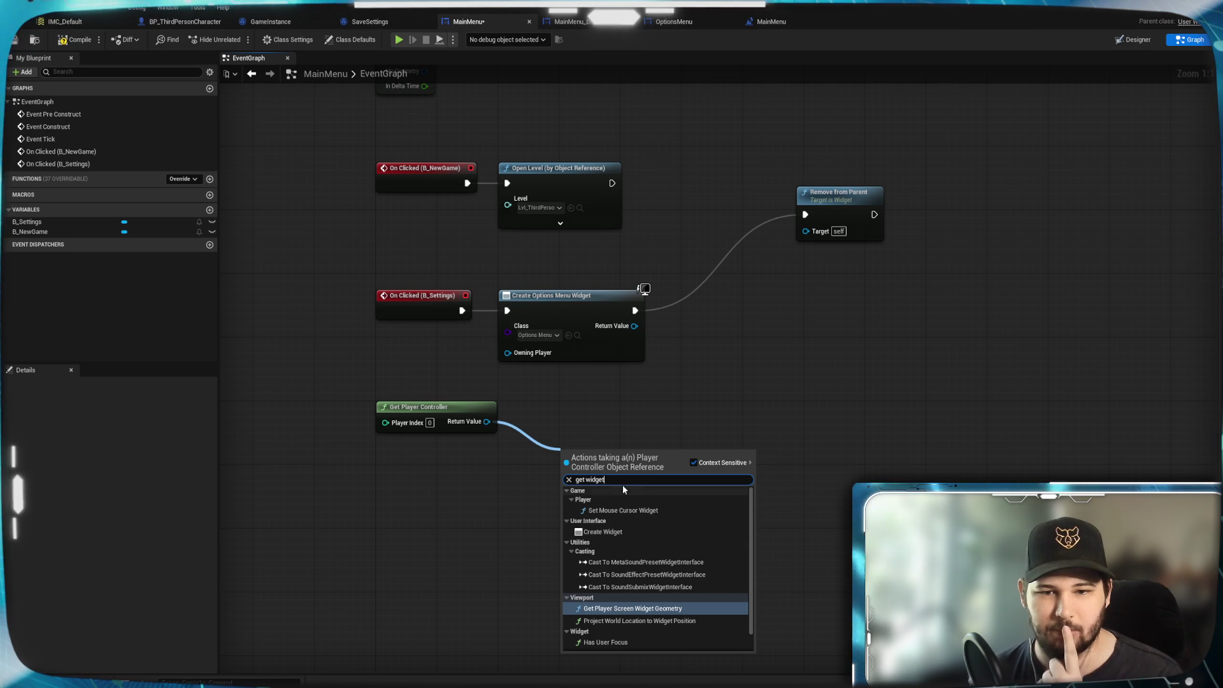
{"action": "key", "text": "ctrl+a"}
{"action": "key", "text": "BackSpace"}
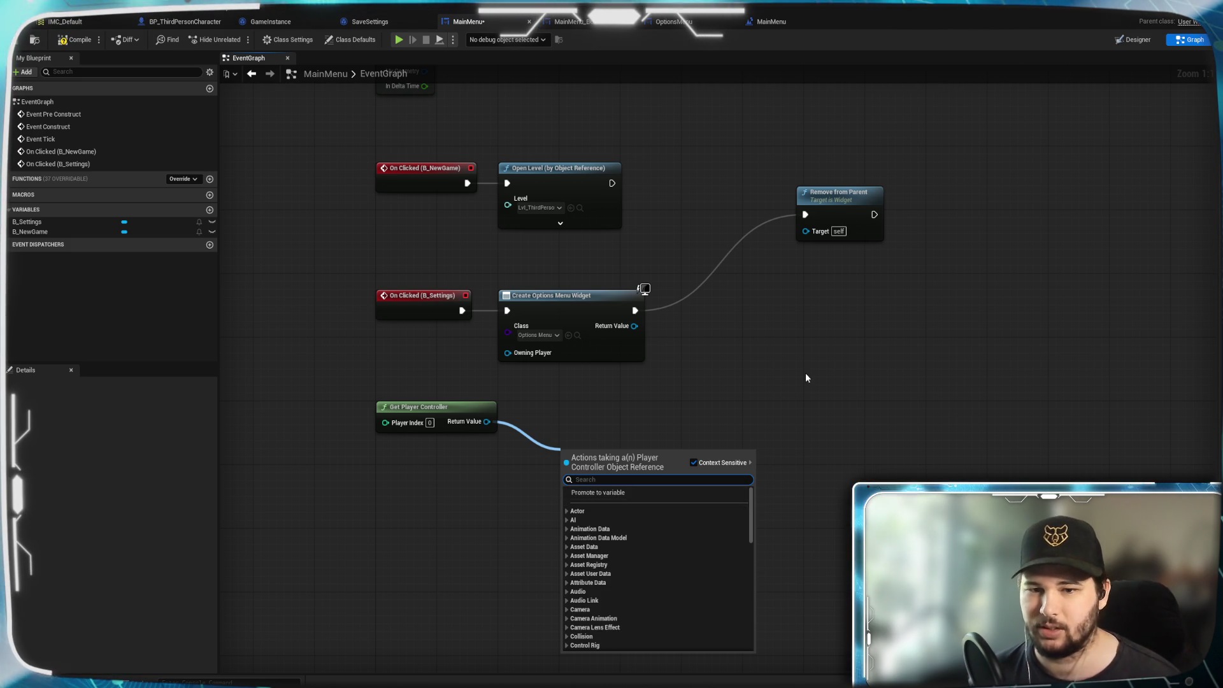
{"action": "key", "text": "Escape"}
{"action": "left_click", "coordinate": [766, 20]}
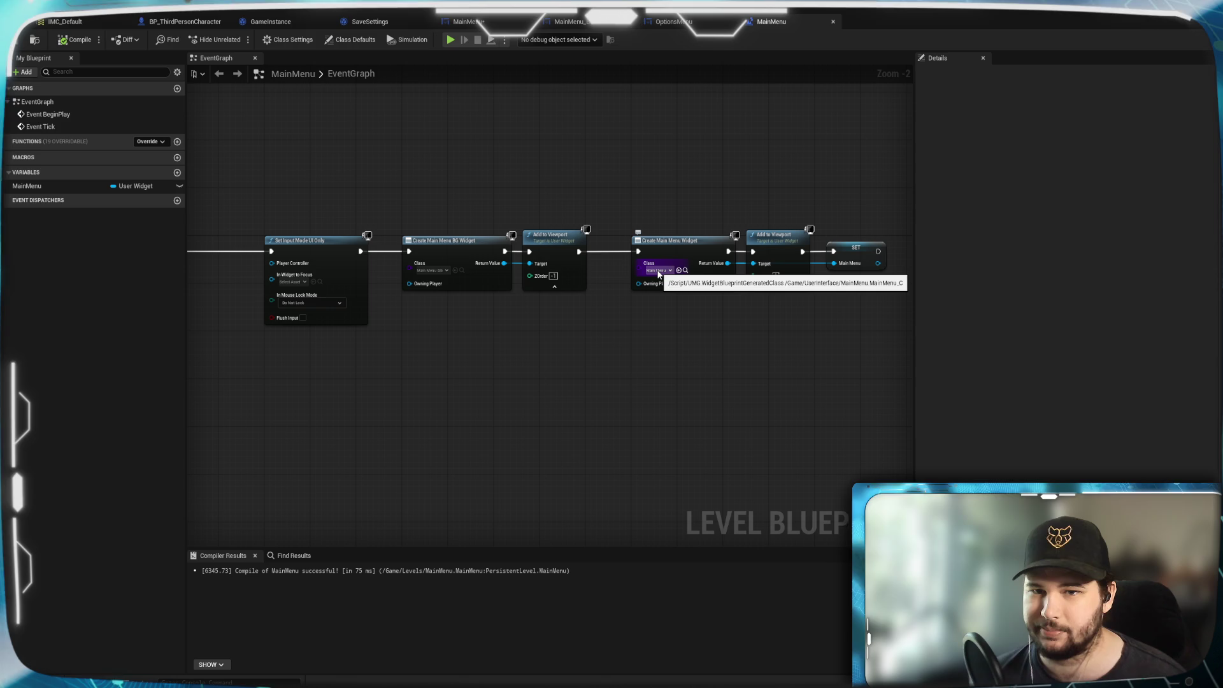
Glance at the OptionsMenu layout, then return to the MainMenu widget Event Graph.
{"action": "mouse_move", "coordinate": [723, 356]}
{"action": "left_mouse_down"}
{"action": "mouse_move", "coordinate": [583, 372]}
{"action": "mouse_move", "coordinate": [674, 389]}
{"action": "left_mouse_up"}
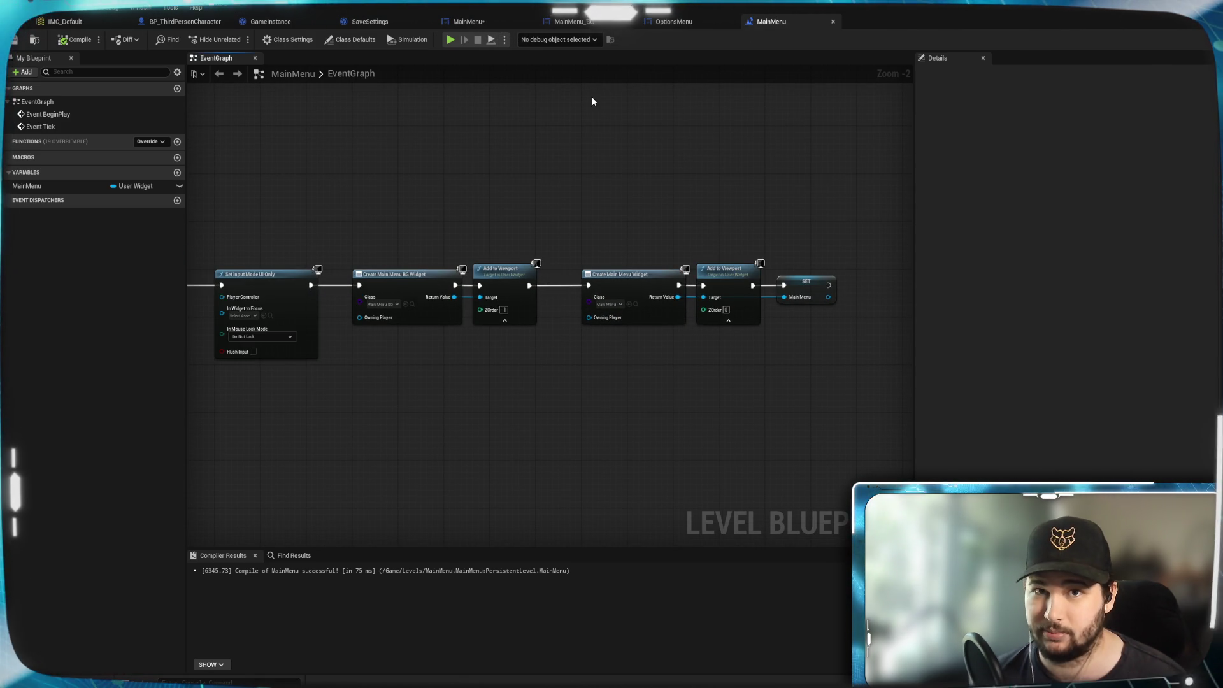
{"action": "left_click", "coordinate": [697, 22]}
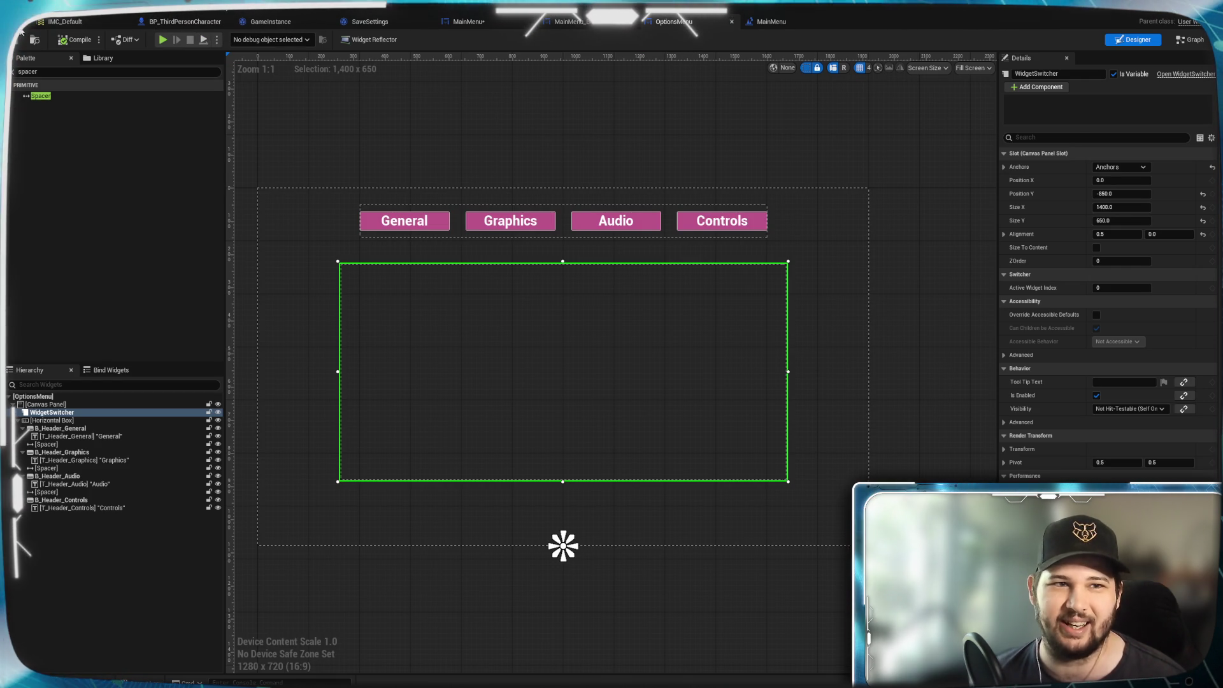
{"action": "left_click", "coordinate": [199, 28]}
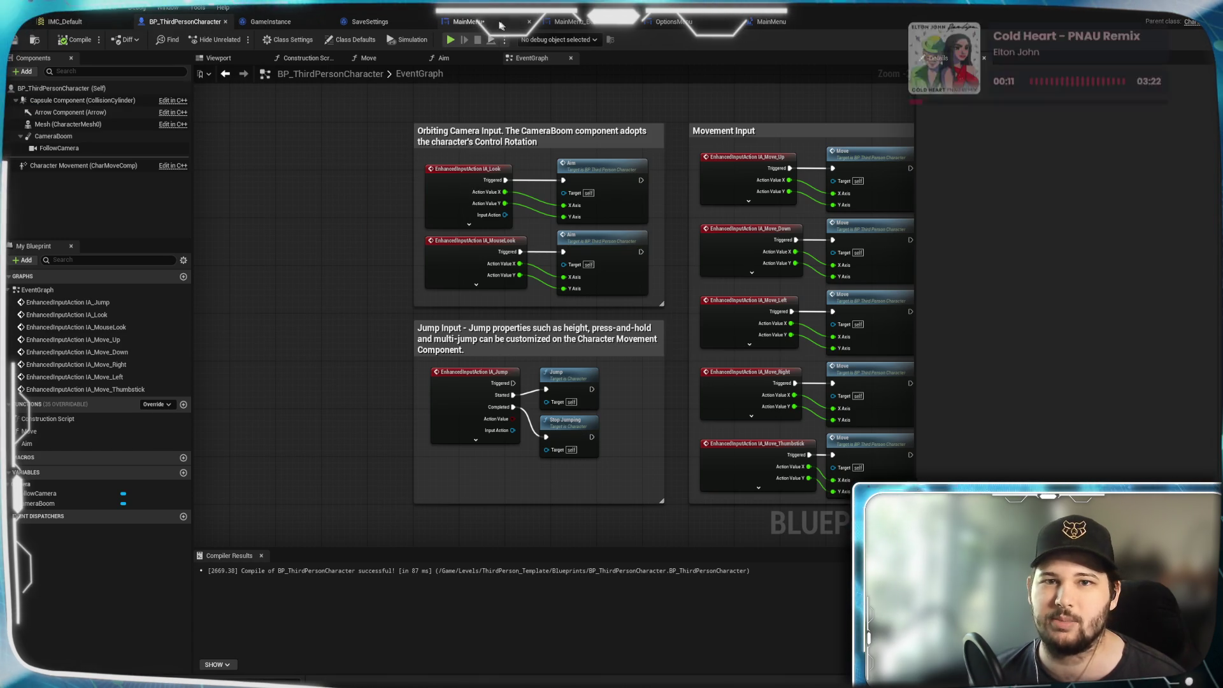
{"action": "left_click", "coordinate": [479, 21]}
Move the Remove from Parent node beside Create Options Menu Widget.
{"action": "mouse_move", "coordinate": [651, 478]}
{"action": "left_mouse_down"}
{"action": "mouse_move", "coordinate": [675, 468]}
{"action": "mouse_move", "coordinate": [633, 402]}
{"action": "mouse_move", "coordinate": [580, 427]}
{"action": "left_mouse_up"}
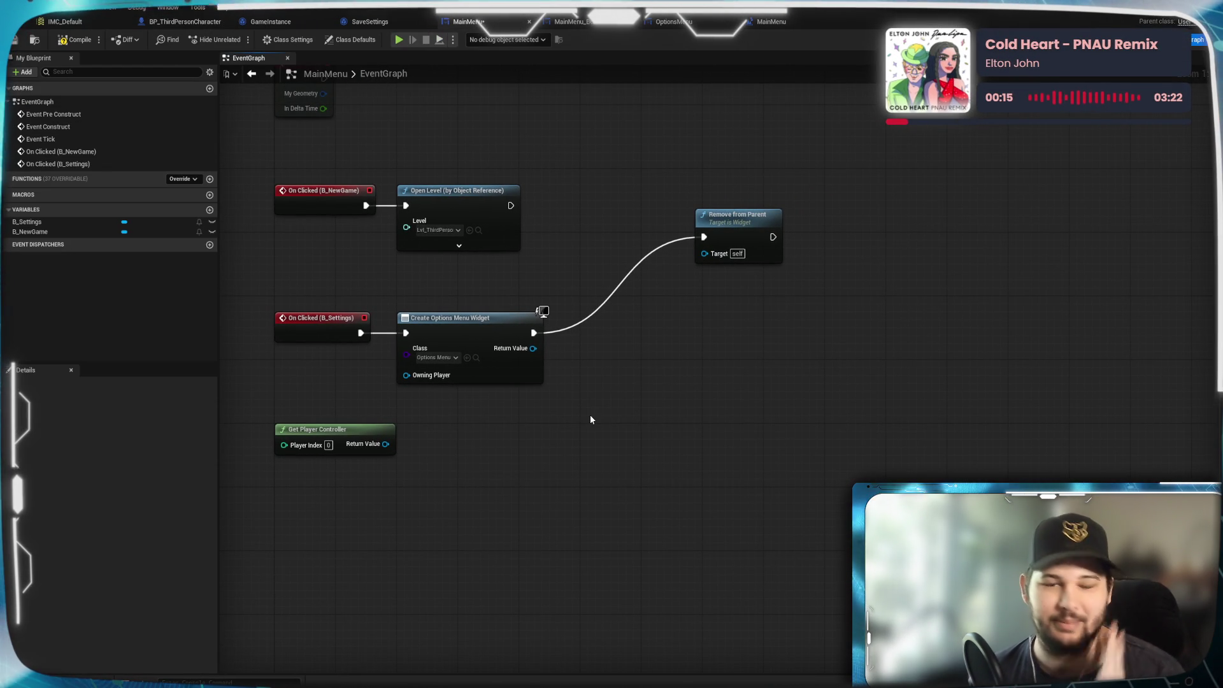
{"action": "mouse_move", "coordinate": [761, 251]}
{"action": "left_mouse_down"}
{"action": "mouse_move", "coordinate": [677, 415]}
{"action": "mouse_move", "coordinate": [672, 341]}
{"action": "left_mouse_up"}
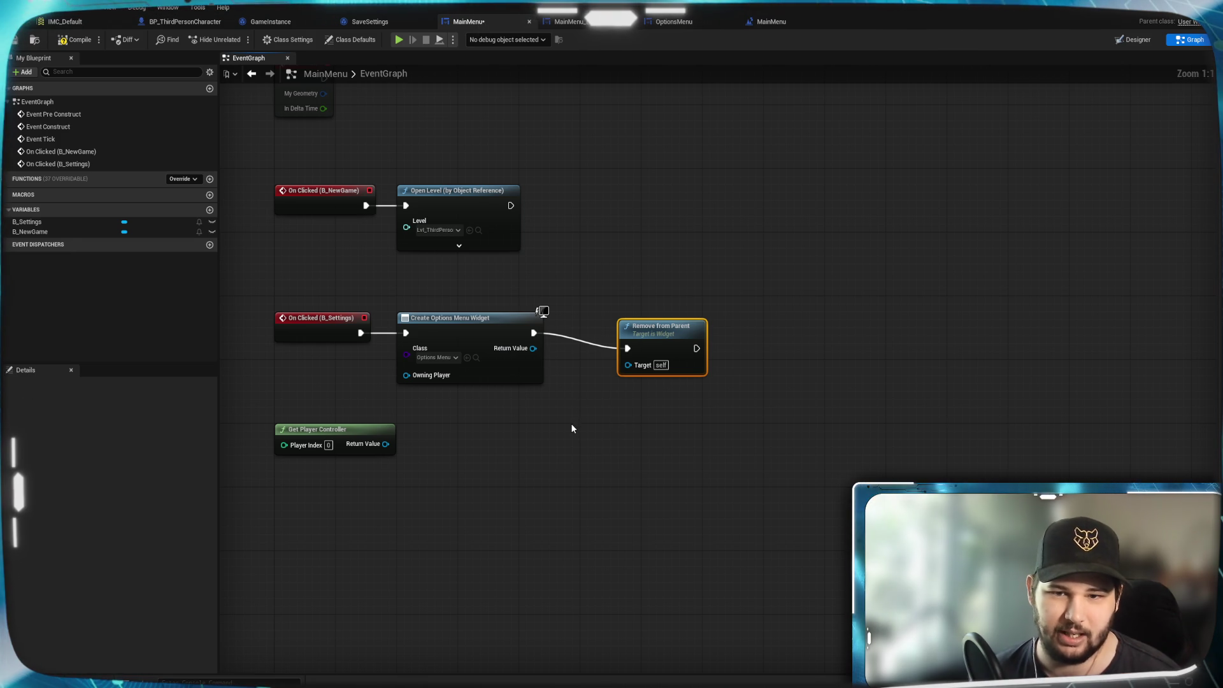
{"action": "left_click", "coordinate": [634, 402]}
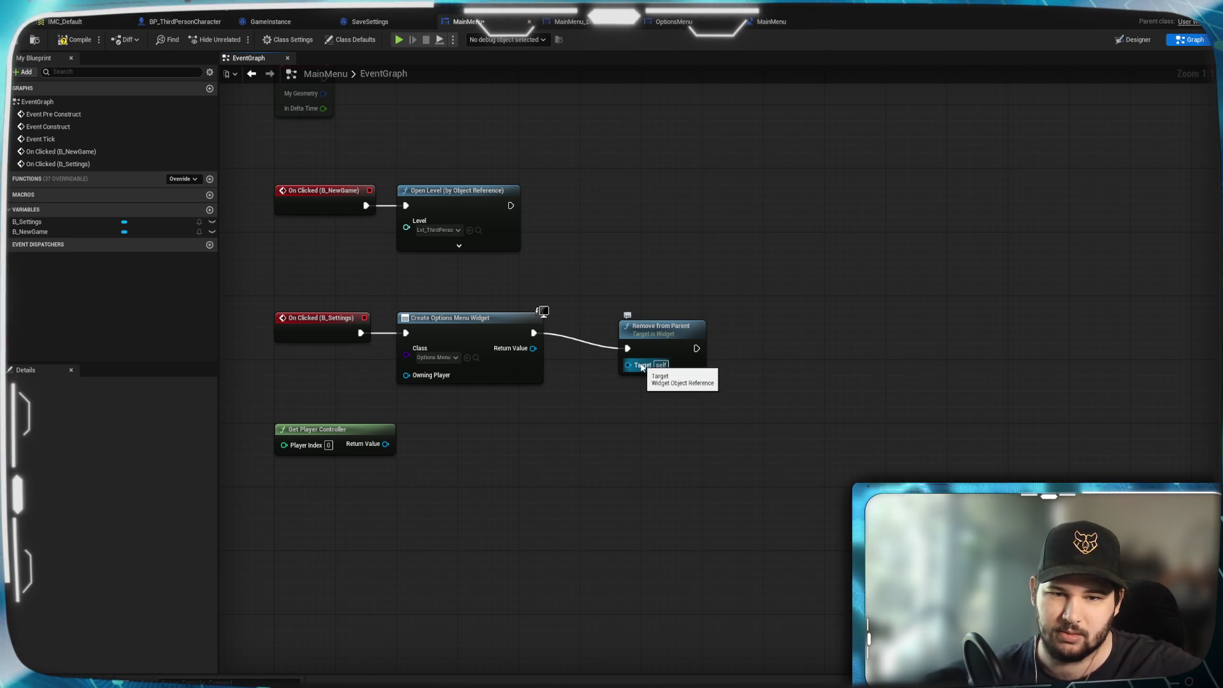
Nudge Remove from Parent into place and delete the unused Get Player Controller node.
{"action": "mouse_move", "coordinate": [663, 351]}
{"action": "left_mouse_down"}
{"action": "mouse_move", "coordinate": [609, 335]}
{"action": "mouse_move", "coordinate": [622, 332]}
{"action": "left_mouse_up"}
{"action": "left_click", "coordinate": [617, 415]}
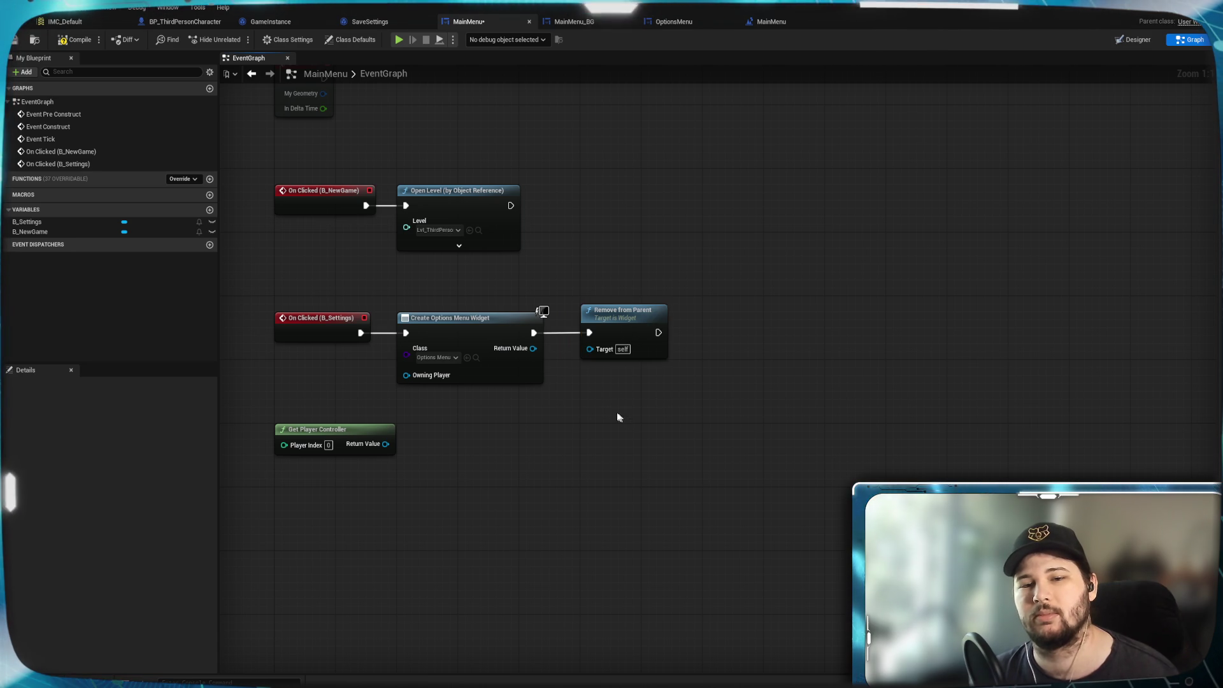
{"action": "left_click", "coordinate": [380, 438]}
{"action": "key", "text": "Delete"}
Place Create Options Menu Widget after Remove from Parent and wire On Clicked (B_Settings) into Remove from Parent.
{"action": "mouse_move", "coordinate": [525, 465]}
{"action": "left_mouse_down"}
{"action": "mouse_move", "coordinate": [592, 429]}
{"action": "mouse_move", "coordinate": [584, 434]}
{"action": "left_mouse_up"}
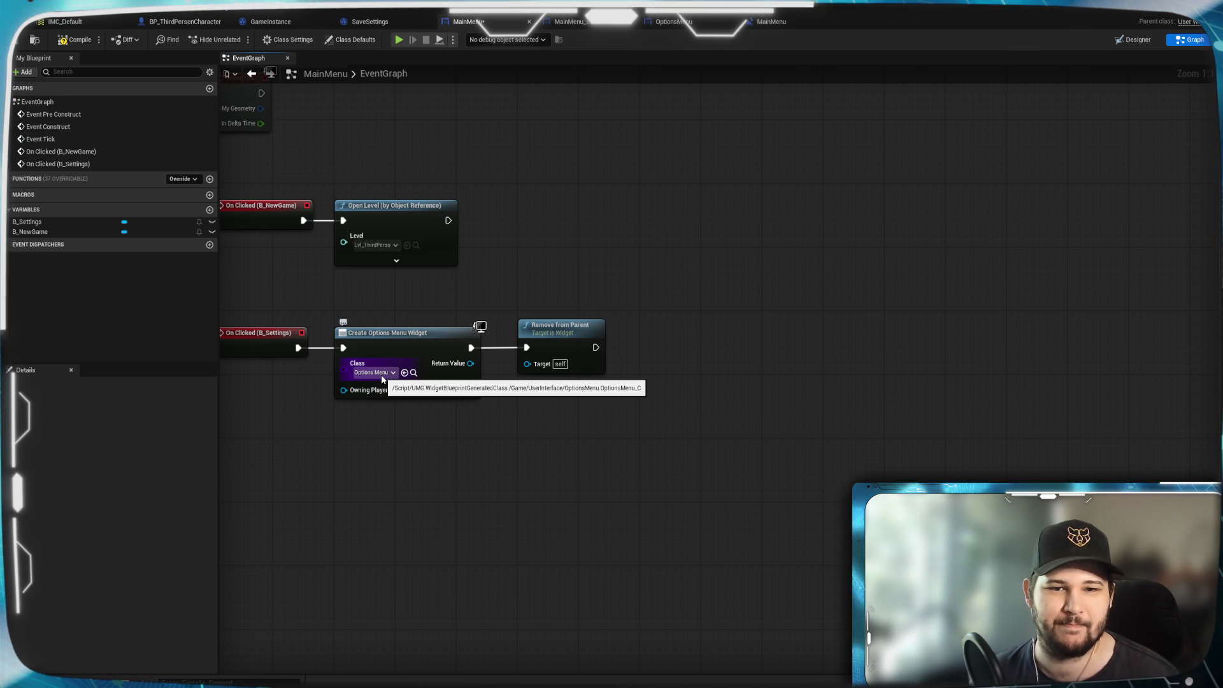
{"action": "mouse_move", "coordinate": [395, 347]}
{"action": "left_mouse_down"}
{"action": "mouse_move", "coordinate": [776, 448]}
{"action": "mouse_move", "coordinate": [791, 354]}
{"action": "left_mouse_up"}
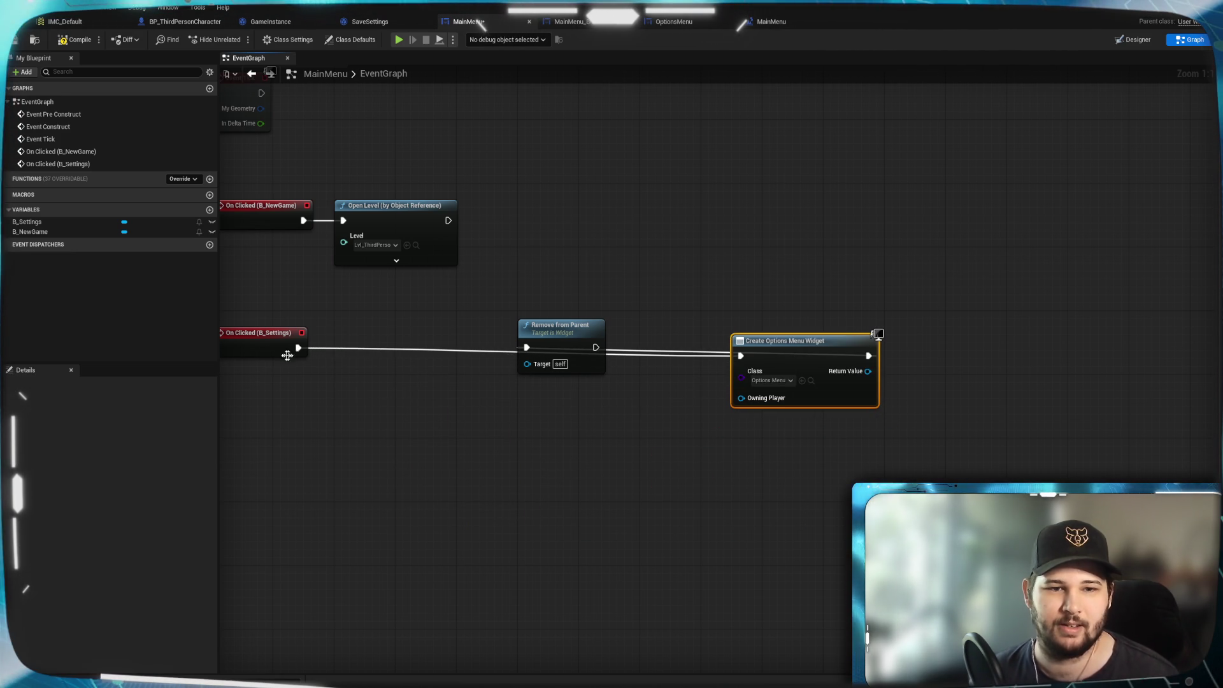
{"action": "mouse_move", "coordinate": [298, 348]}
{"action": "left_mouse_down"}
{"action": "mouse_move", "coordinate": [760, 365]}
{"action": "mouse_move", "coordinate": [741, 355]}
{"action": "mouse_move", "coordinate": [705, 436]}
{"action": "left_mouse_up"}
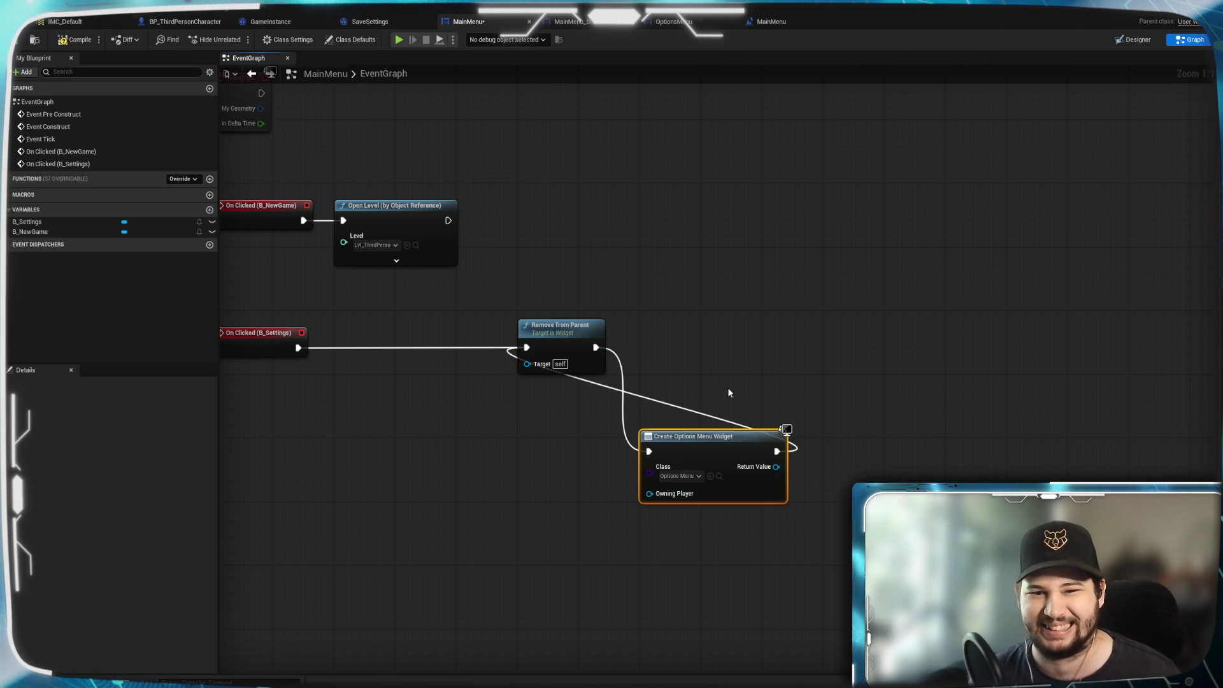
{"action": "scroll", "coordinate": [714, 377], "scroll_direction": "down", "scroll_amount": 1}
{"action": "left_click", "coordinate": [709, 373]}
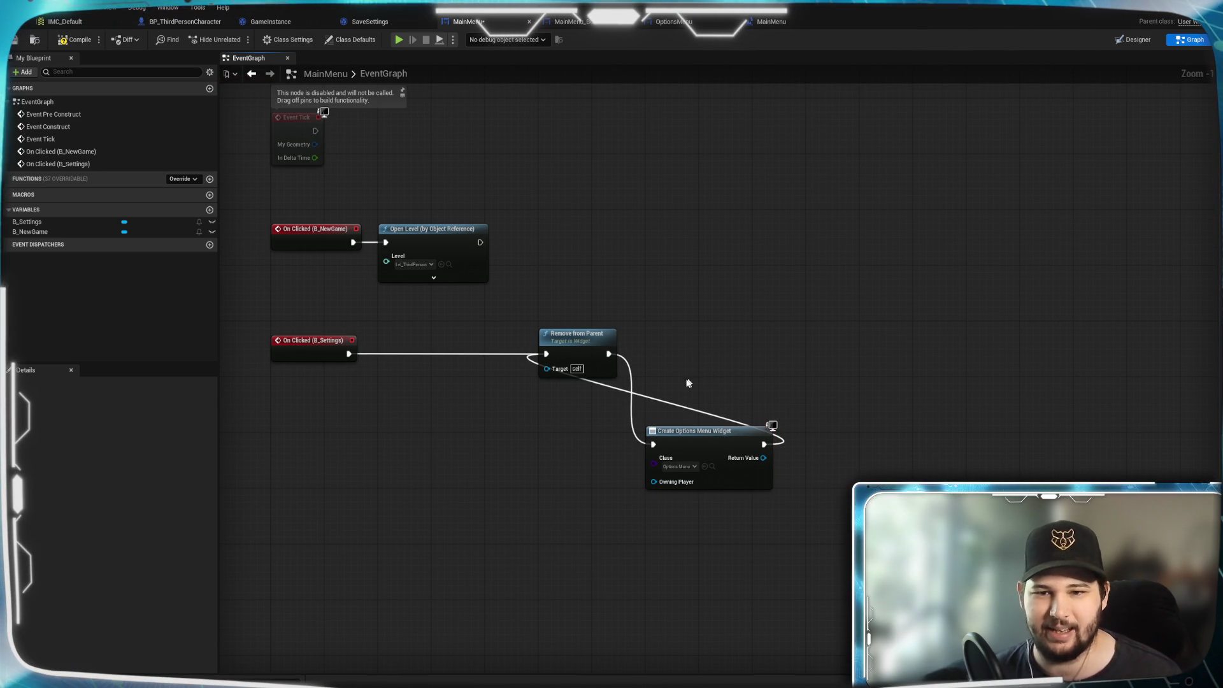
Add an Add to Viewport node after Create Options Menu Widget, with its Return Value as Target.
{"action": "left_click_drag", "start_coordinate": [675, 411], "coordinate": [813, 440]}
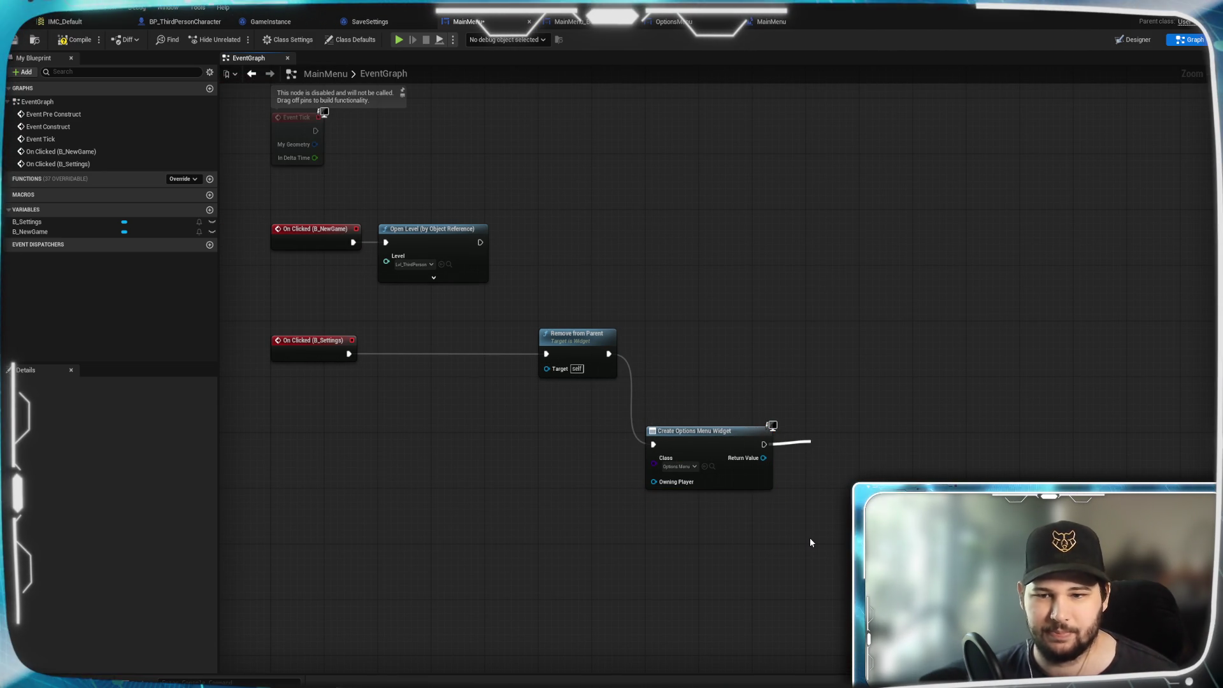
{"action": "type", "text": "addf to"}
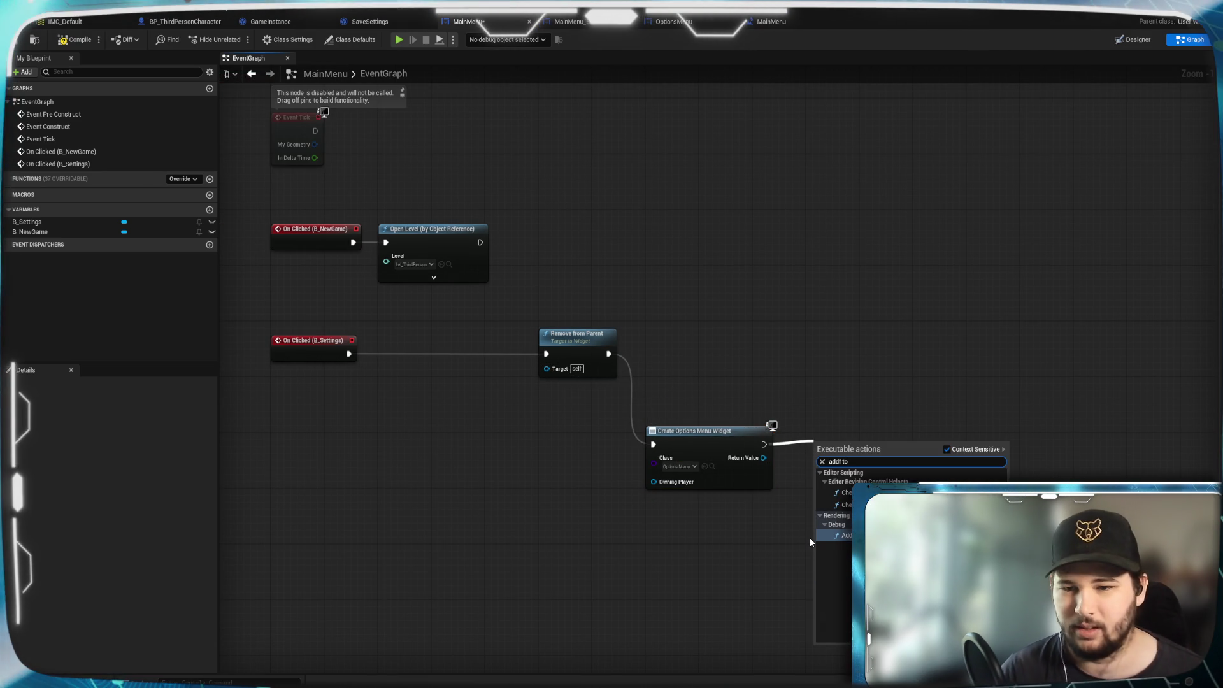
{"action": "key", "text": "Left"}
{"action": "key", "text": "Left"}
{"action": "key", "text": "Left"}
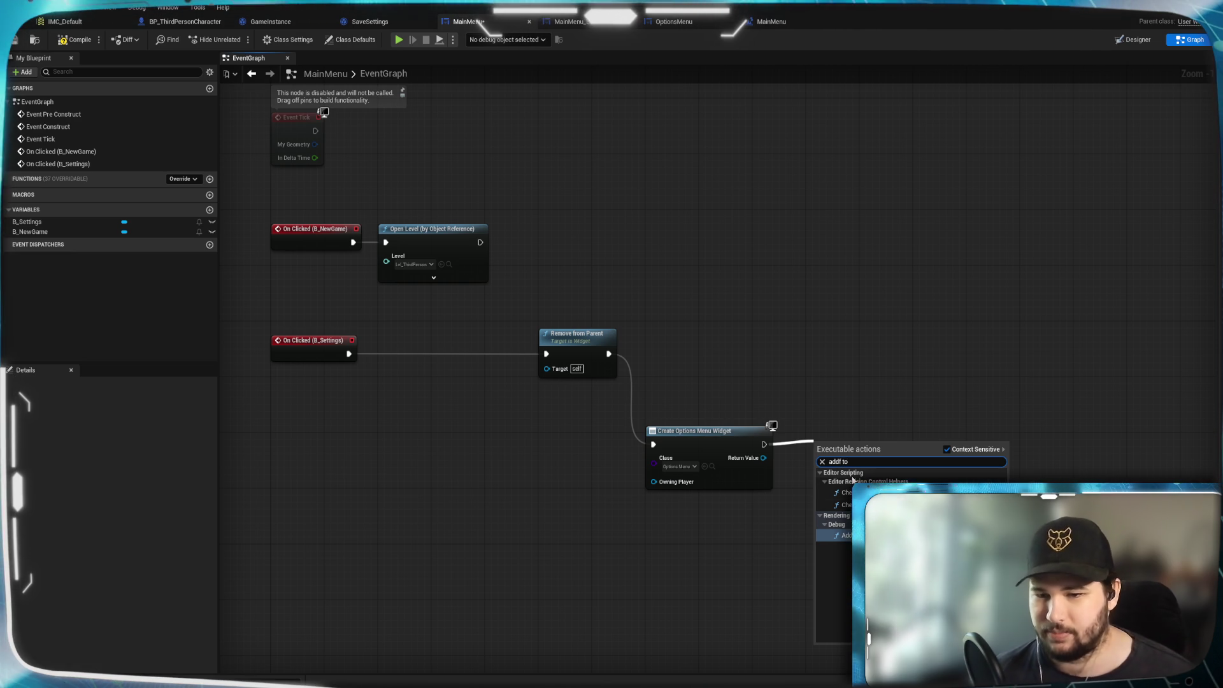
{"action": "key", "text": "BackSpace"}
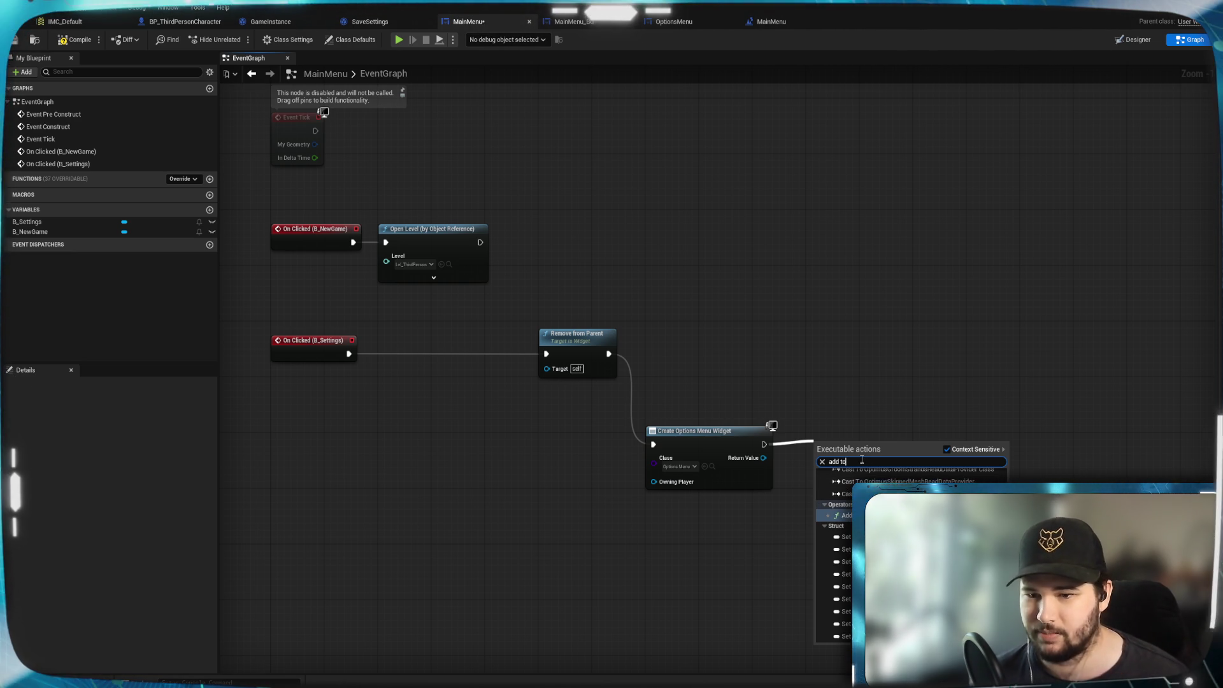
{"action": "type", "text": " viepo"}
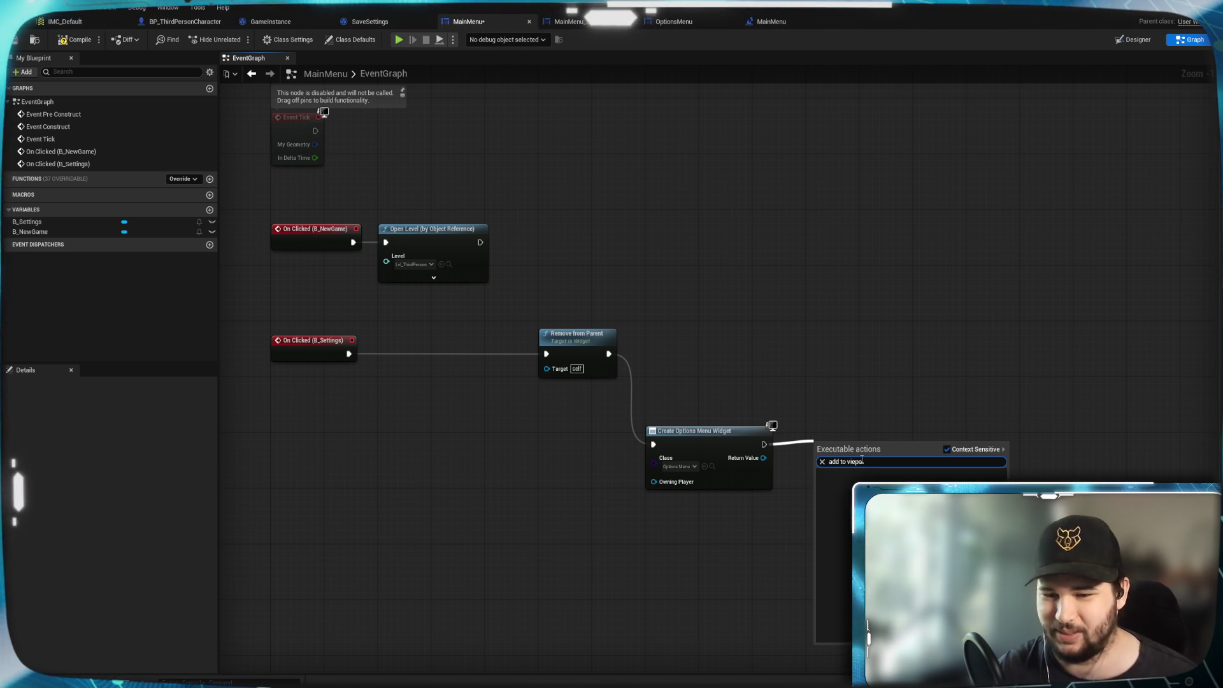
{"action": "key", "text": "BackSpace"}
{"action": "key", "text": "BackSpace"}
{"action": "key", "text": "Return"}
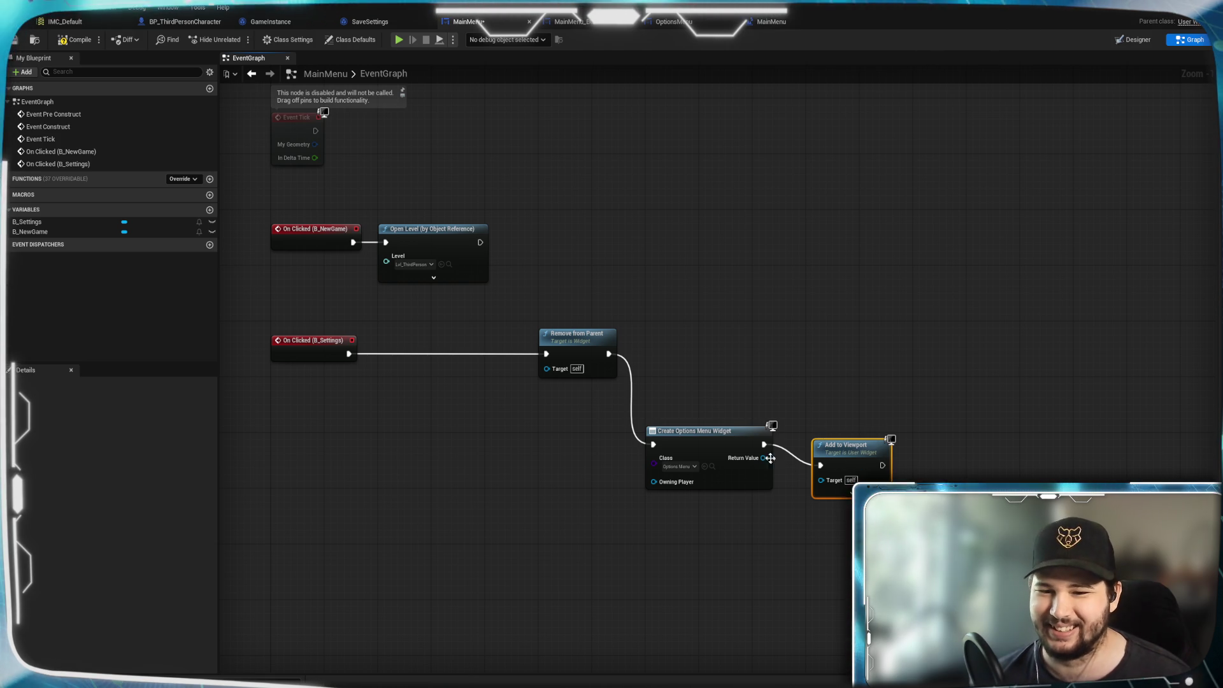
{"action": "left_click_drag", "start_coordinate": [763, 458], "coordinate": [821, 479]}
Line the Settings click nodes up in one row and save MainMenu.
{"action": "left_click_drag", "start_coordinate": [576, 334], "coordinate": [415, 334]}
{"action": "mouse_move", "coordinate": [848, 537]}
{"action": "left_mouse_down"}
{"action": "mouse_move", "coordinate": [676, 439]}
{"action": "mouse_move", "coordinate": [645, 391]}
{"action": "mouse_move", "coordinate": [543, 342]}
{"action": "left_mouse_up"}
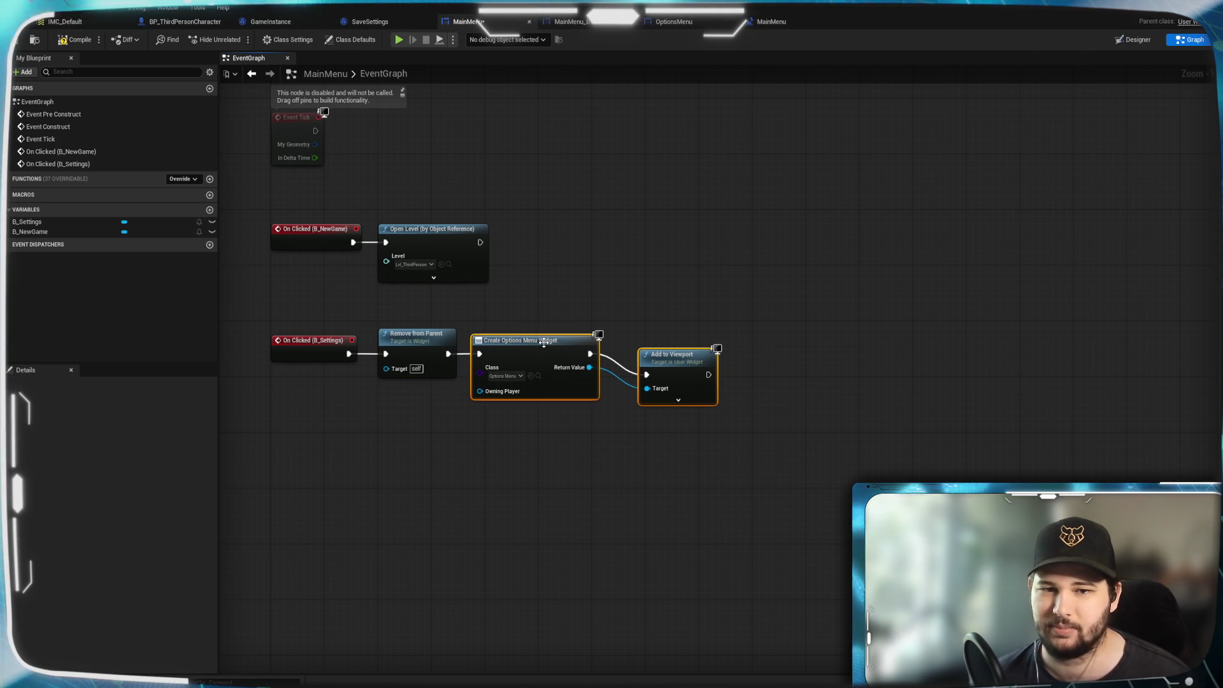
{"action": "left_click_drag", "start_coordinate": [676, 354], "coordinate": [651, 354]}
{"action": "left_click_drag", "start_coordinate": [756, 445], "coordinate": [842, 486]}
{"action": "scroll", "coordinate": [842, 485], "scroll_direction": "up", "scroll_amount": 1}
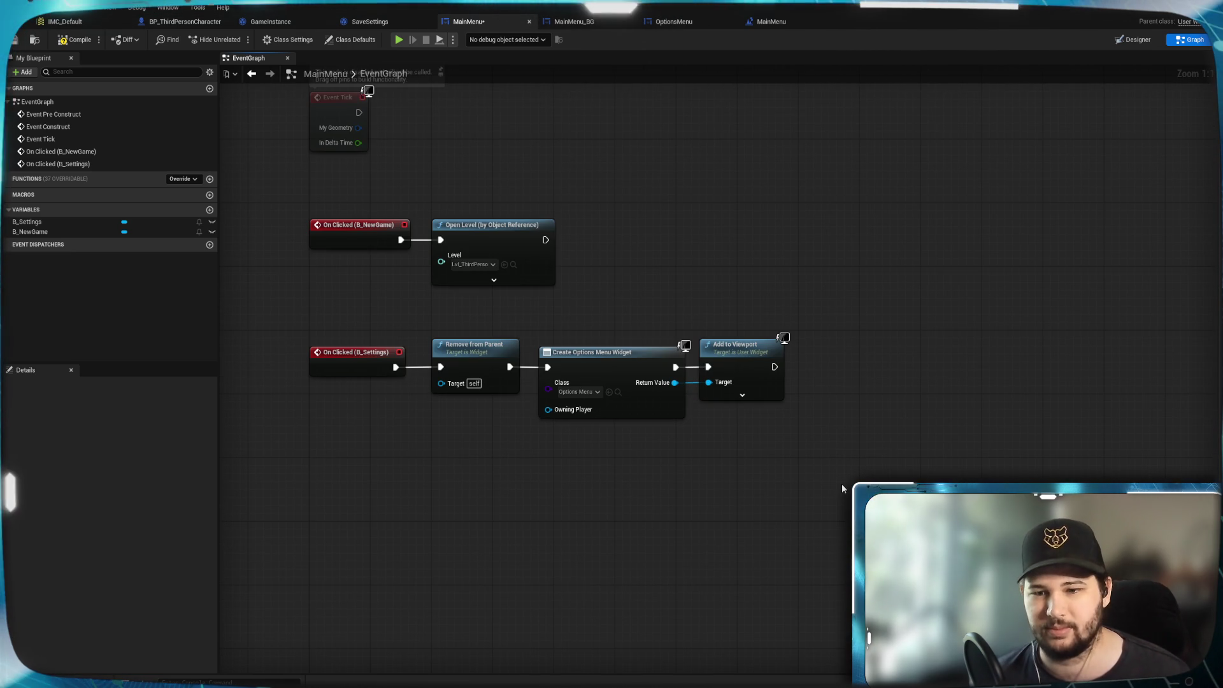
{"action": "key", "text": "ctrl+s"}
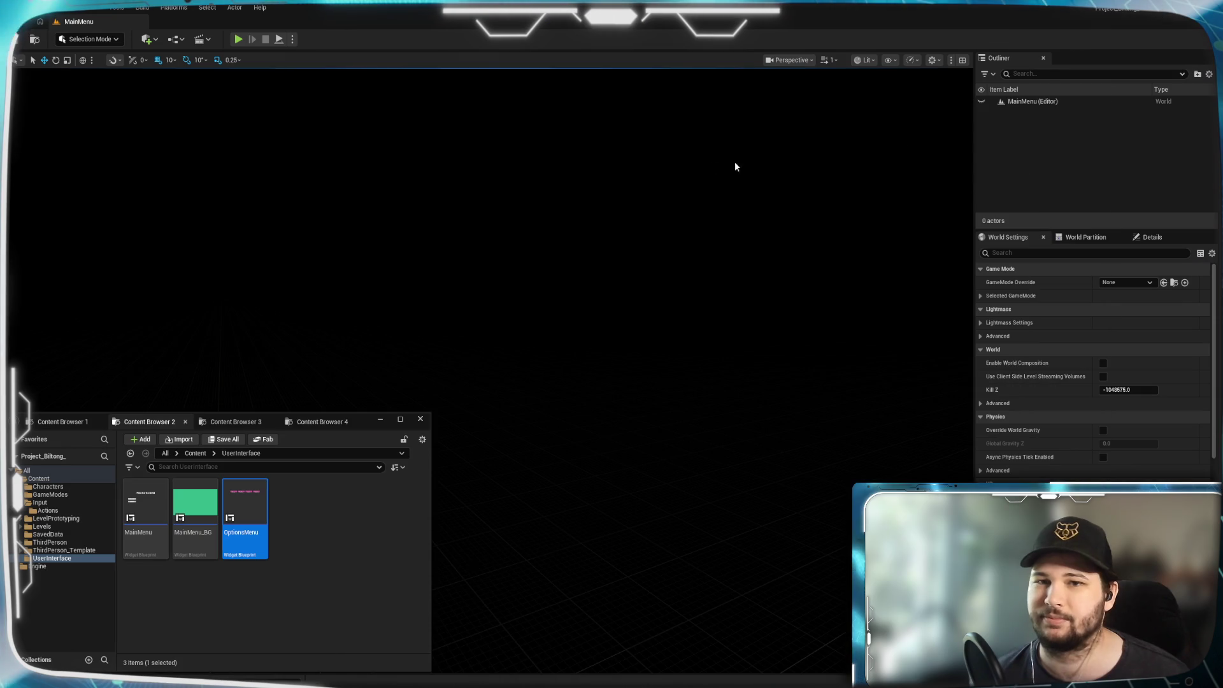
Play-test the game, confirm Settings opens the options menu, then stop the session.
{"action": "key", "text": "alt+p"}
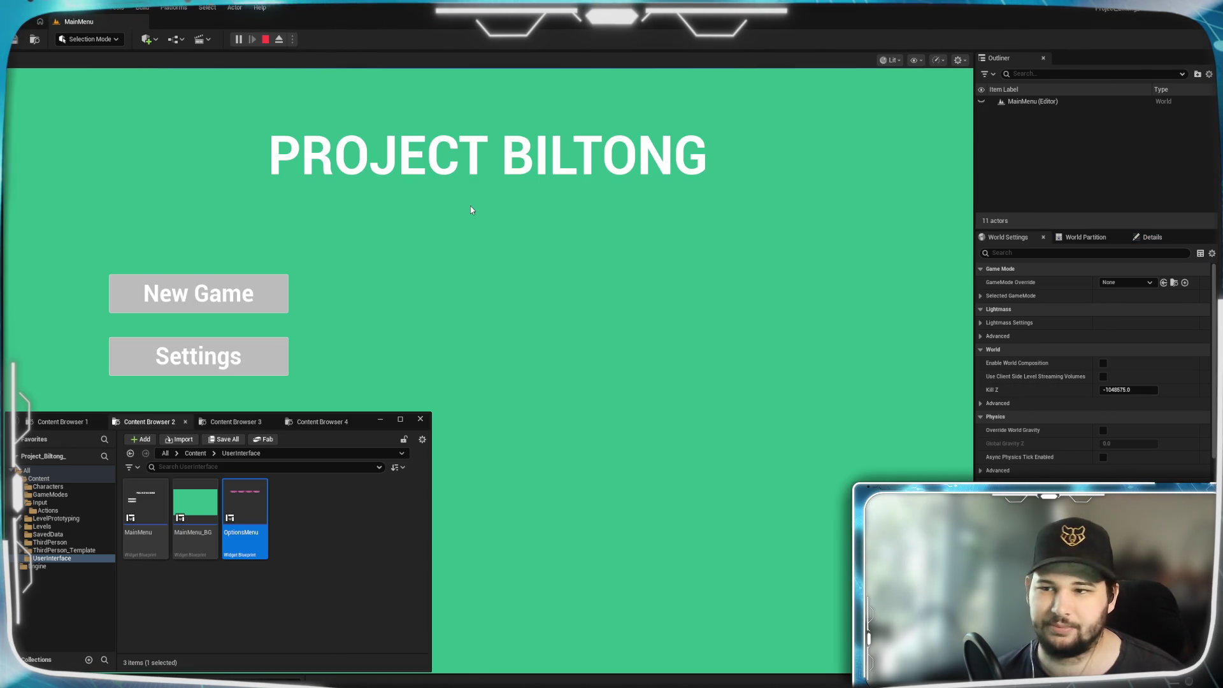
{"action": "left_click", "coordinate": [227, 356]}
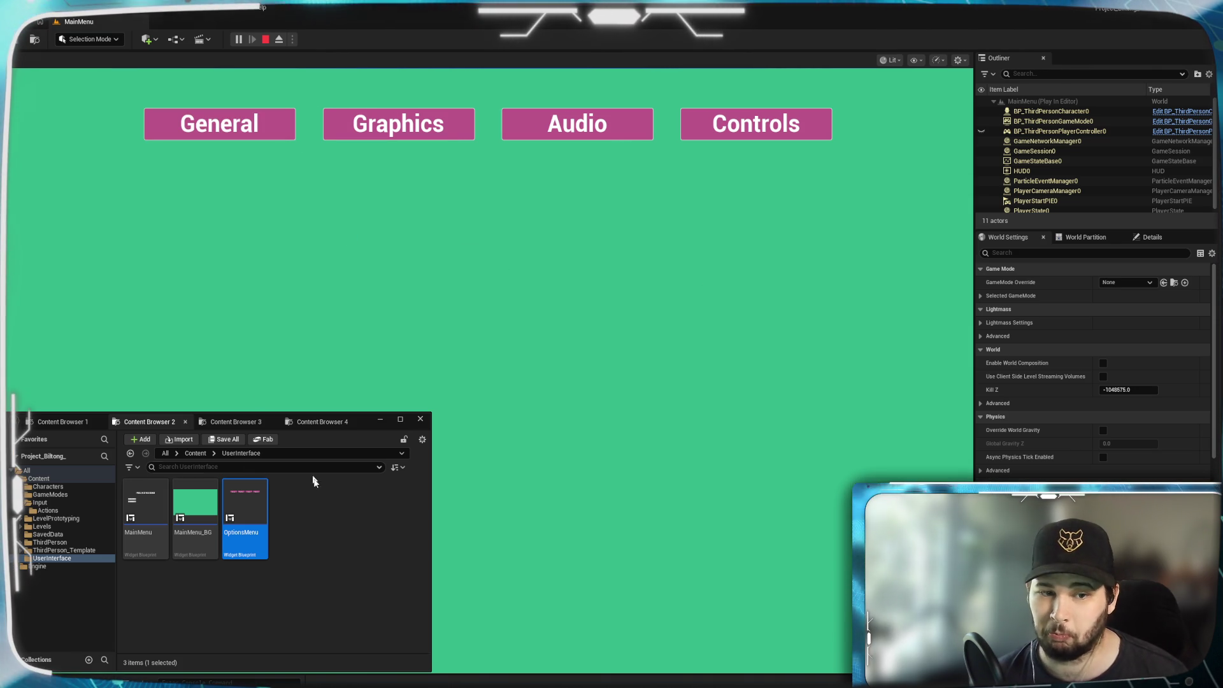
{"action": "left_click", "coordinate": [512, 229]}
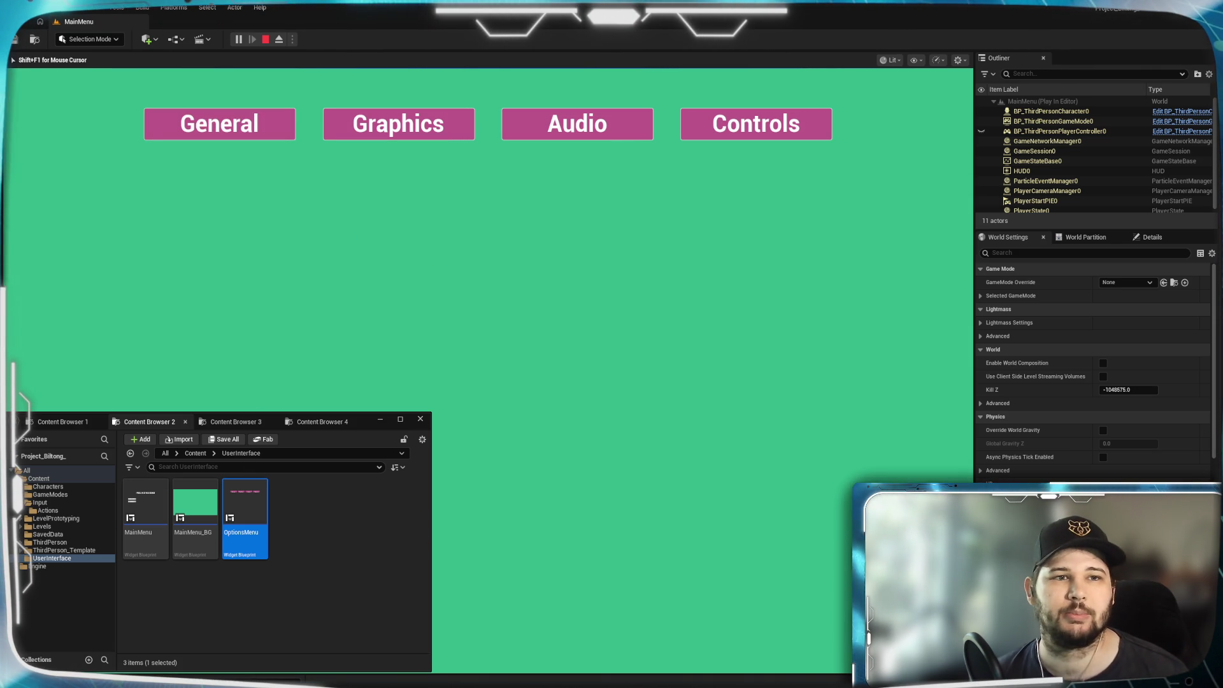
{"action": "key", "text": "shift+F1"}
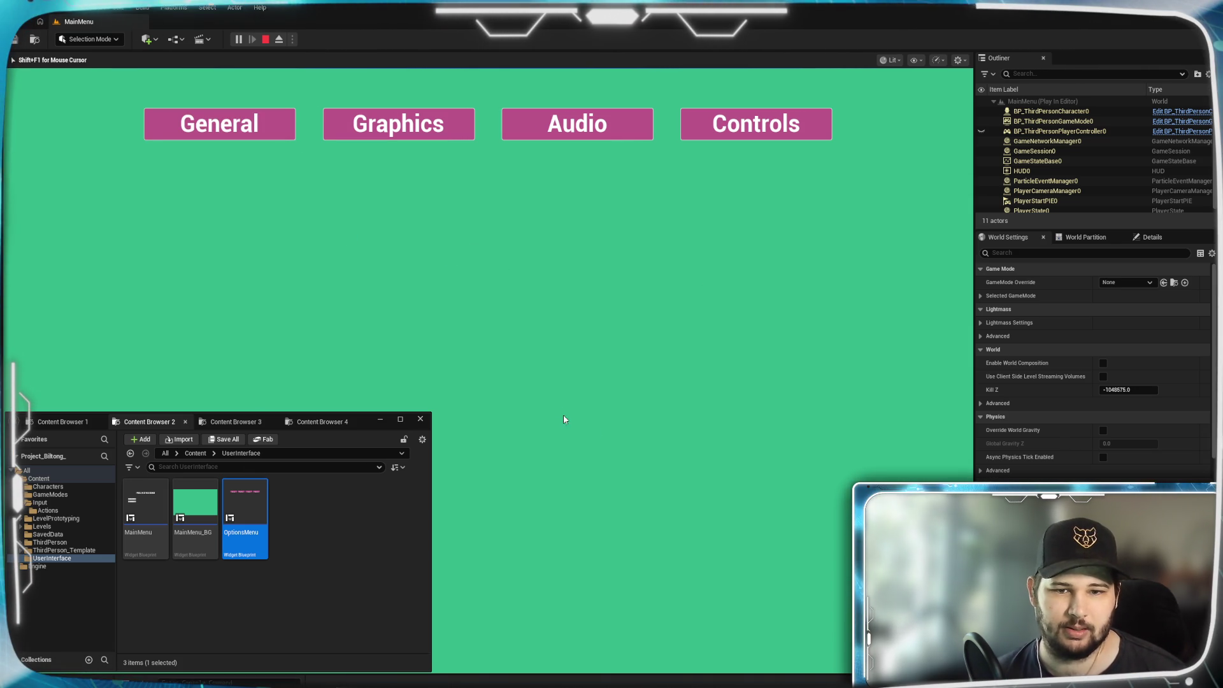
{"action": "key", "text": "Escape"}
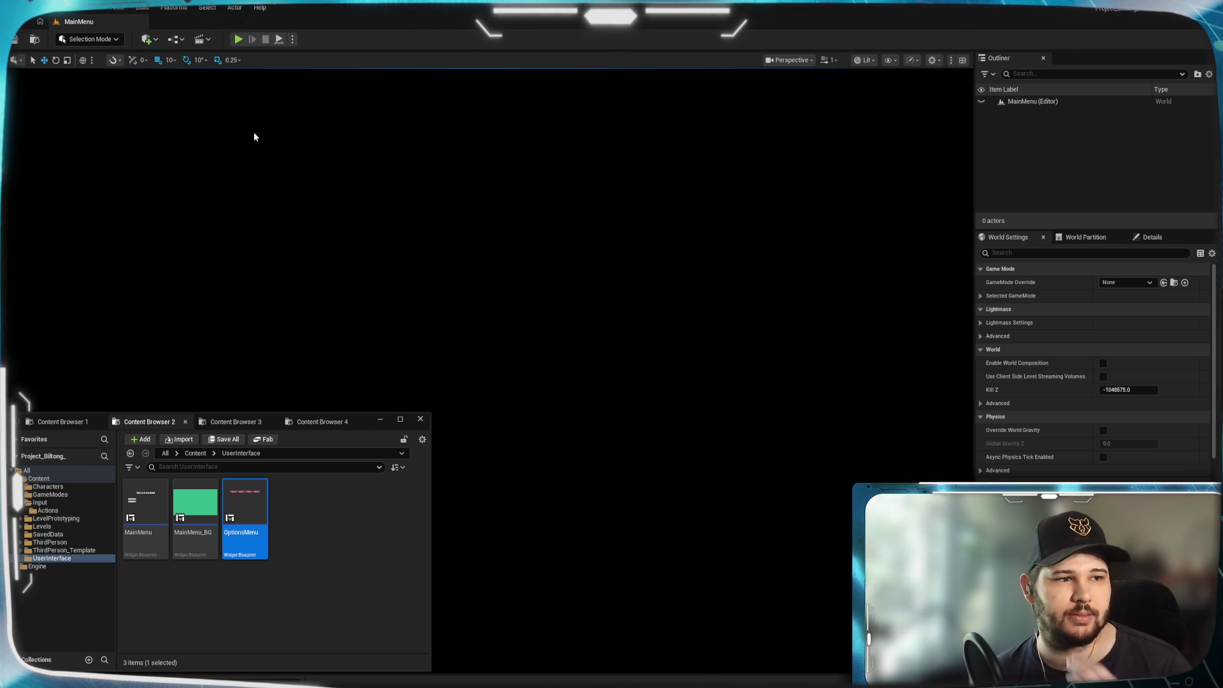
Switch to the OptionsMenu widget's Designer.
{"action": "left_click", "coordinate": [348, 521]}
{"action": "mouse_move", "coordinate": [803, 680]}
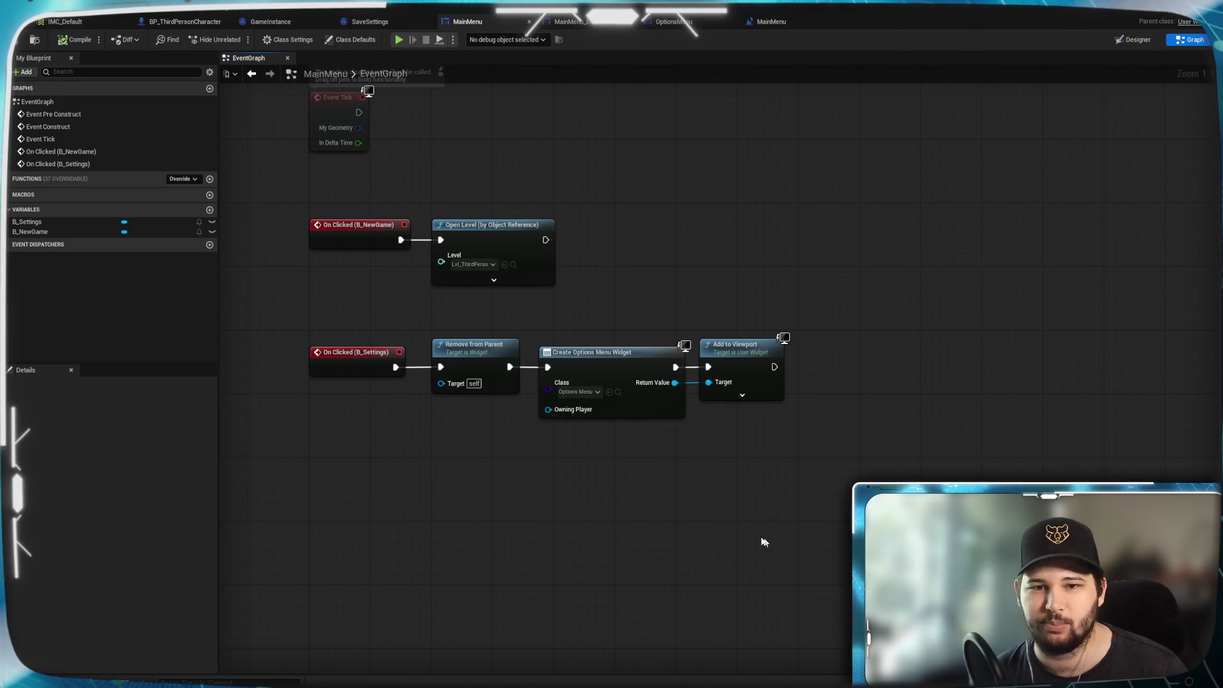
{"action": "left_click", "coordinate": [675, 24]}
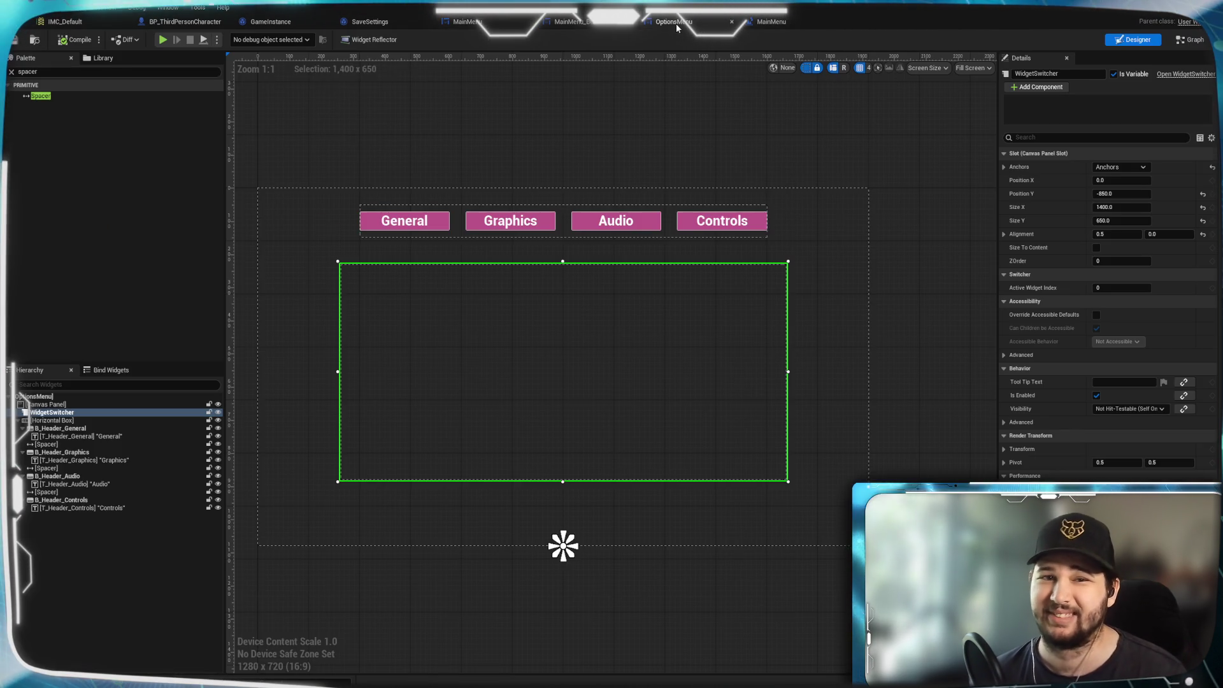
Set B_Header_General's Style > Hovered tint to a light pink.
{"action": "left_click", "coordinate": [364, 223]}
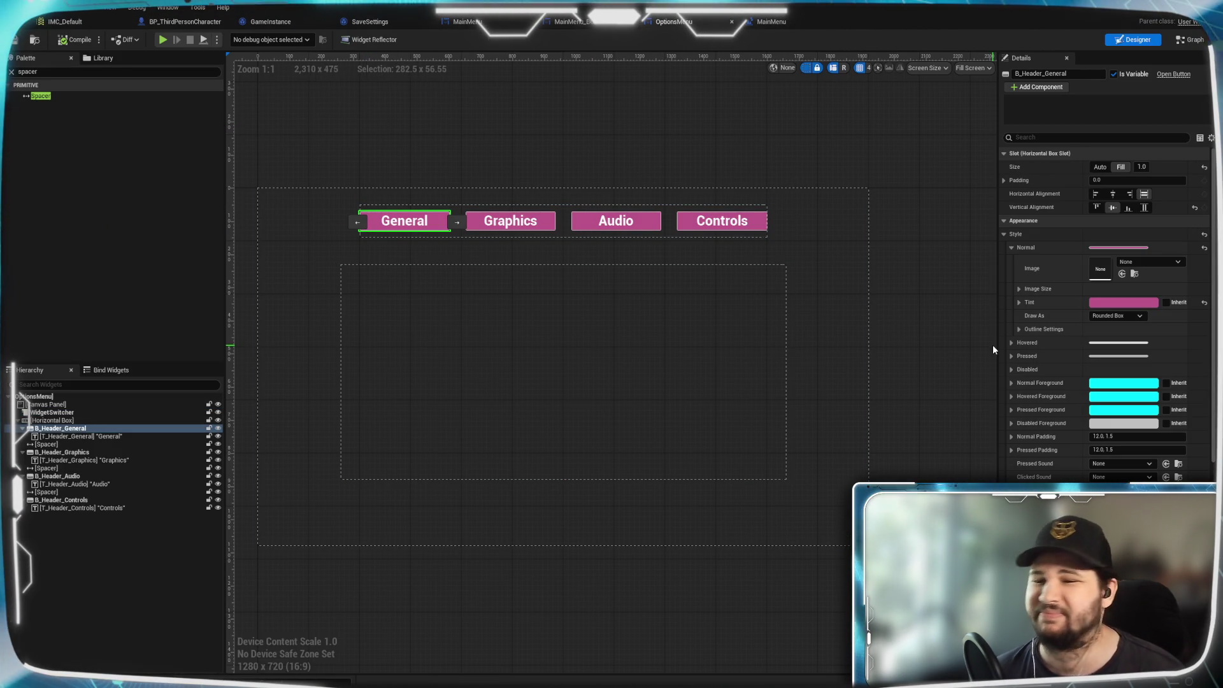
{"action": "left_click", "coordinate": [1027, 342]}
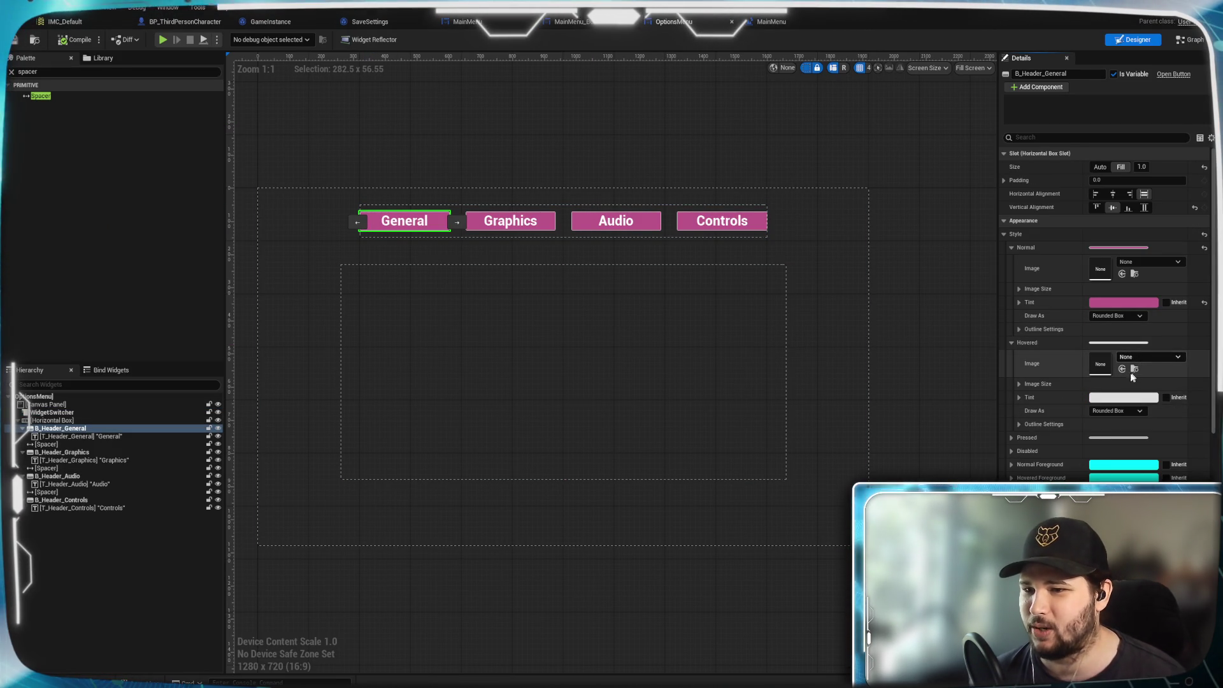
{"action": "left_click", "coordinate": [1124, 397]}
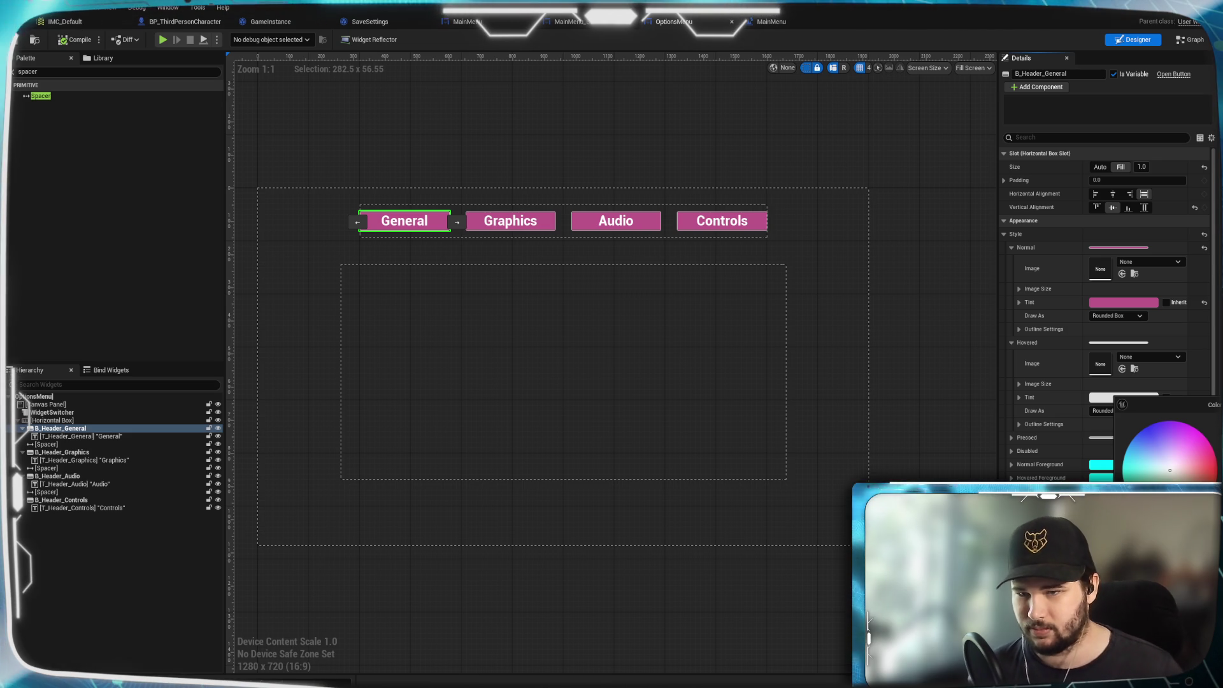
{"action": "left_click_drag", "start_coordinate": [1170, 470], "coordinate": [1206, 454]}
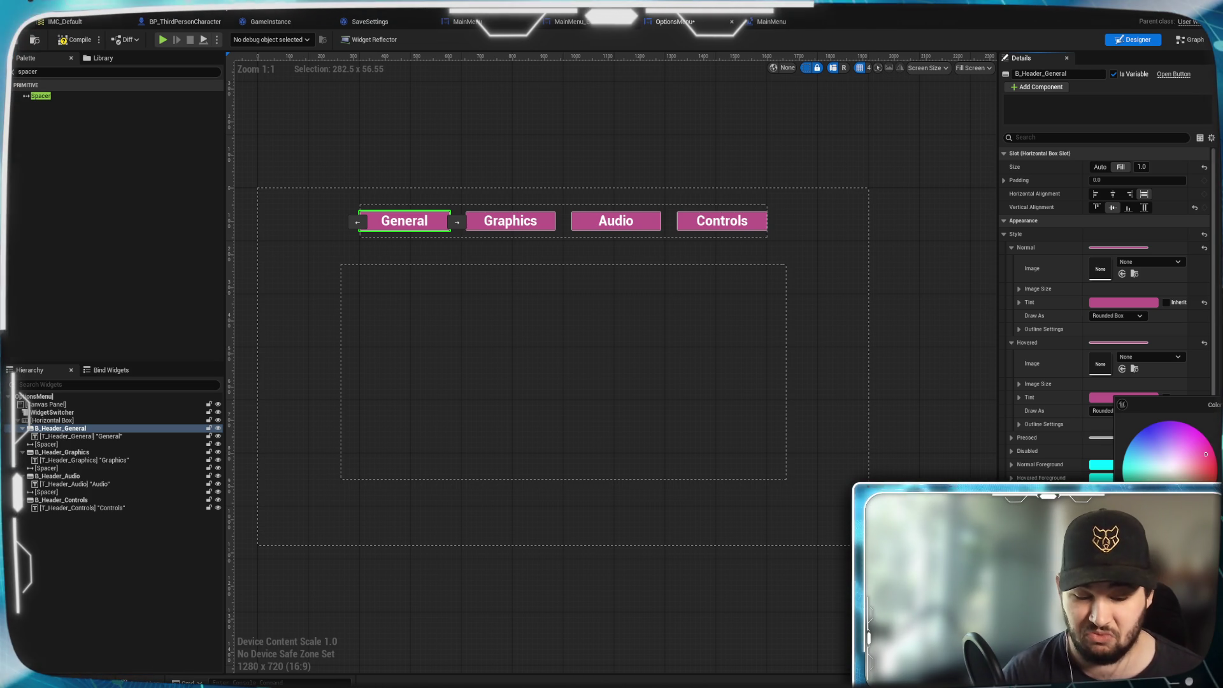
{"action": "left_click_drag", "start_coordinate": [1206, 454], "coordinate": [1194, 457]}
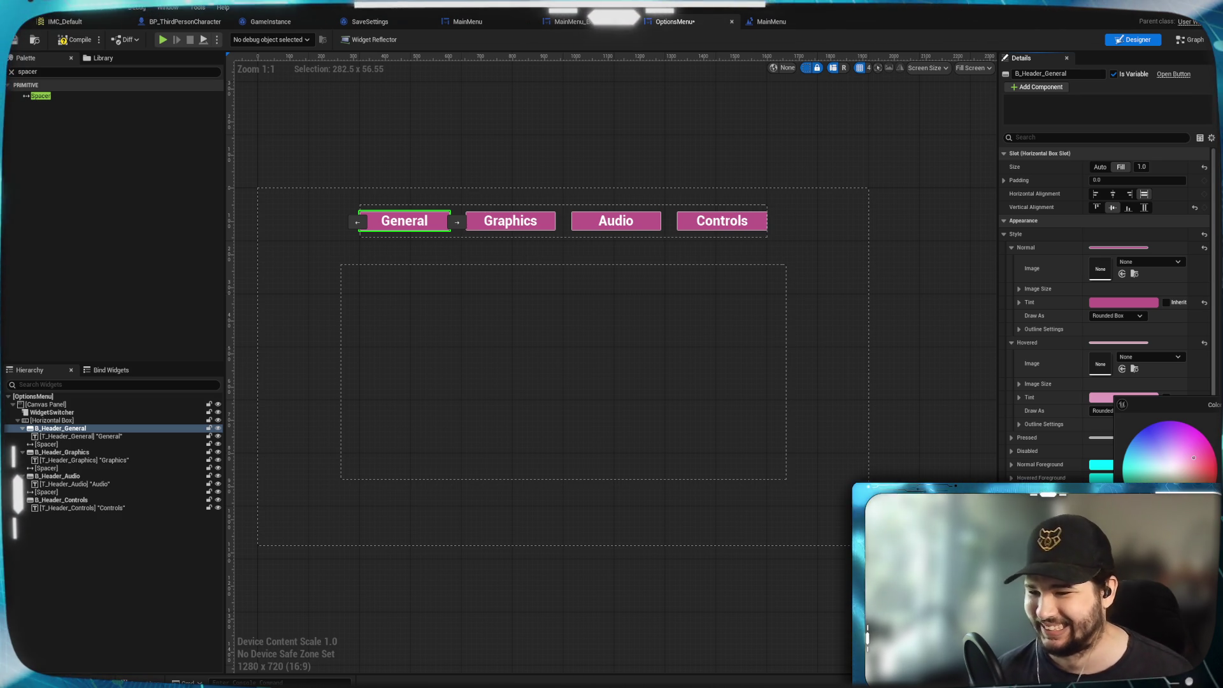
{"action": "left_click", "coordinate": [1137, 418]}
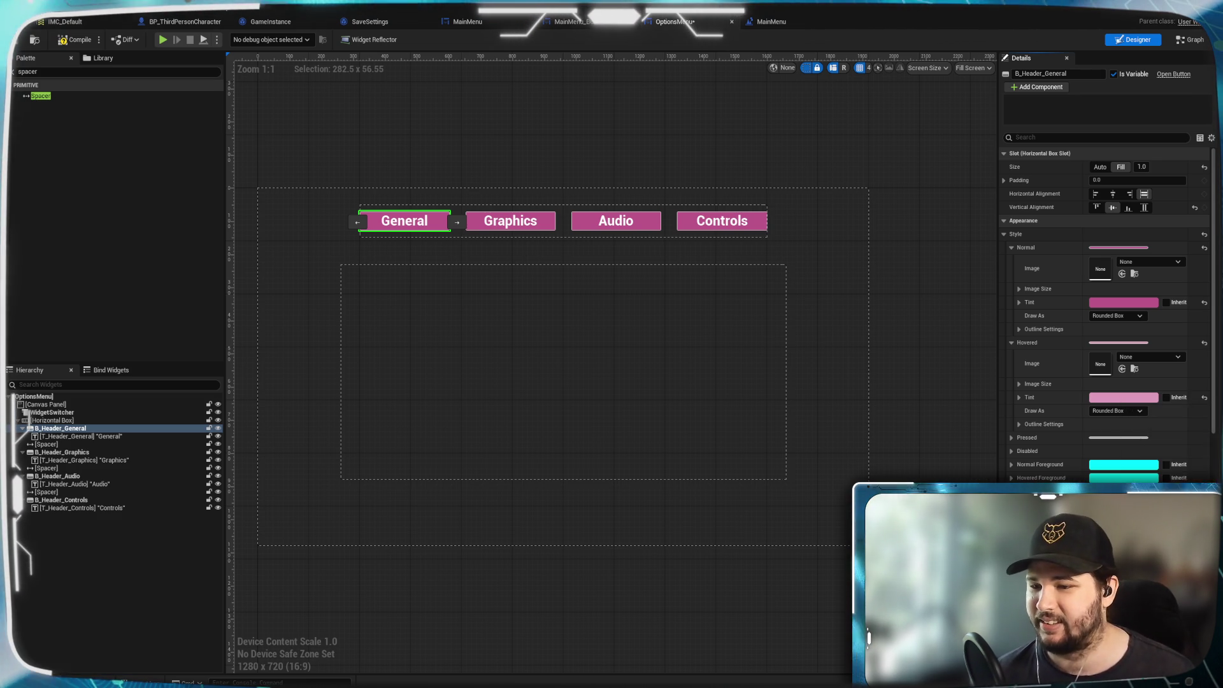
{"action": "left_click", "coordinate": [546, 230]}
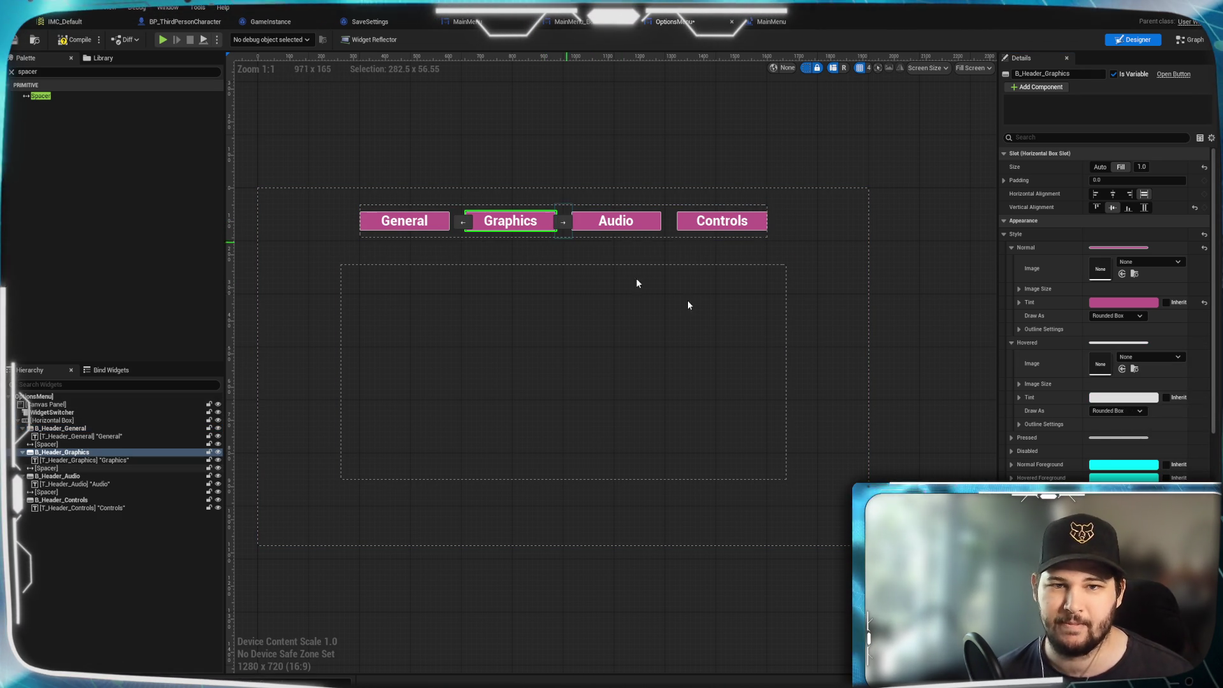
Lighten the Audio header button's Normal tint colour.
{"action": "left_click", "coordinate": [1124, 397]}
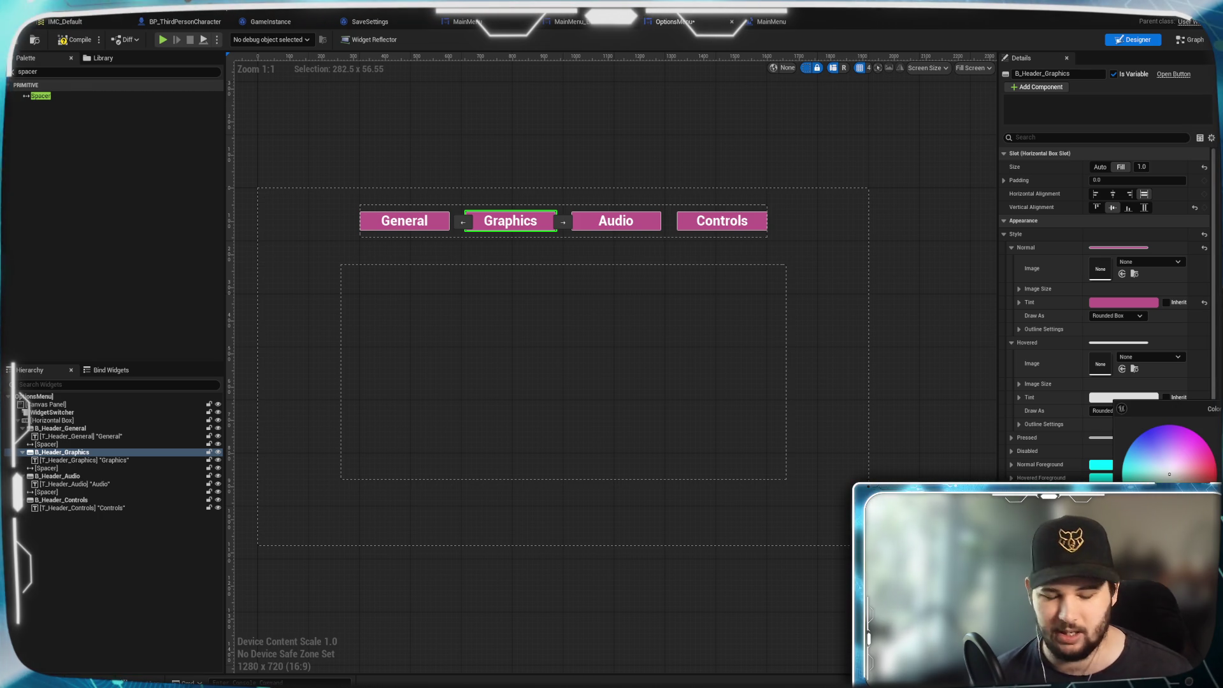
{"action": "left_click", "coordinate": [1026, 399]}
{"action": "left_click", "coordinate": [615, 222]}
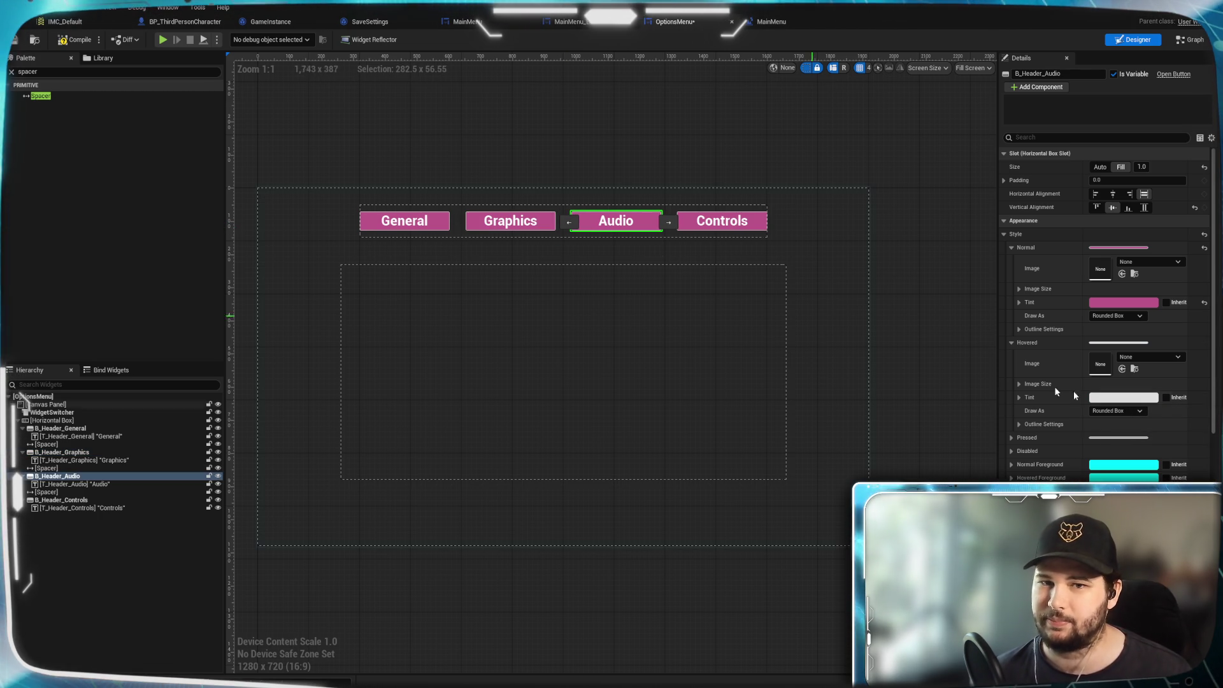
{"action": "left_click", "coordinate": [1123, 302]}
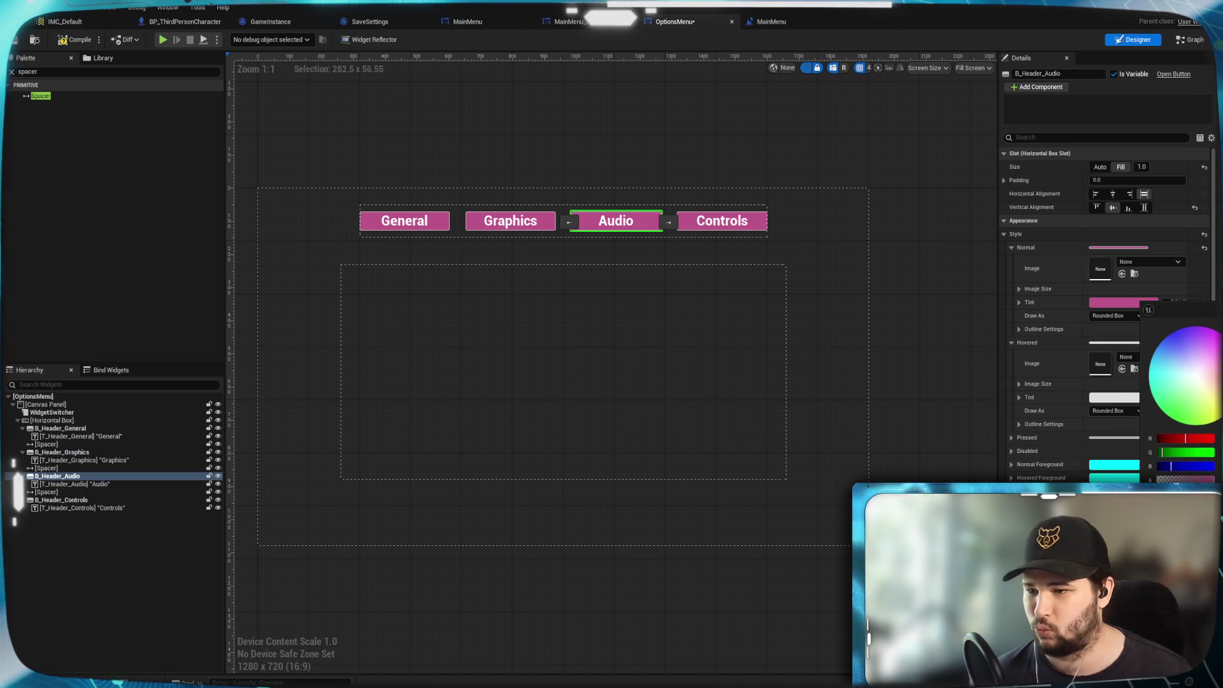
{"action": "left_click_drag", "start_coordinate": [1186, 375], "coordinate": [1179, 382]}
{"action": "left_click", "coordinate": [683, 226]}
Give the Audio and Controls header buttons light pink Hovered tints.
{"action": "left_click", "coordinate": [688, 227]}
{"action": "left_click", "coordinate": [637, 223]}
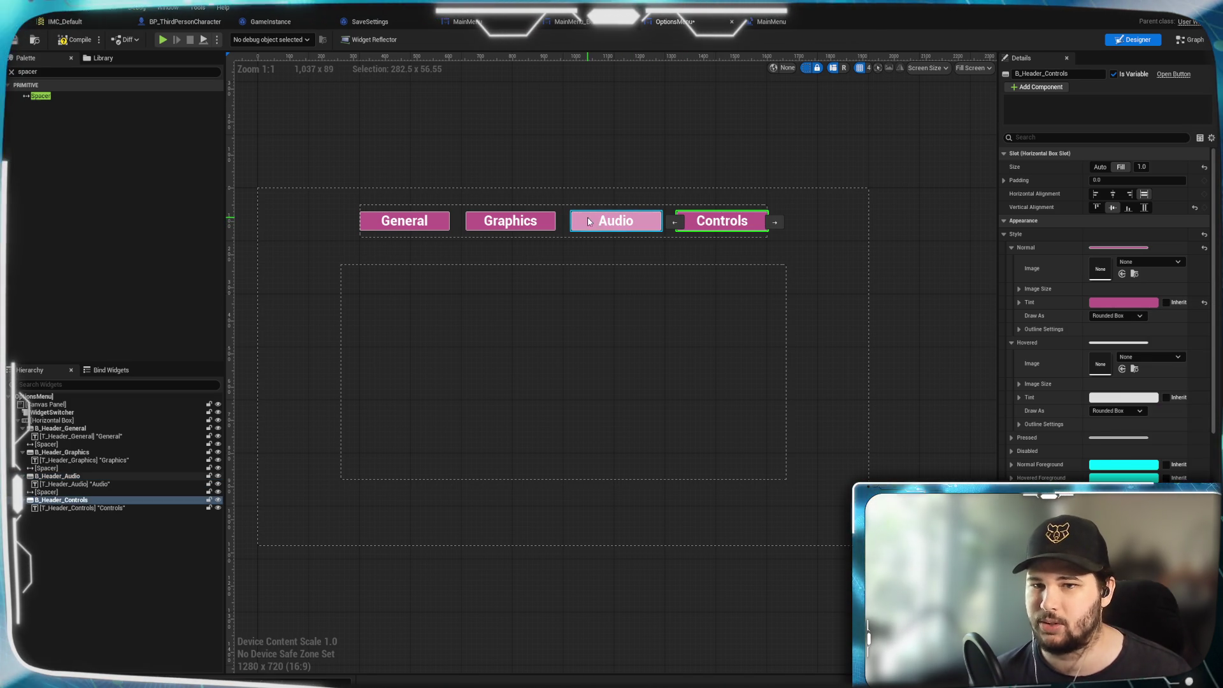
{"action": "left_click", "coordinate": [1115, 398]}
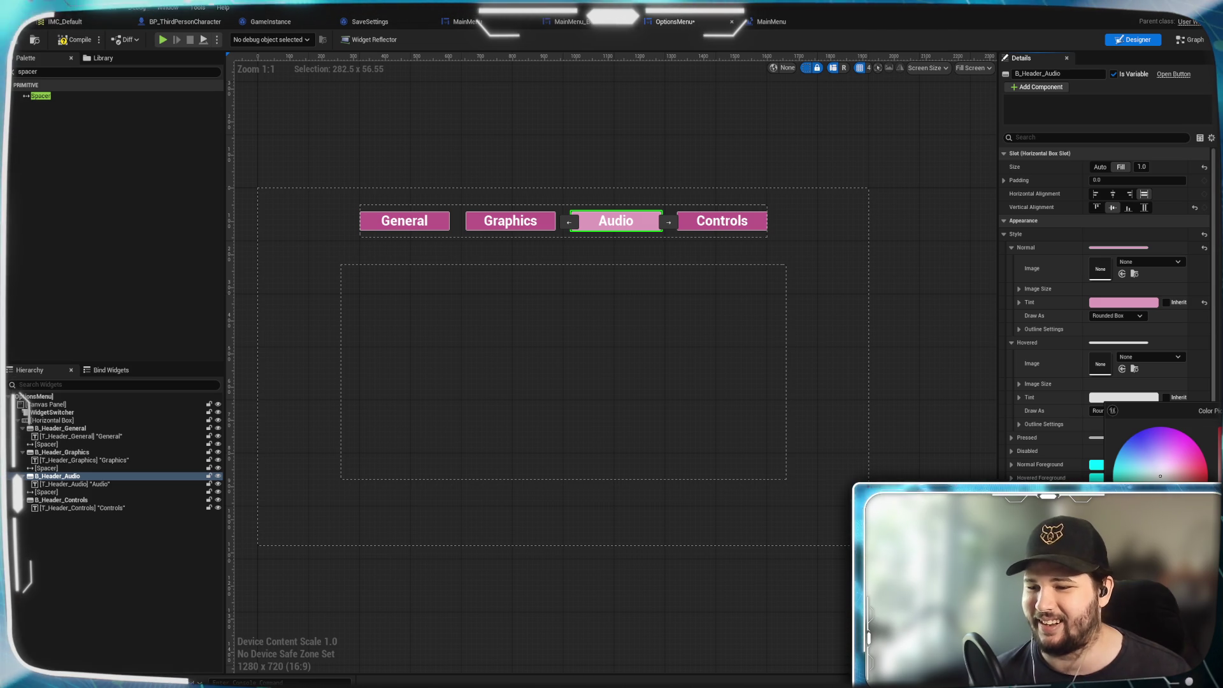
{"action": "left_click", "coordinate": [722, 221]}
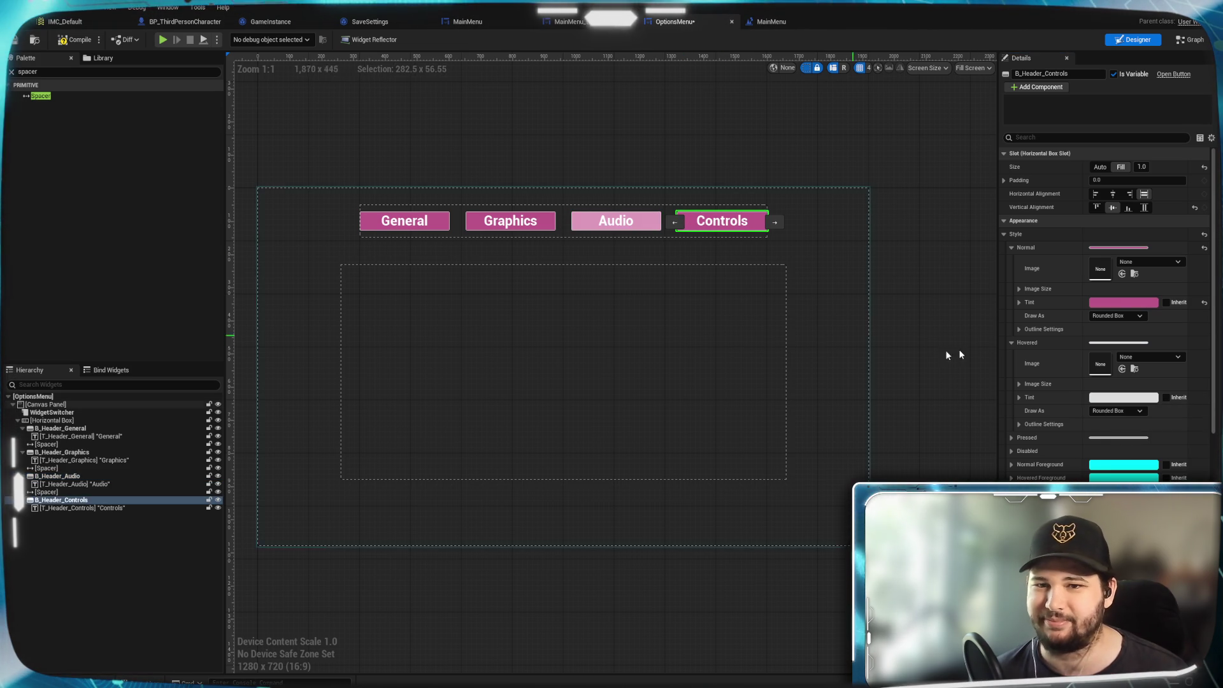
{"action": "left_click", "coordinate": [1123, 398]}
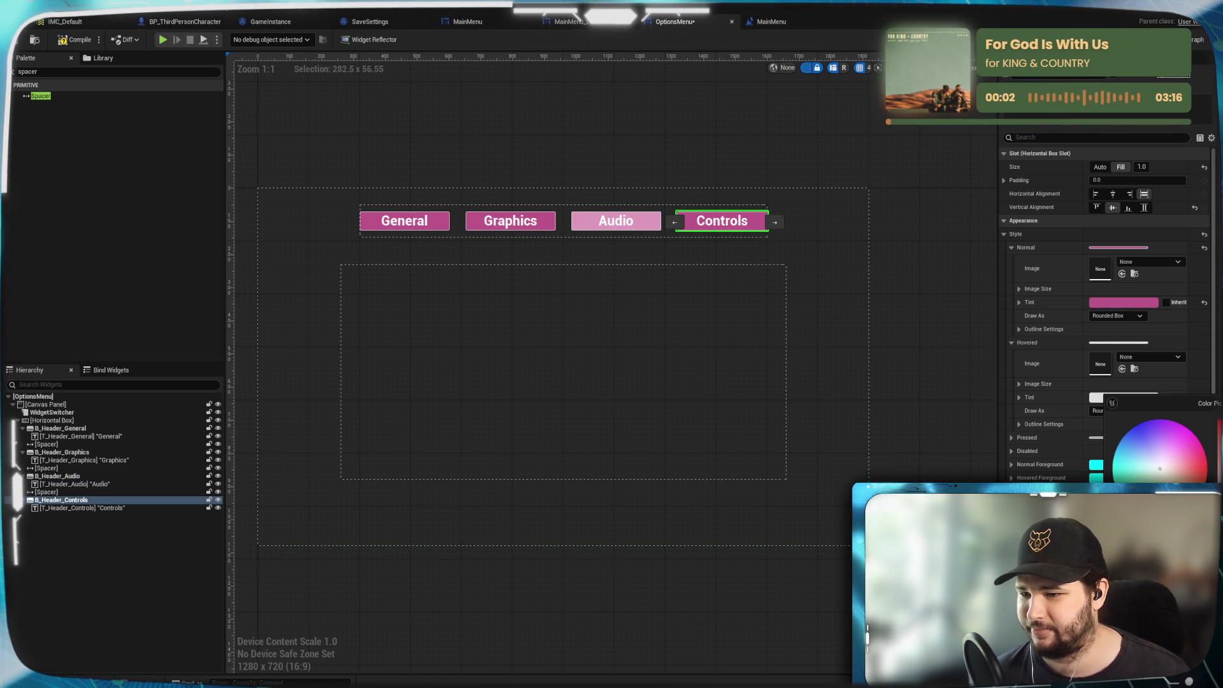
{"action": "key", "text": "Return"}
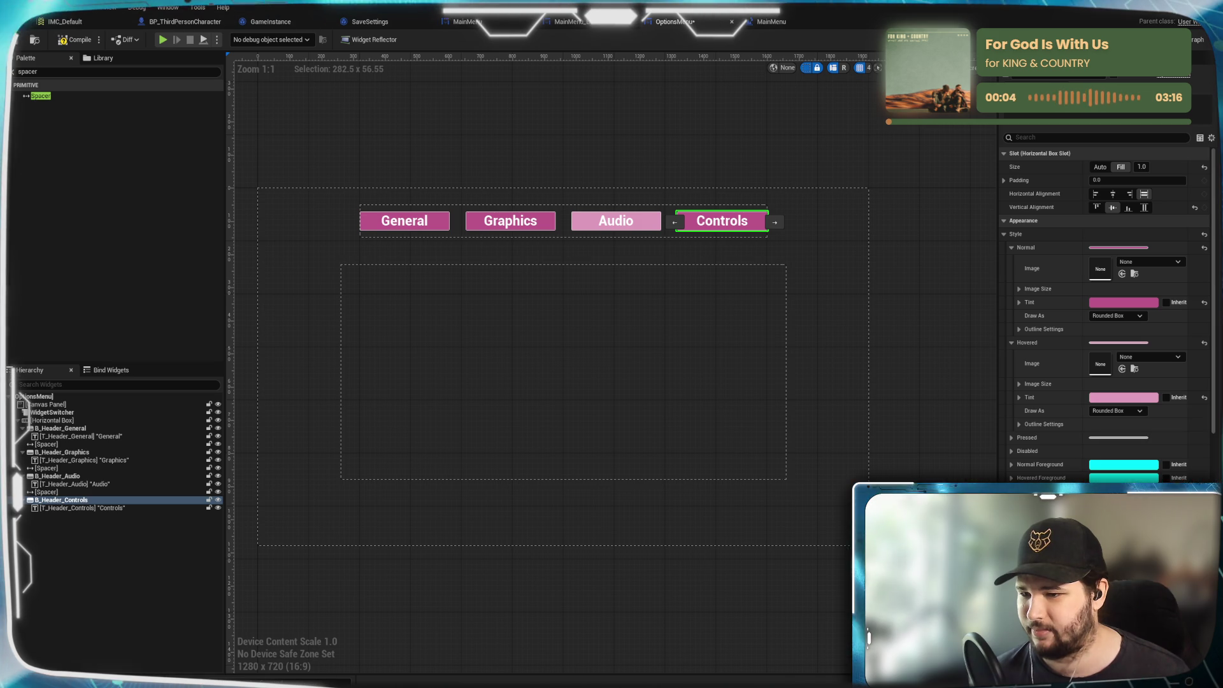
Restore Audio's saturated pink Normal tint and compile the OptionsMenu widget.
{"action": "left_click", "coordinate": [653, 217]}
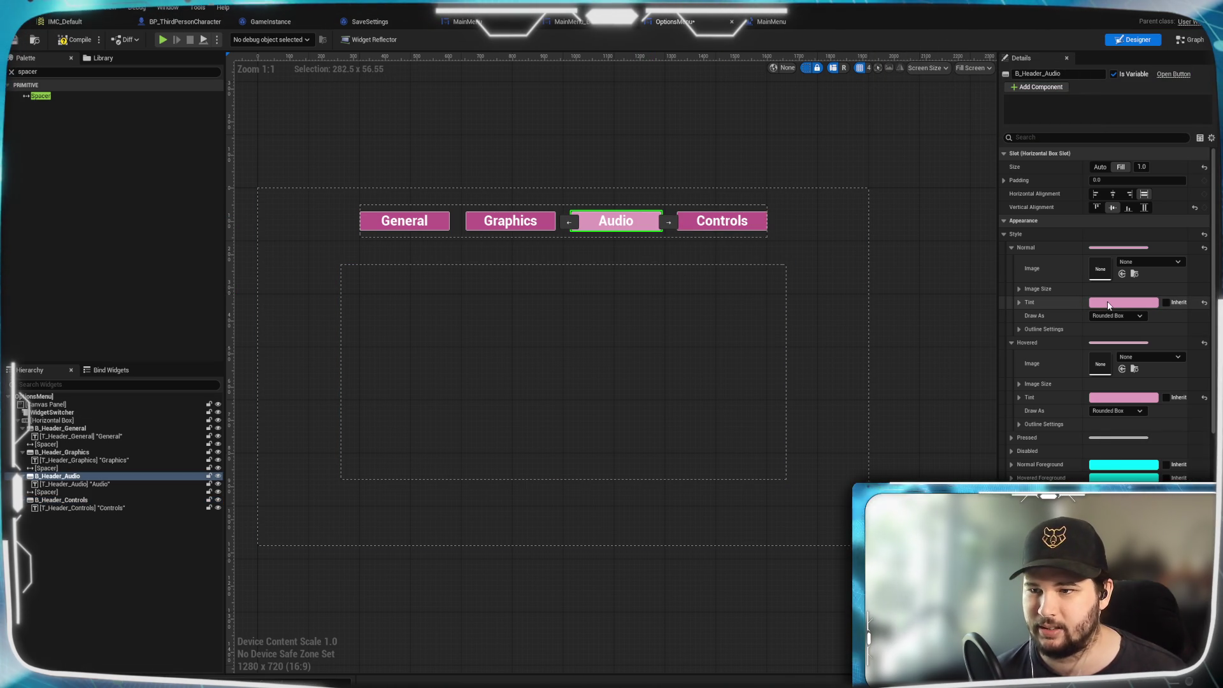
{"action": "left_click", "coordinate": [1123, 302]}
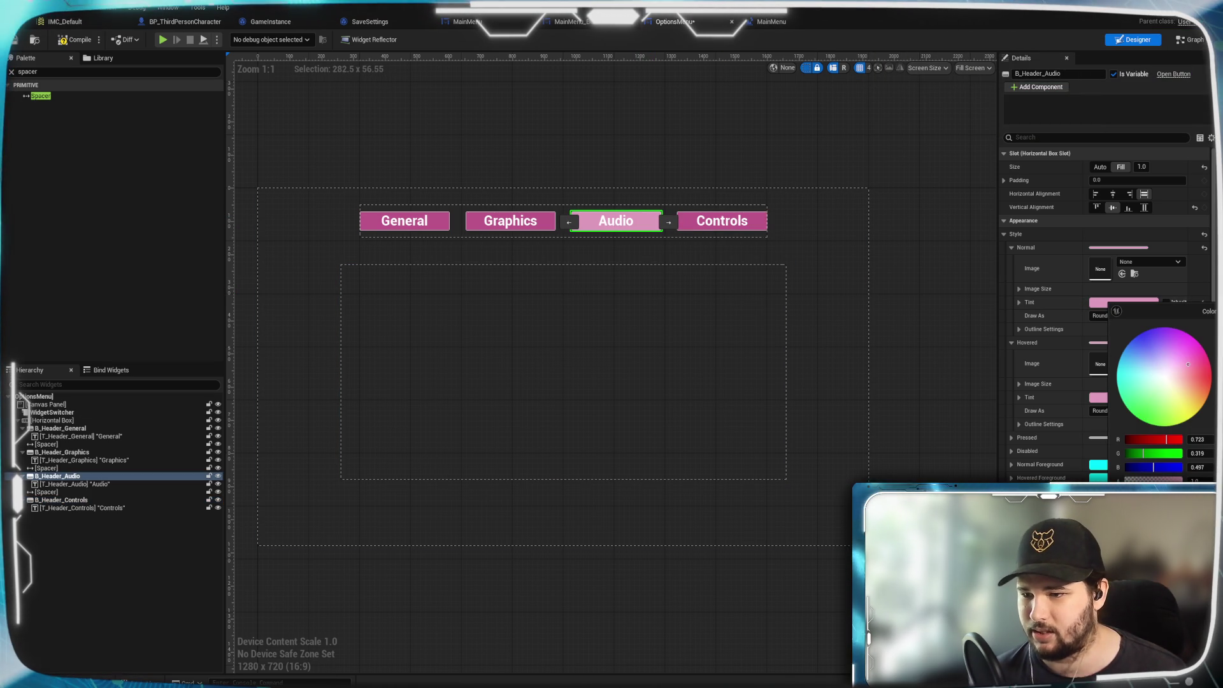
{"action": "left_click", "coordinate": [1200, 360]}
{"action": "key", "text": "Return"}
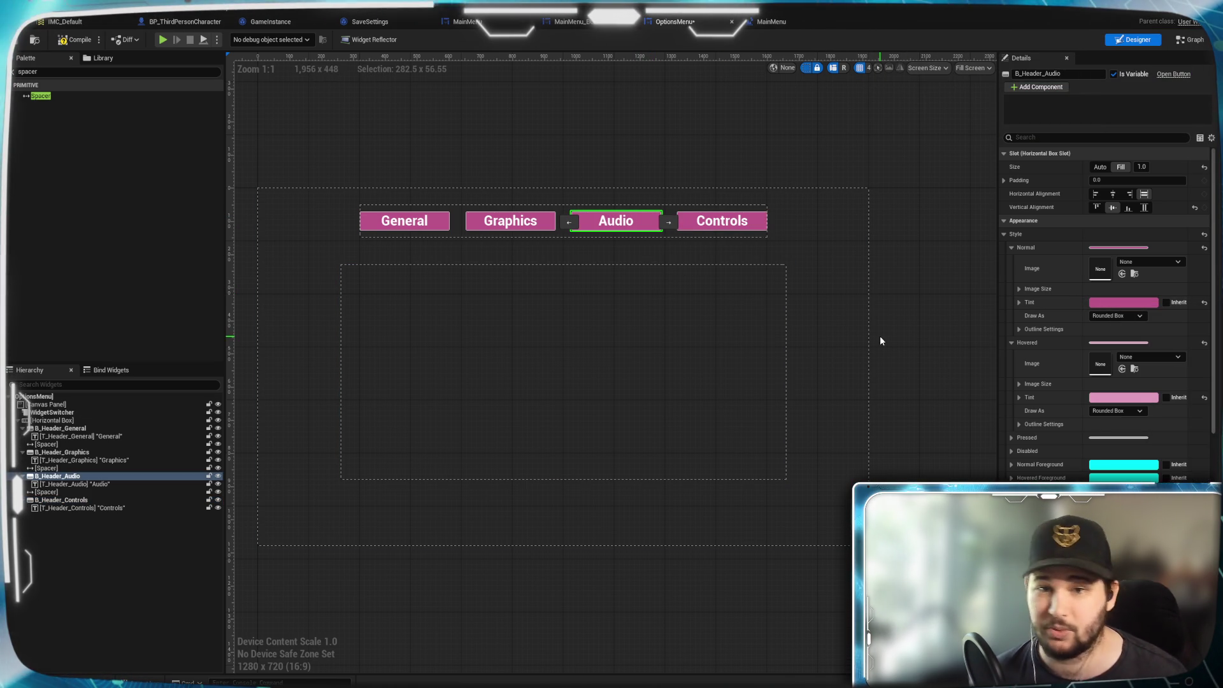
{"action": "left_click", "coordinate": [660, 147]}
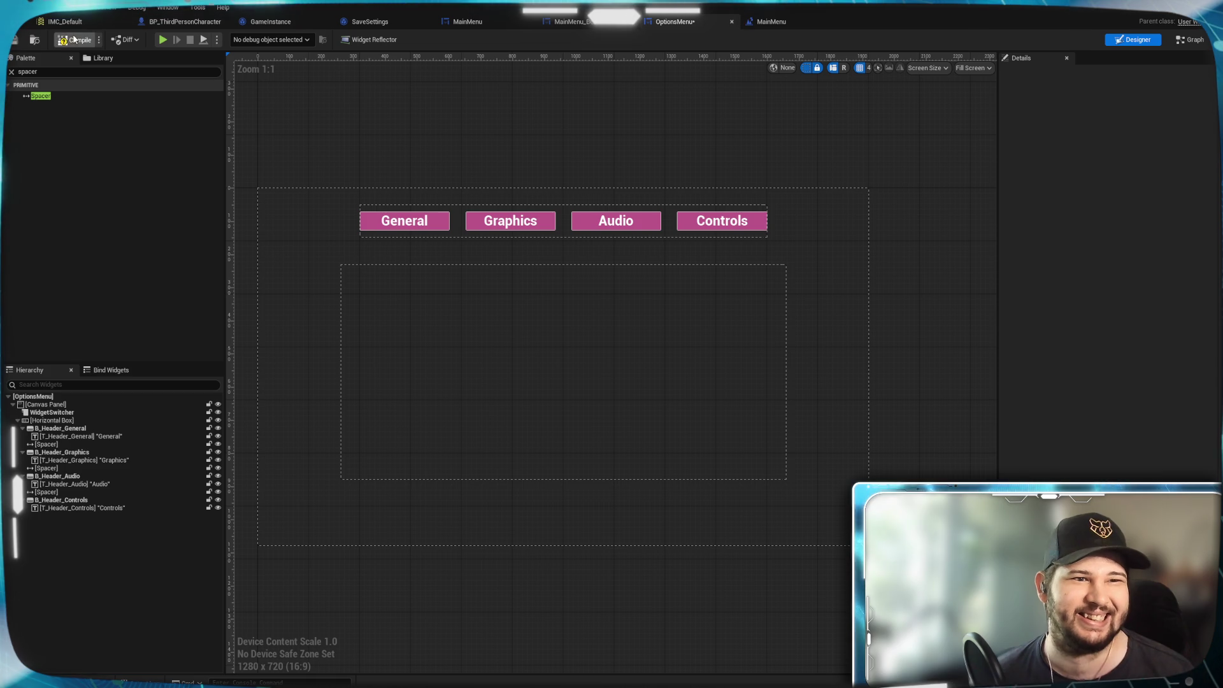
Save the OptionsMenu widget blueprint and shift the designer canvas view.
{"action": "key", "text": "ctrl+s"}
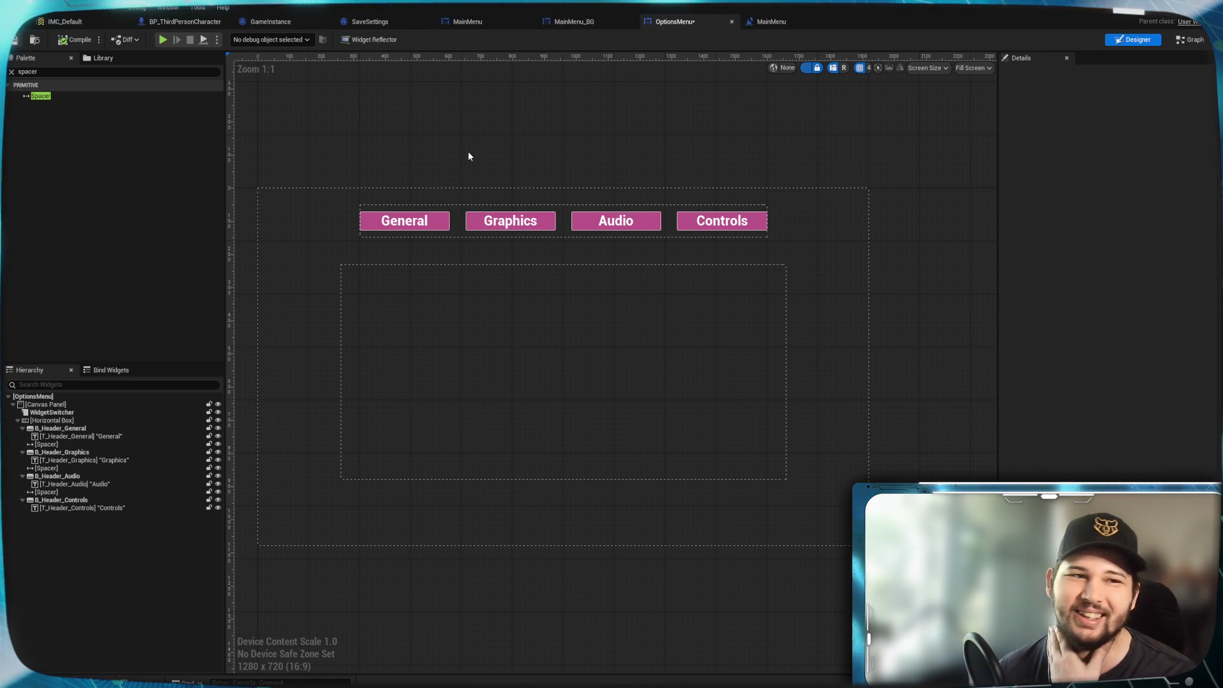
{"action": "mouse_move", "coordinate": [455, 153]}
{"action": "left_mouse_down"}
{"action": "mouse_move", "coordinate": [573, 150]}
{"action": "mouse_move", "coordinate": [493, 130]}
{"action": "left_mouse_up"}
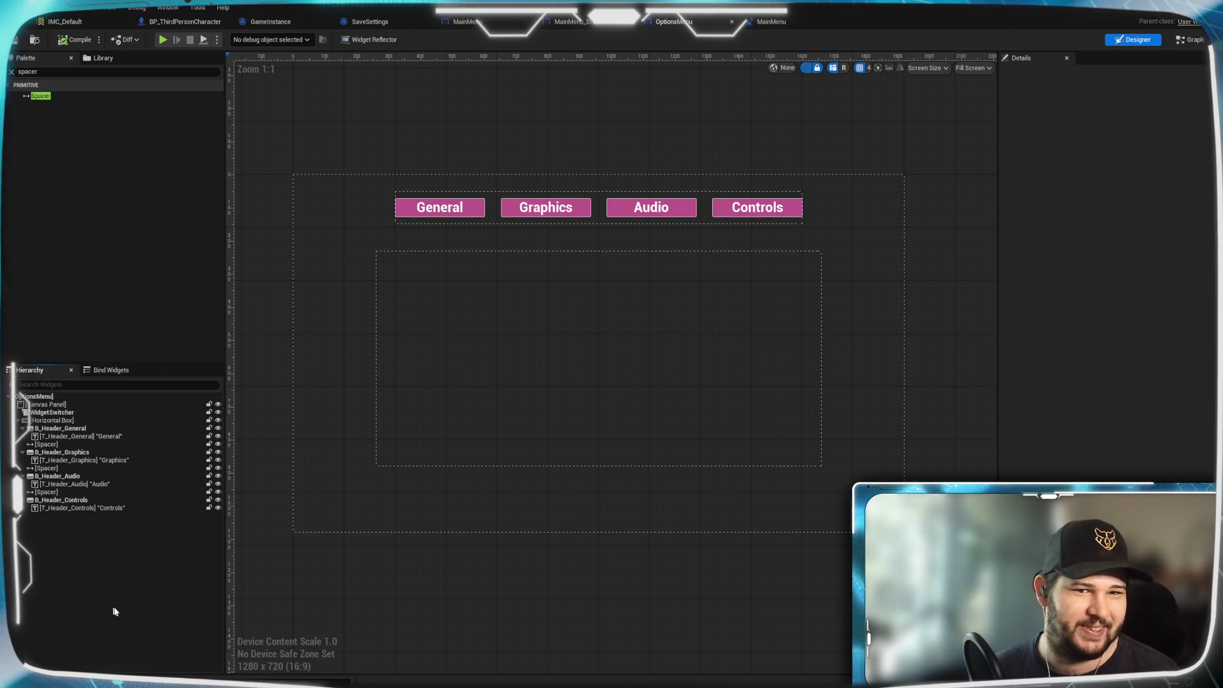
Move the header Horizontal Box under Canvas Panel above WidgetSwitcher and collapse it.
{"action": "left_click", "coordinate": [88, 412]}
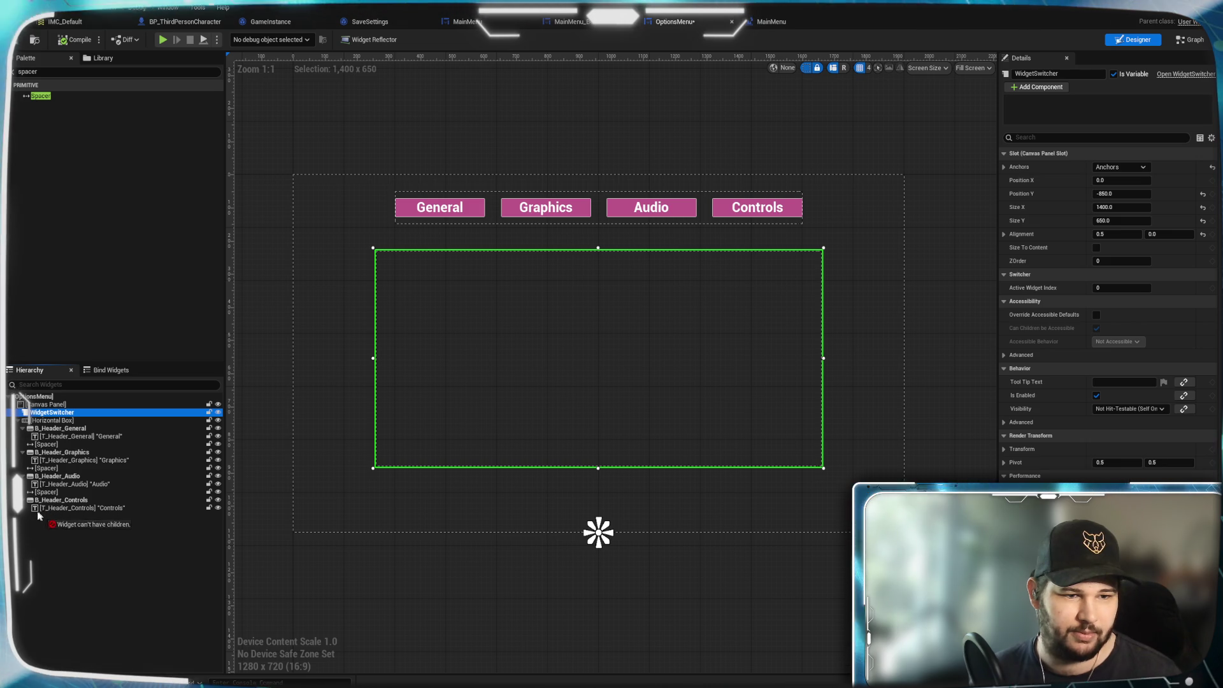
{"action": "left_click_drag", "start_coordinate": [39, 510], "coordinate": [40, 517]}
{"action": "left_click_drag", "start_coordinate": [40, 421], "coordinate": [34, 414]}
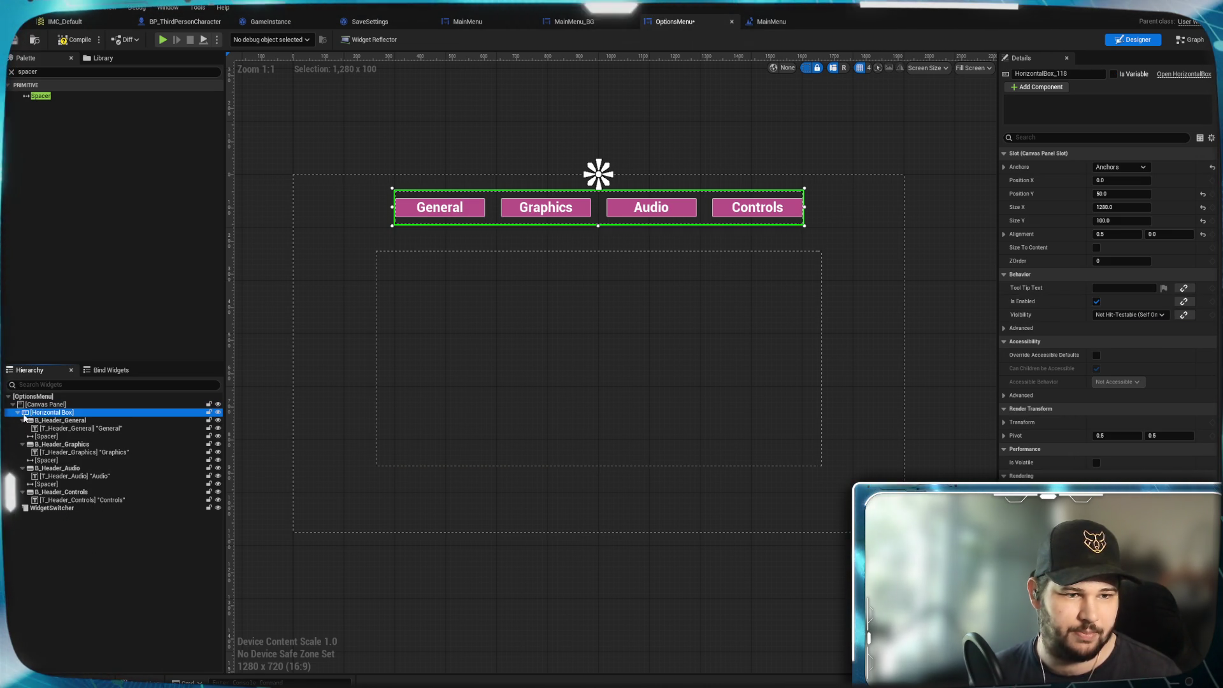
{"action": "left_click", "coordinate": [18, 413]}
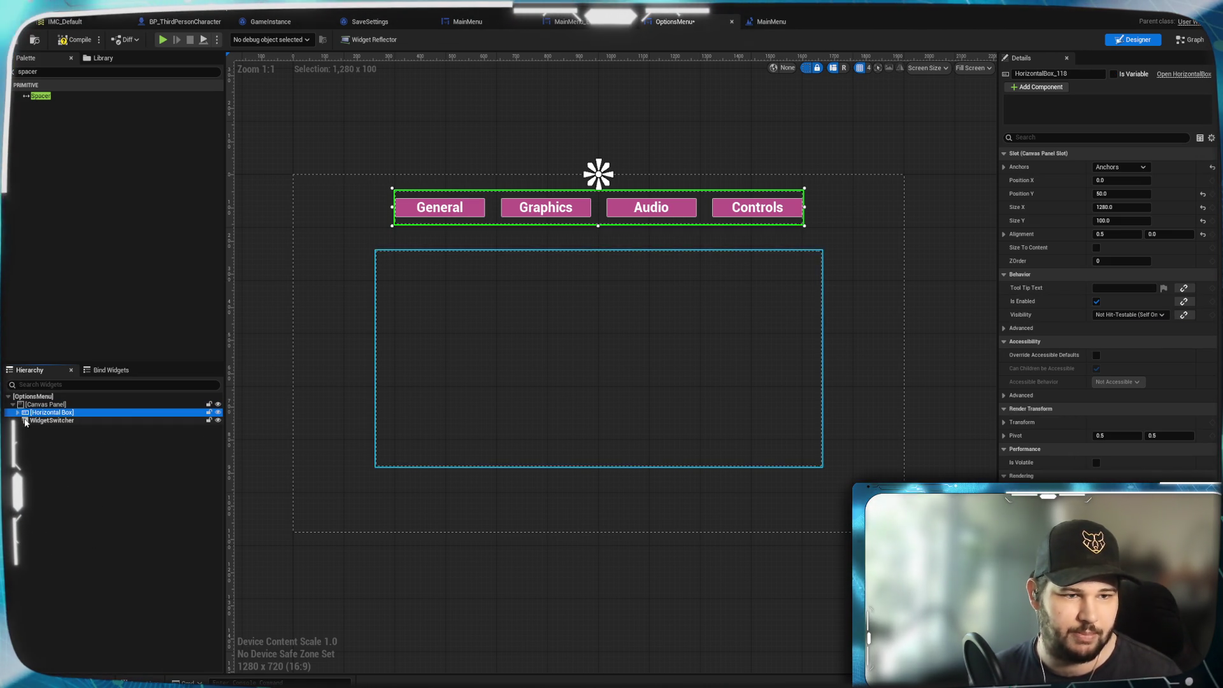
{"action": "left_click", "coordinate": [40, 454]}
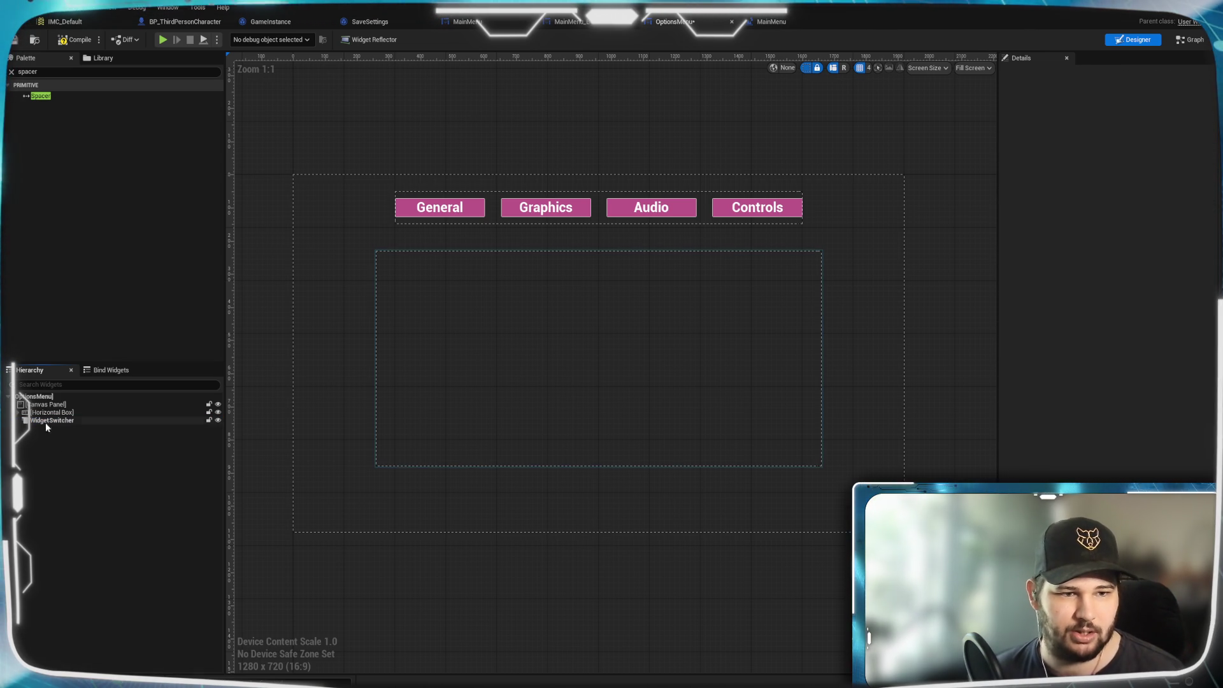
{"action": "left_click", "coordinate": [47, 421]}
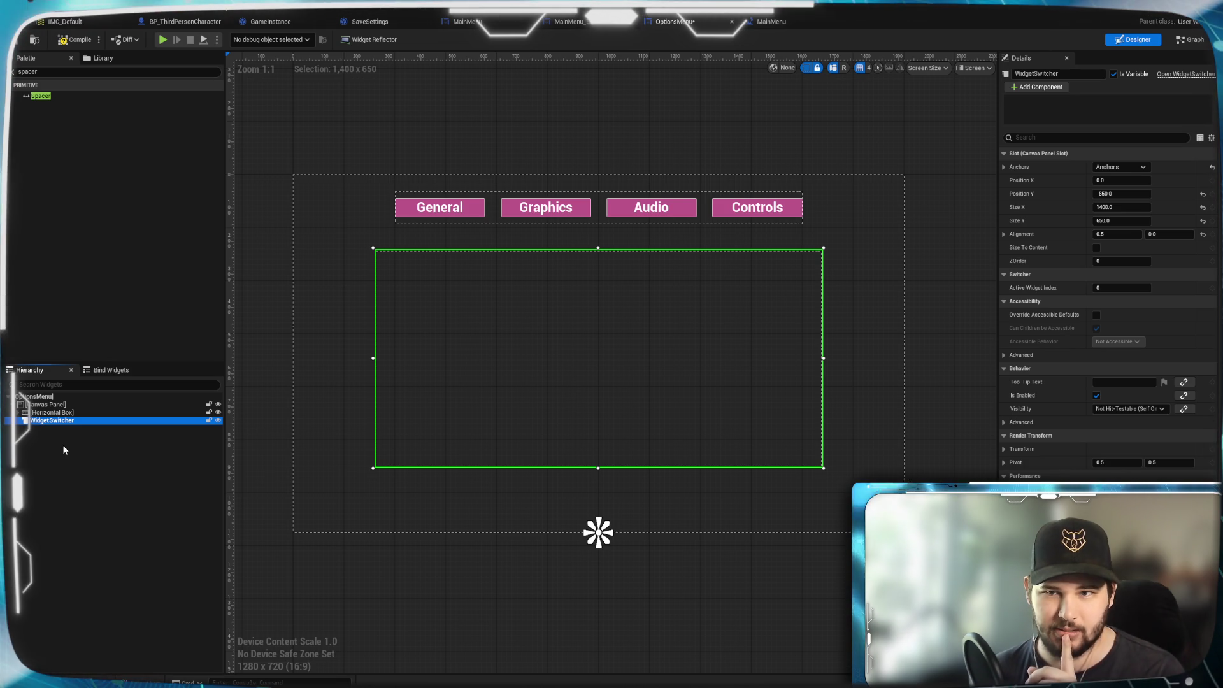
{"action": "left_click", "coordinate": [64, 72]}
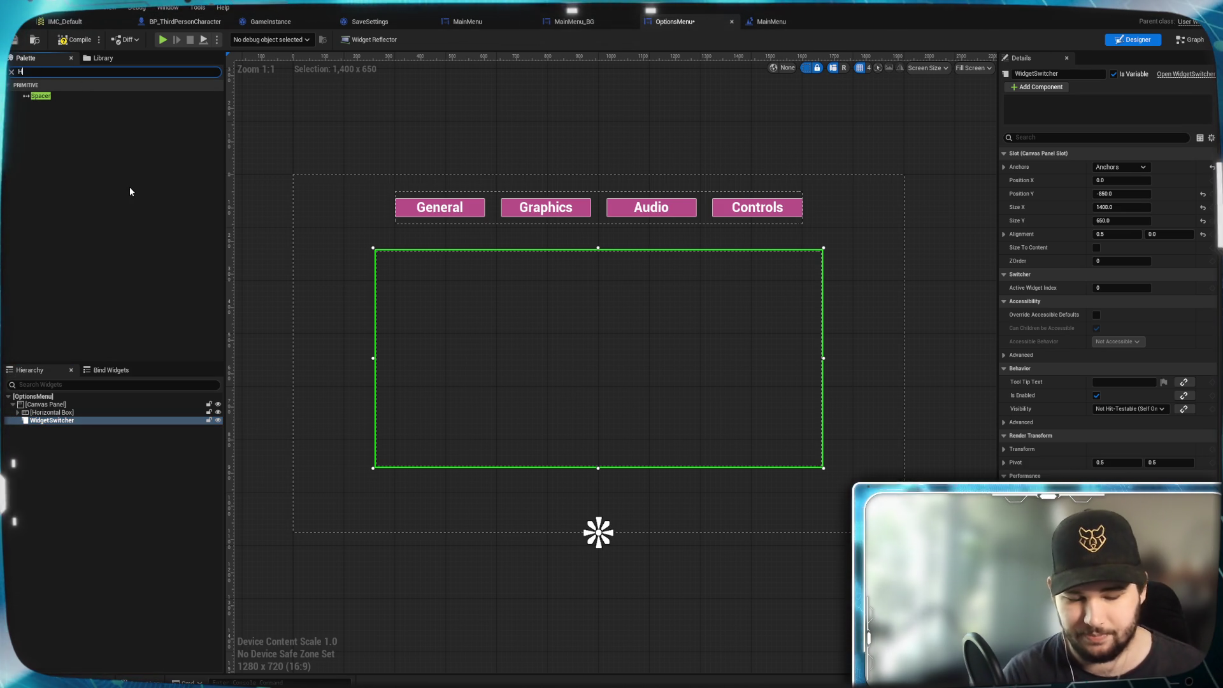
Add a Horizontal Box from the Palette inside the WidgetSwitcher.
{"action": "type", "text": "Horizon"}
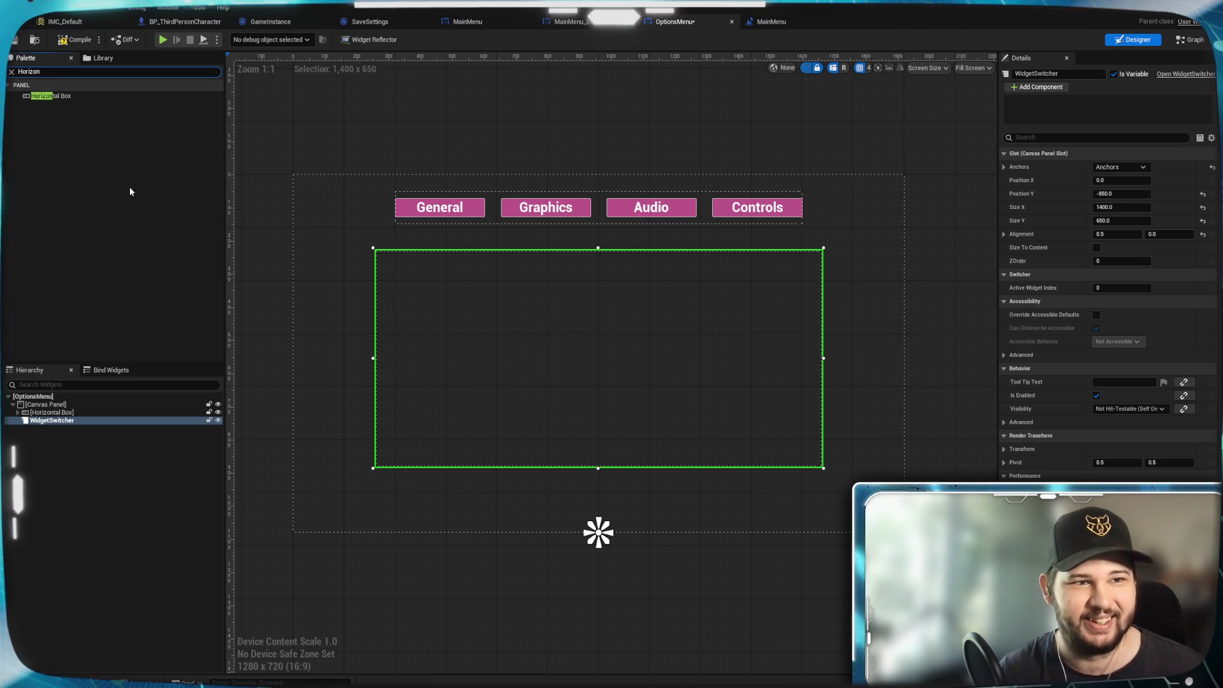
{"action": "mouse_move", "coordinate": [57, 96]}
{"action": "left_mouse_down"}
{"action": "mouse_move", "coordinate": [80, 382]}
{"action": "mouse_move", "coordinate": [55, 456]}
{"action": "mouse_move", "coordinate": [56, 445]}
{"action": "left_mouse_up"}
{"action": "left_click", "coordinate": [55, 429]}
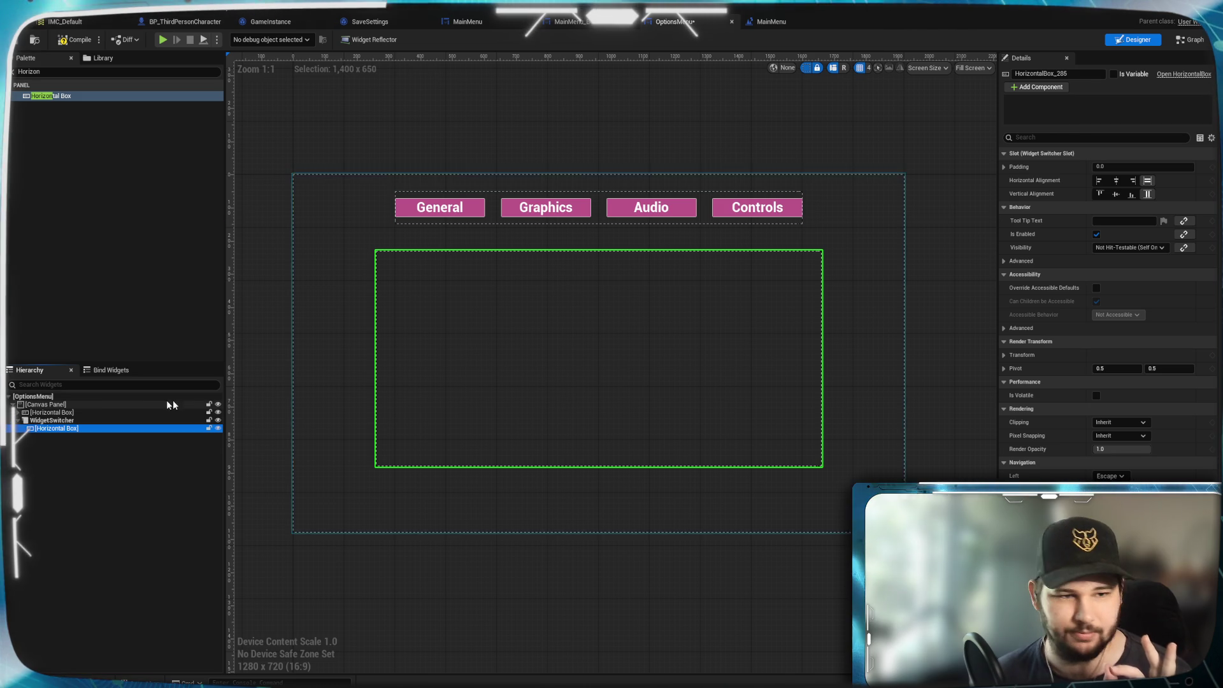
Rename the header box HB_Headers and the switcher WS_Settings.
{"action": "left_click", "coordinate": [89, 412]}
{"action": "type", "text": "HB_Headers"}
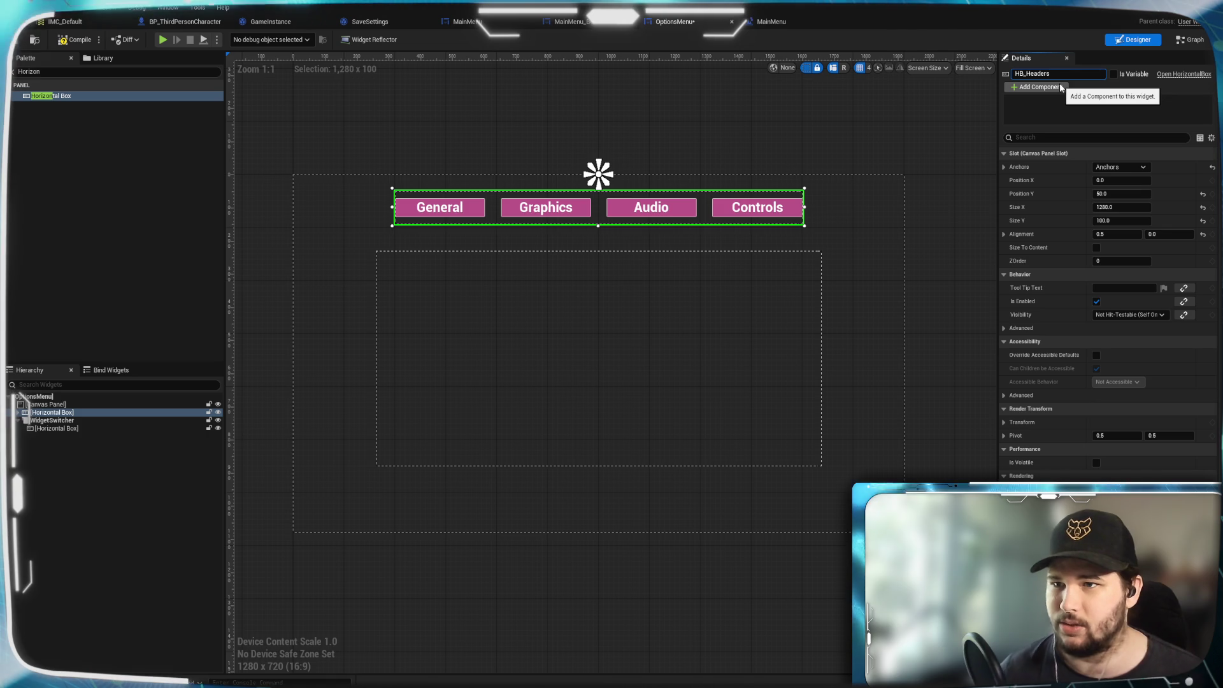
{"action": "left_click", "coordinate": [114, 492]}
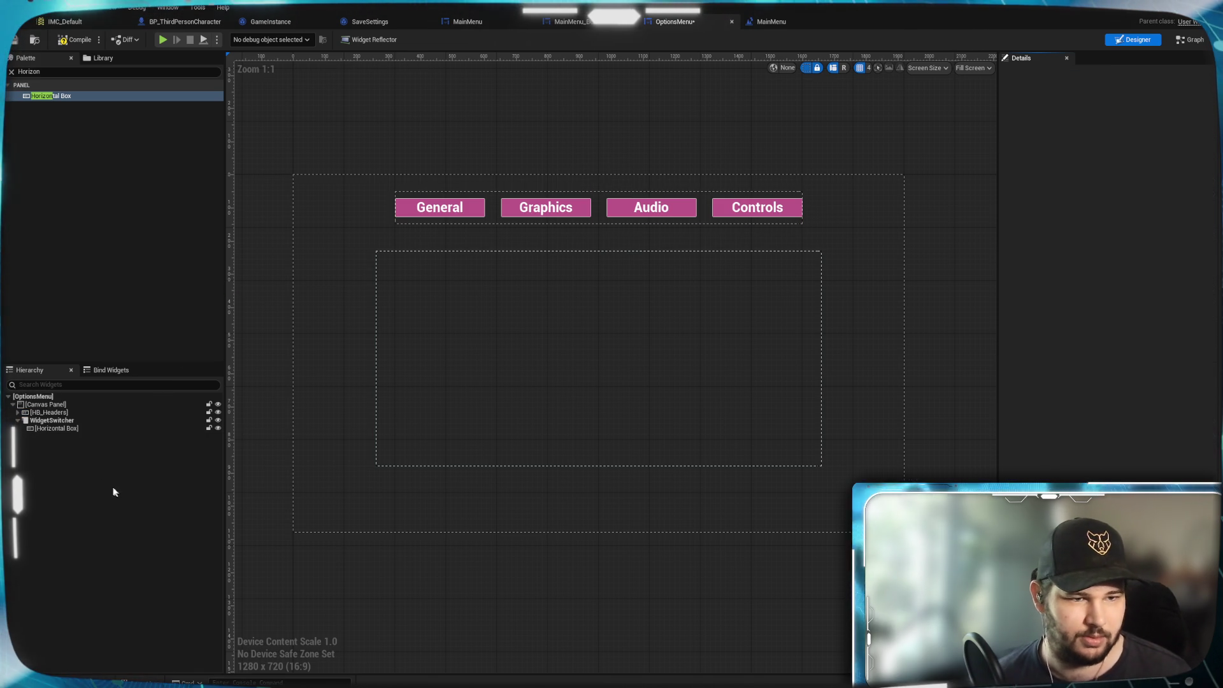
{"action": "left_click", "coordinate": [56, 421]}
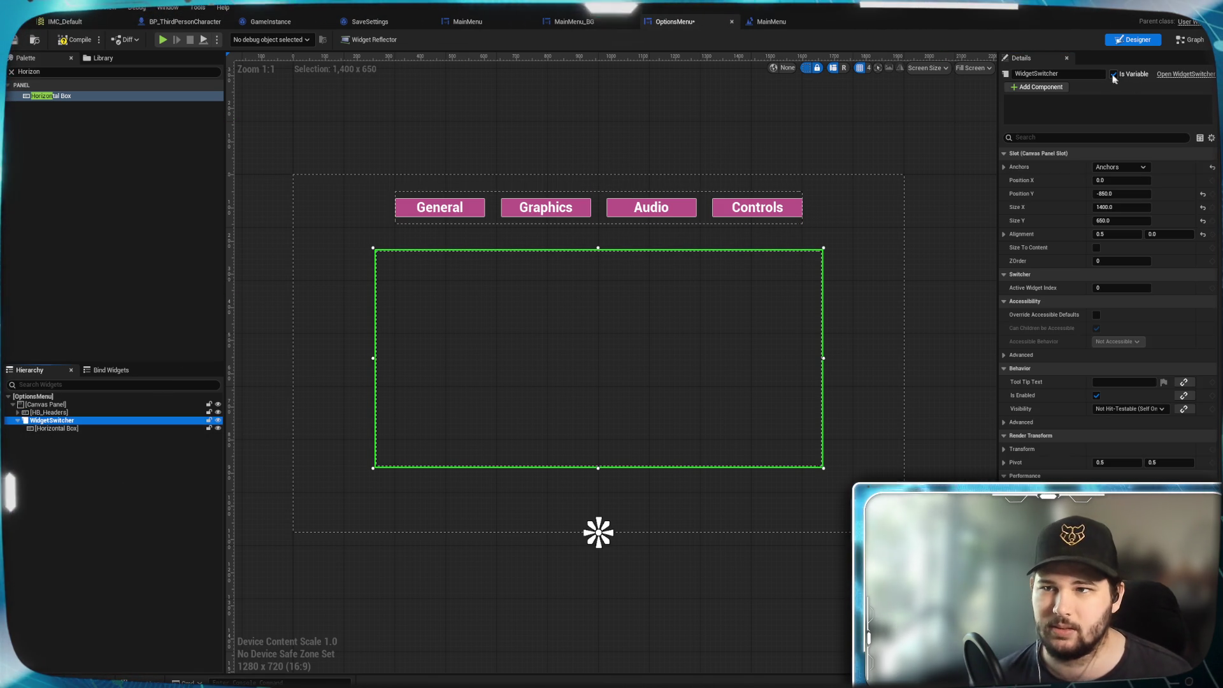
{"action": "type", "text": "W"}
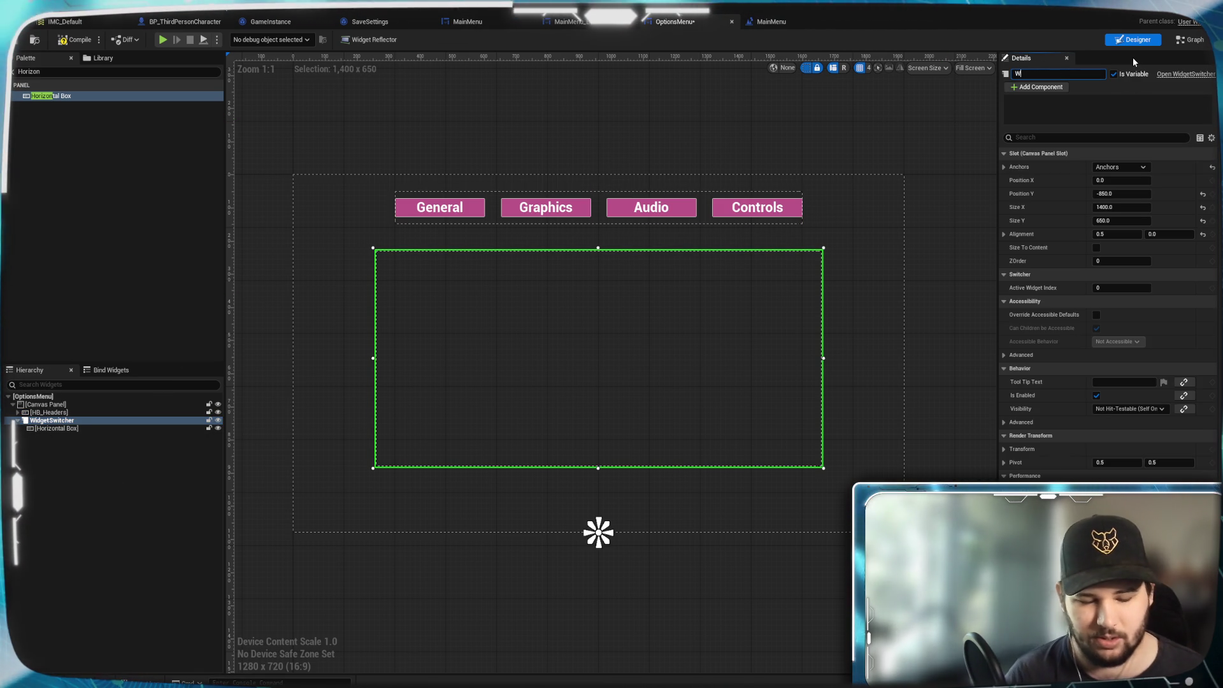
{"action": "type", "text": "S_"}
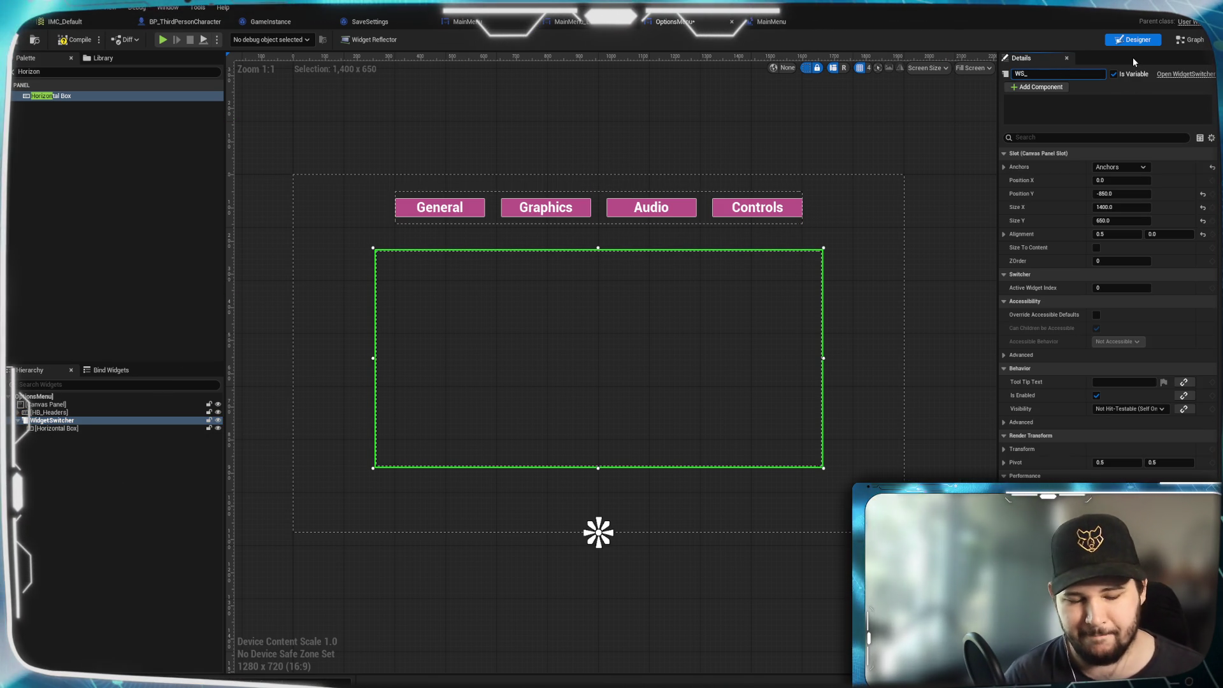
{"action": "type", "text": "Settings"}
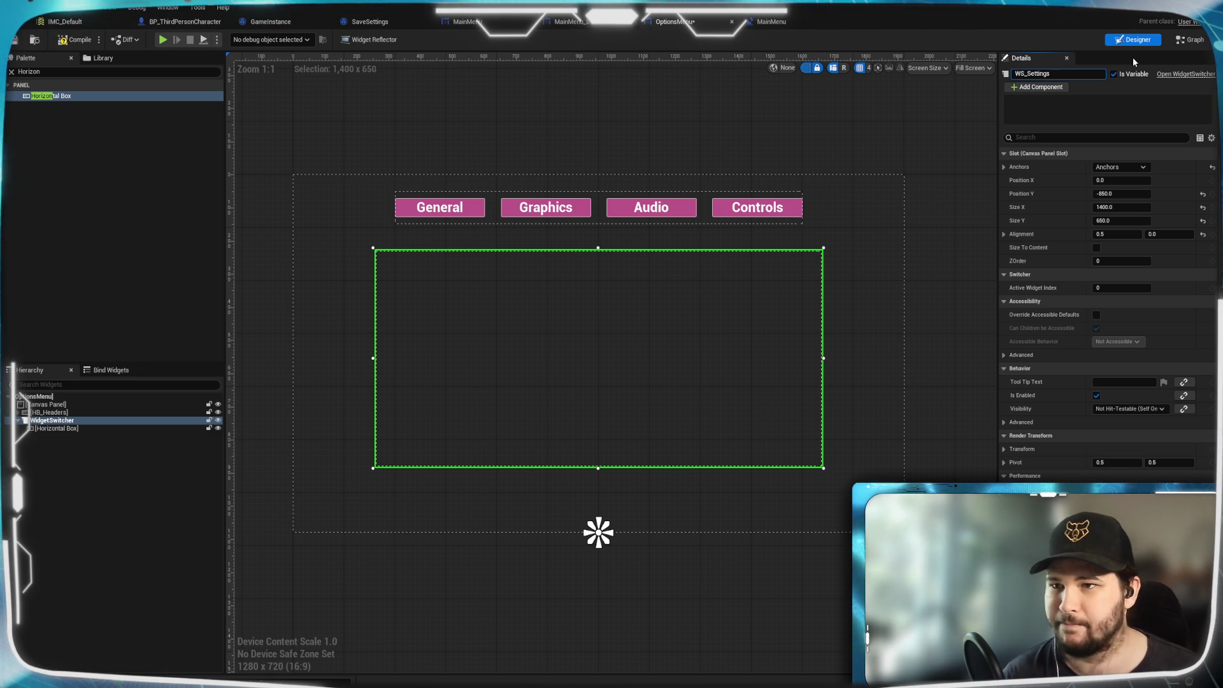
{"action": "key", "text": "Return"}
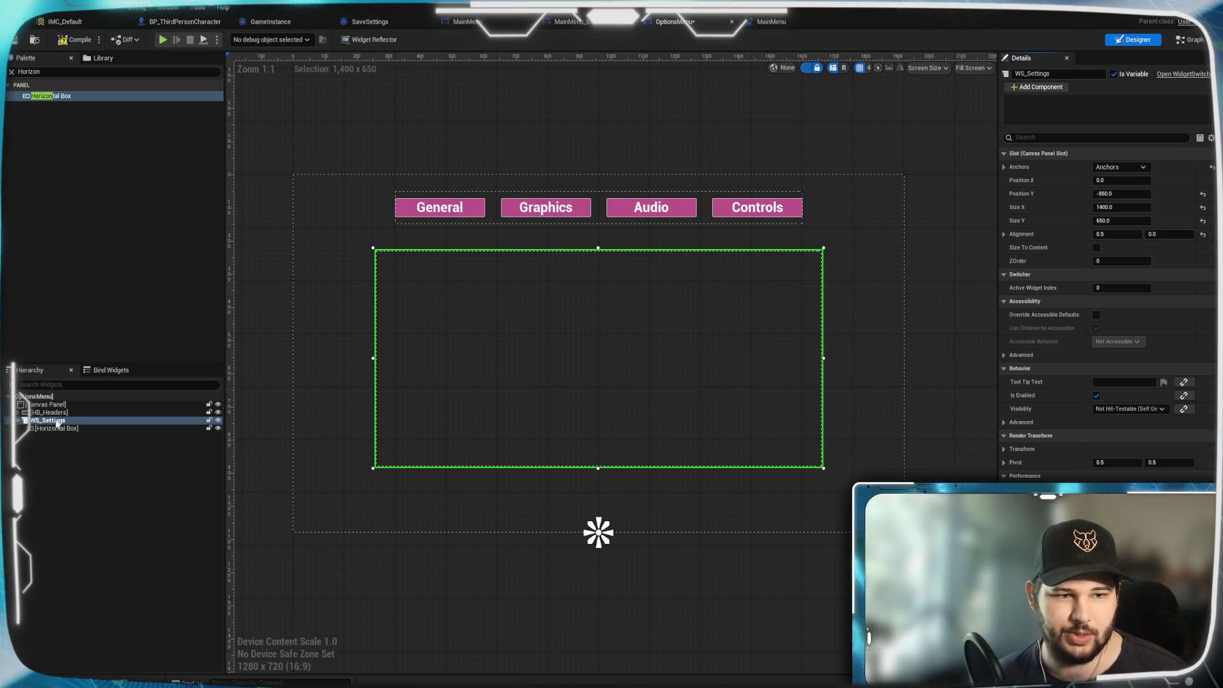
{"action": "left_click", "coordinate": [77, 429]}
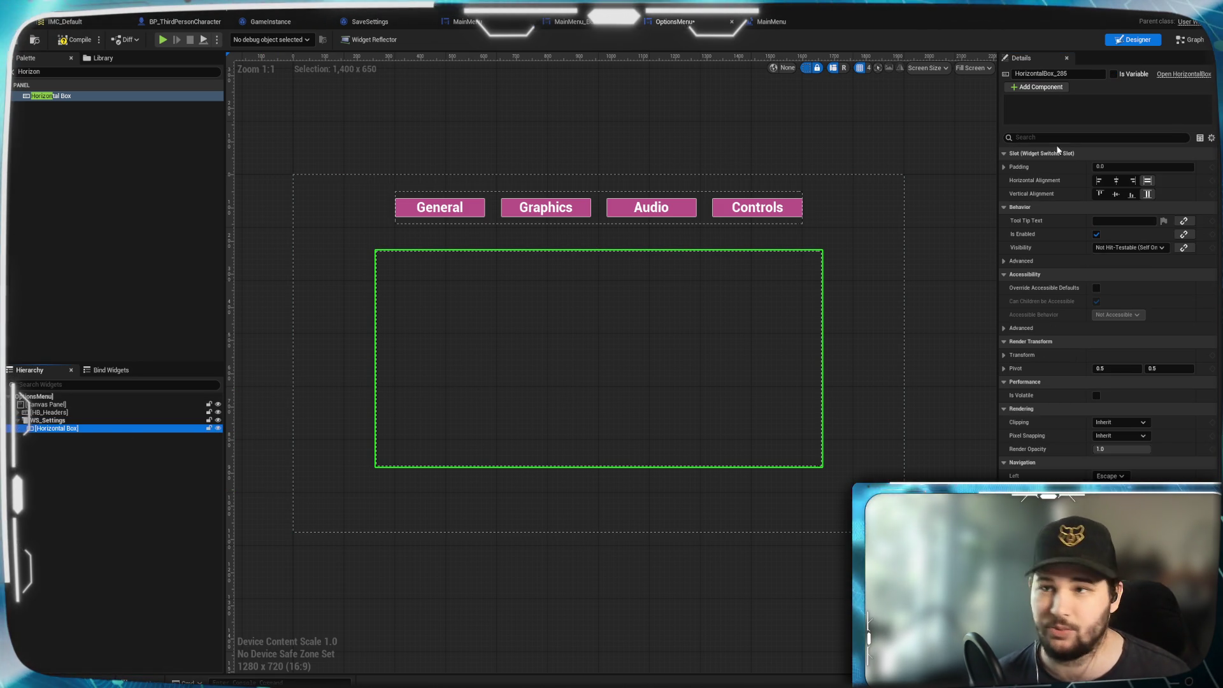
{"action": "left_click", "coordinate": [1081, 73]}
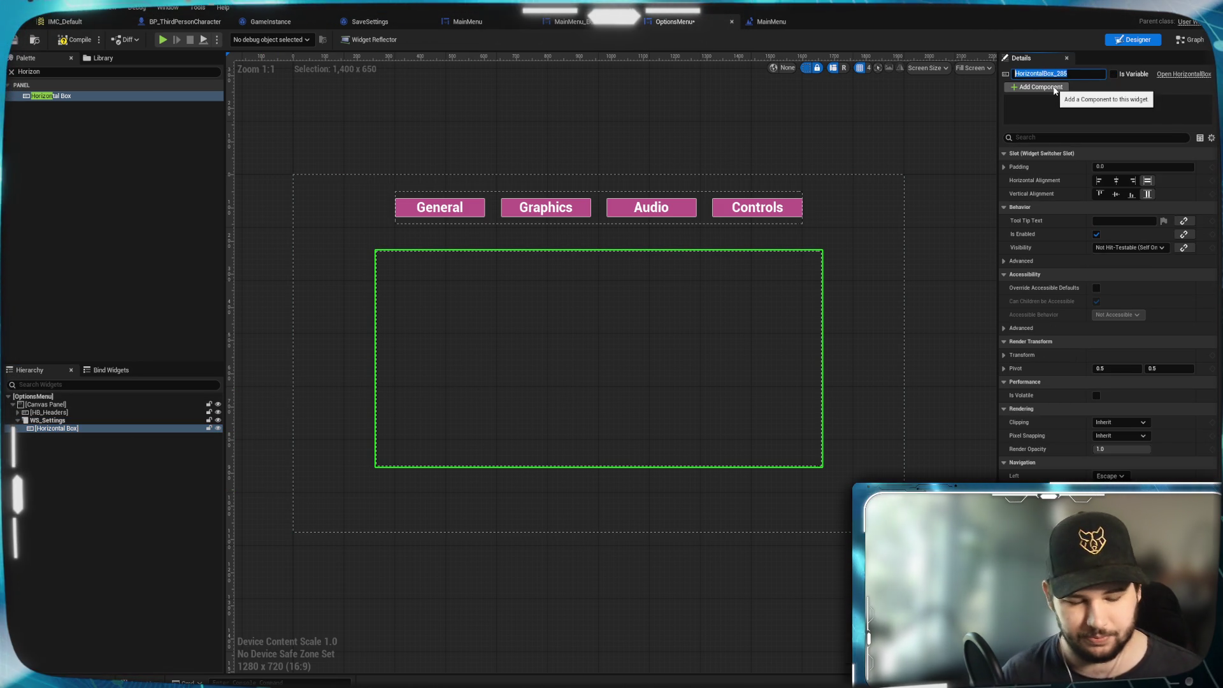
Rename the switcher's Horizontal Box to HB_General.
{"action": "type", "text": "HB_G"}
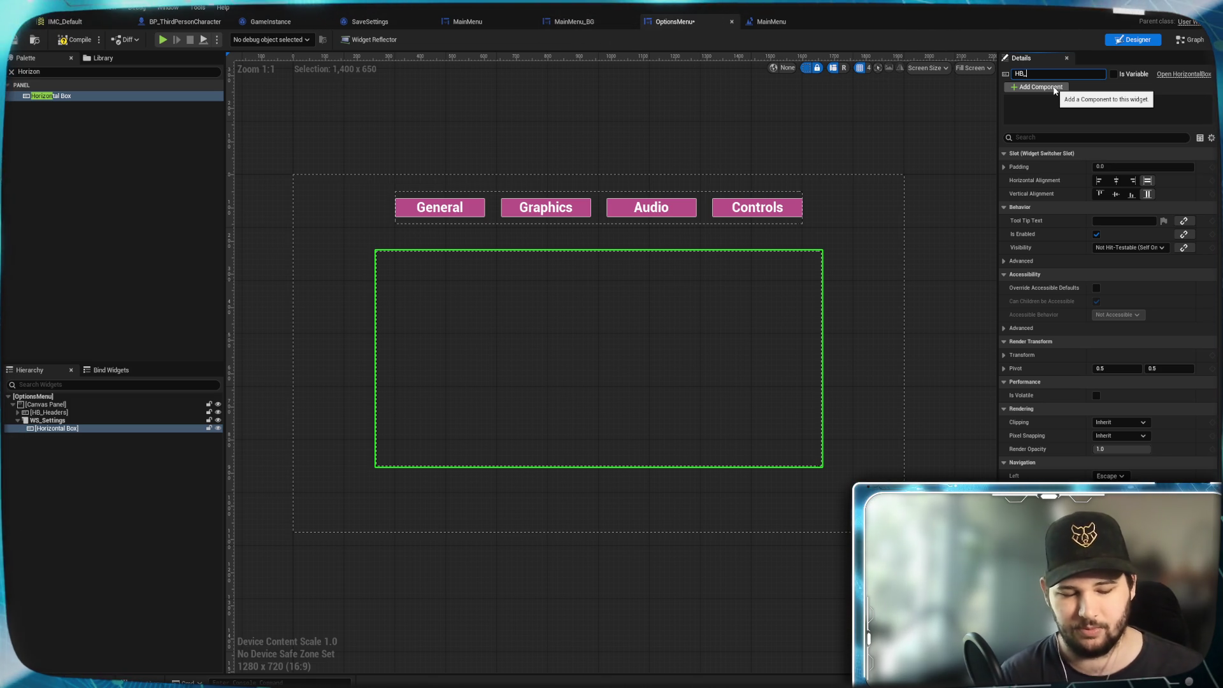
{"action": "type", "text": "eneral"}
{"action": "key", "text": "Return"}
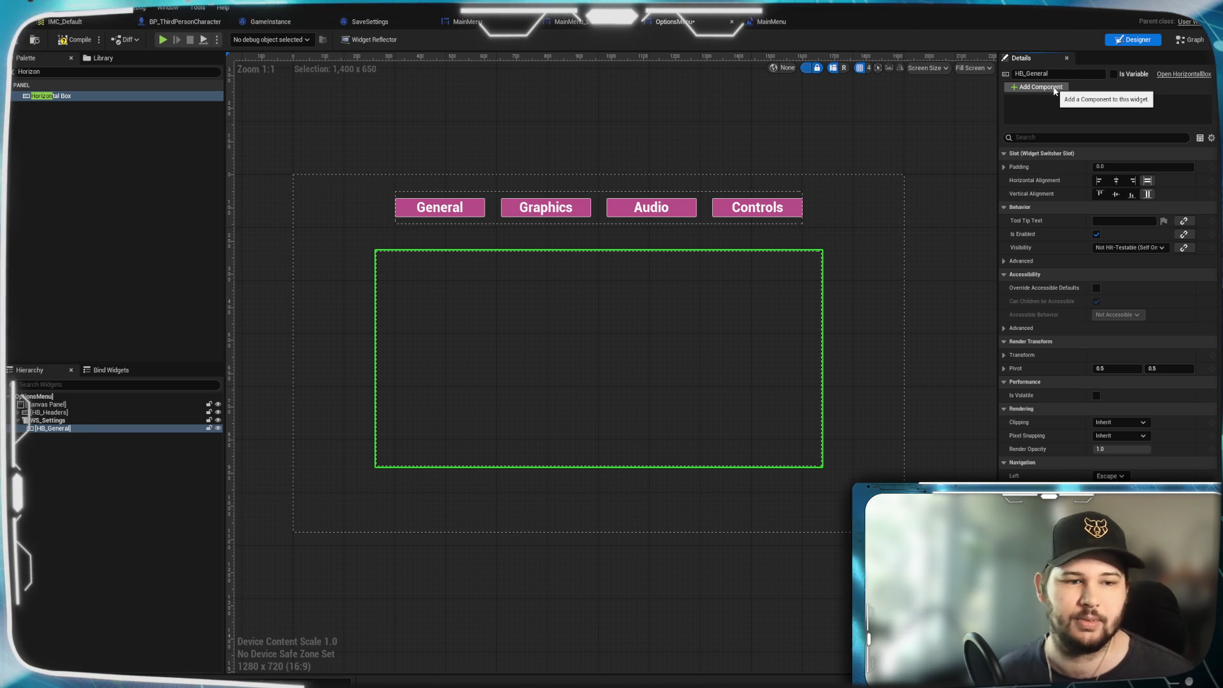
{"action": "left_click", "coordinate": [98, 429]}
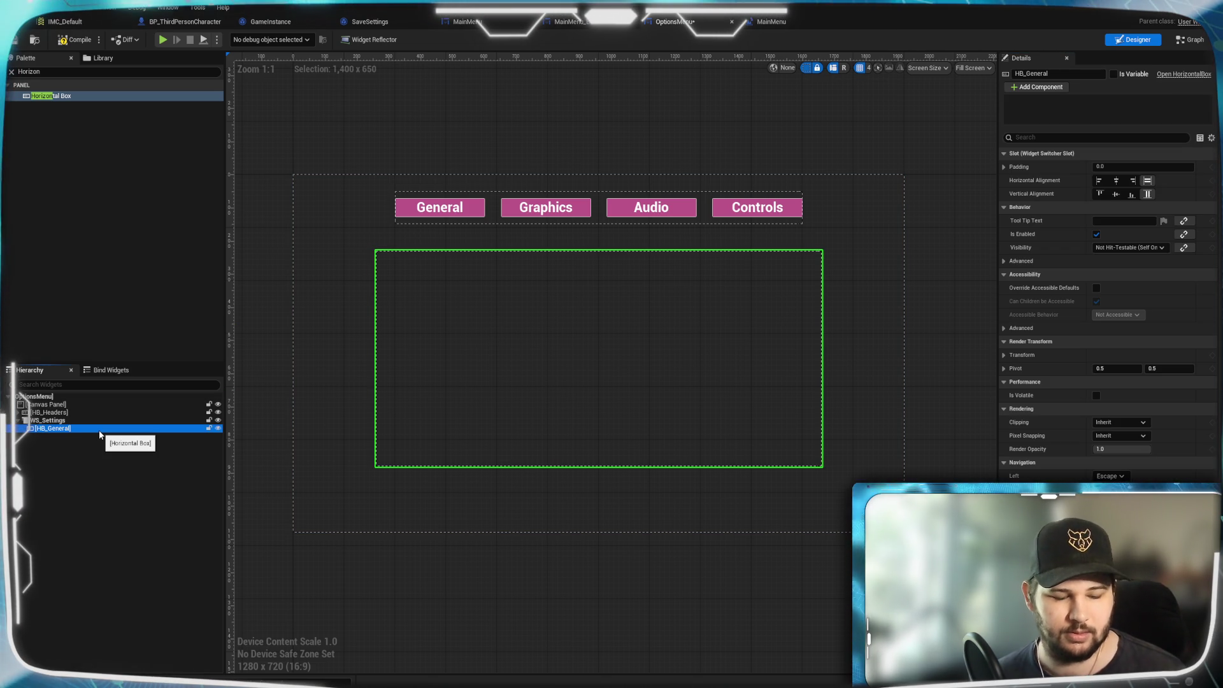
Duplicate HB_General and rename the copy HB_Graphics.
{"action": "key", "text": "ctrl+d"}
{"action": "key", "text": "BackSpace"}
{"action": "key", "text": "BackSpace"}
{"action": "key", "text": "BackSpace"}
{"action": "type", "text": "rap"}
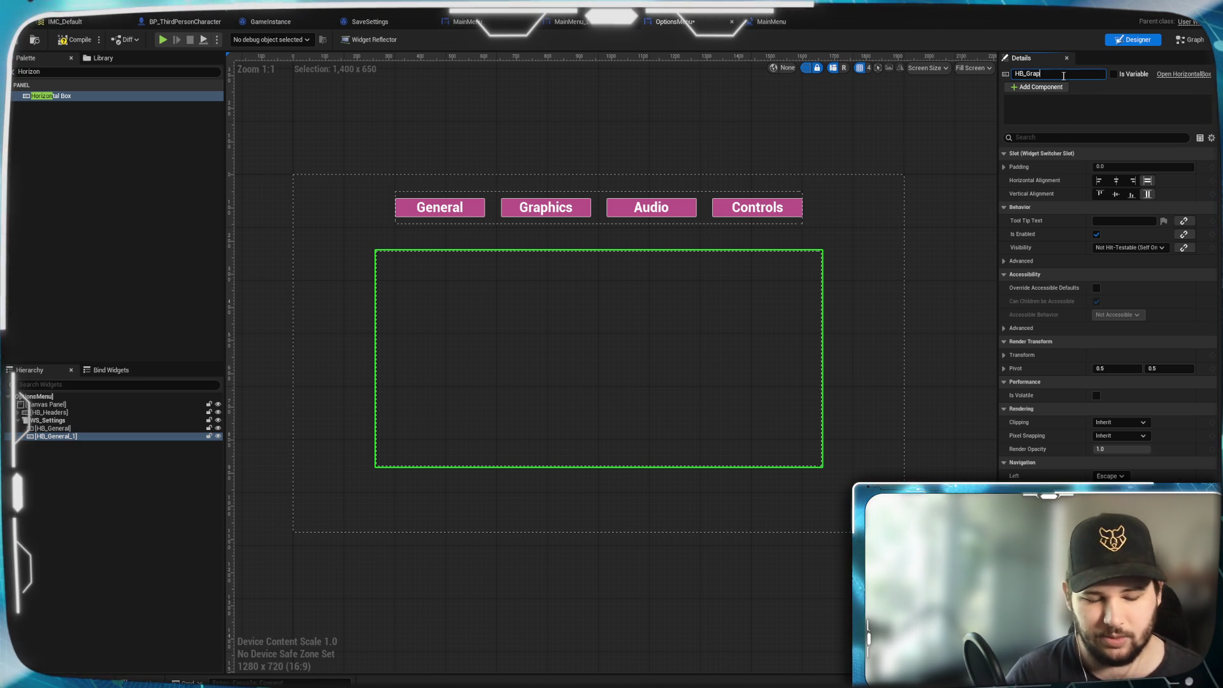
{"action": "type", "text": "hics"}
{"action": "key", "text": "Return"}
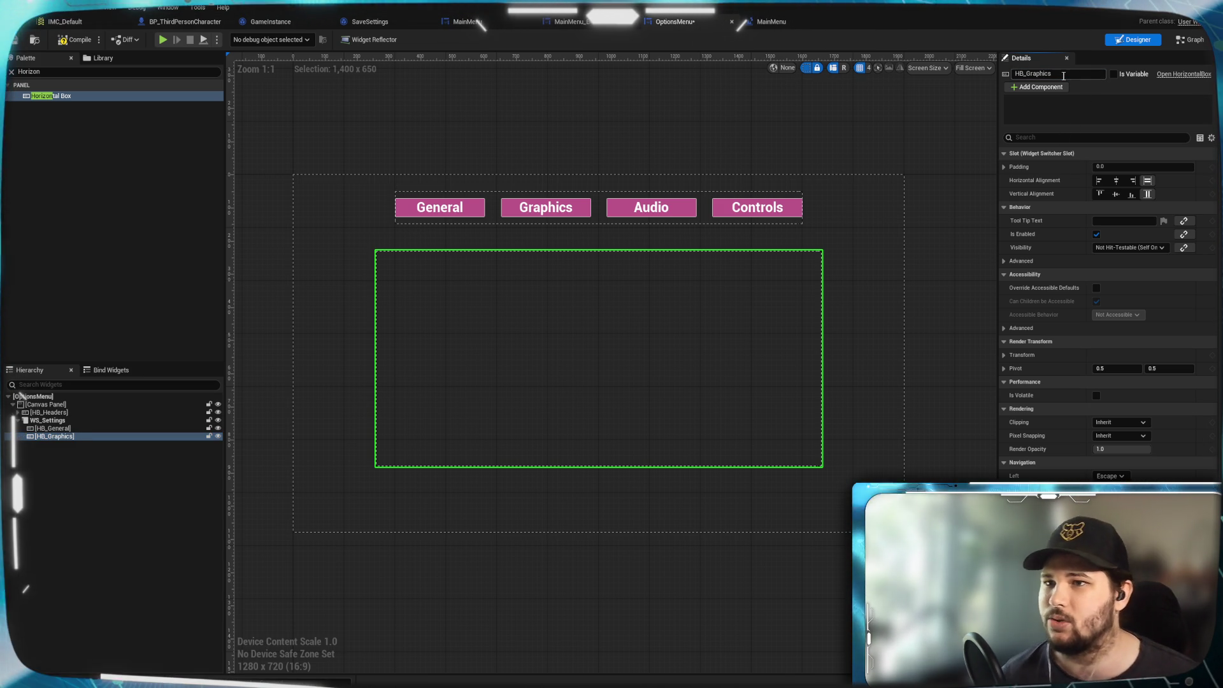
{"action": "left_click", "coordinate": [73, 429]}
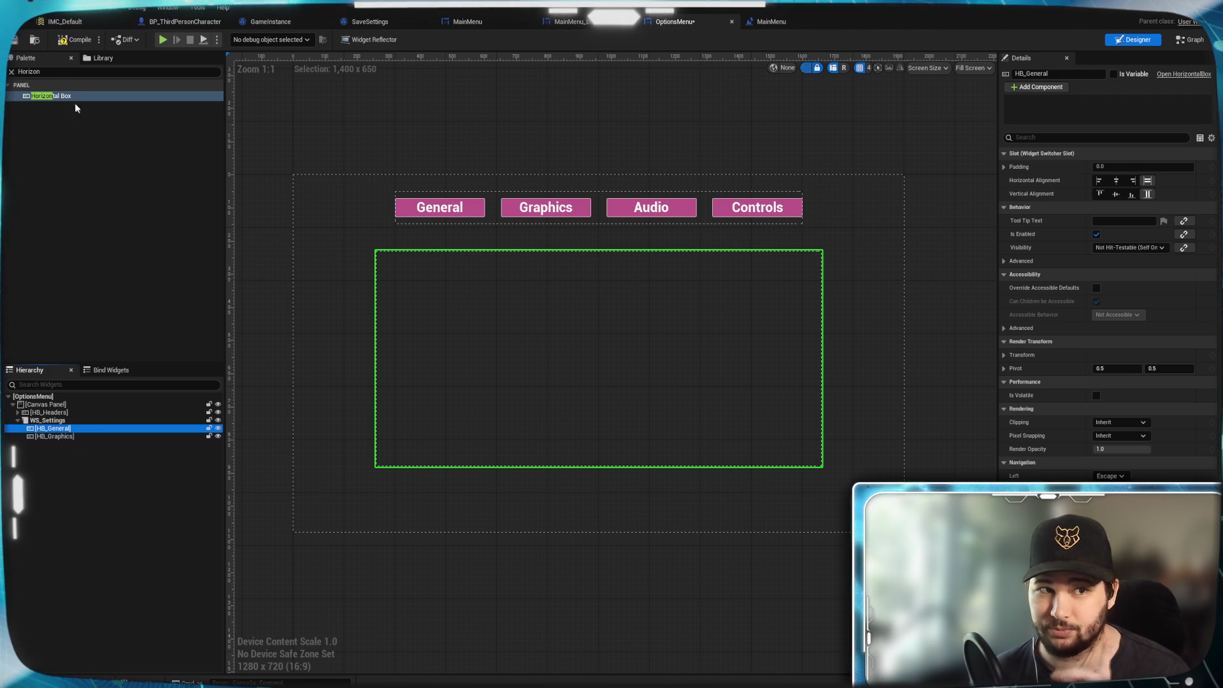
{"action": "left_click", "coordinate": [55, 74]}
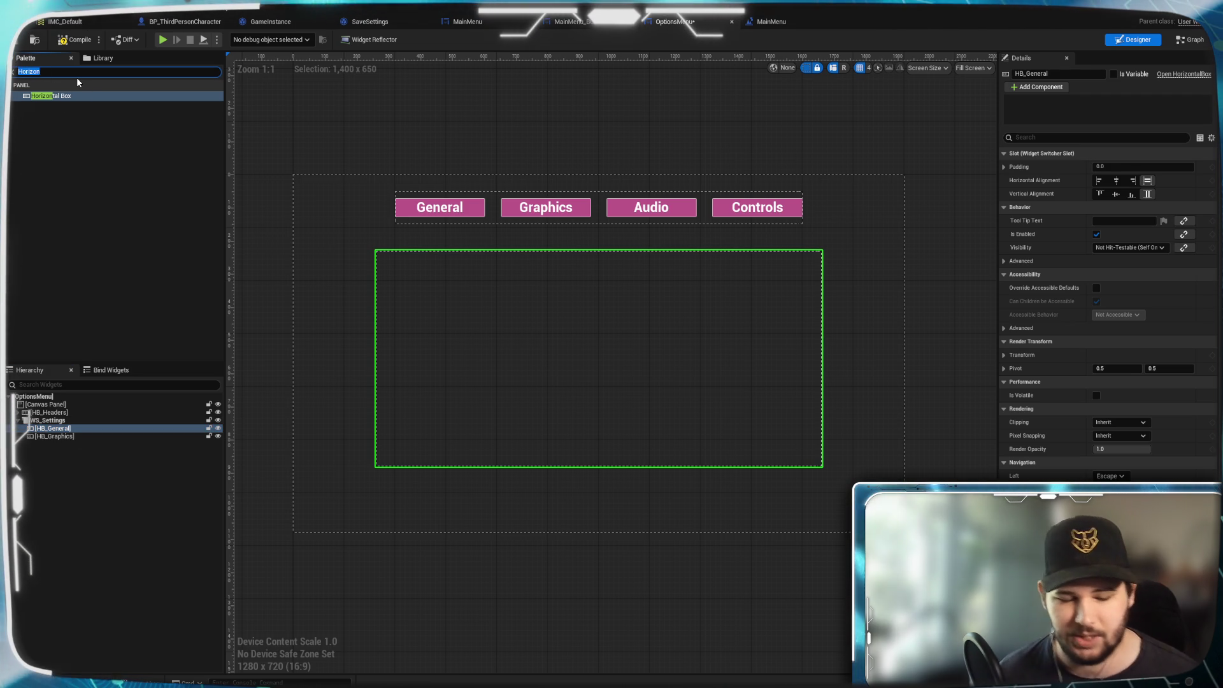
Add a Text widget from the Palette to HB_General and set its text to 'General'.
{"action": "type", "text": "te"}
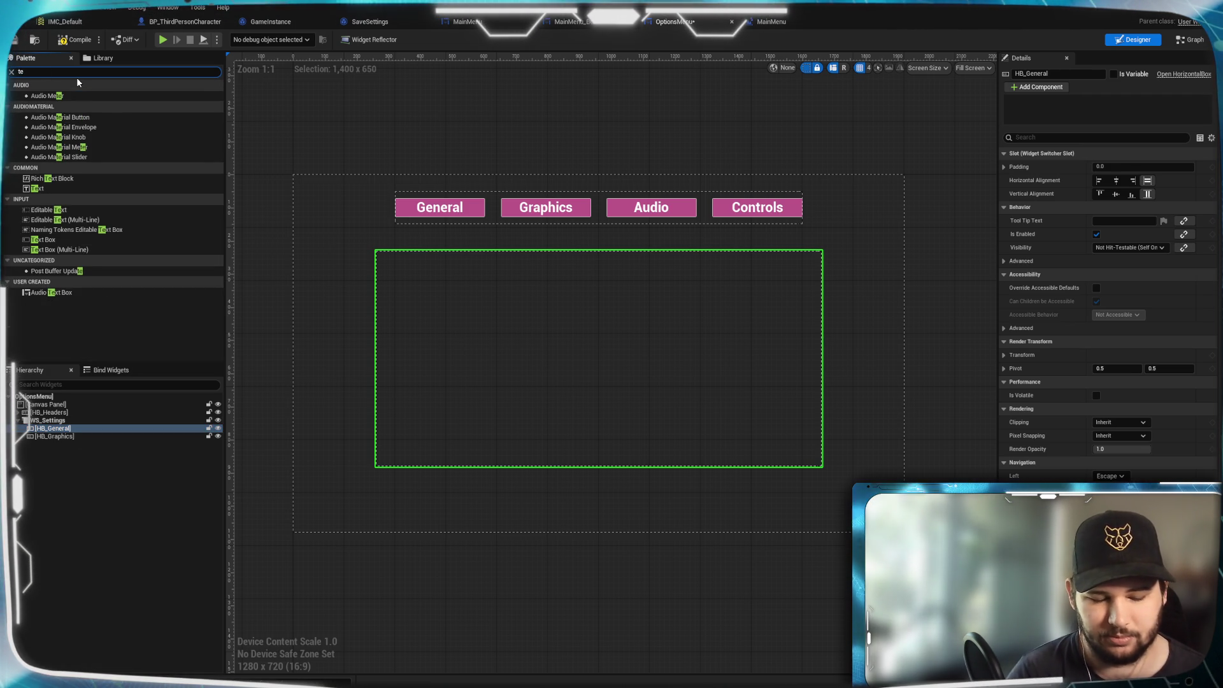
{"action": "type", "text": "xt"}
{"action": "left_click_drag", "start_coordinate": [49, 106], "coordinate": [60, 431]}
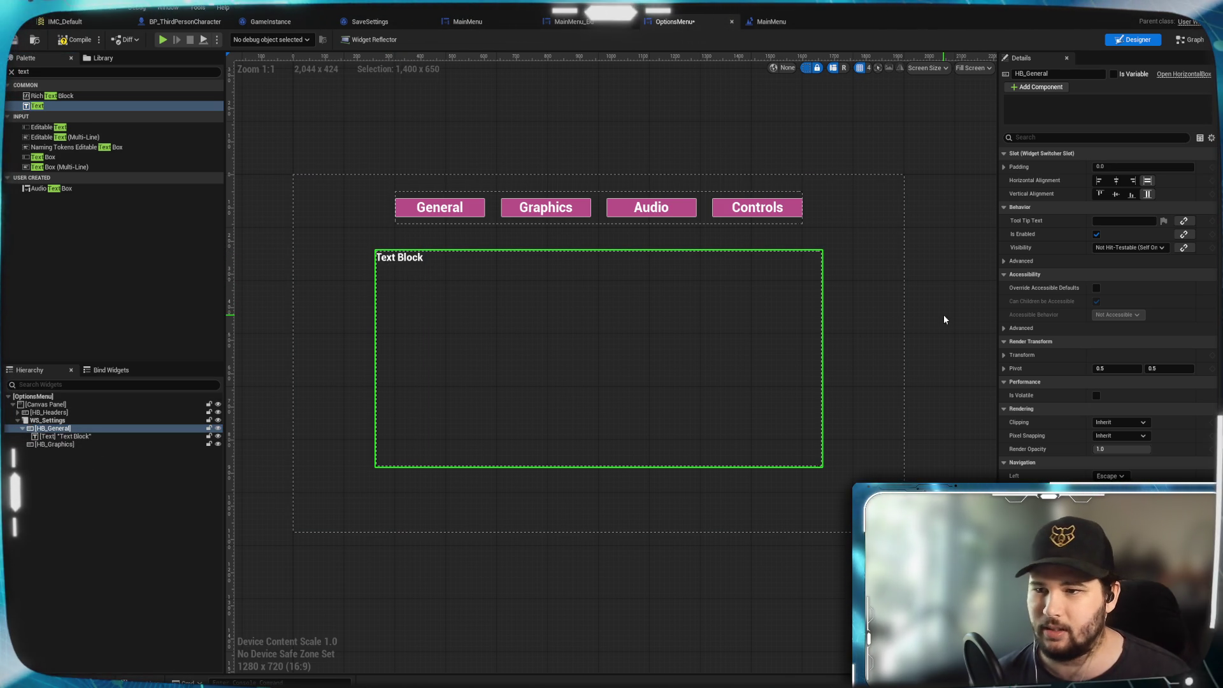
{"action": "left_click", "coordinate": [404, 255]}
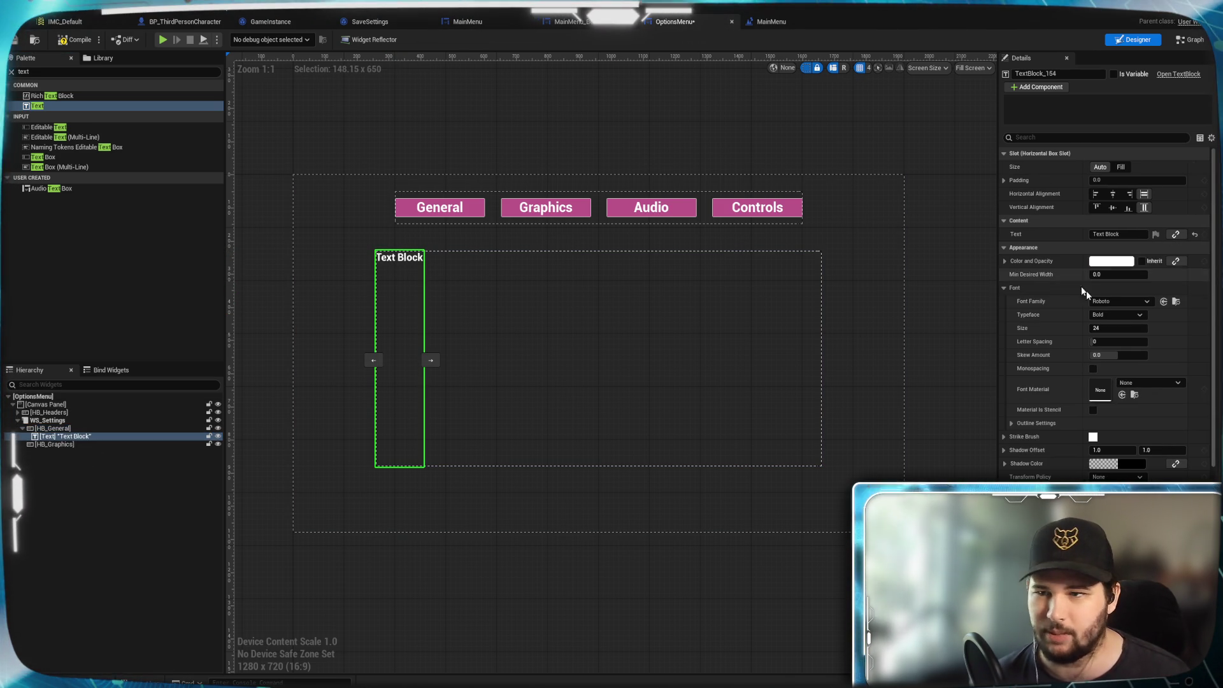
{"action": "left_click", "coordinate": [1125, 235]}
{"action": "type", "text": "Genera"}
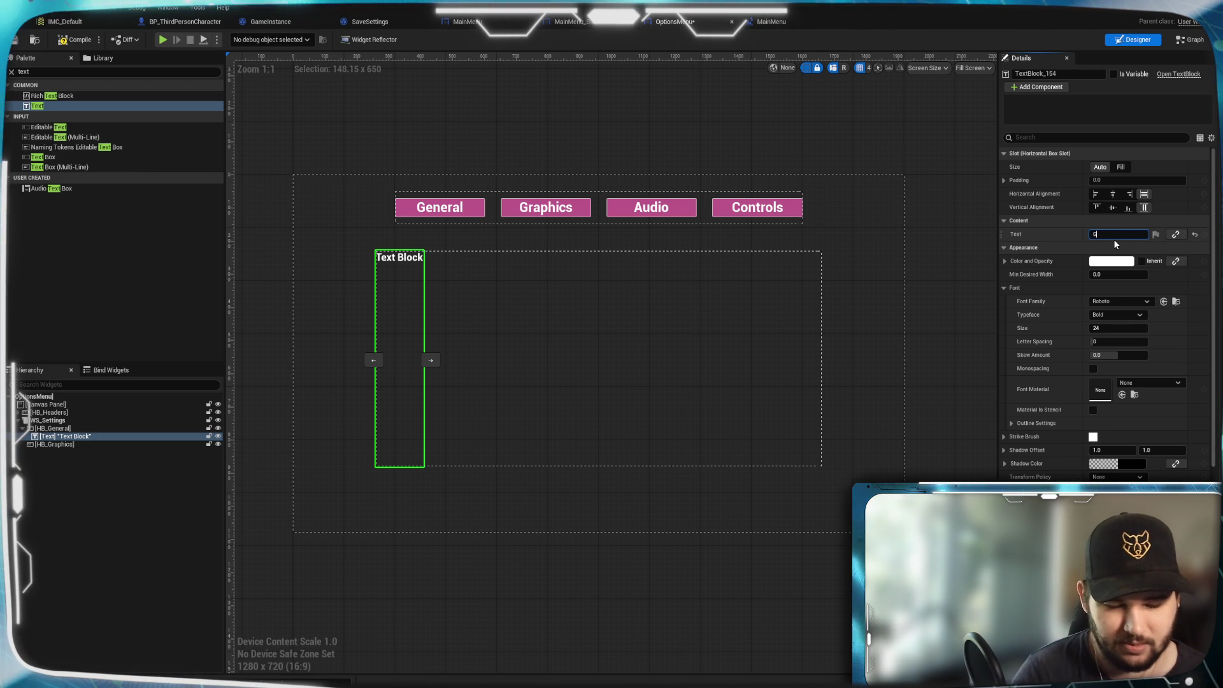
{"action": "type", "text": "l"}
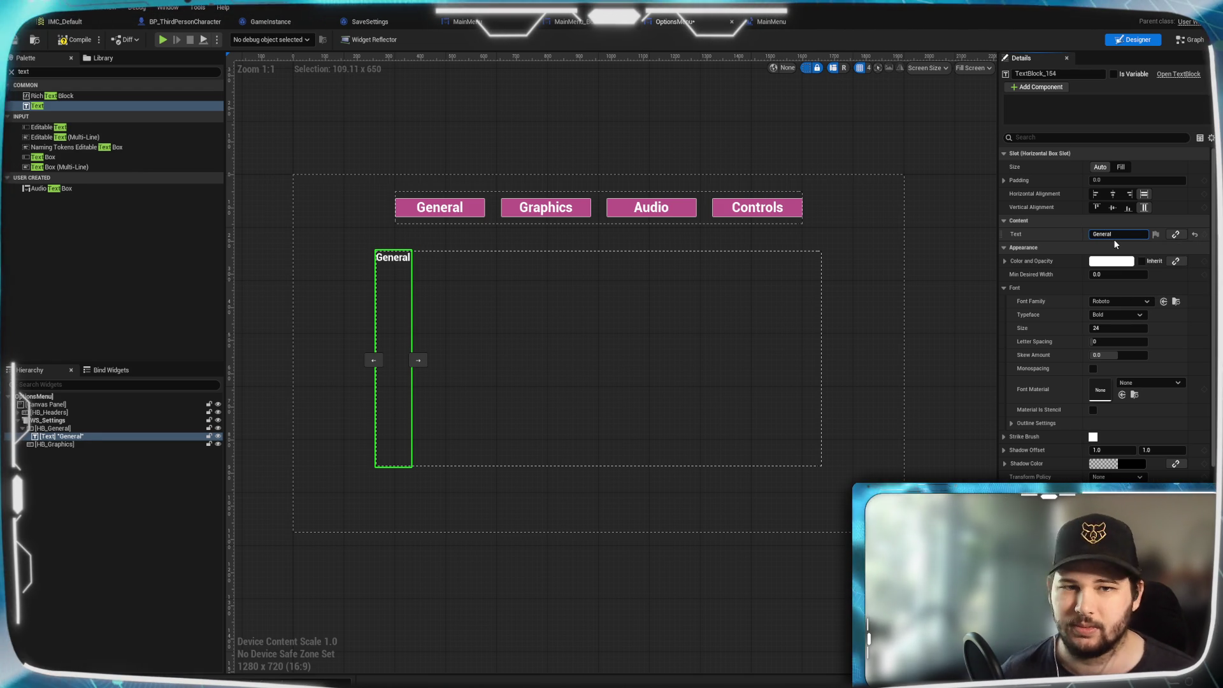
Duplicate the General label into HB_Graphics and change its text to 'Graphics'.
{"action": "left_click", "coordinate": [90, 438]}
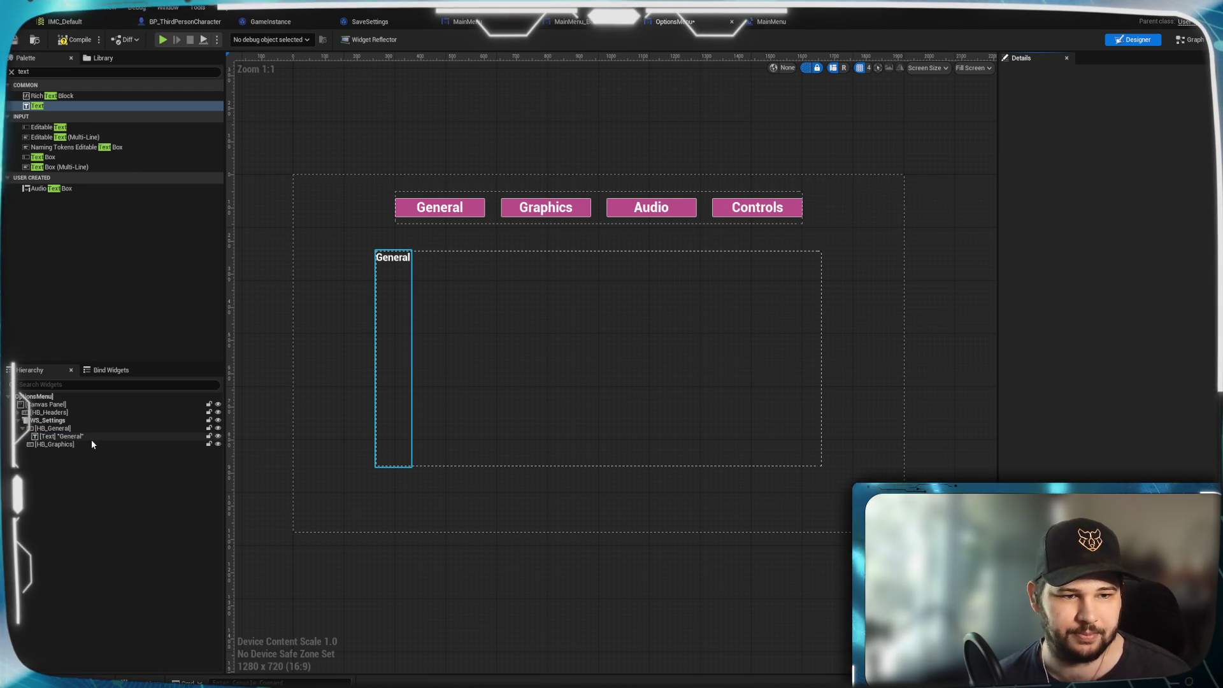
{"action": "key", "text": "ctrl+d"}
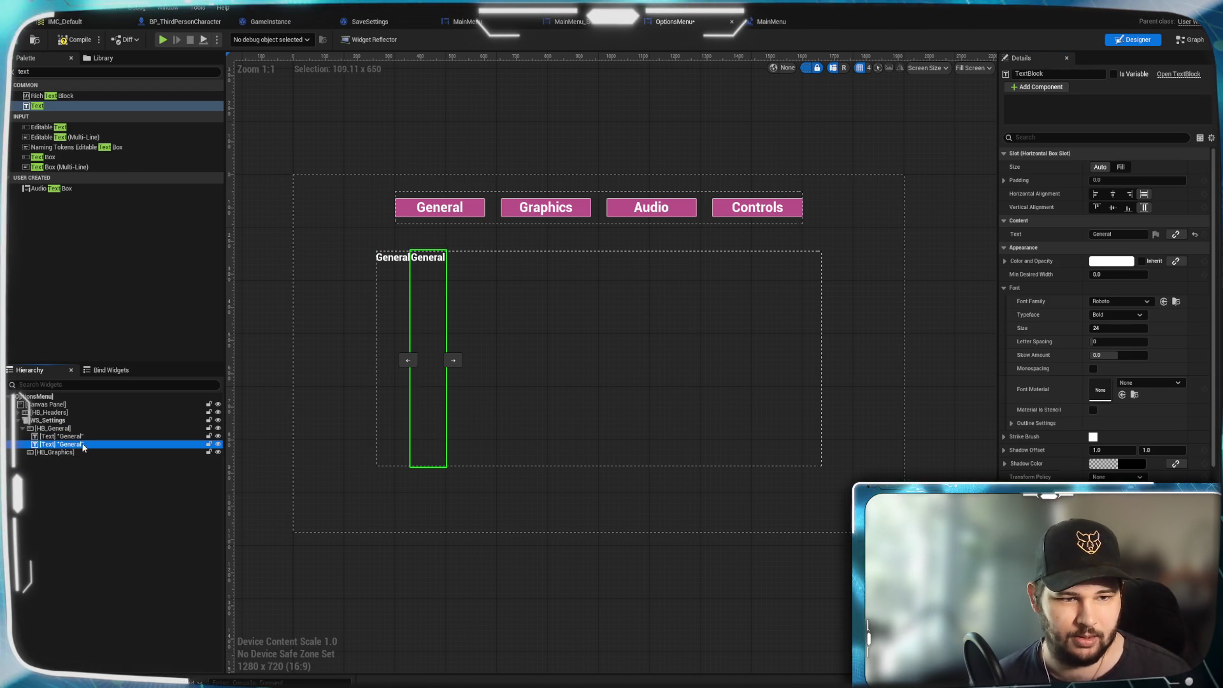
{"action": "left_click_drag", "start_coordinate": [78, 453], "coordinate": [80, 457]}
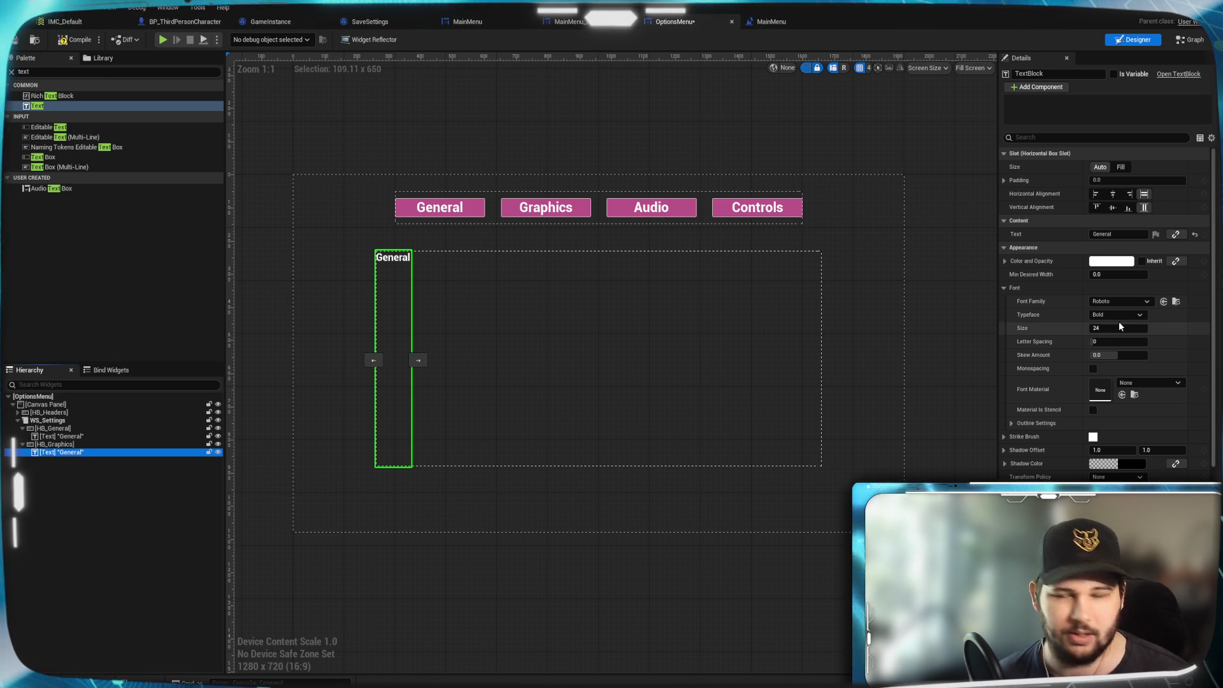
{"action": "left_click", "coordinate": [1096, 234]}
{"action": "type", "text": "Graphics"}
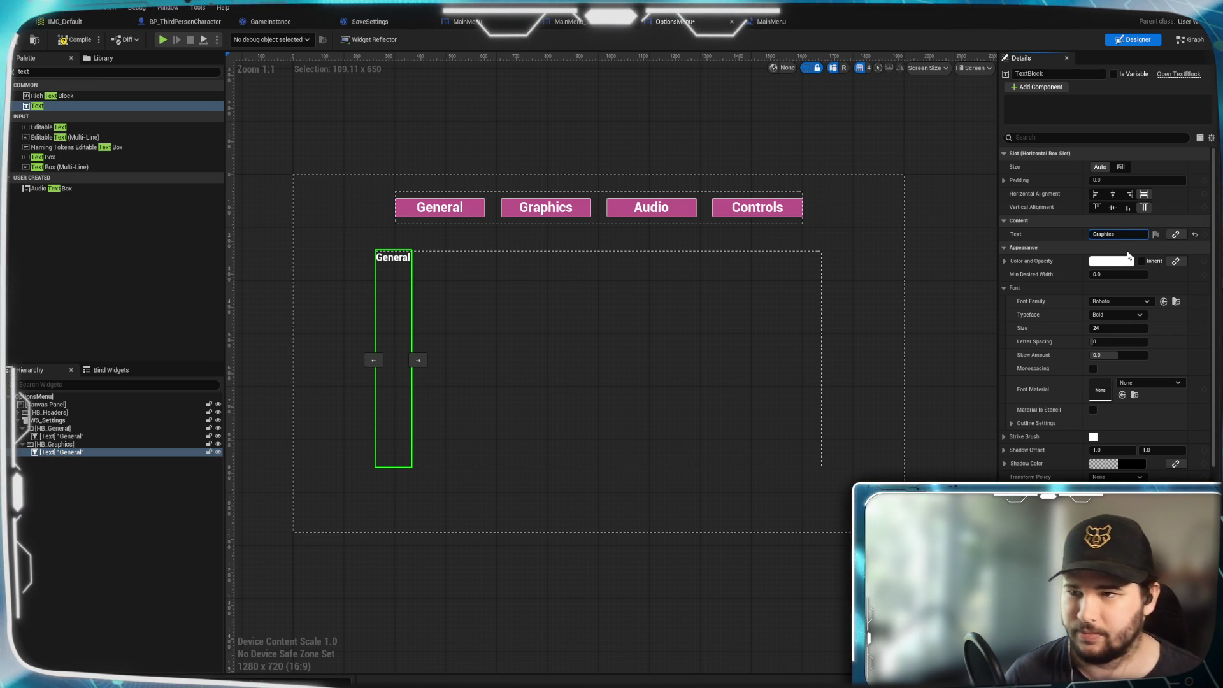
Preview the General and Graphics switcher pages to check both labels.
{"action": "left_click", "coordinate": [54, 428]}
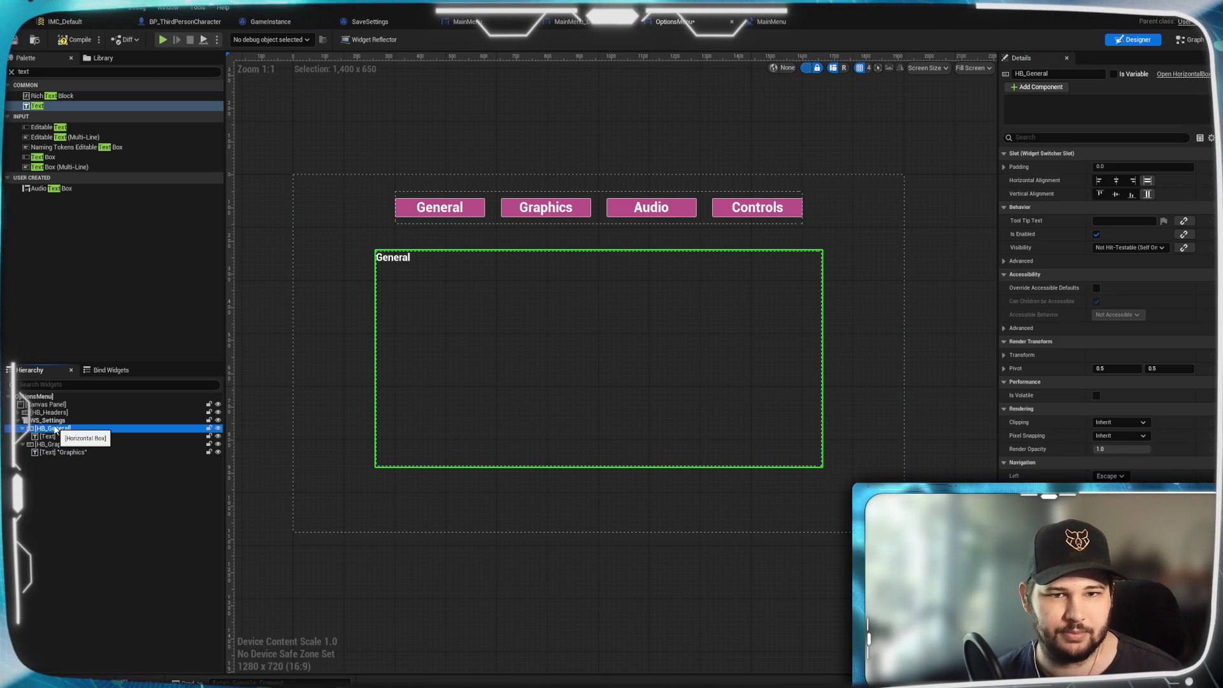
{"action": "left_click", "coordinate": [56, 446]}
{"action": "left_click", "coordinate": [57, 482]}
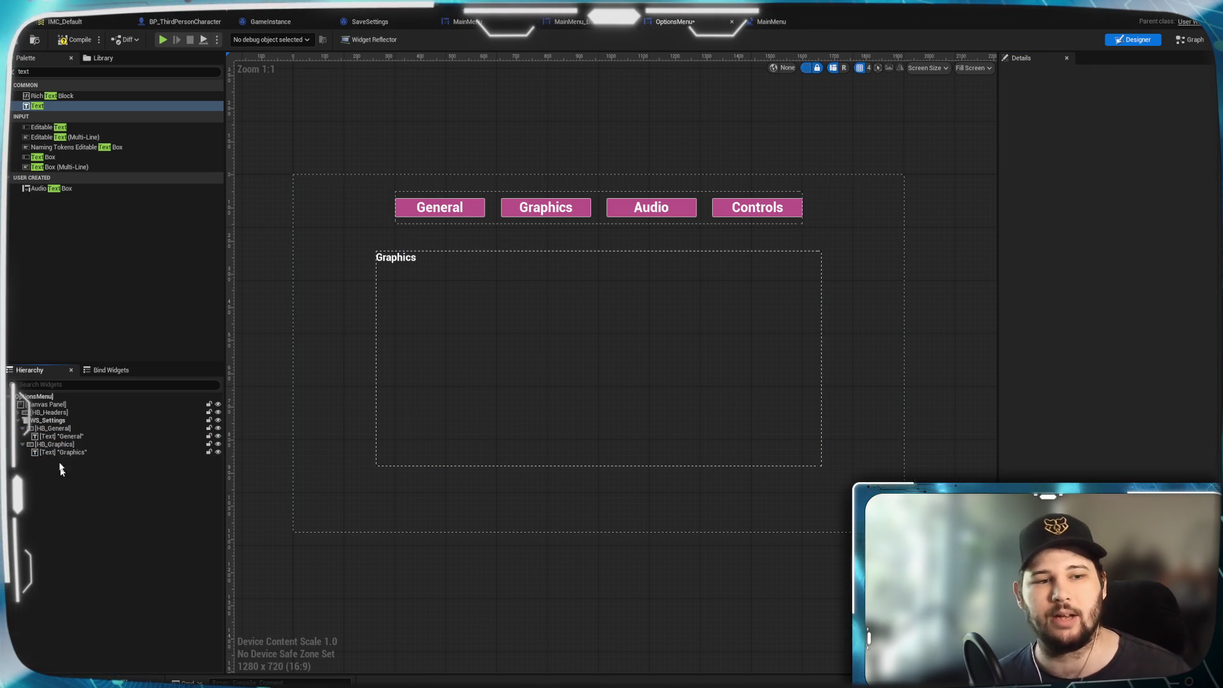
{"action": "left_click", "coordinate": [79, 420]}
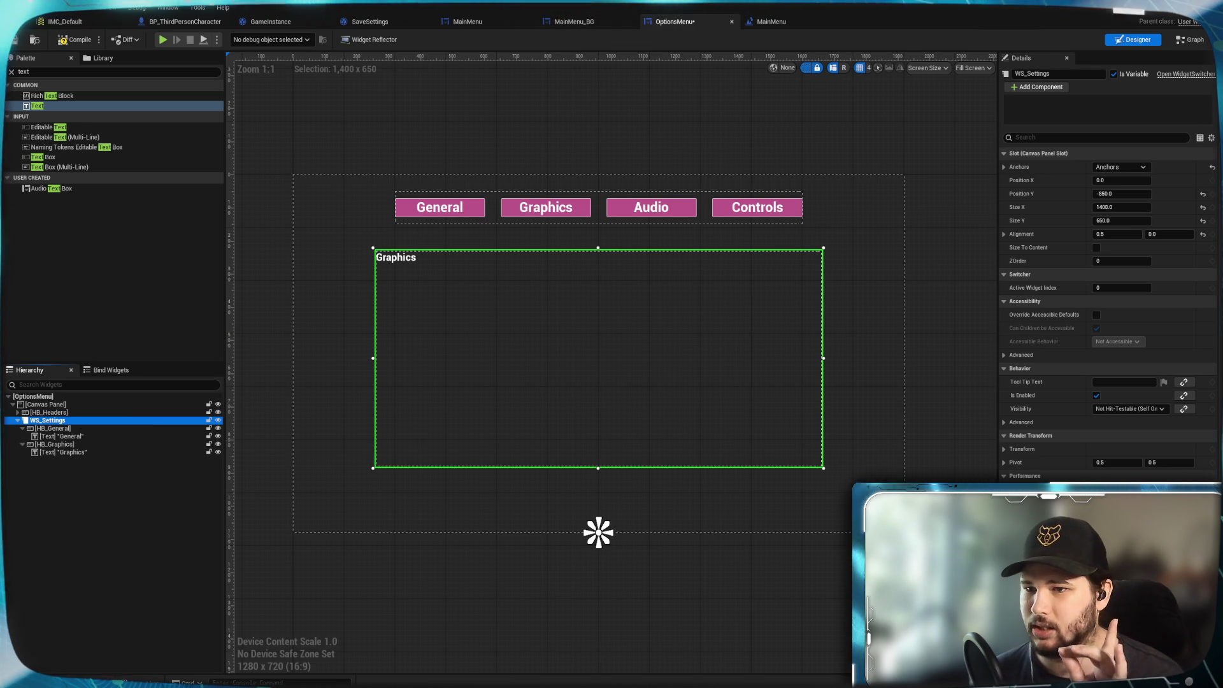
Confirm WS_Settings' Active Widget Index of 0, then compile and save OptionsMenu.
{"action": "left_click", "coordinate": [1128, 288]}
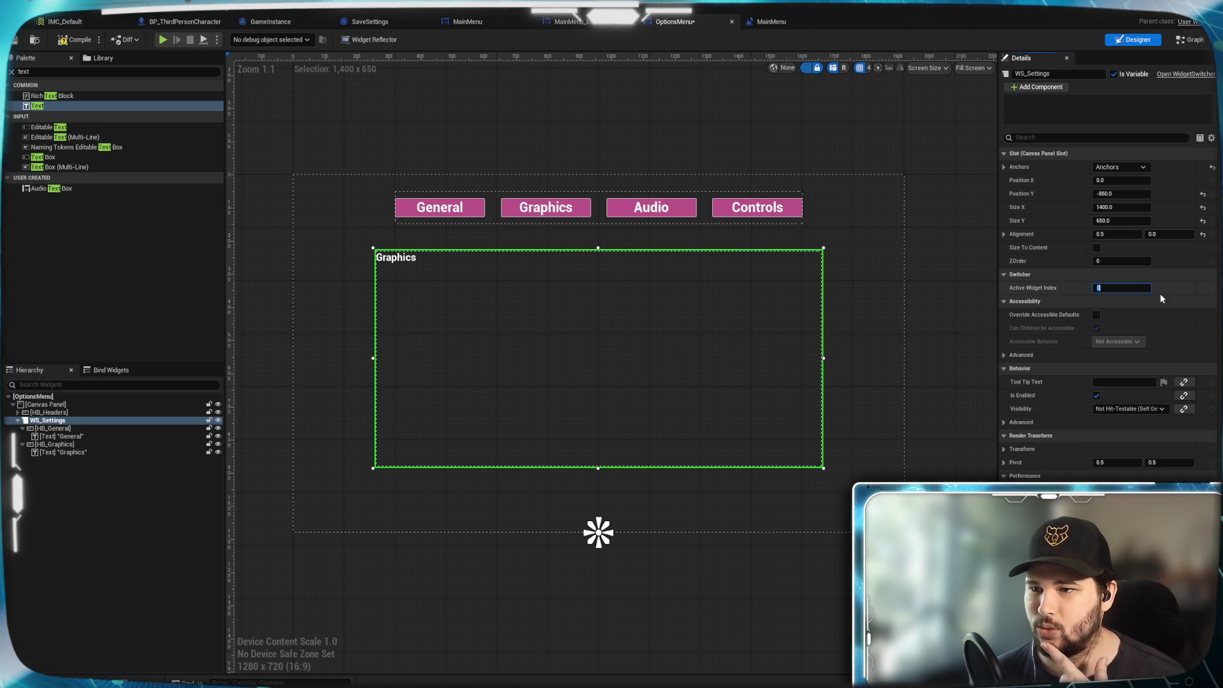
{"action": "key", "text": "Return"}
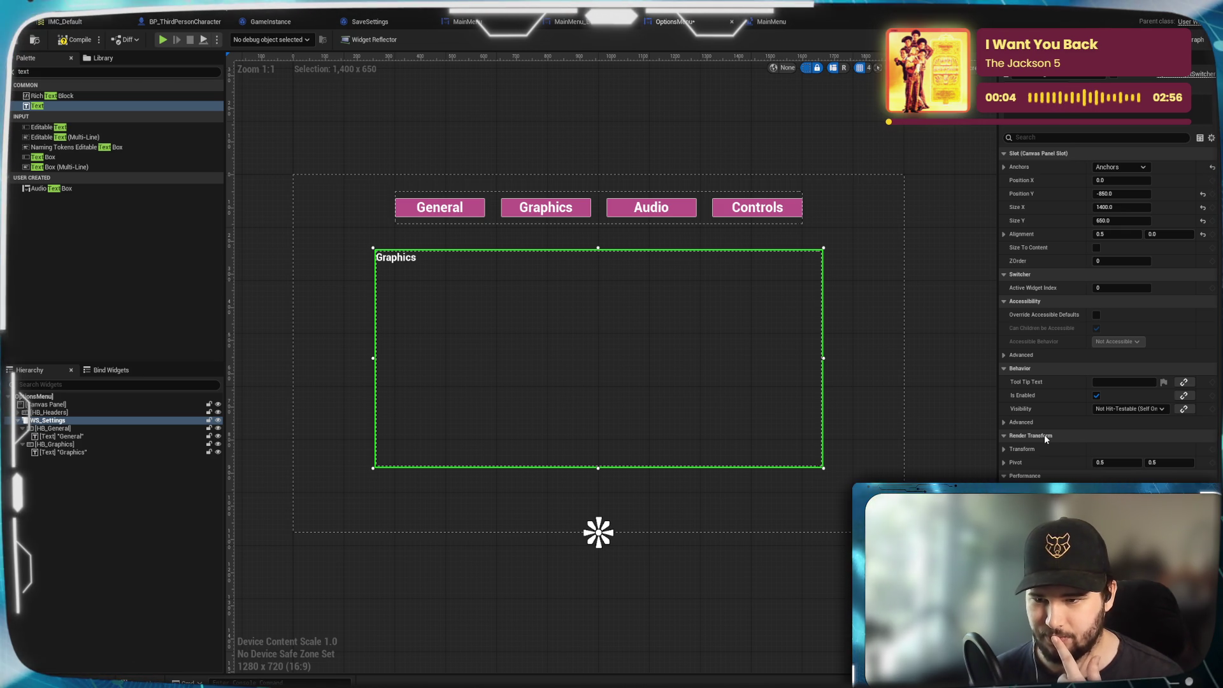
{"action": "left_click", "coordinate": [75, 39]}
{"action": "key", "text": "ctrl+s"}
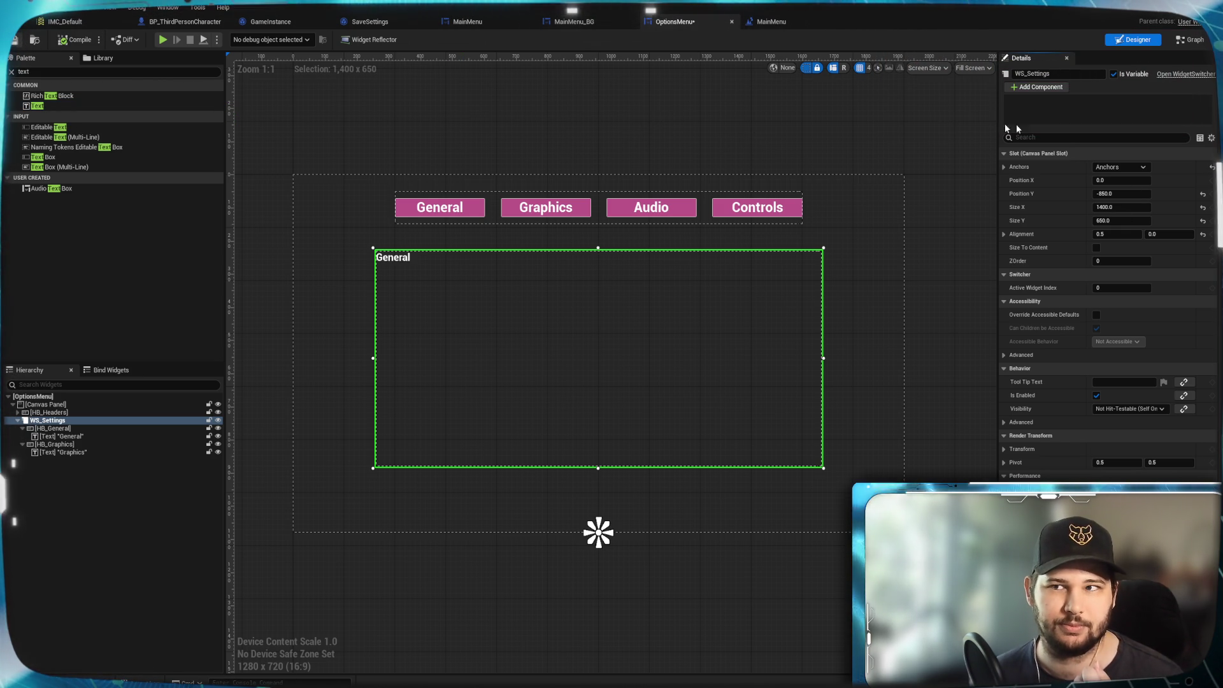